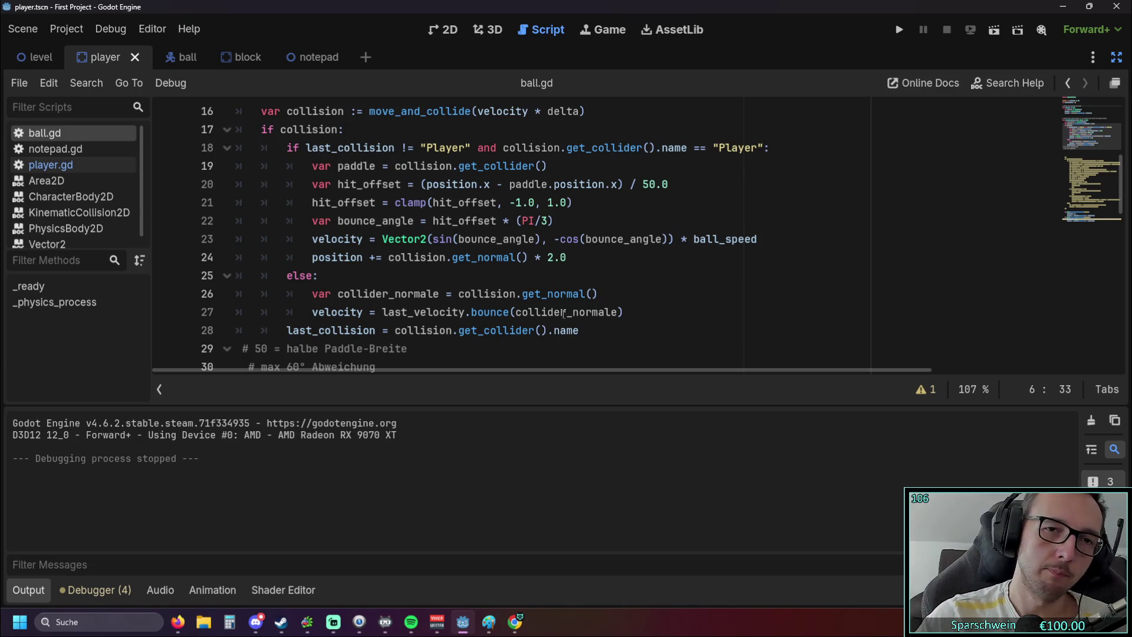
Review the velocity, last-collision and Player collider-name checks on lines 17–18 of ball.gd.
scroll(635, 328, up, 1)
scroll(462, 203, down, 1)
drag(470, 147, 304, 148)
click(403, 239)
scroll(374, 276, down, 3)
drag(287, 275, 584, 275)
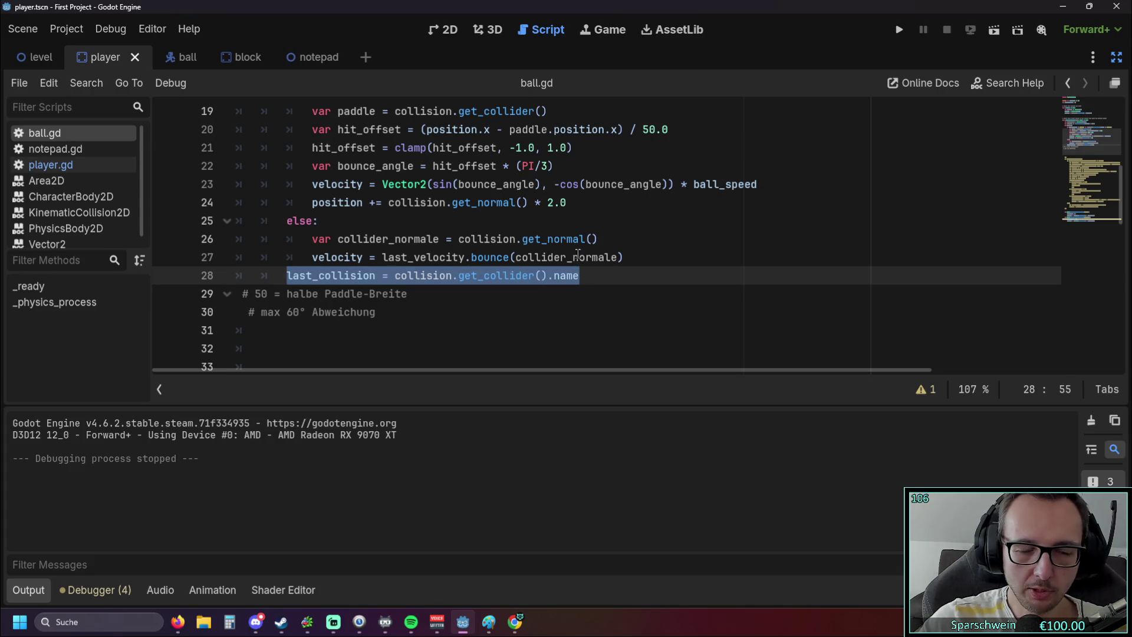
scroll(577, 246, up, 3)
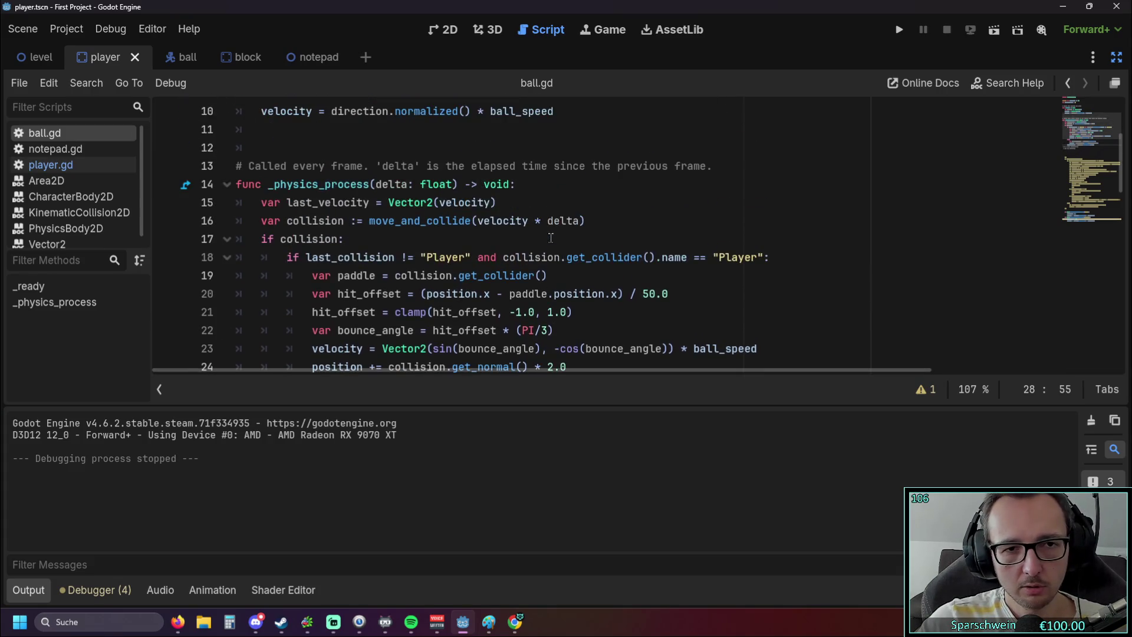
scroll(540, 235, down, 1)
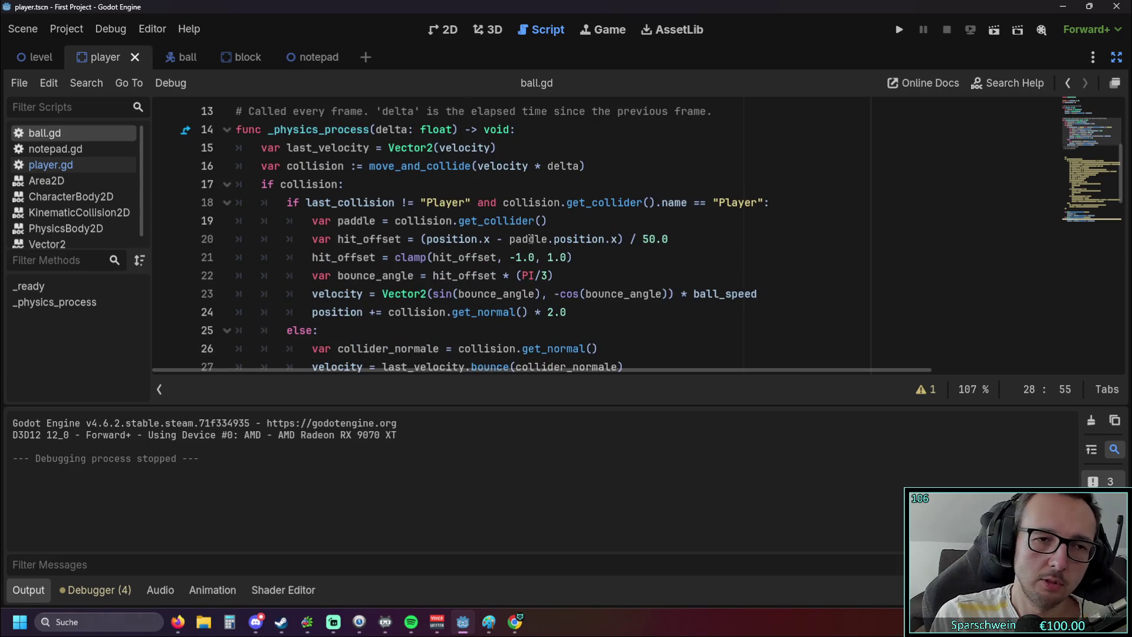
mouse_move(531, 239)
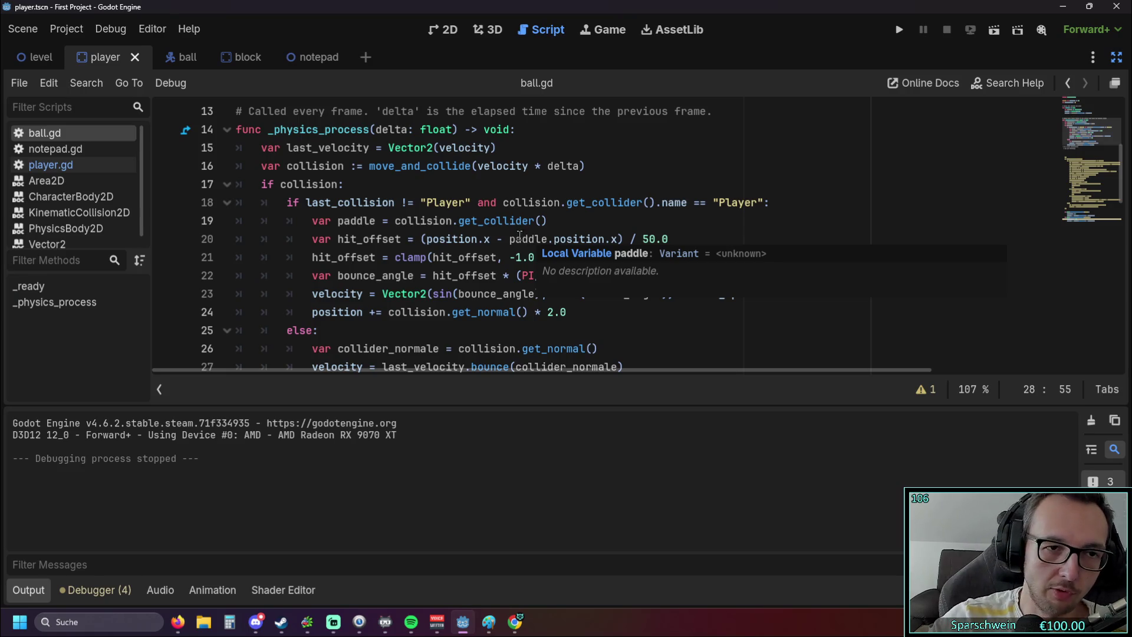
click(364, 184)
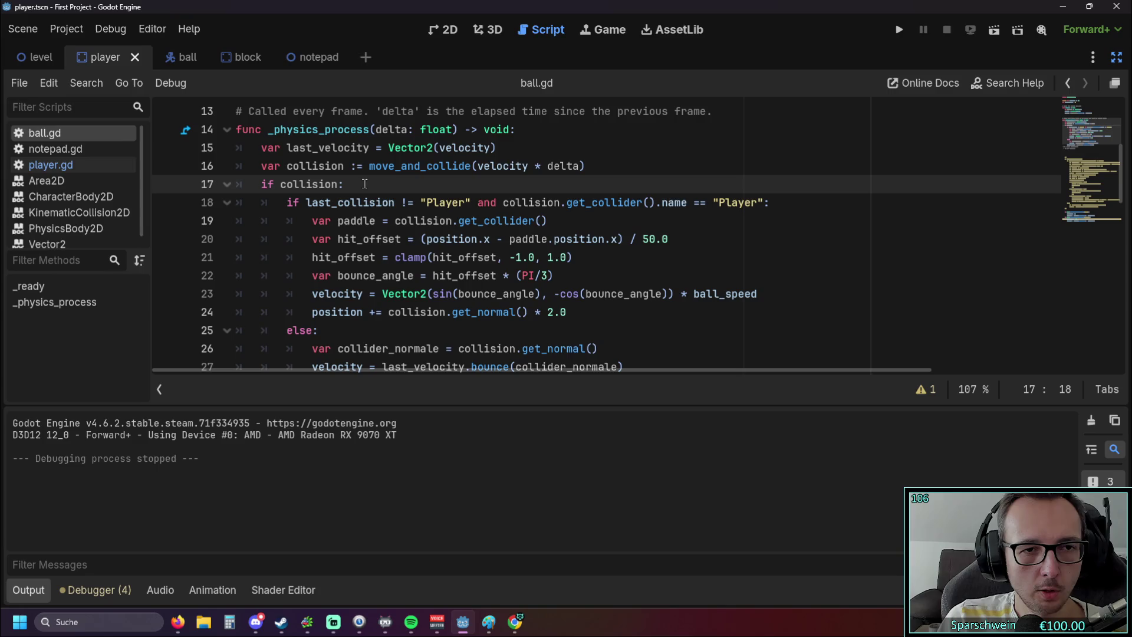
click(404, 202)
click(505, 202)
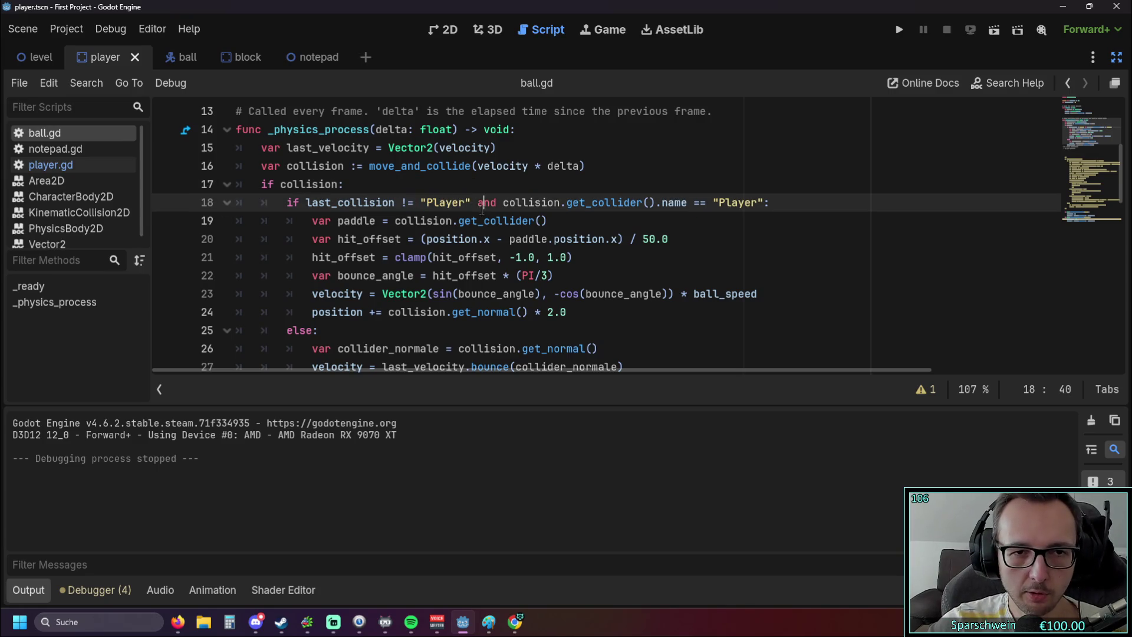
drag(505, 203, 773, 202)
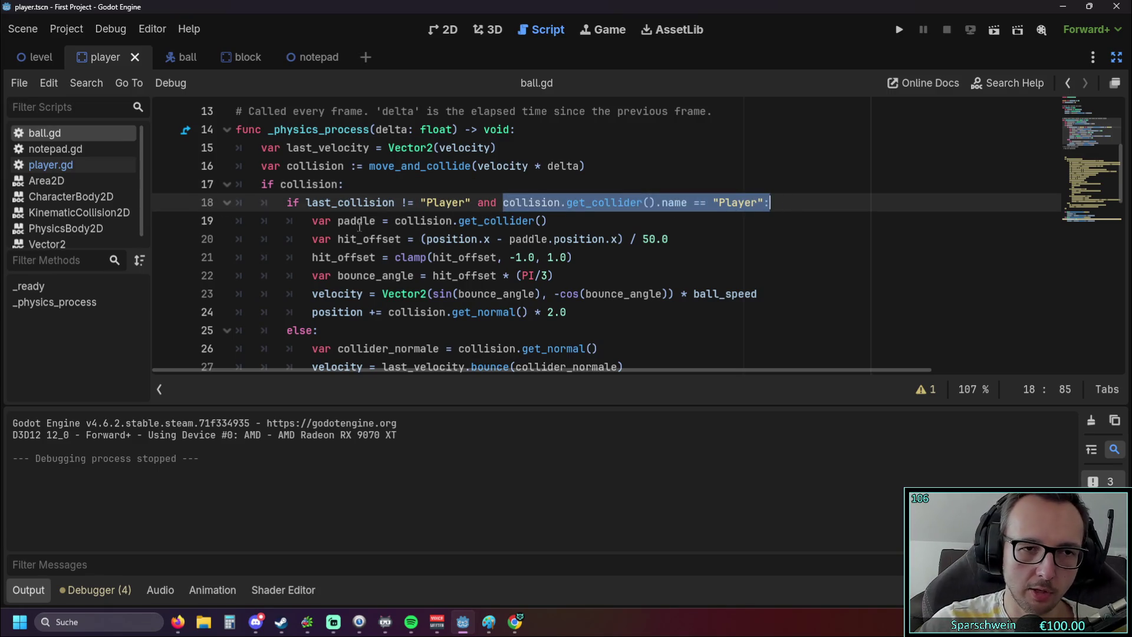
Select the paddle bounce-angle block on lines 19–24, then launch the game.
drag(332, 221, 466, 312)
scroll(462, 271, down, 1)
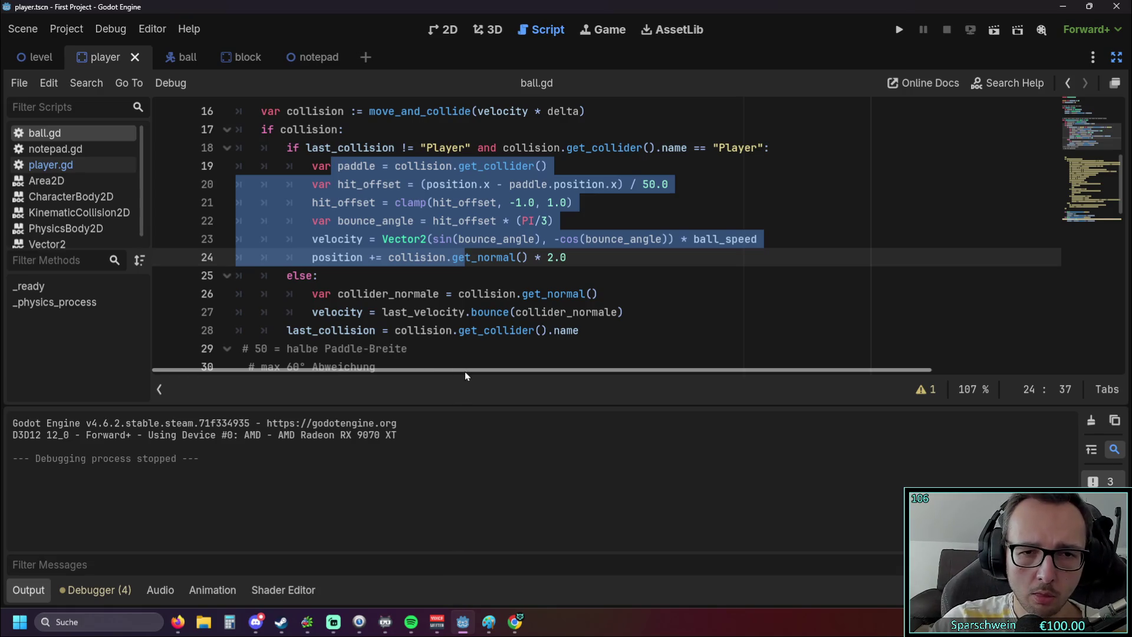
scroll(466, 330, up, 1)
scroll(561, 248, down, 1)
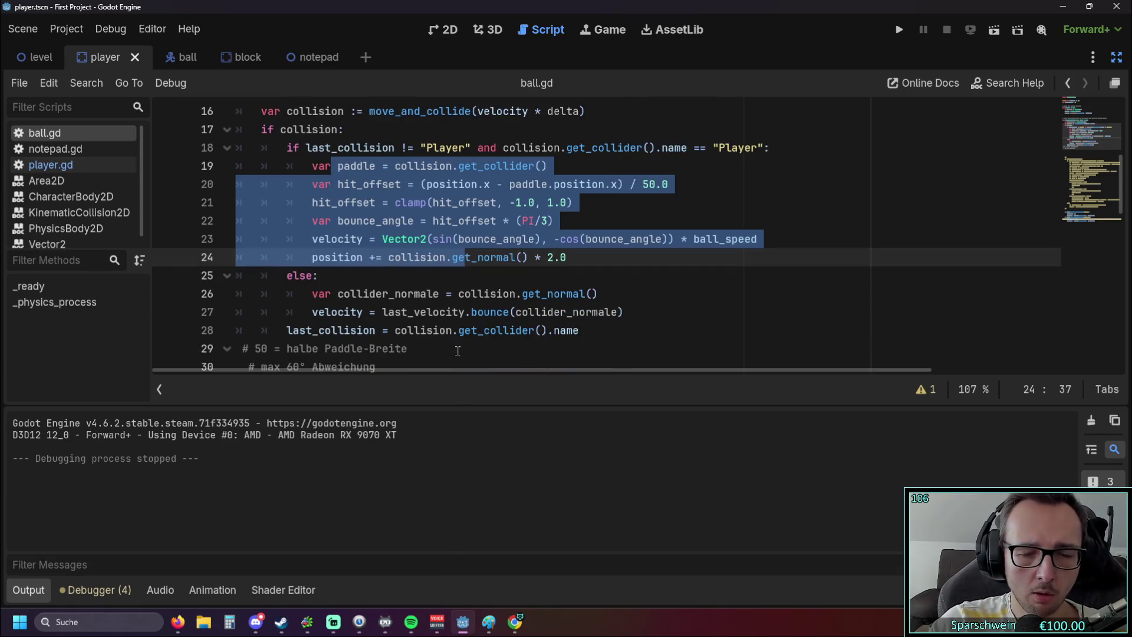
click(898, 30)
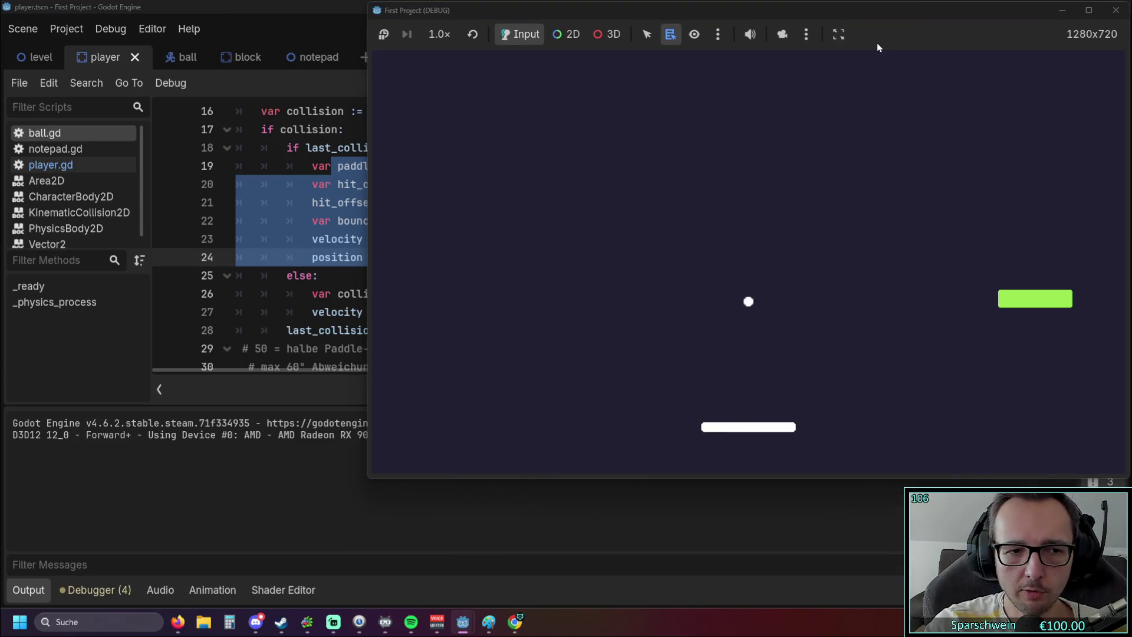
Steer the paddle left and right into the ball, then close the First Project debug window.
key(Left)
key(Right)
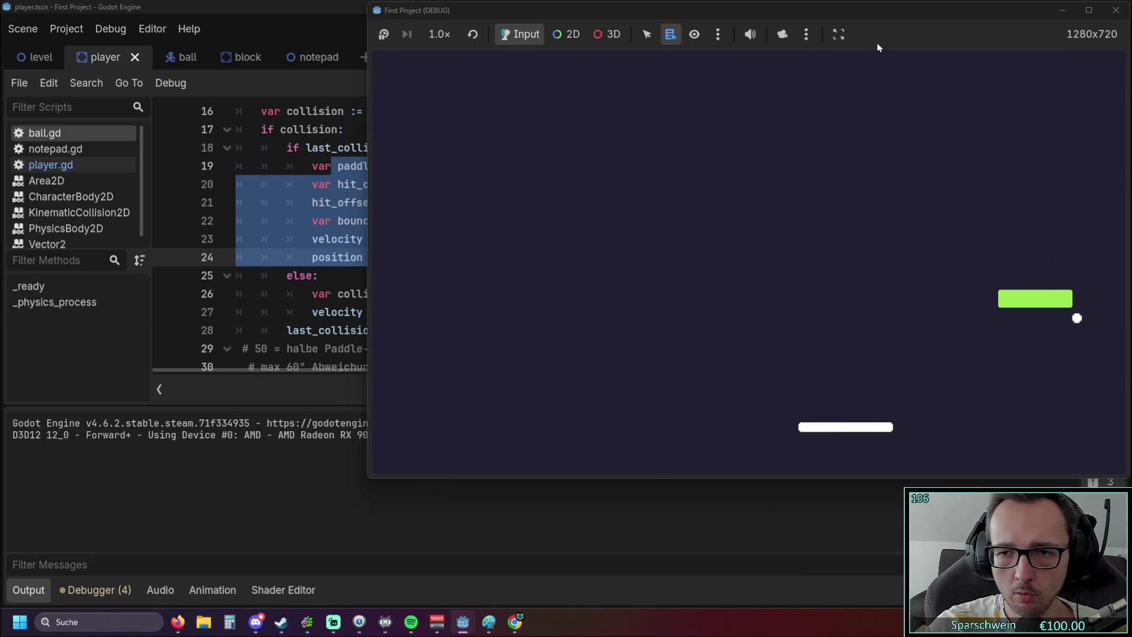
key(Left)
key(Right)
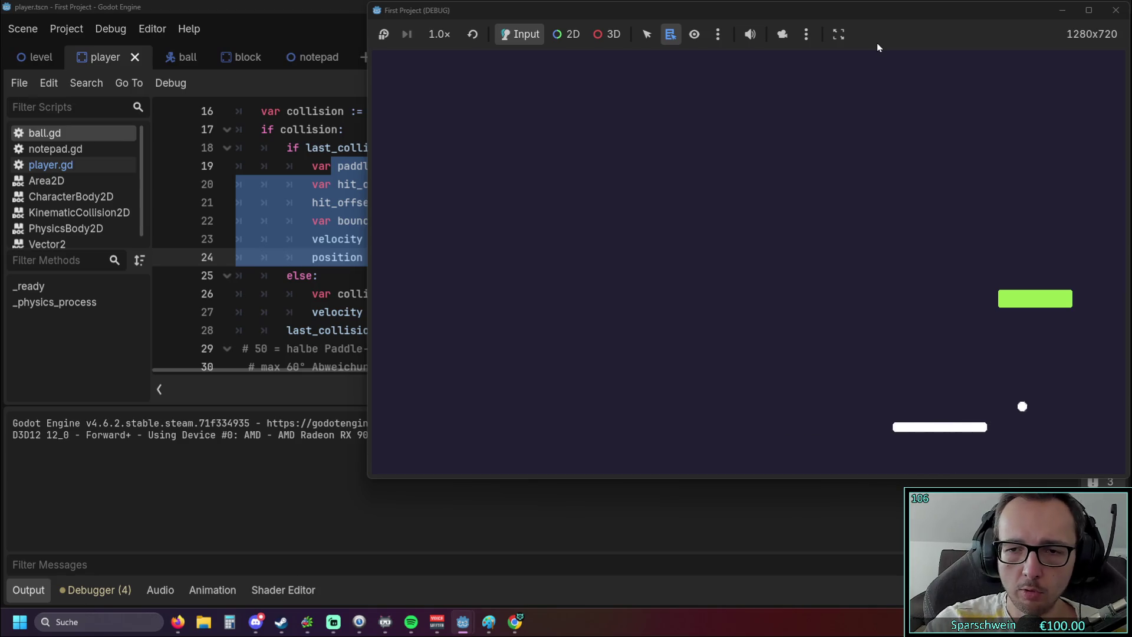
drag(858, 9, 798, 31)
click(1055, 31)
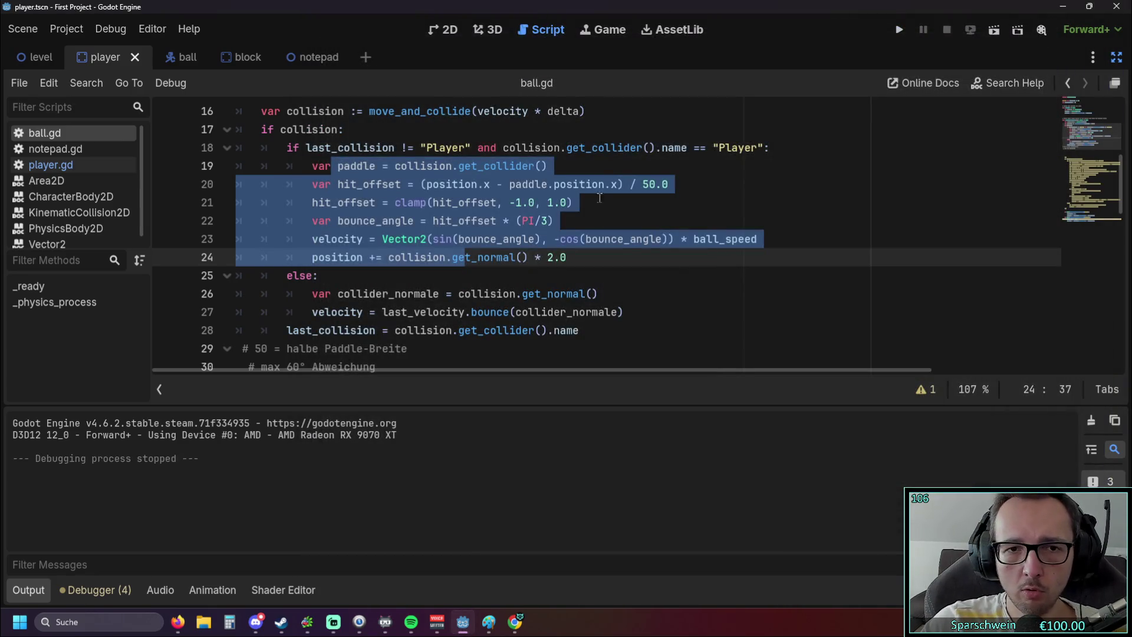
click(475, 274)
scroll(465, 273, up, 1)
scroll(463, 273, down, 1)
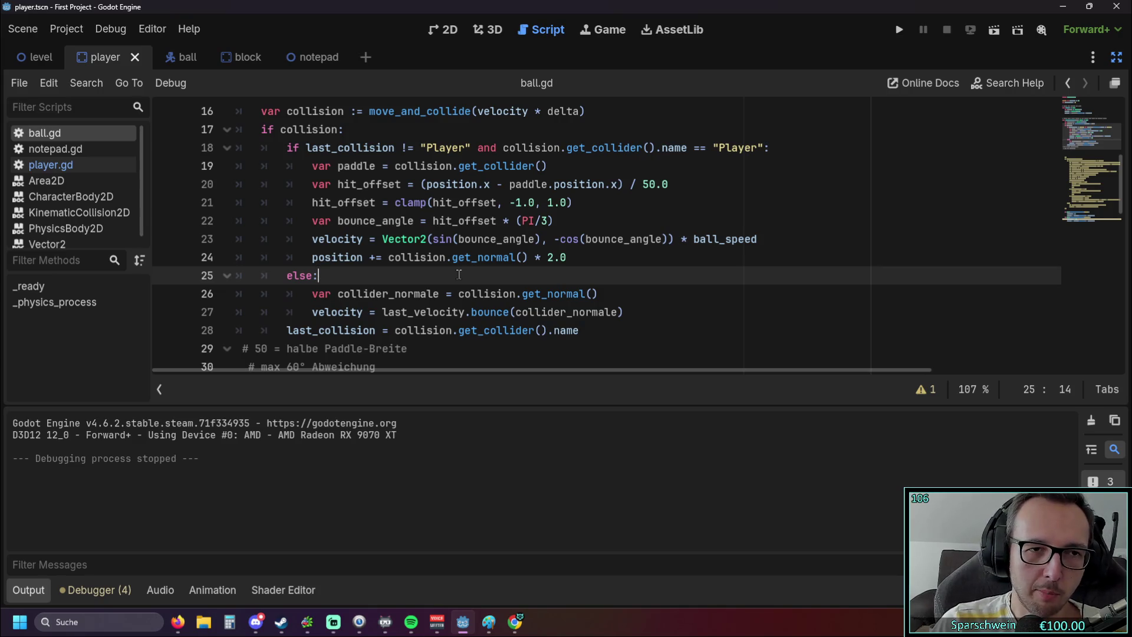
Run the game again and slide the paddle under the ball to watch the rebounds.
click(900, 30)
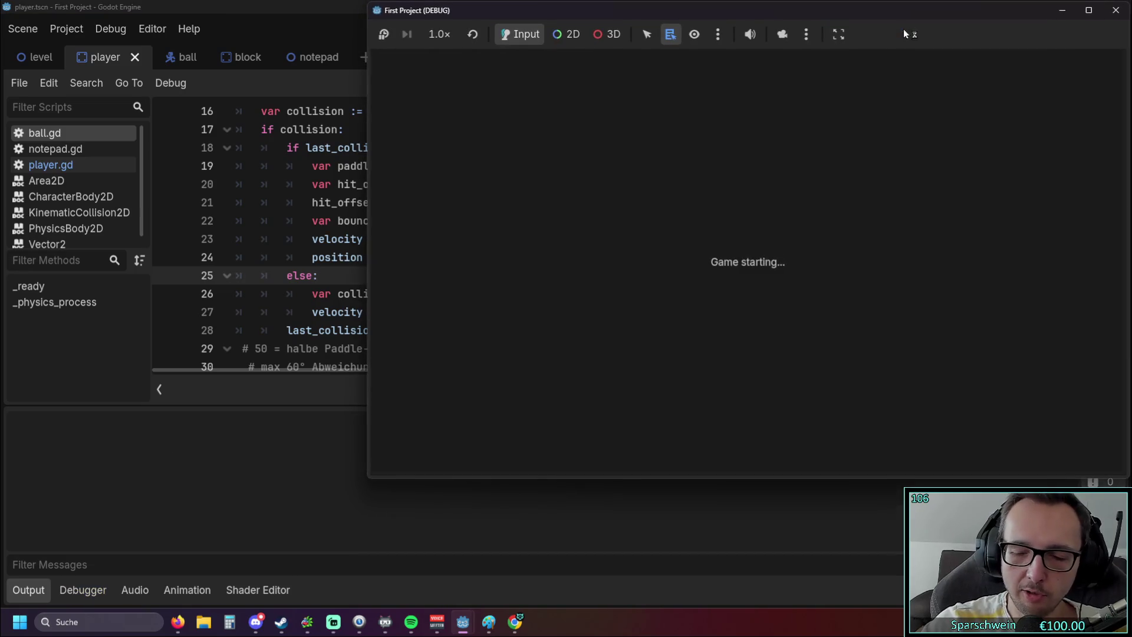
key(Right)
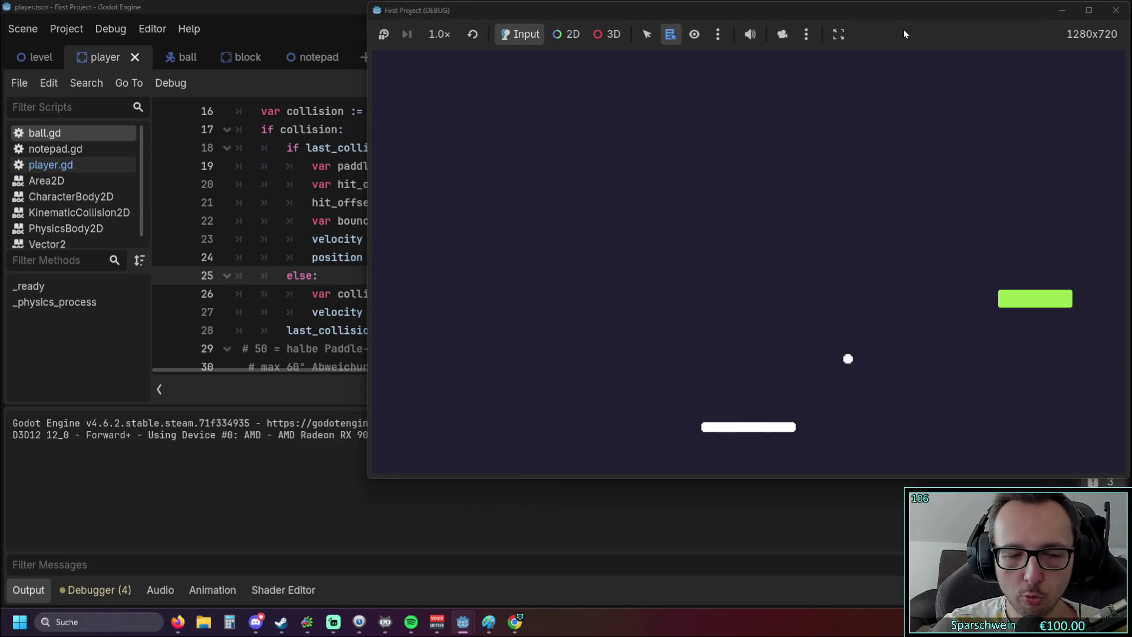
key(Right)
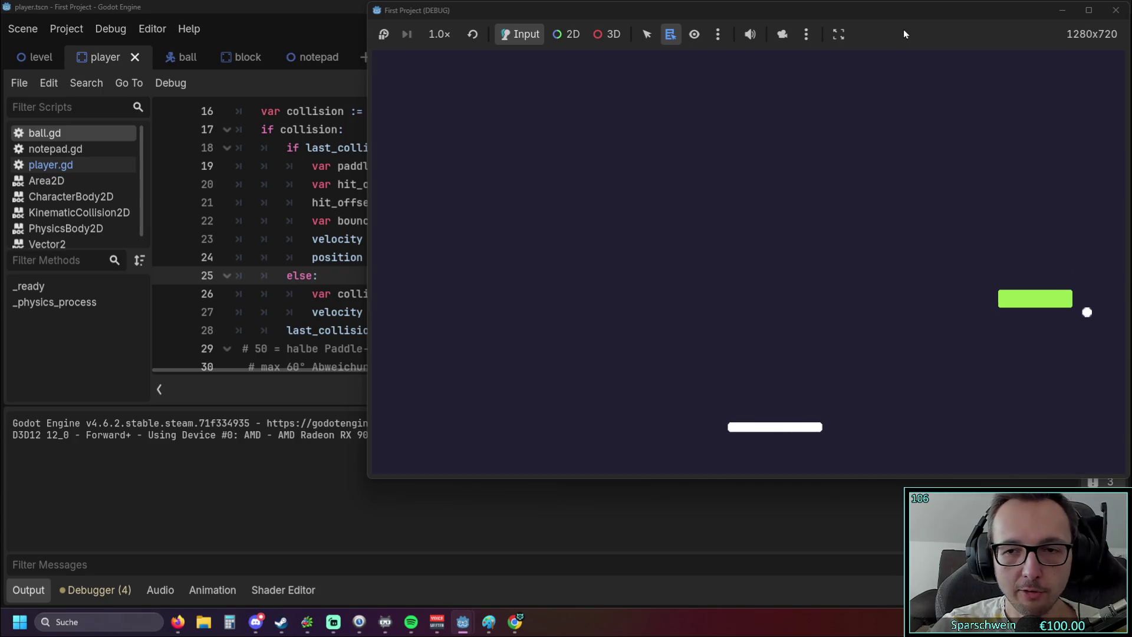
key(Left)
key(Right)
key(Right)
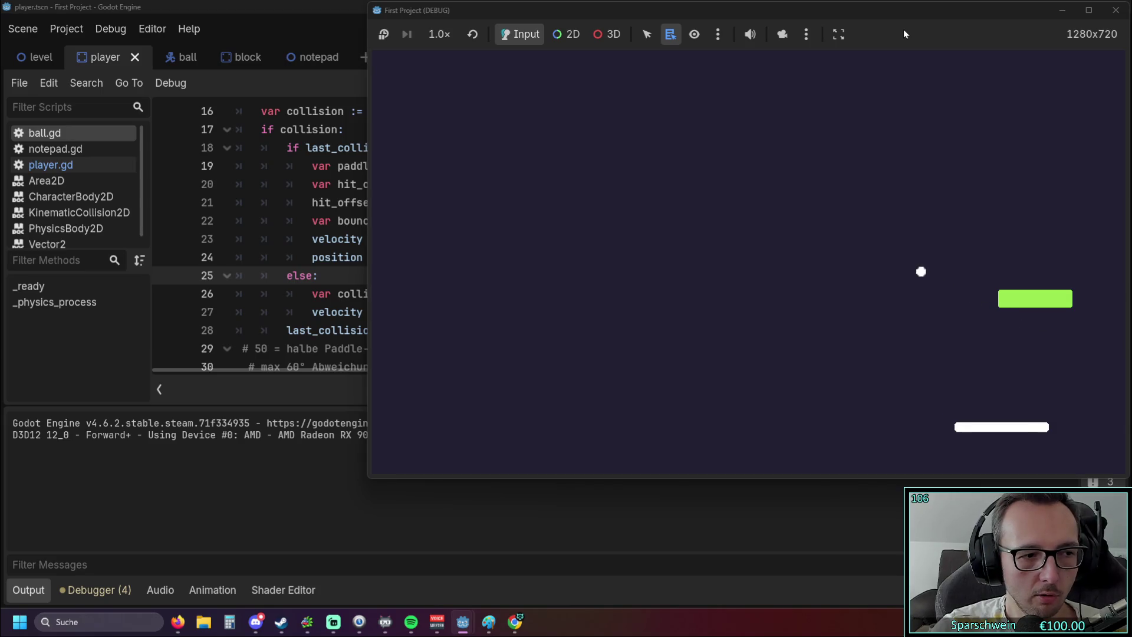
key(Left)
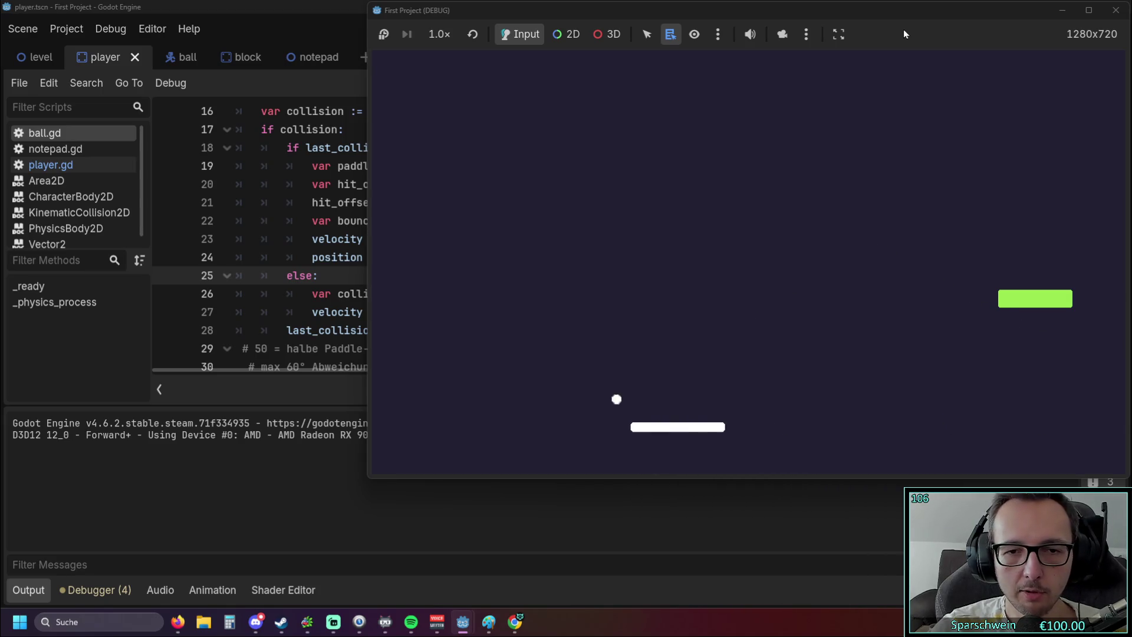
key(Right)
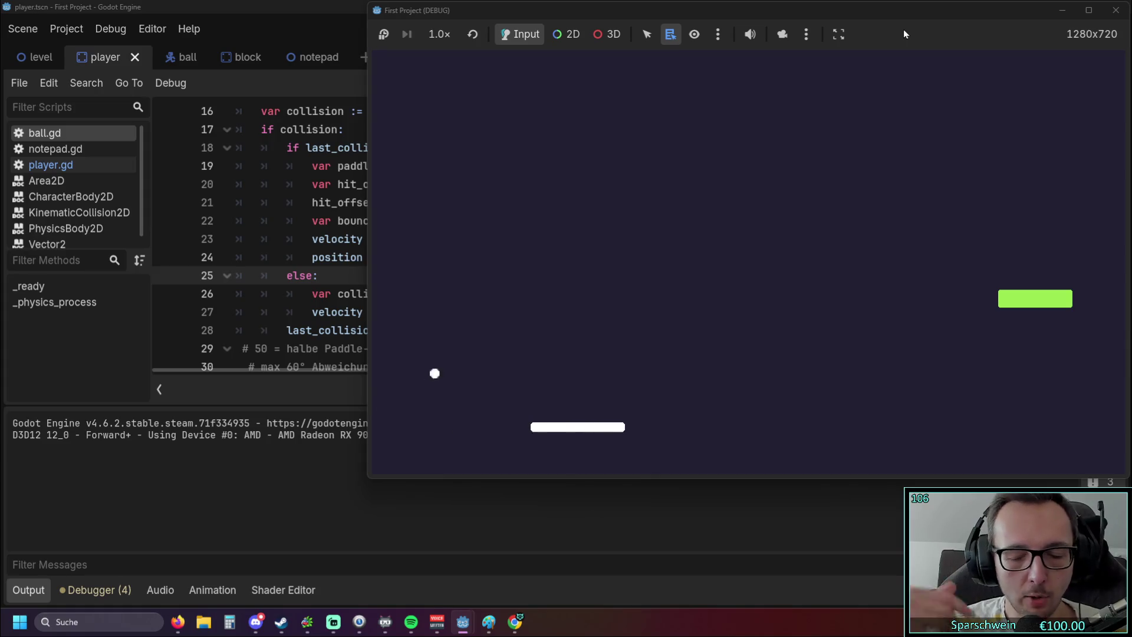
key(Right)
key(Right)
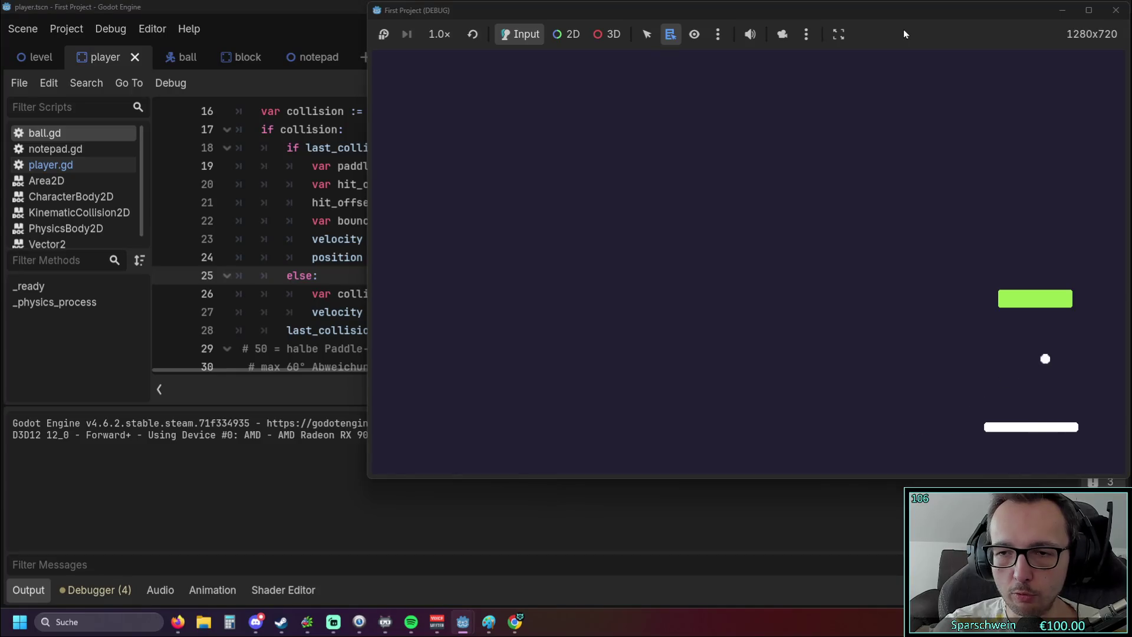
key(Left)
key(Left)
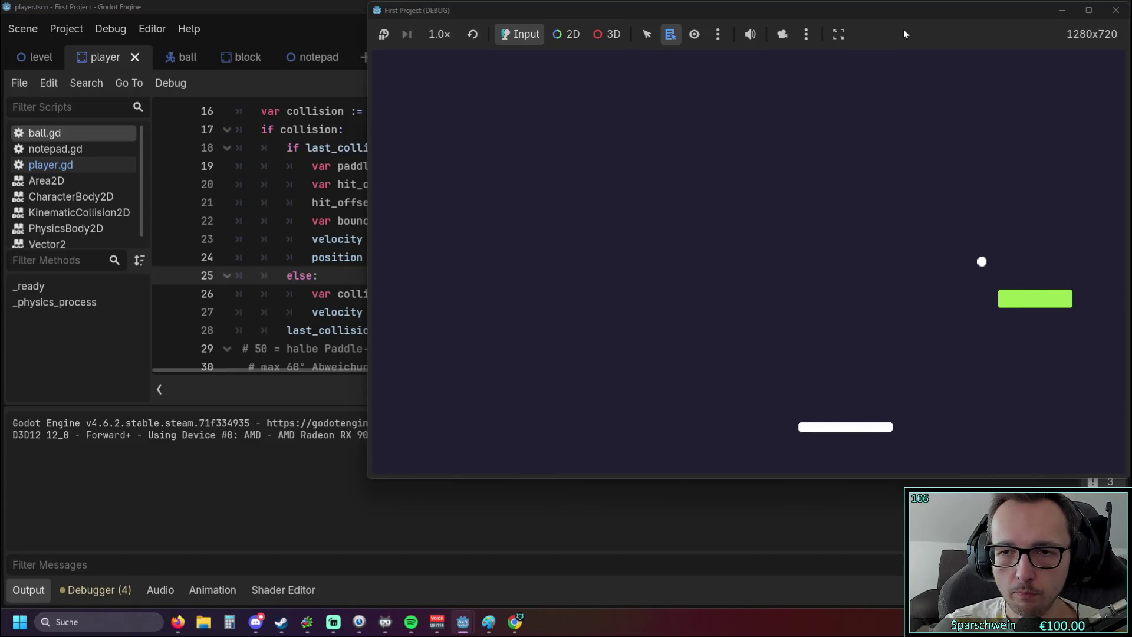
key(Right)
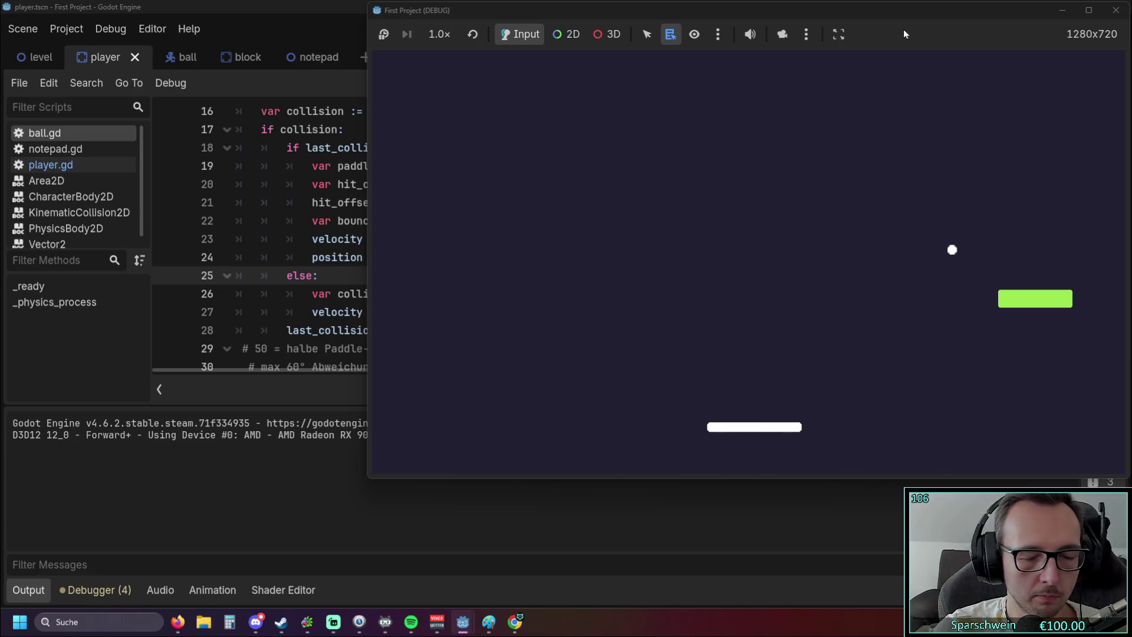
Keep catching the ball, carrying it to the right edge and back, then return to the script editor.
key(Right)
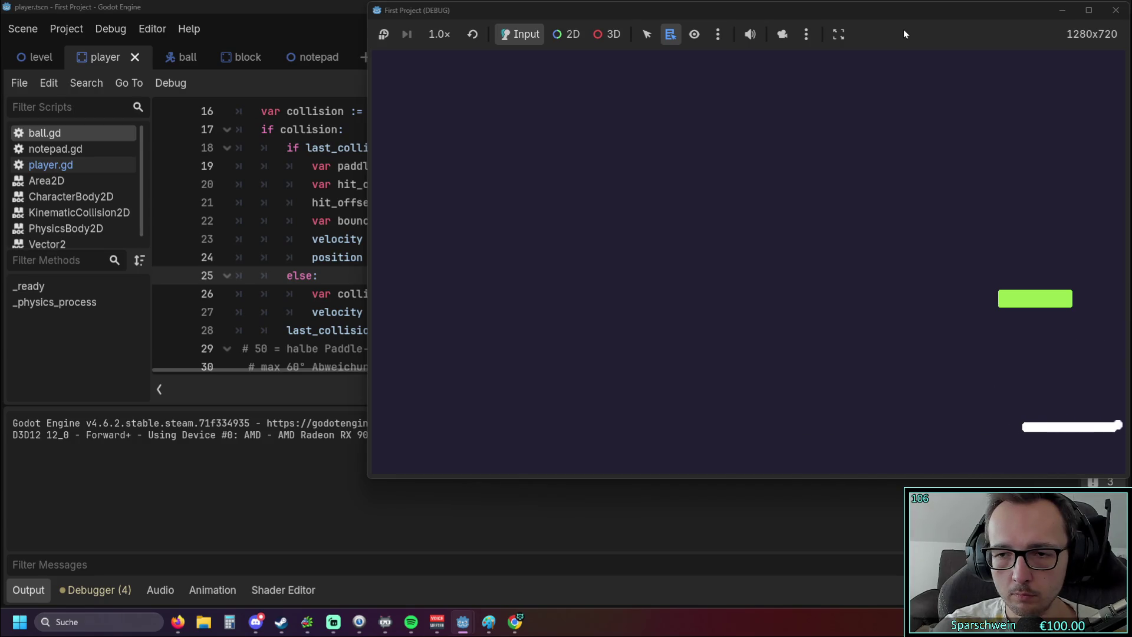
key(Left)
key(Left)
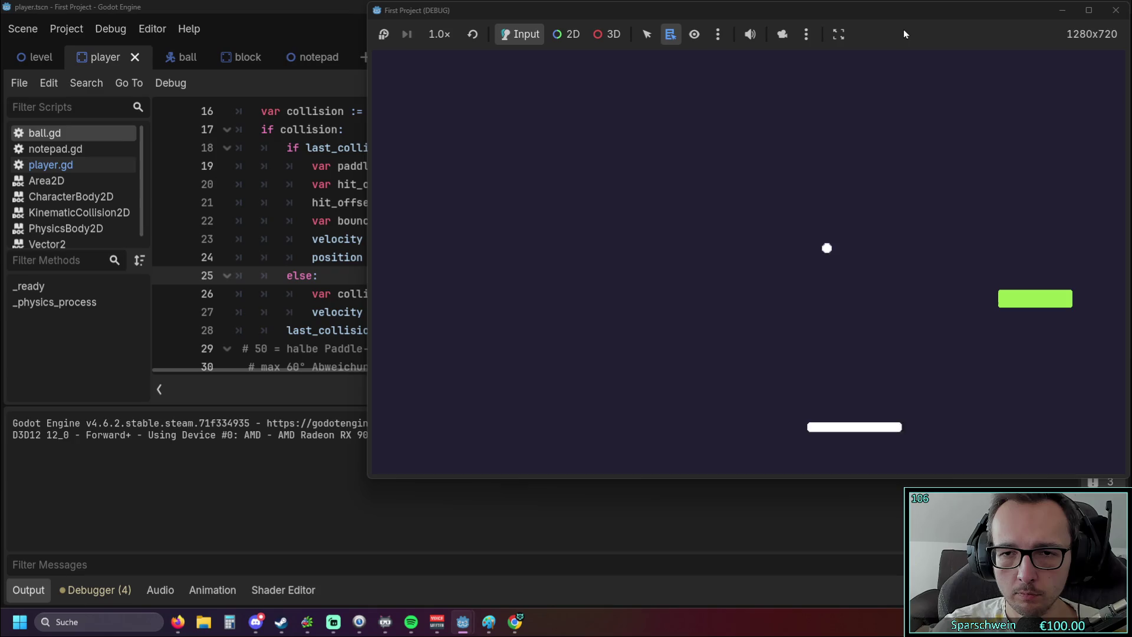
key(Left)
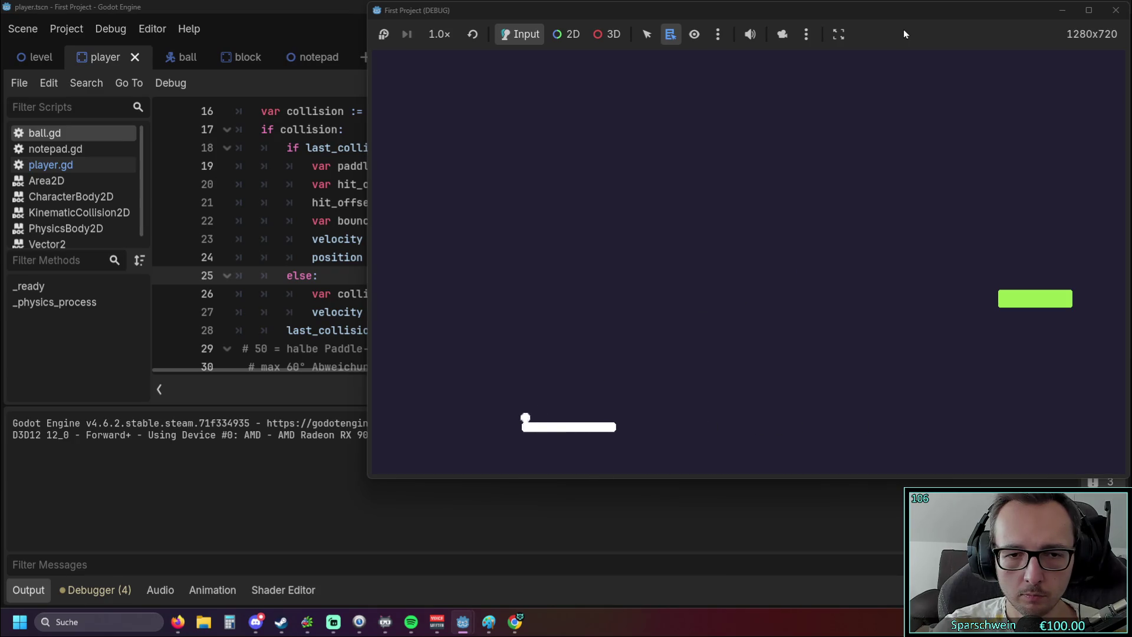
key(Right)
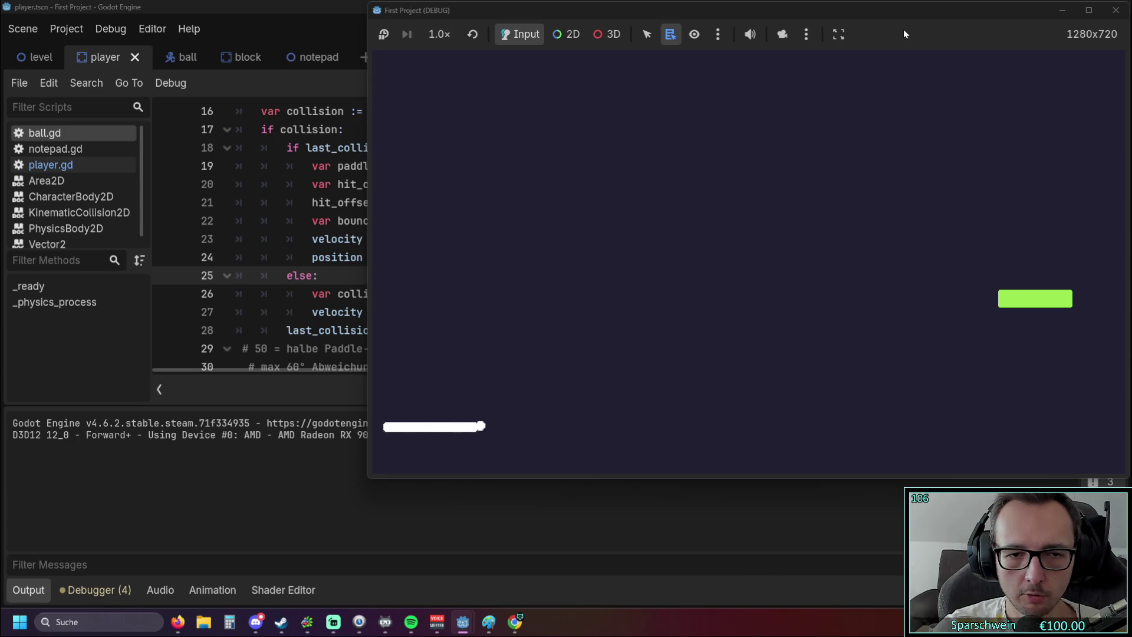
key(Right)
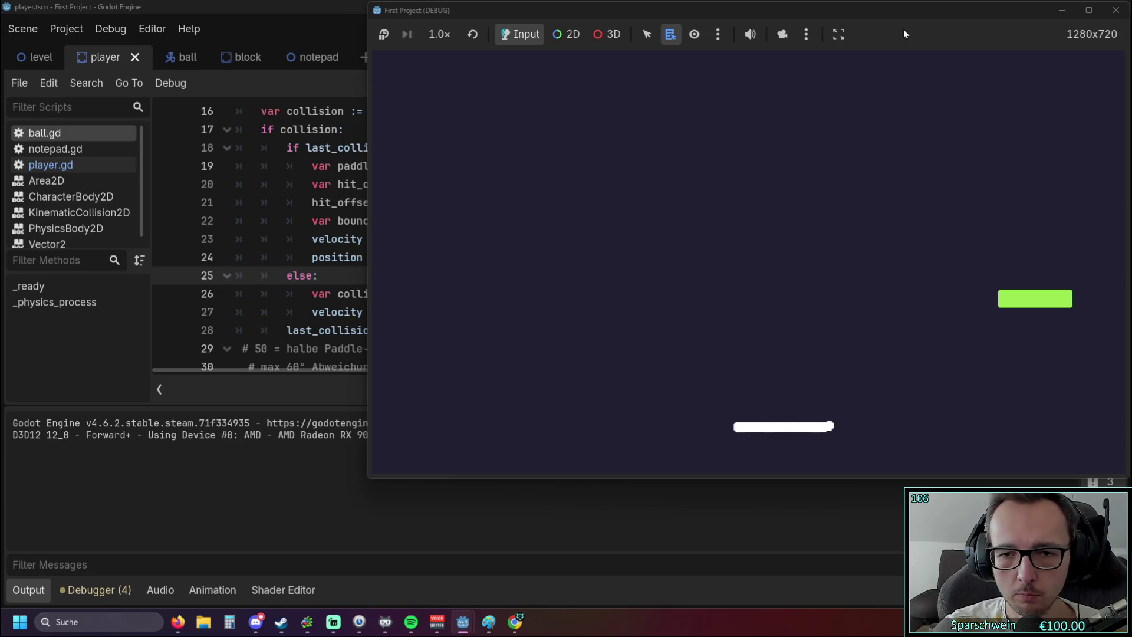
key(Right)
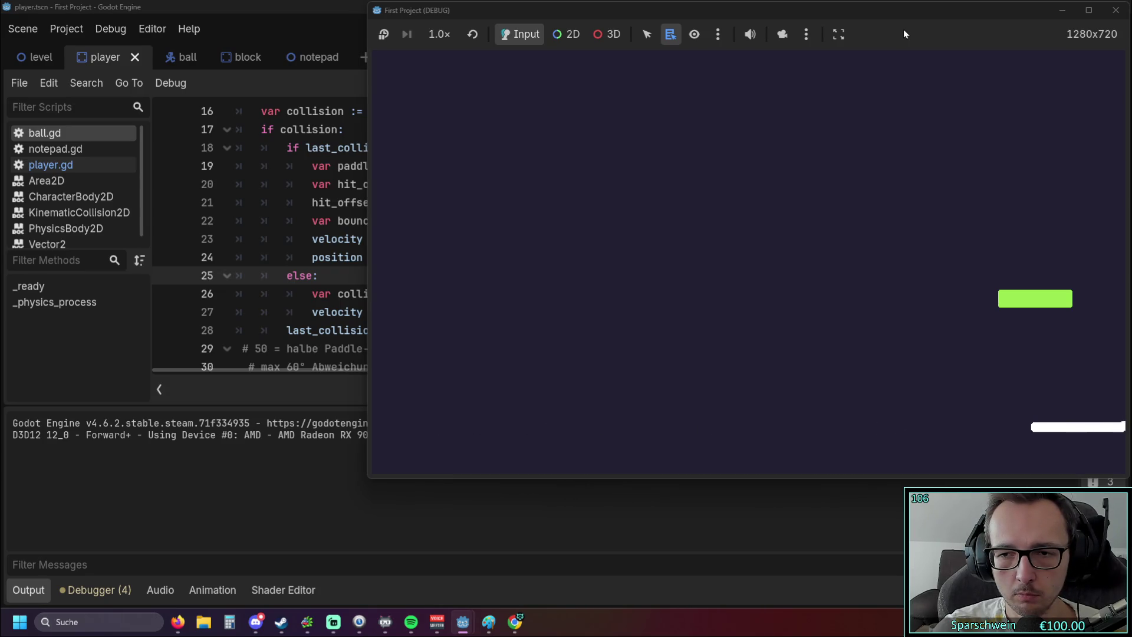
key(Left)
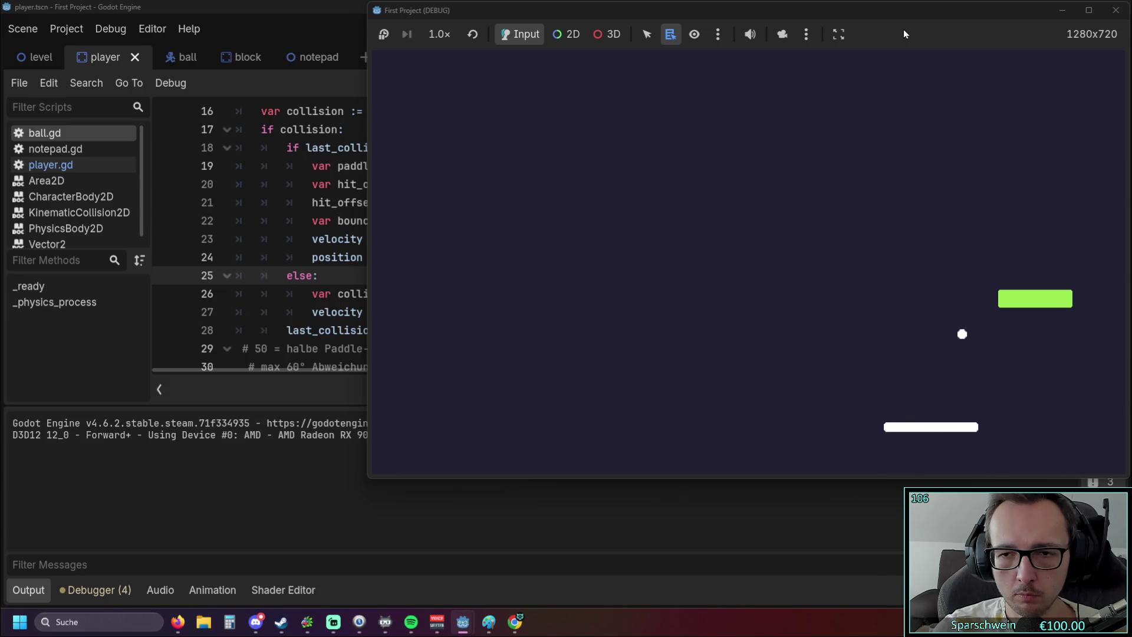
key(Left)
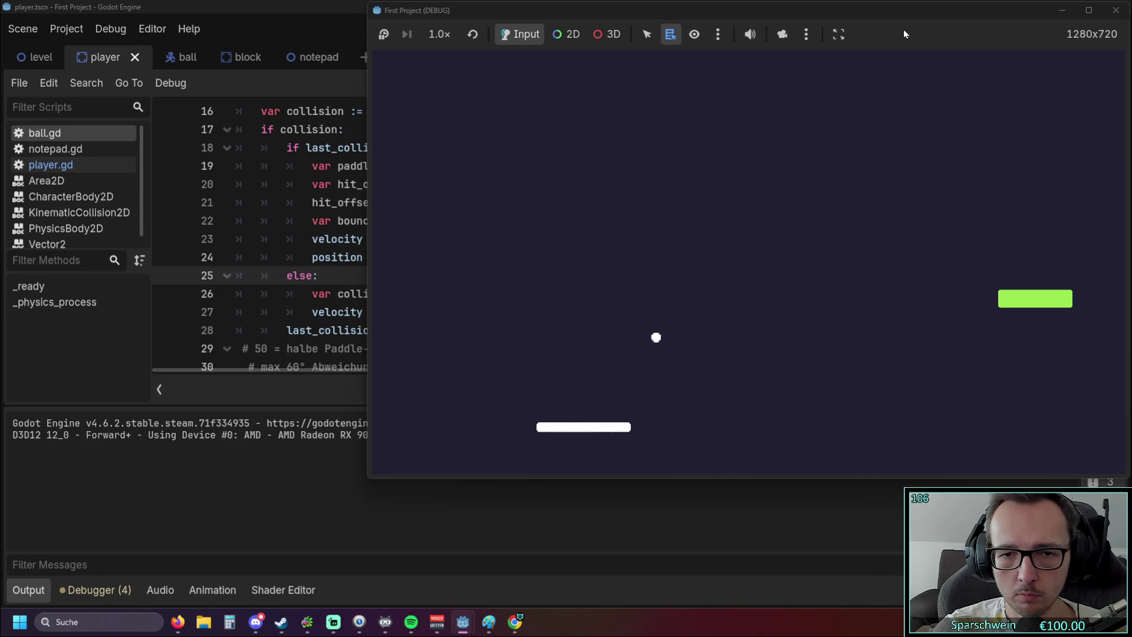
key(Right)
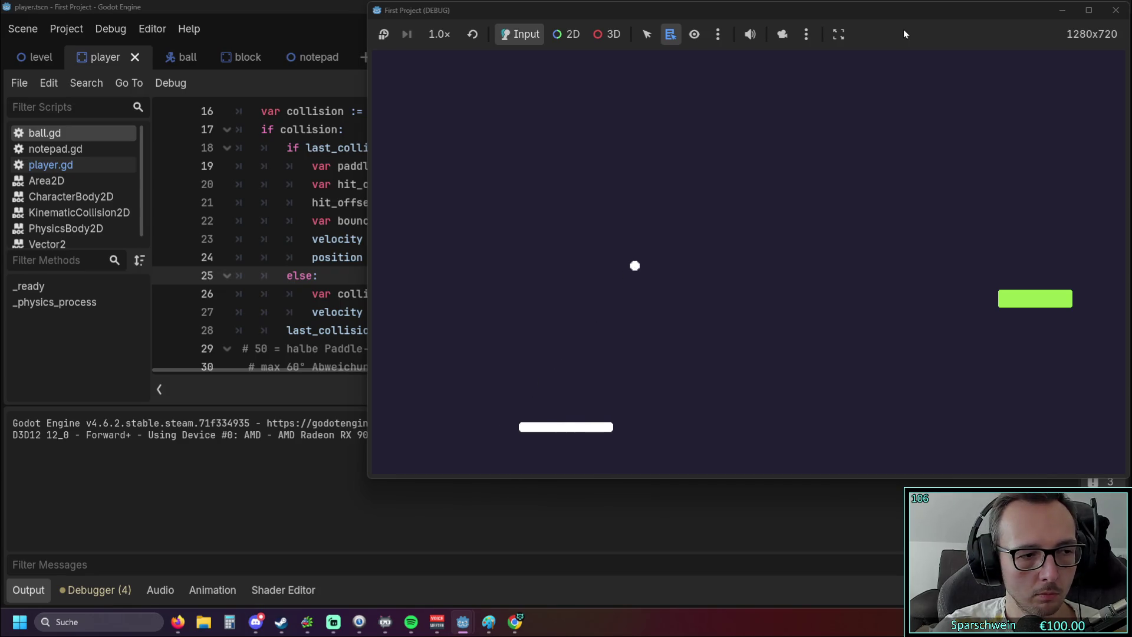
key(Right)
key(Right)
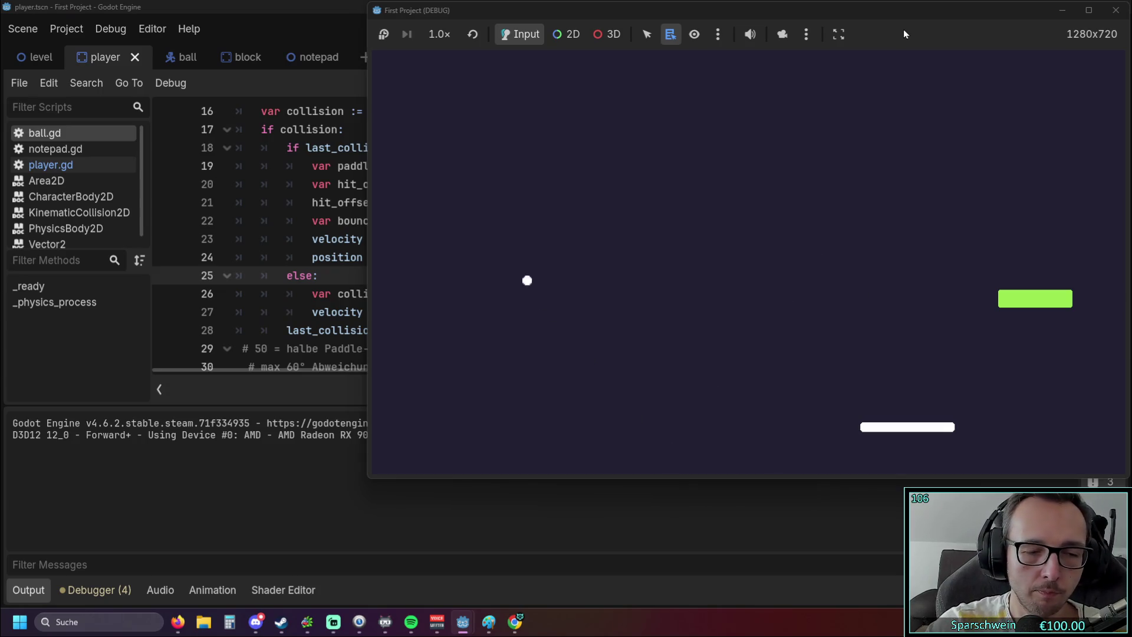
click(302, 484)
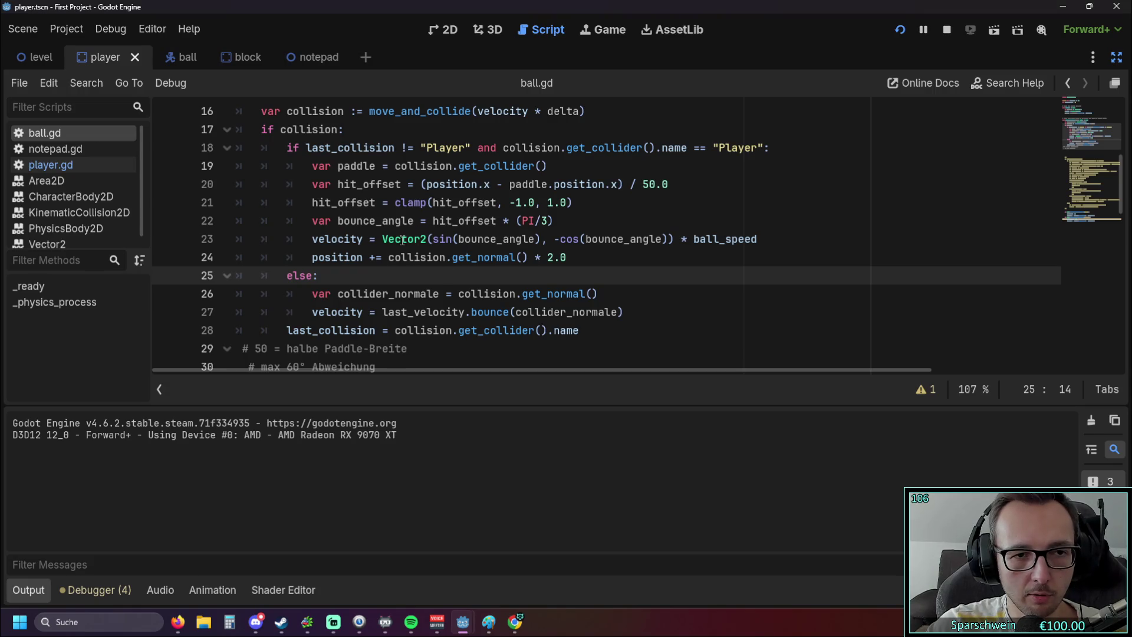
Inspect the clamp and velocity lines 20–24 of ball.gd, then restart the game.
mouse_move(404, 243)
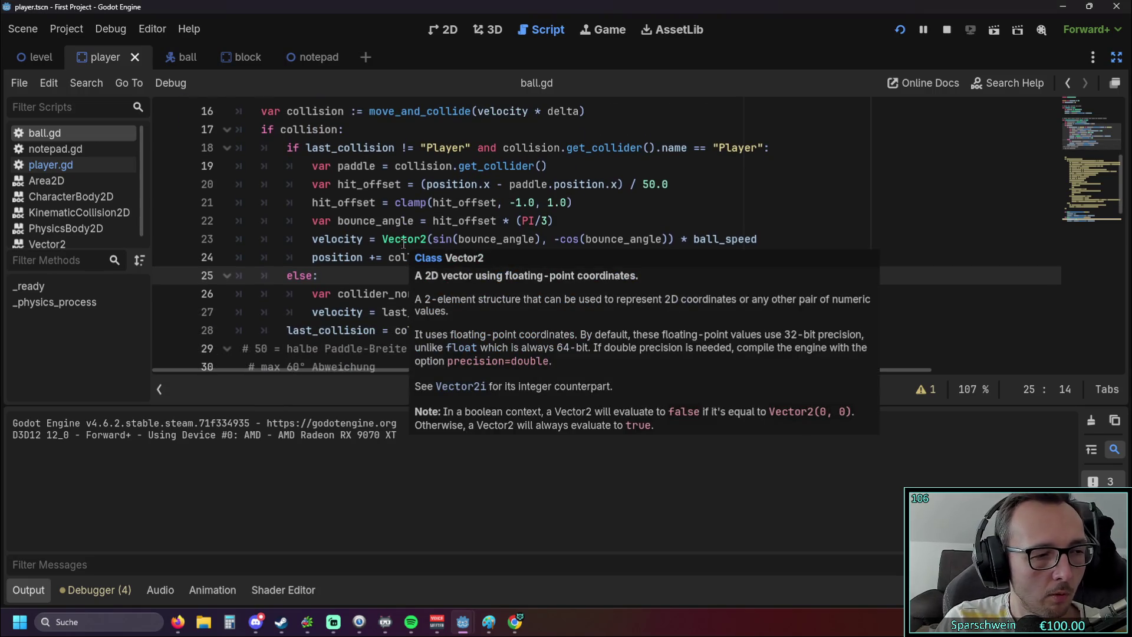
click(663, 205)
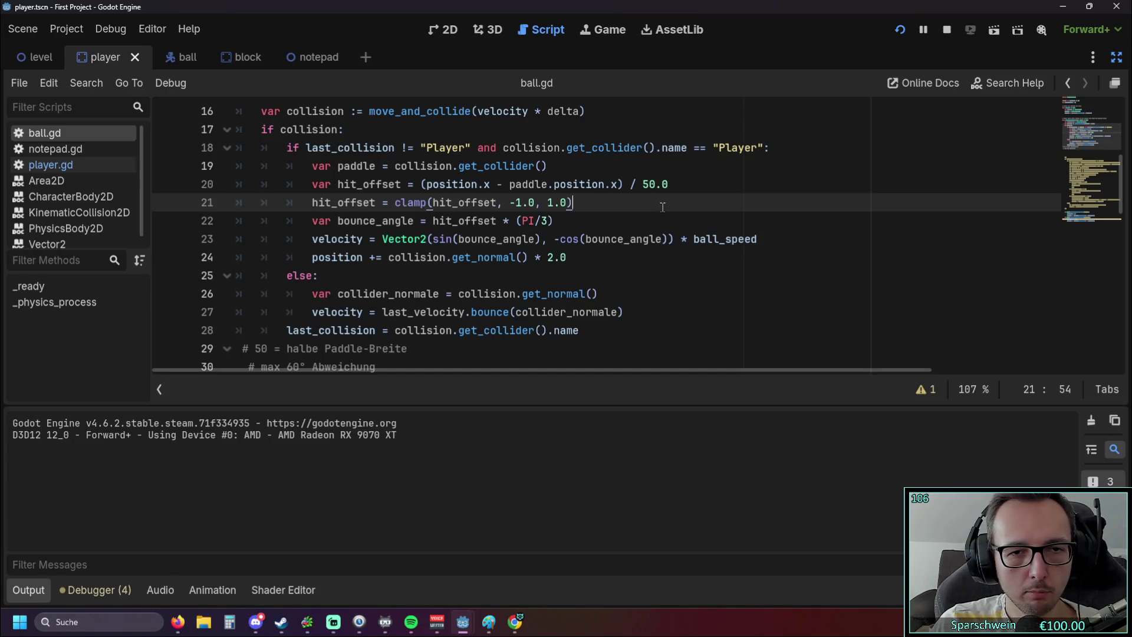
scroll(662, 207, up, 1)
scroll(589, 236, down, 1)
mouse_move(566, 257)
mouse_down()
mouse_move(336, 184)
mouse_move(330, 168)
mouse_up()
click(513, 286)
click(902, 33)
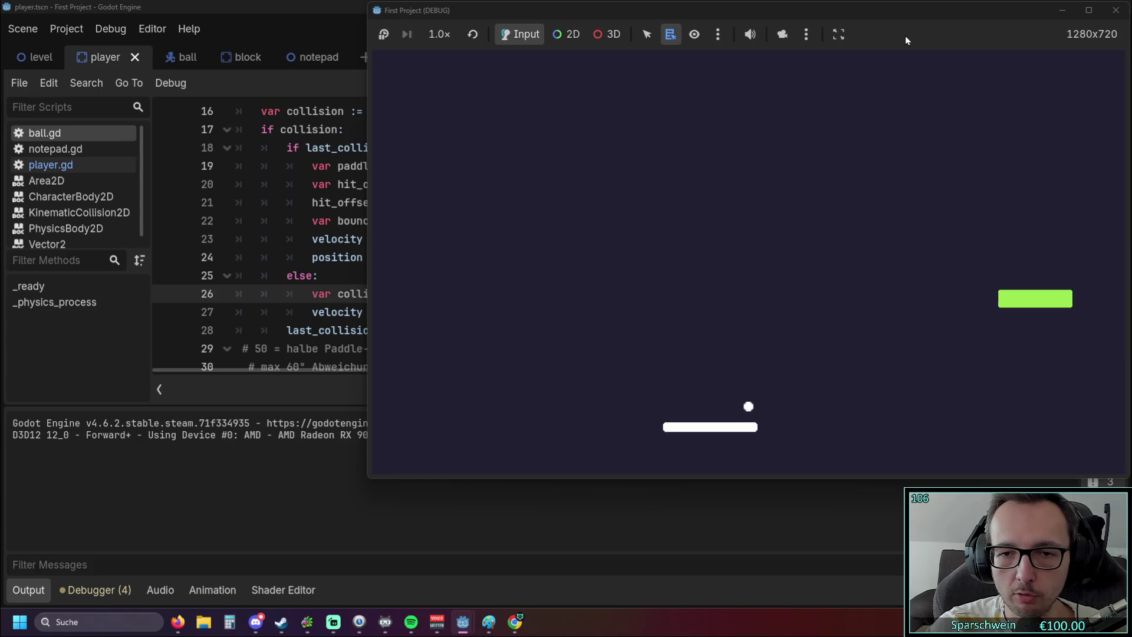
Move the paddle back and forth so the ball hits it at different spots.
key(Right)
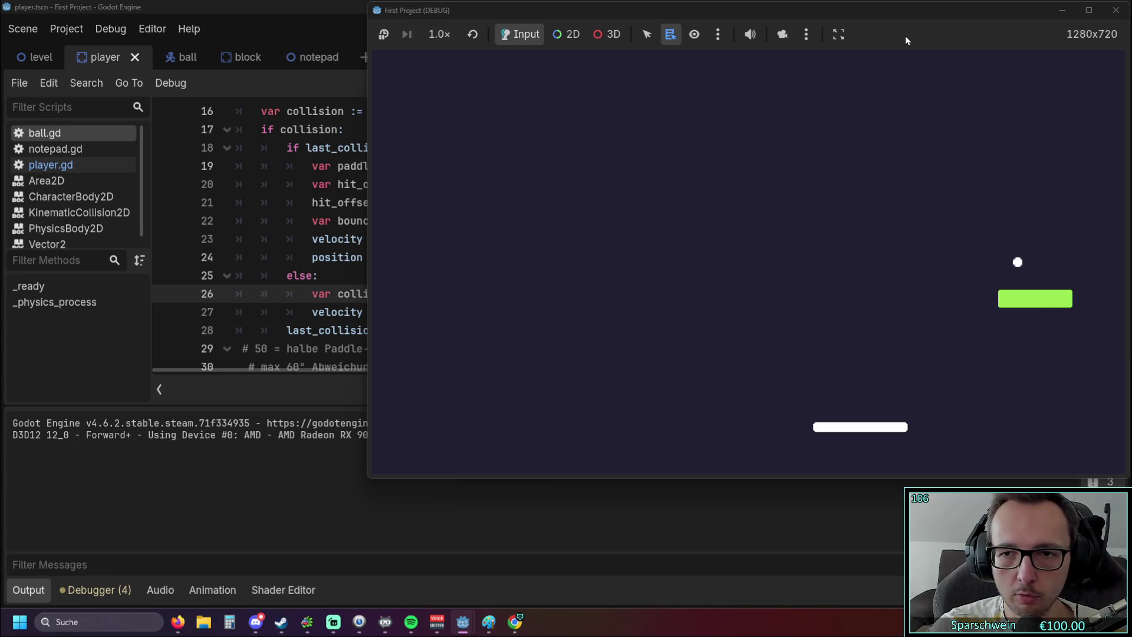
key(Left)
key(Right)
key(Right)
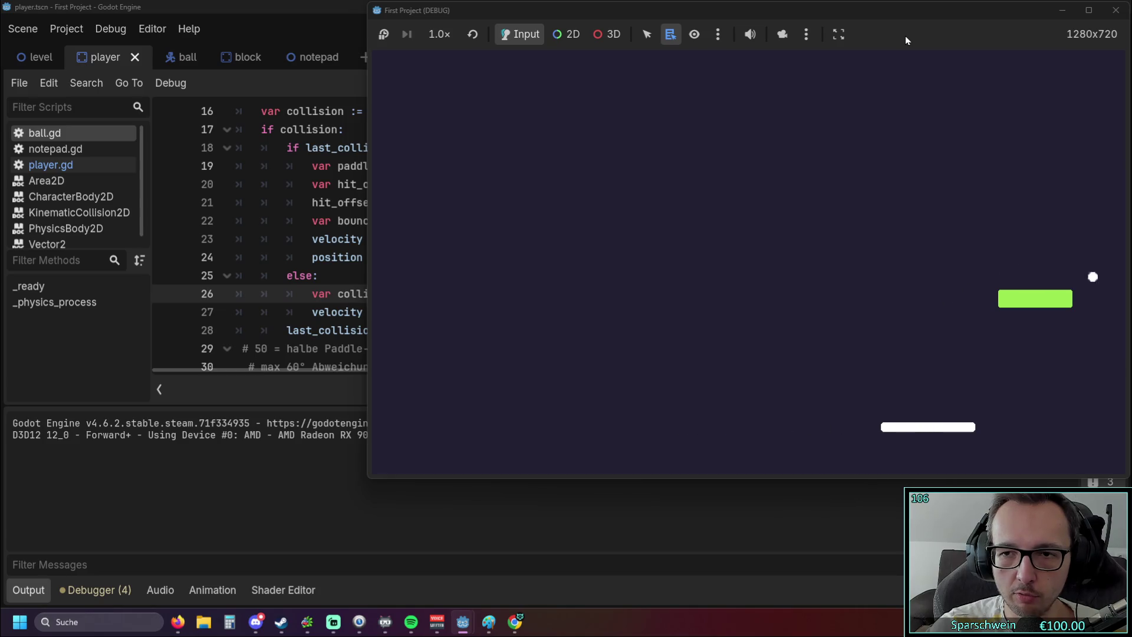
key(Left)
key(Right)
key(Left)
key(Left)
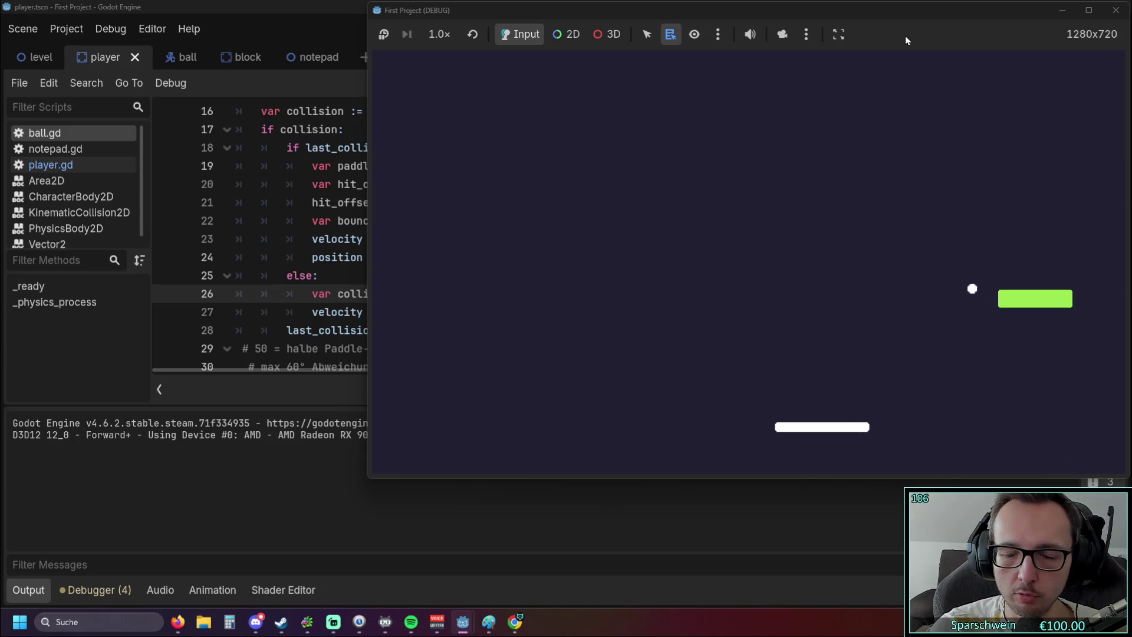
key(Left)
key(Right)
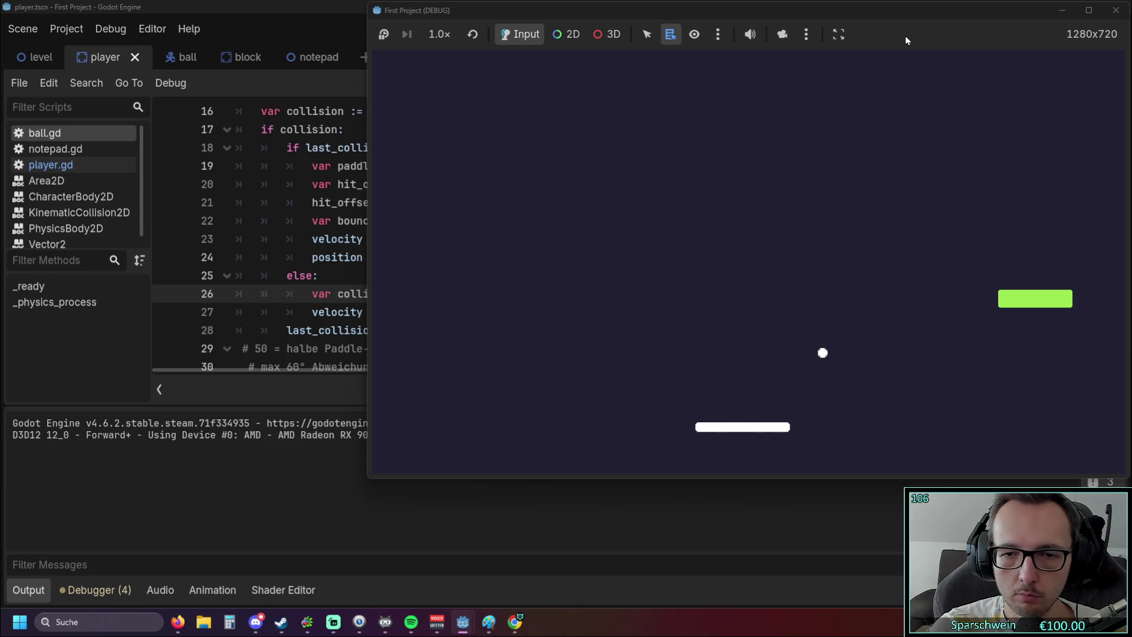
key(Left)
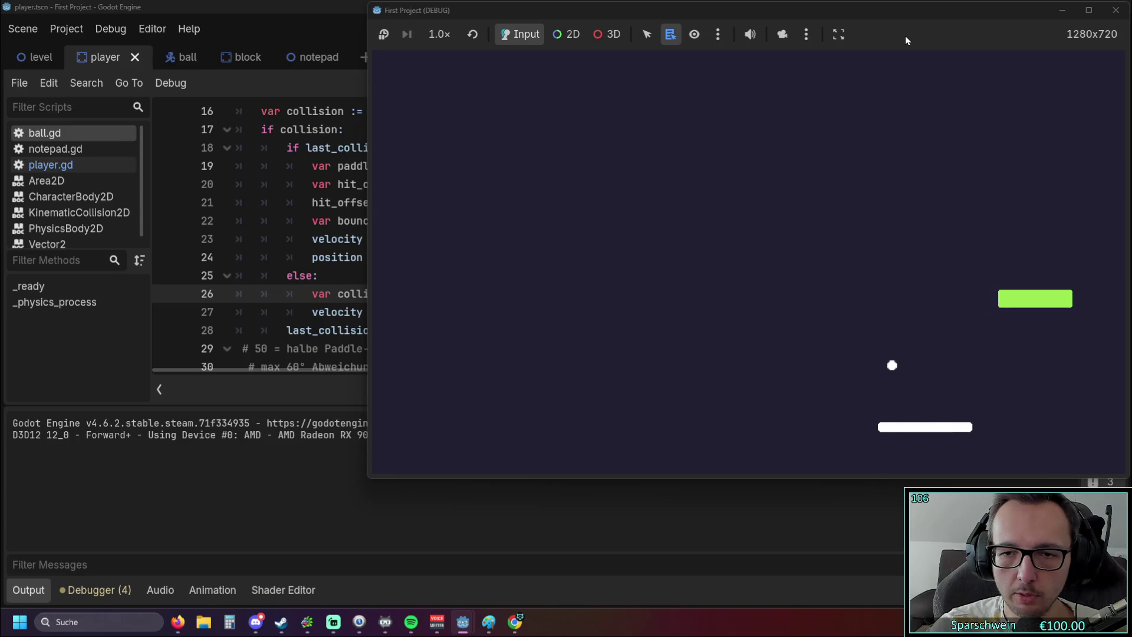
key(Left)
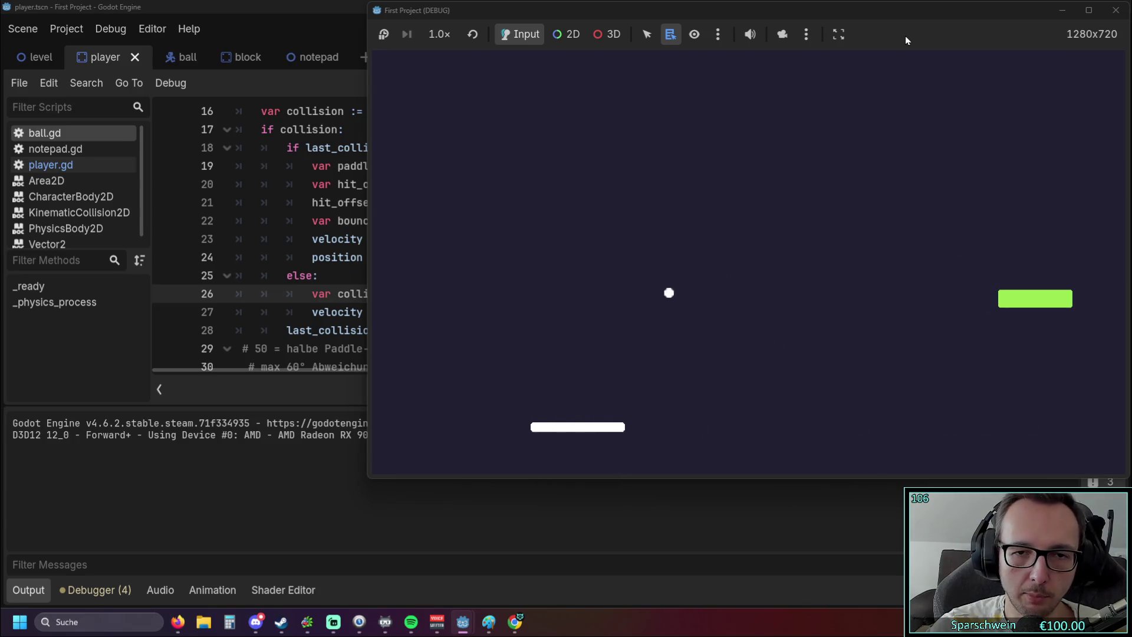
key(Right)
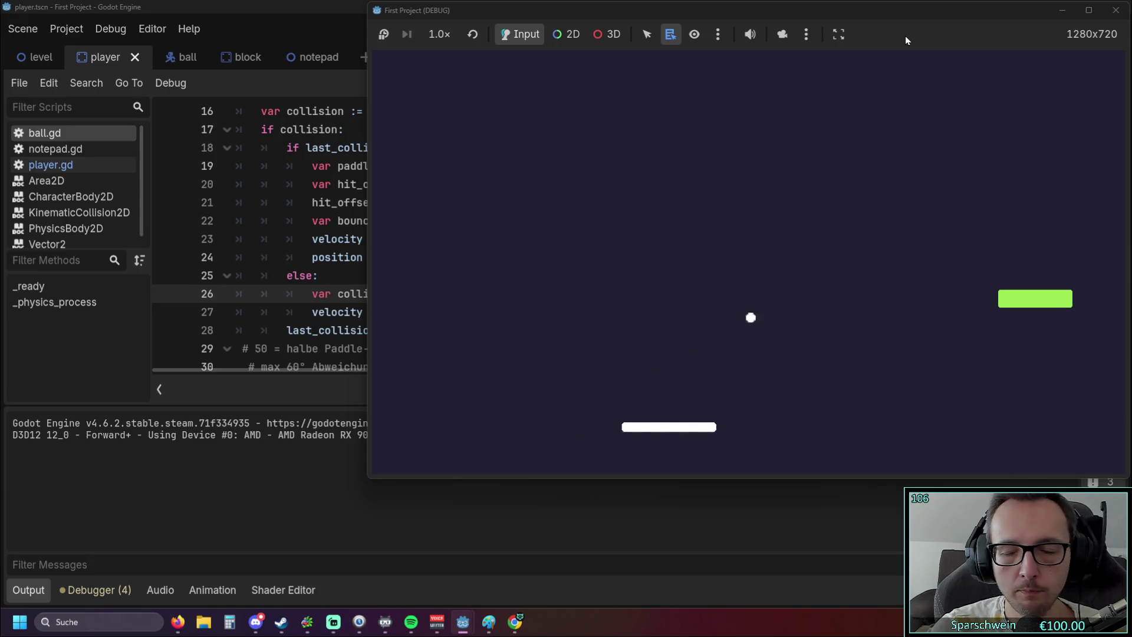
key(Right)
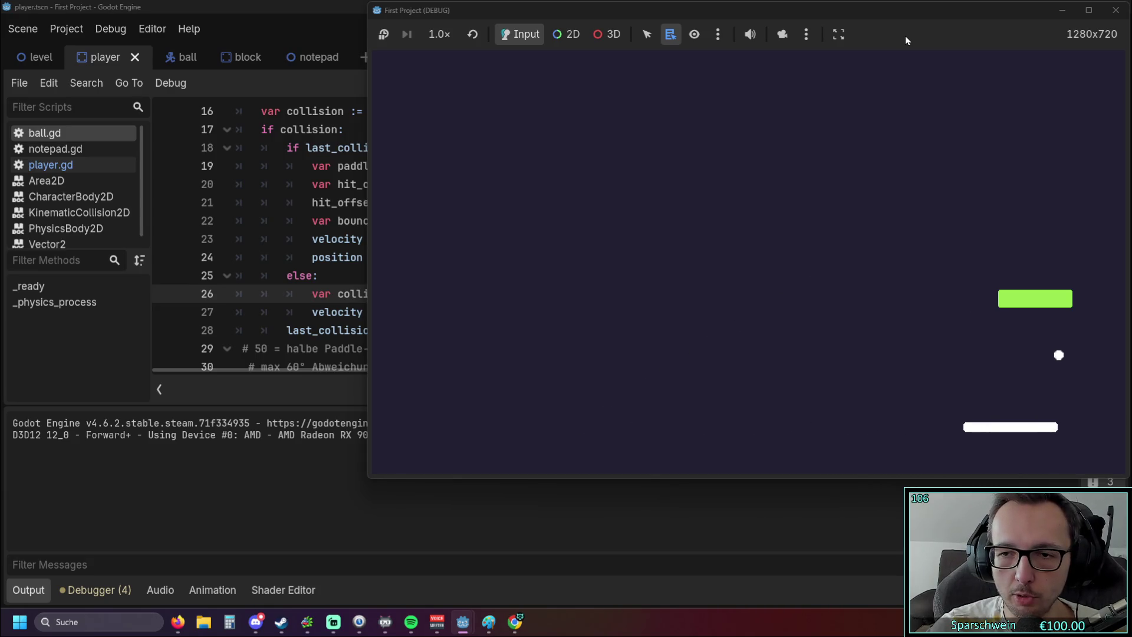
Keep meeting the ball from the right wall and back, then stop the game with F8.
key(Left)
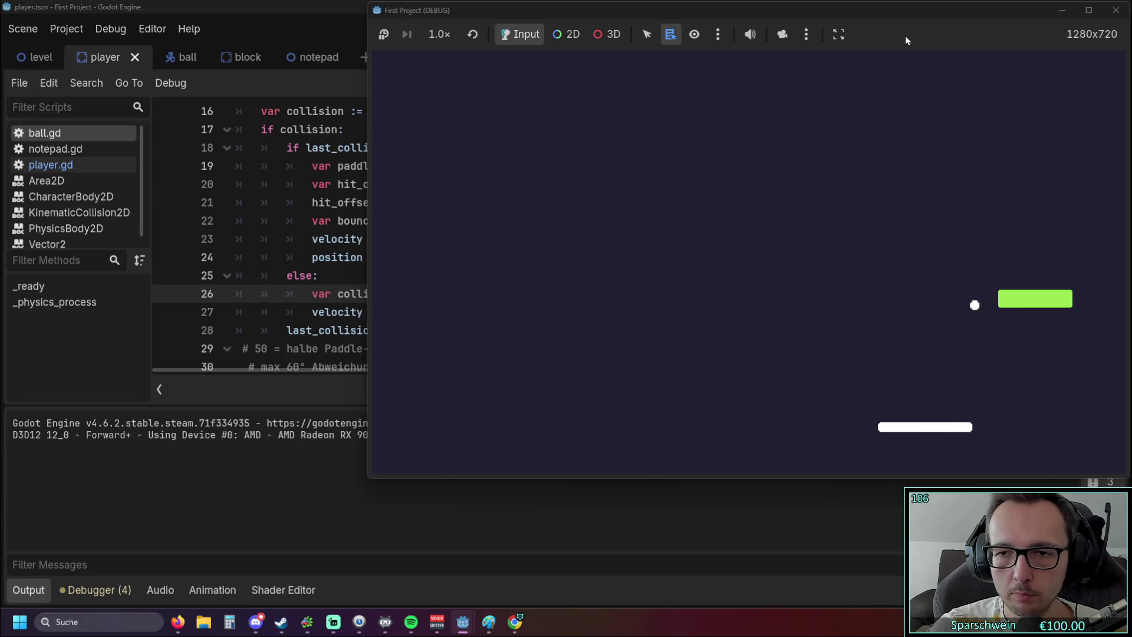
key(Left)
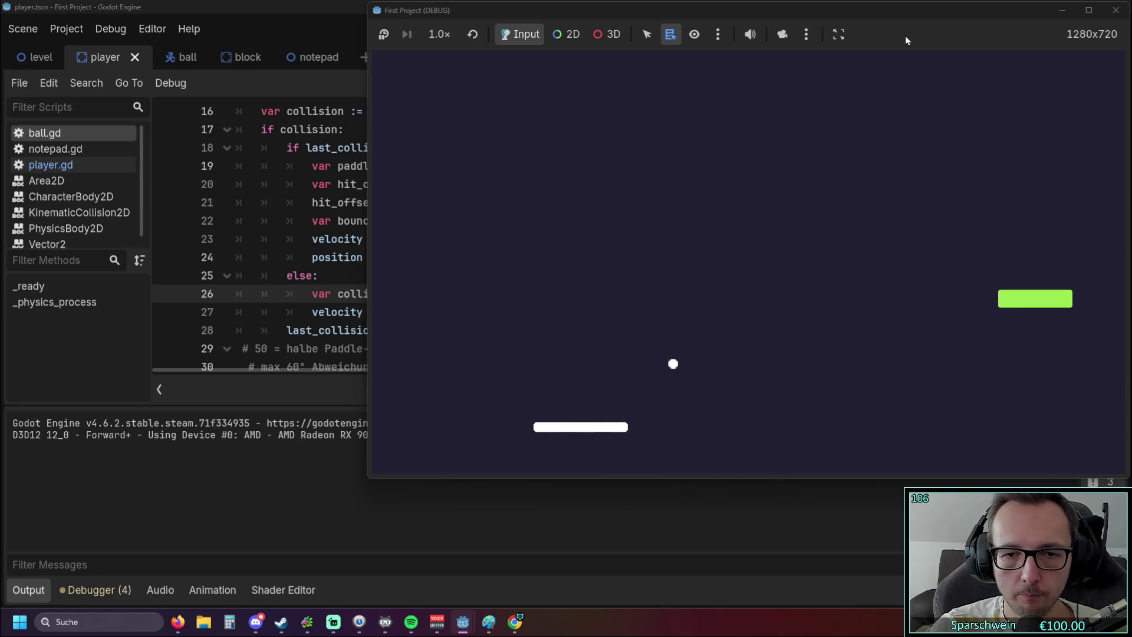
key(Right)
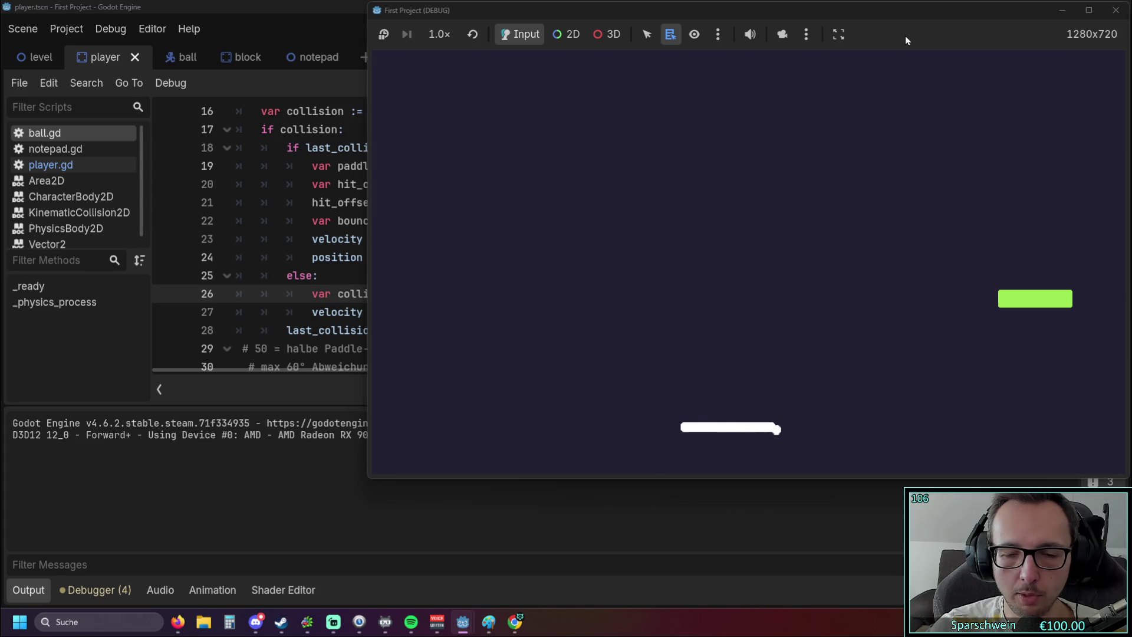
key(Right)
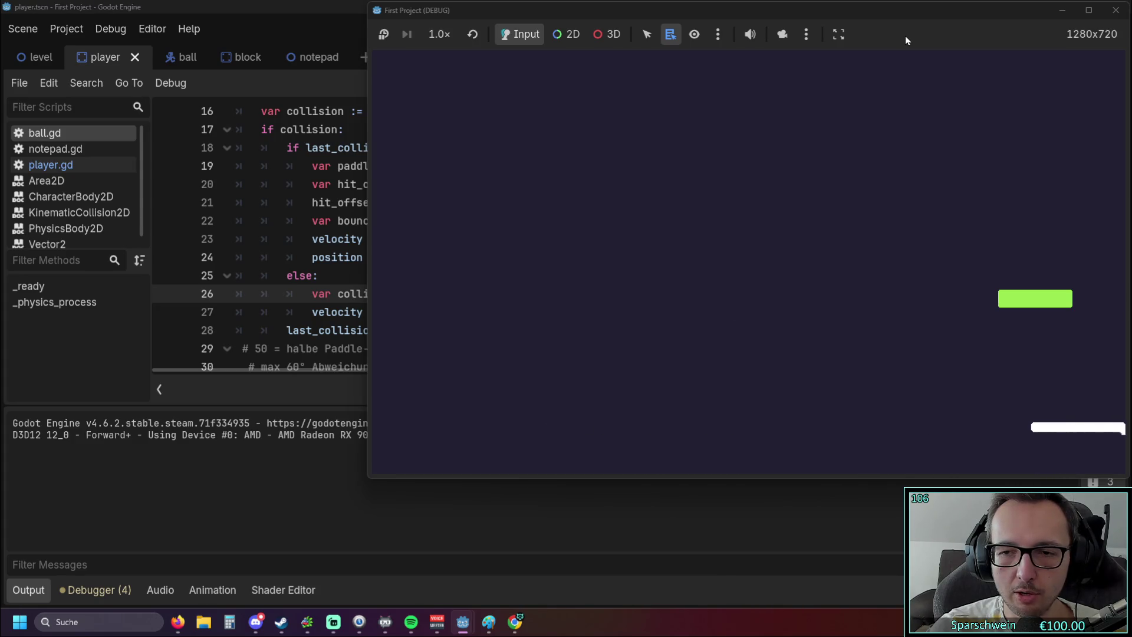
key(Left)
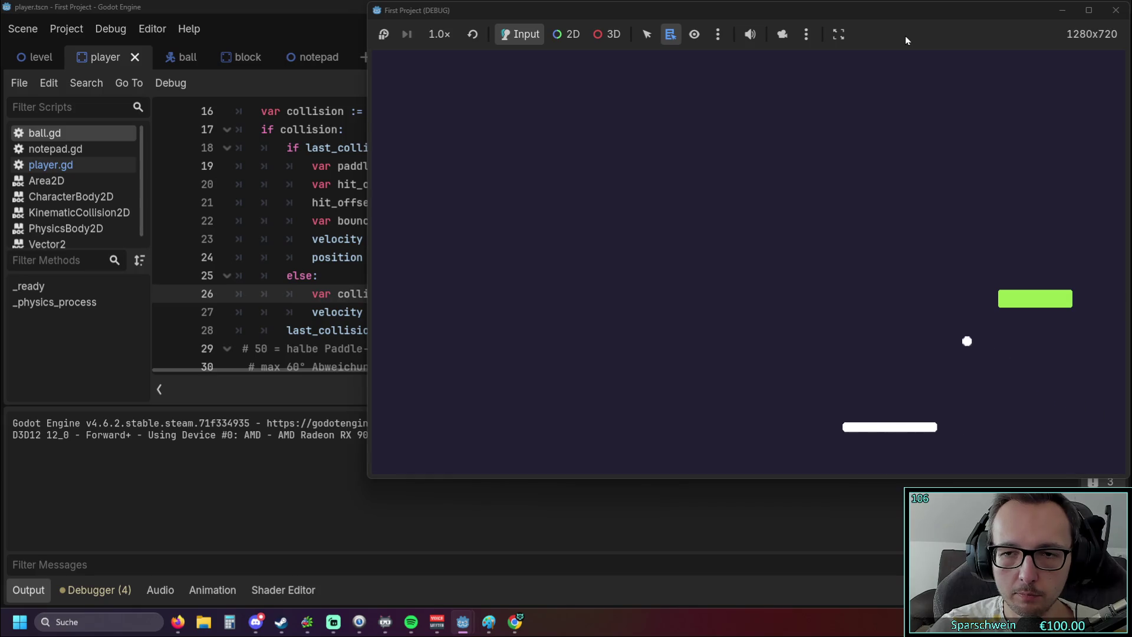
key(Left)
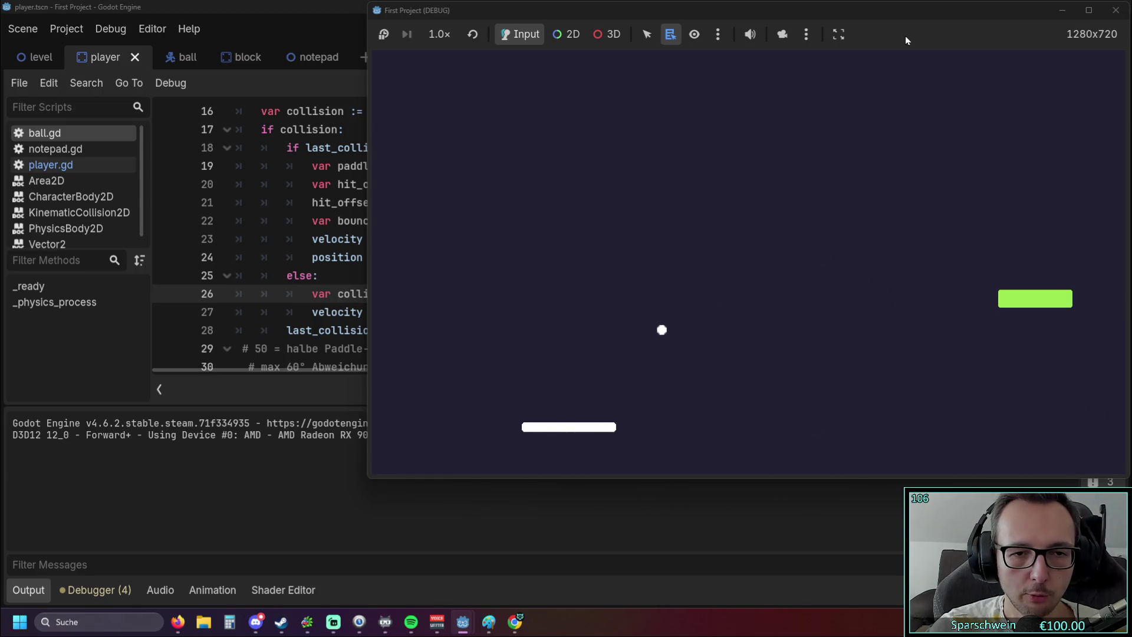
key(Left)
key(Right)
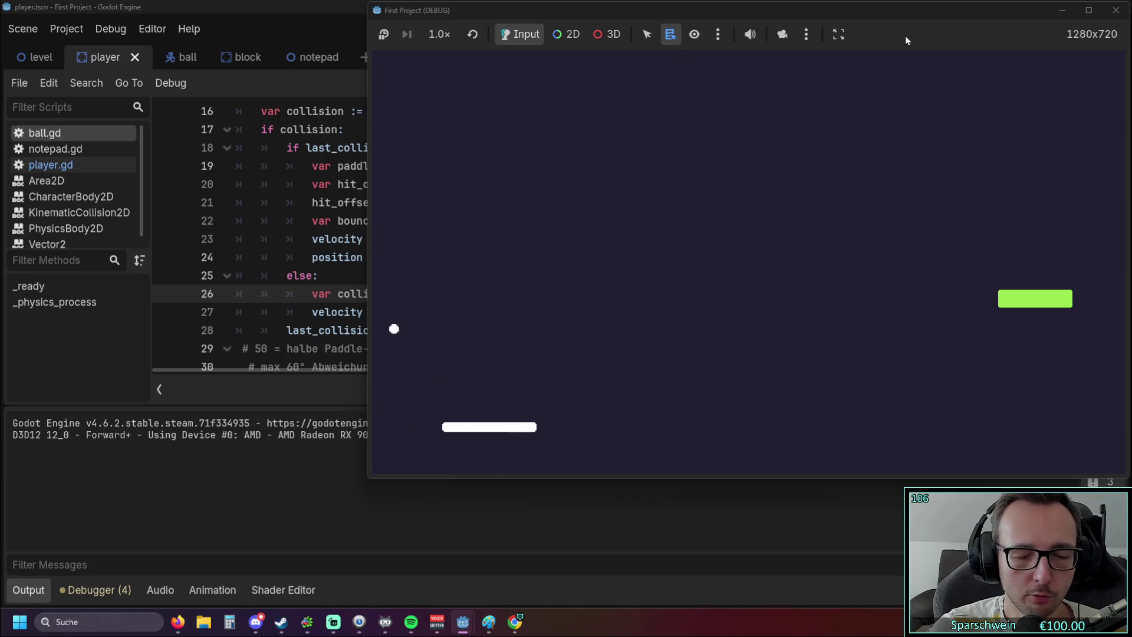
key(Right)
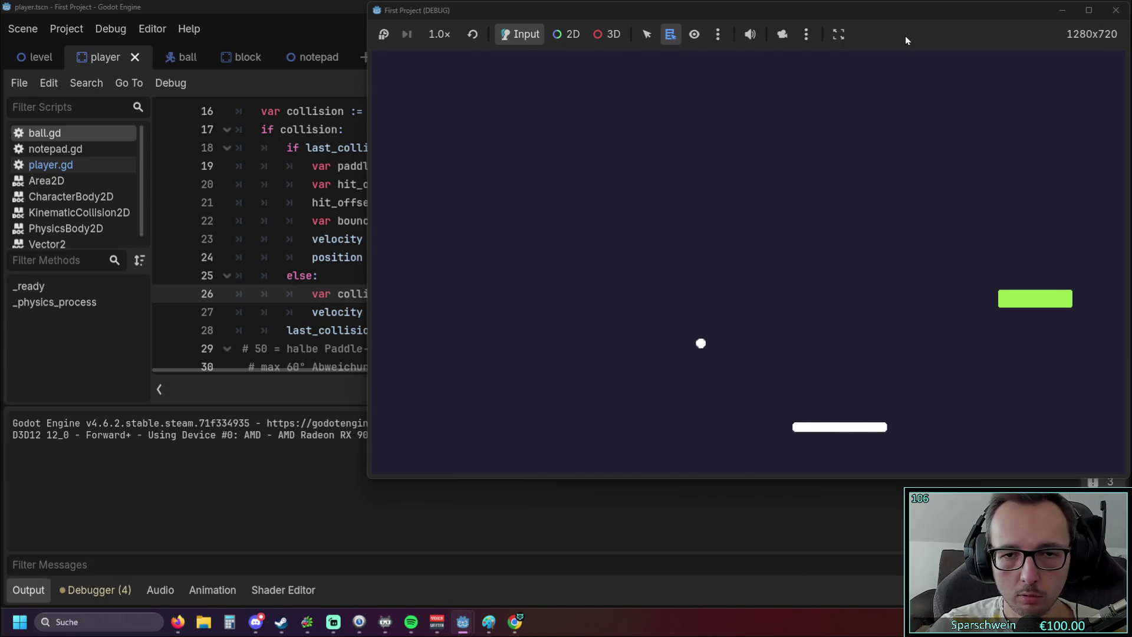
key(Left)
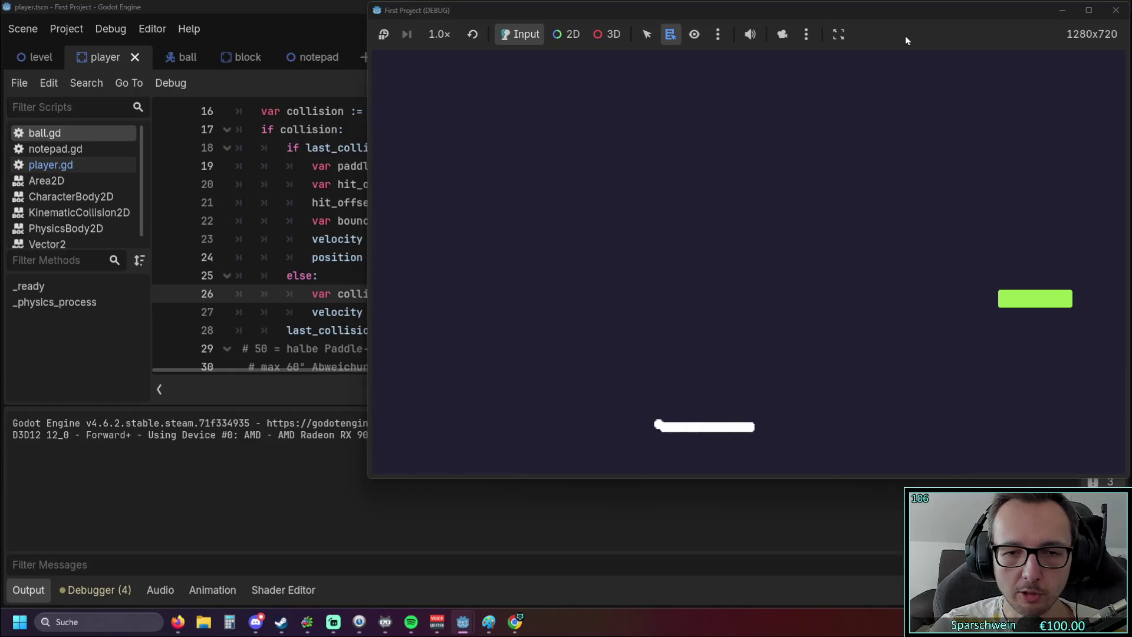
key(F8)
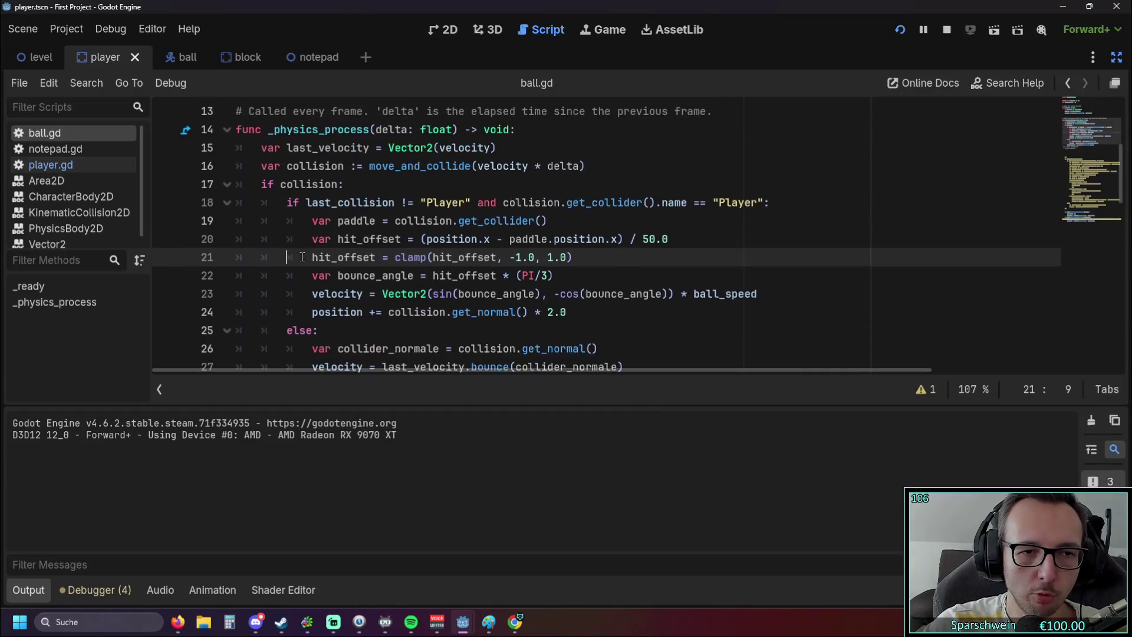
click(517, 221)
scroll(519, 220, up, 1)
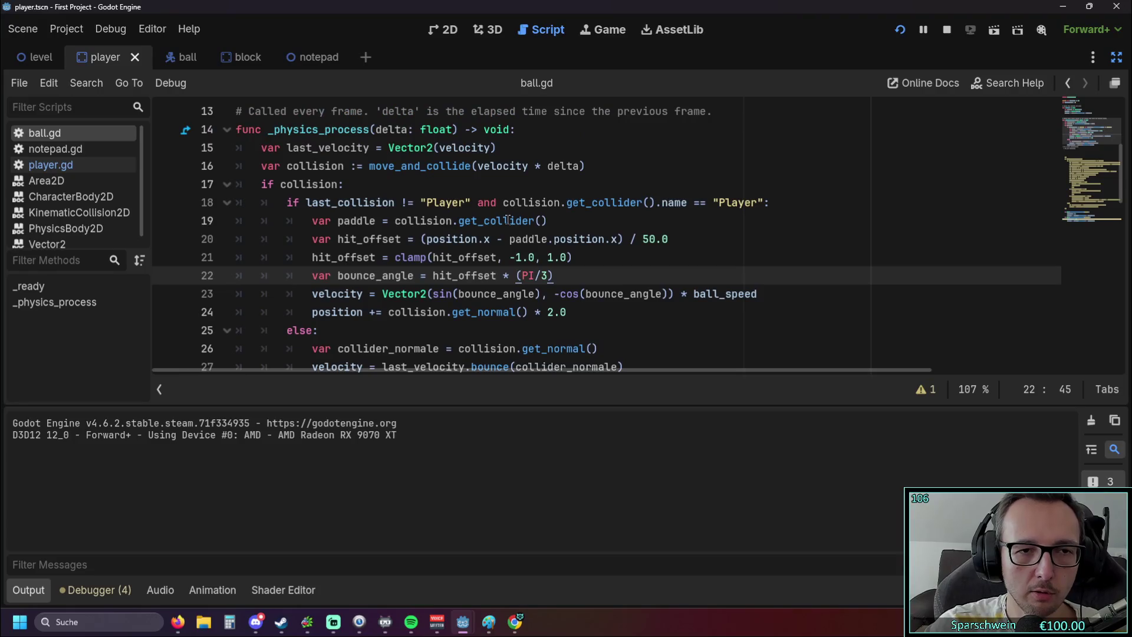
scroll(518, 220, down, 1)
scroll(518, 221, up, 1)
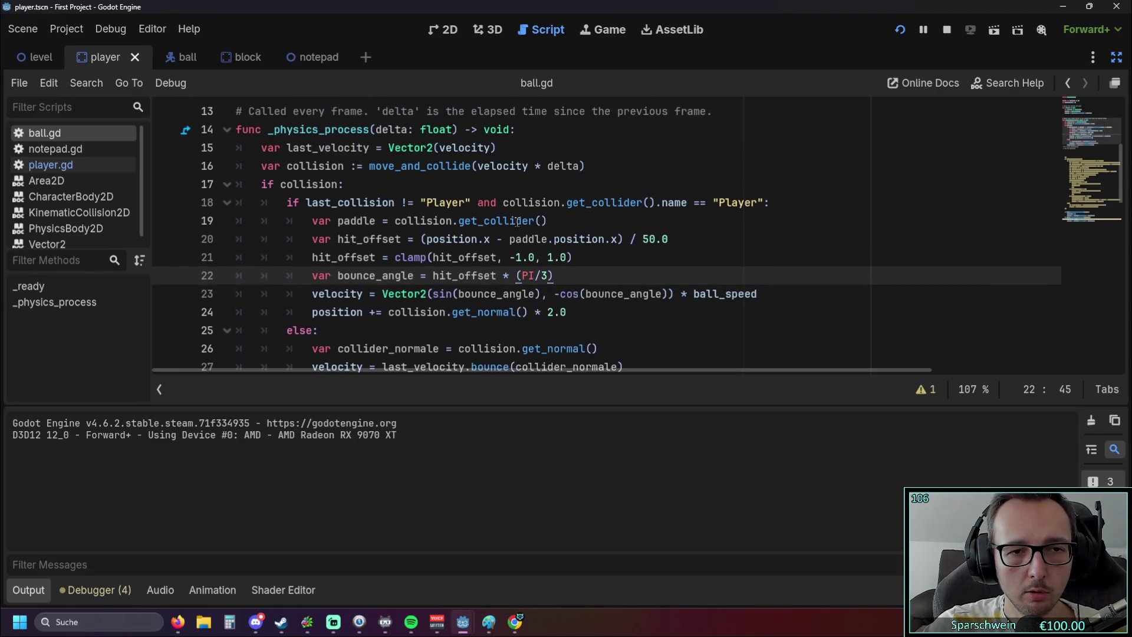
mouse_move(517, 220)
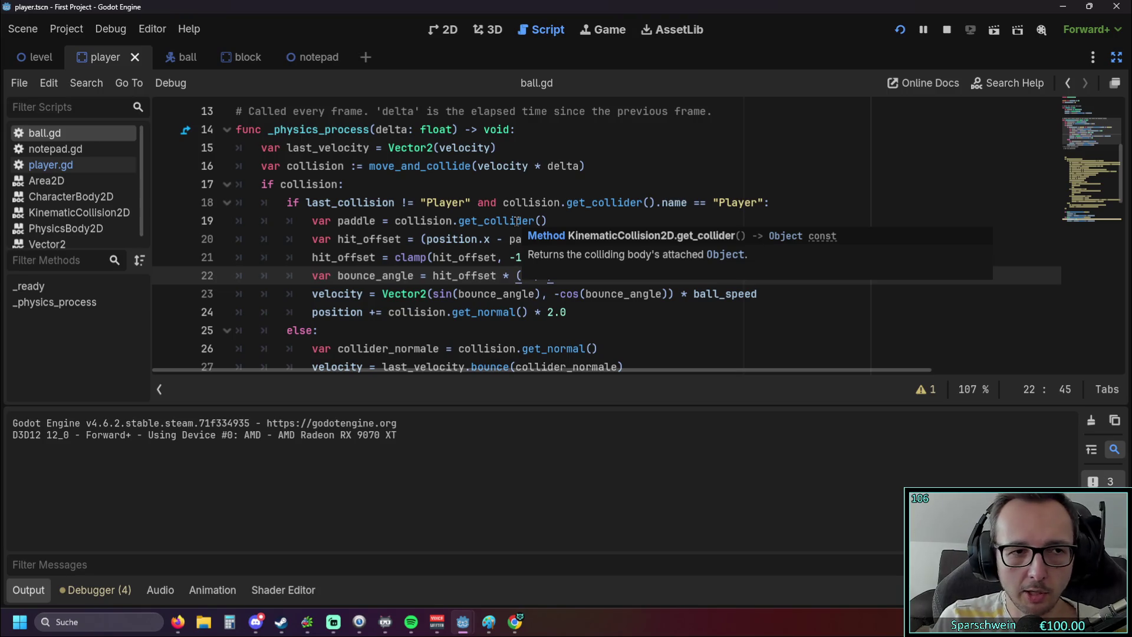
click(177, 58)
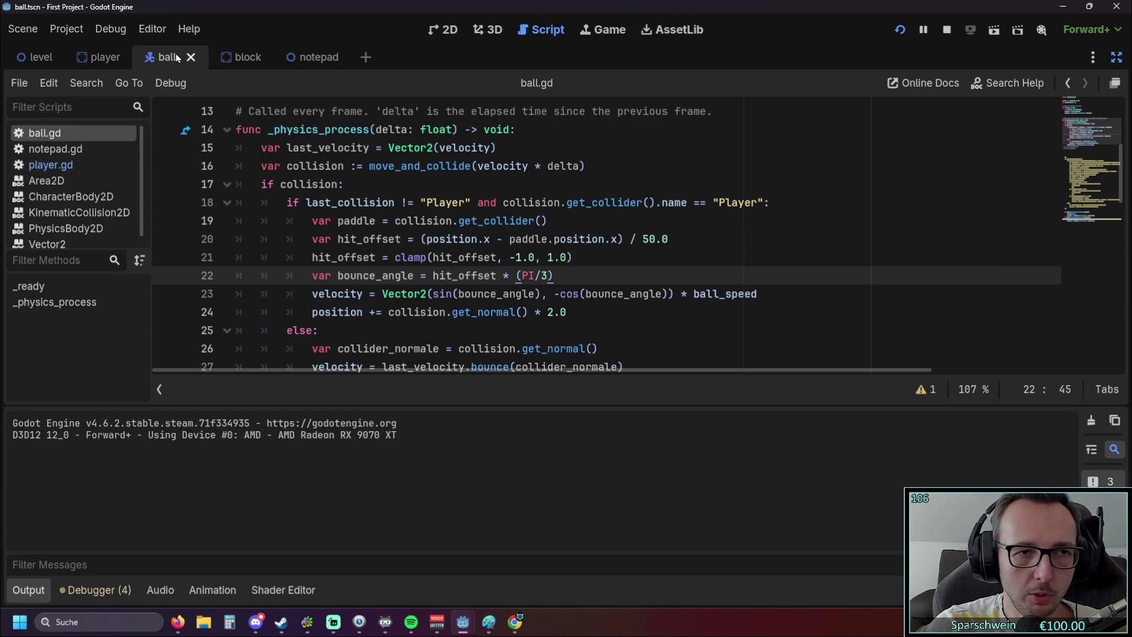
click(108, 59)
scroll(401, 230, down, 1)
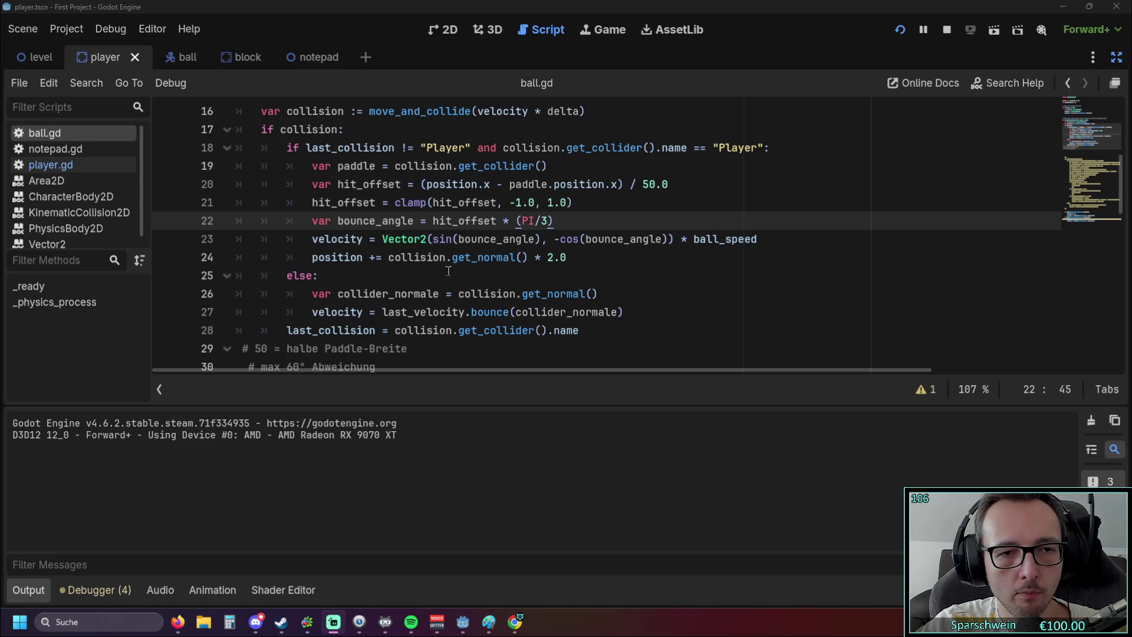
Insert 'elif last_collision != "Player":' below line 24, unindented to the if level.
click(587, 263)
key(Return)
text(elif last_collision != "Player":)
click(322, 278)
key(BackSpace)
key(End)
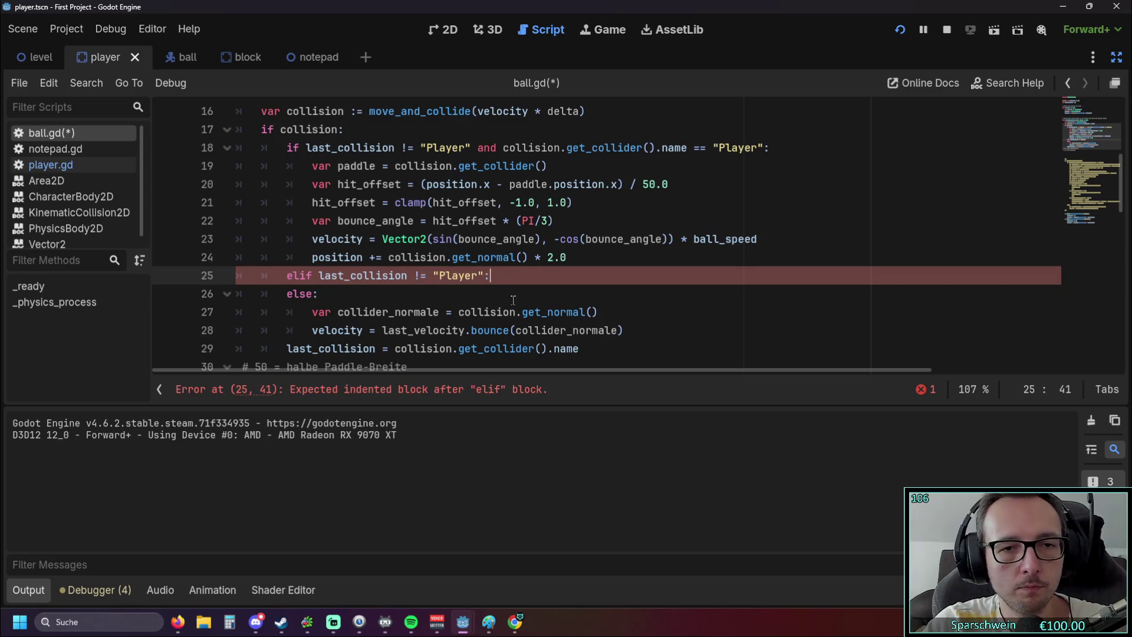
key(Return)
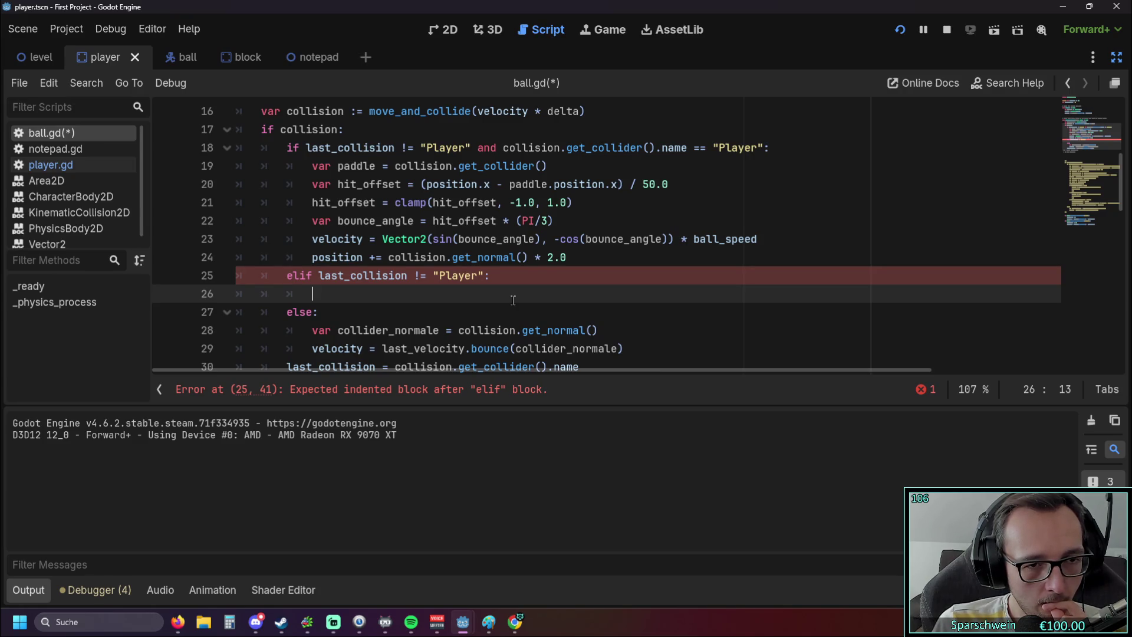
Delete the old else line and the leftover blank line, then run the project.
click(343, 313)
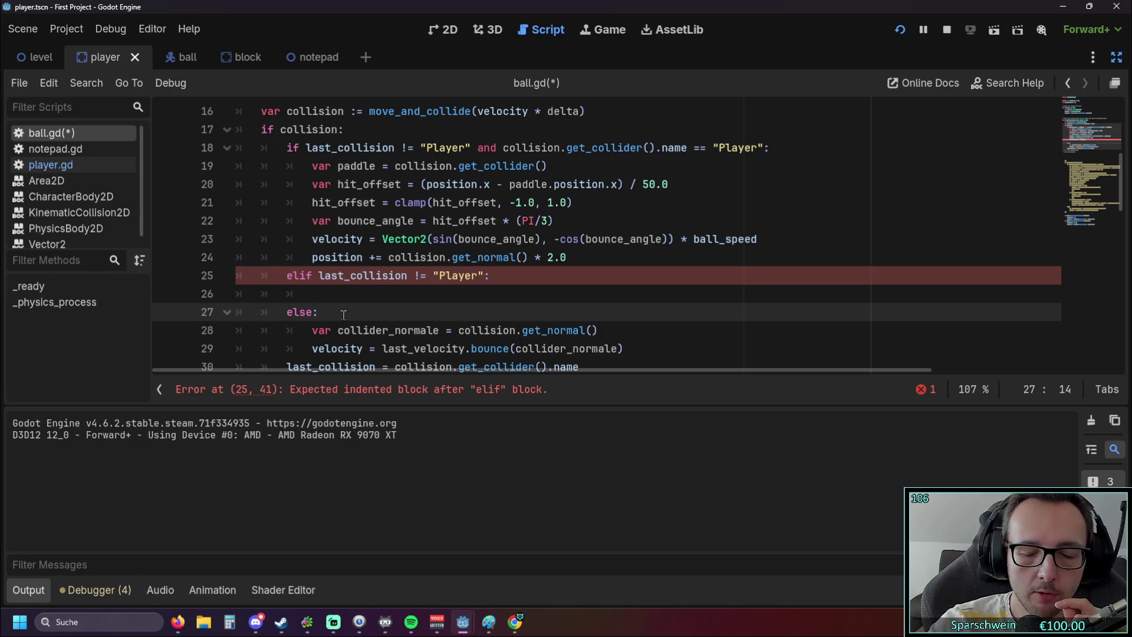
key(BackSpace)
key(BackSpace)
key(BackSpace)
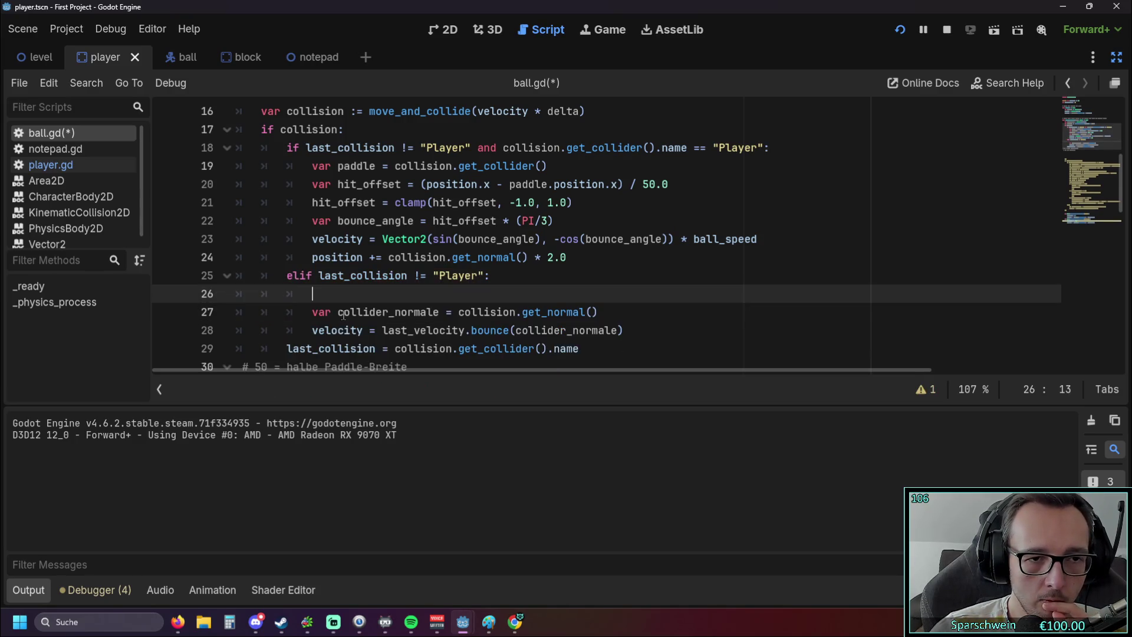
key(BackSpace)
key(BackSpace)
key(BackSpace)
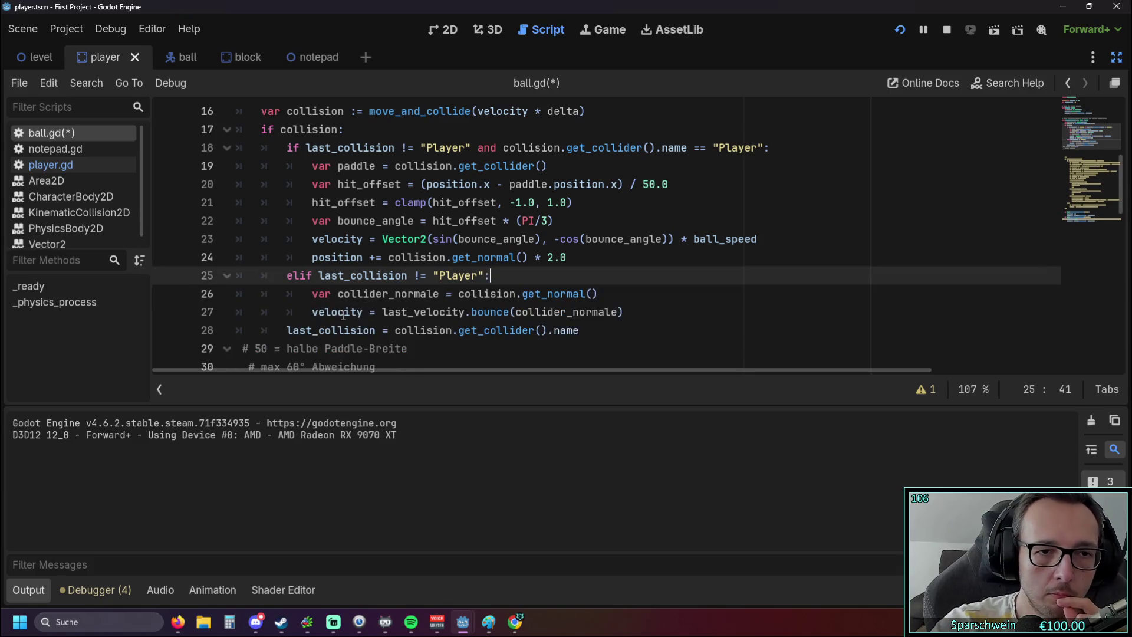
click(902, 30)
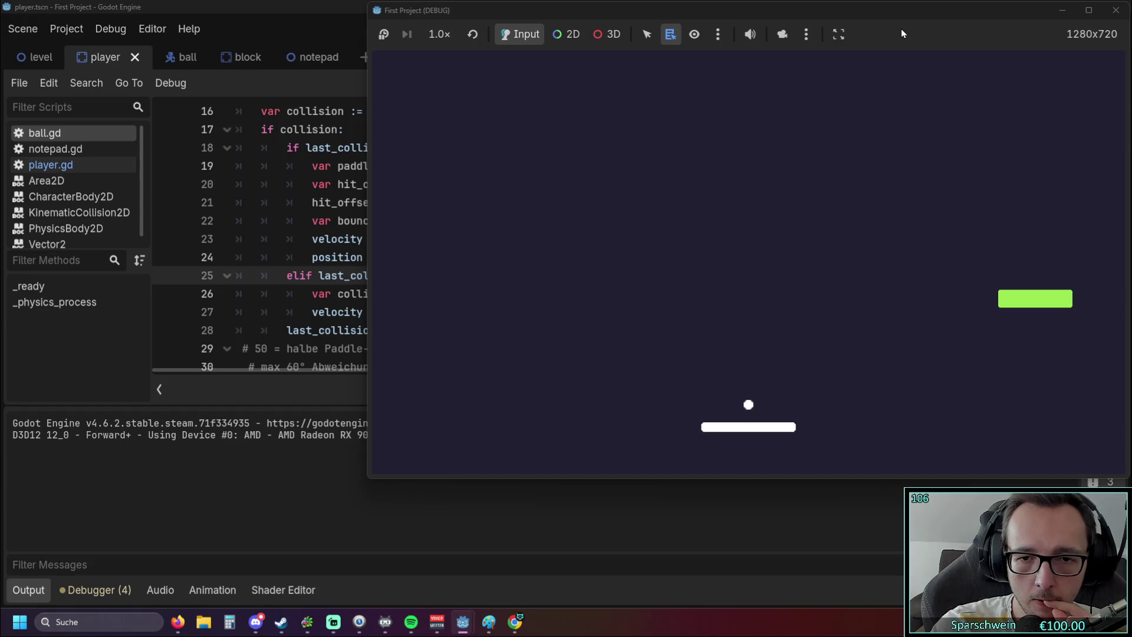
Steer the paddle left and right to deflect the ball at angles, then return to ball.gd.
key(Left)
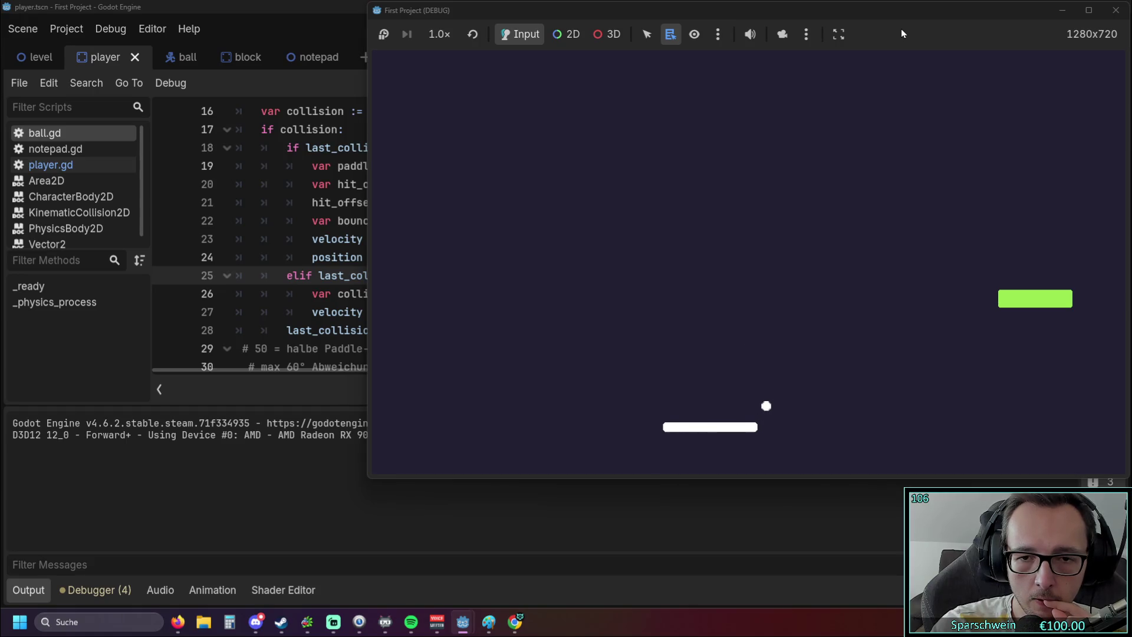
key(Right)
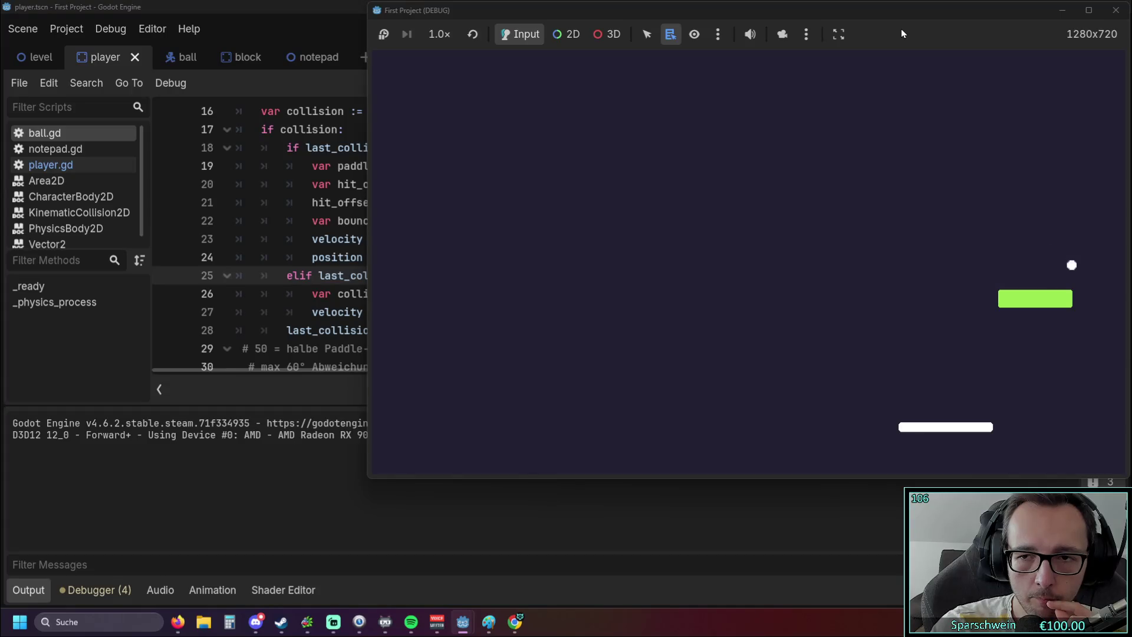
key(Left)
key(Right)
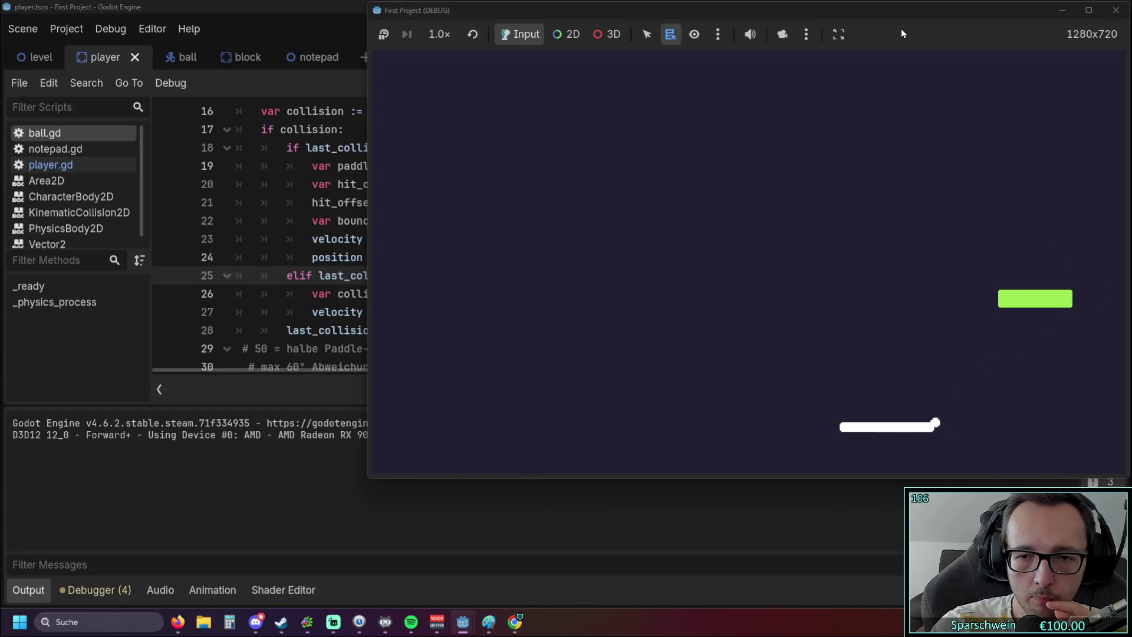
key(Right)
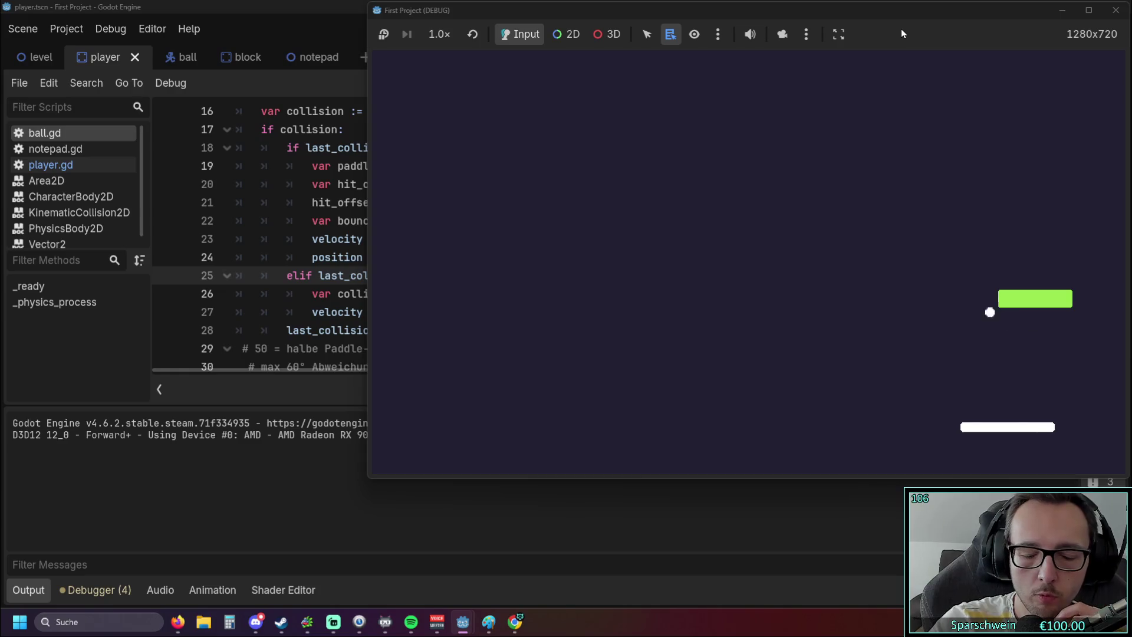
key(Left)
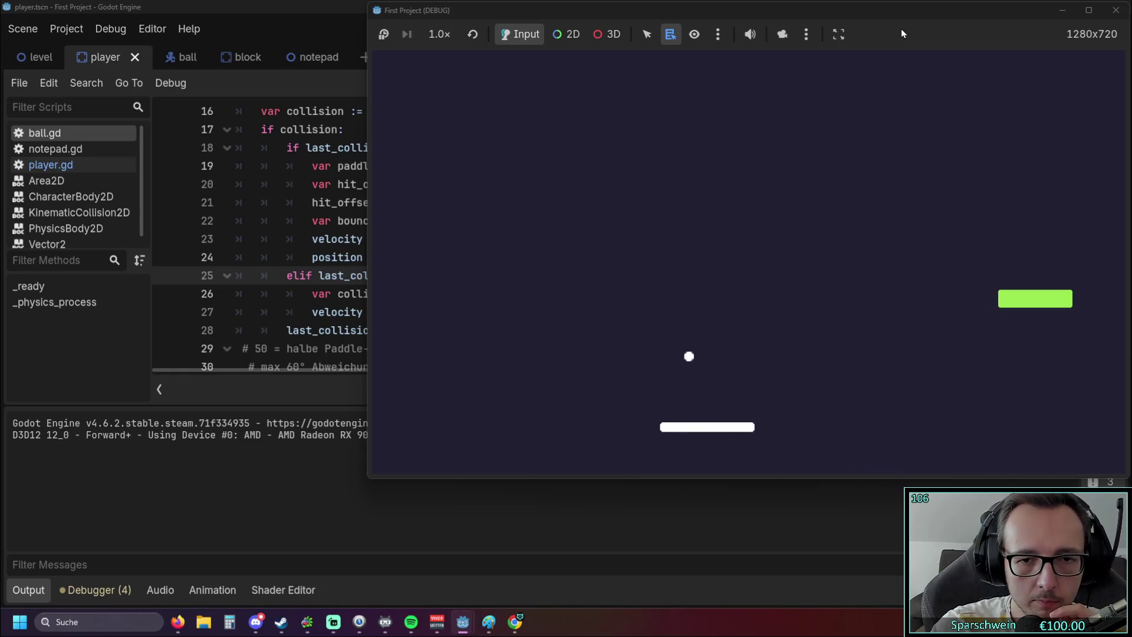
key(Left)
key(Right)
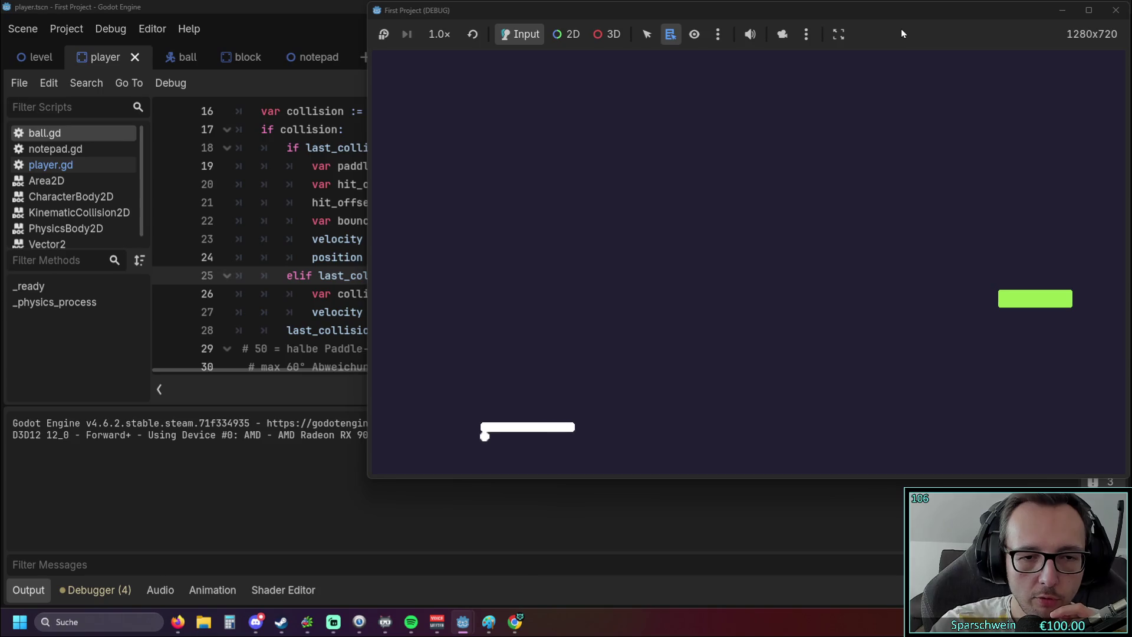
key(Right)
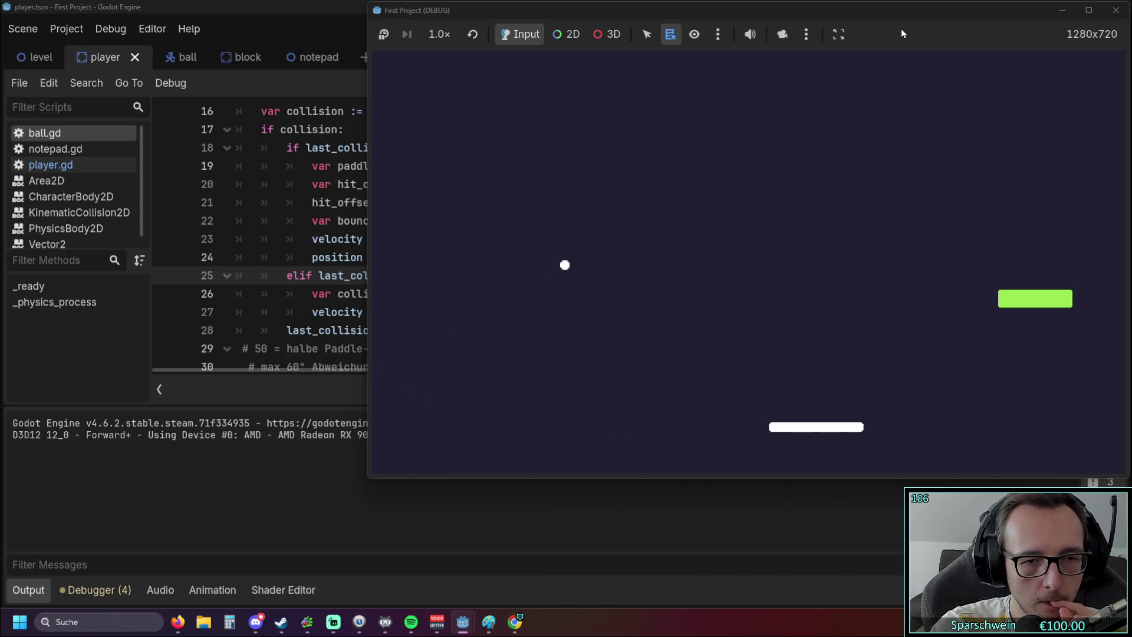
key(Right)
key(Right)
key(Left)
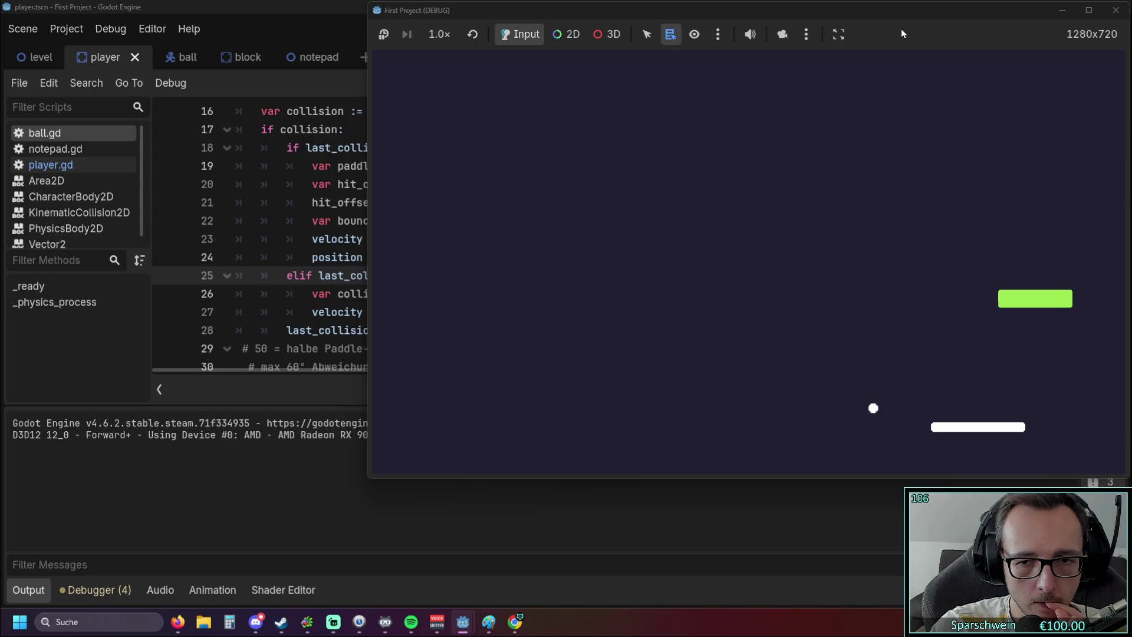
key(Left)
key(Left)
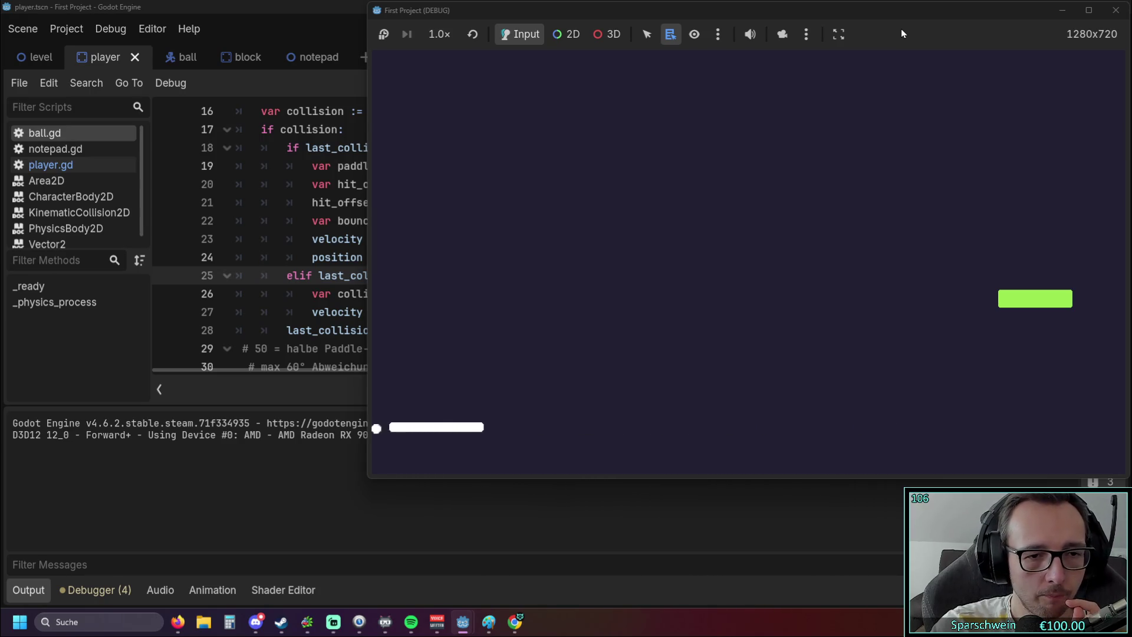
key(Right)
click(279, 232)
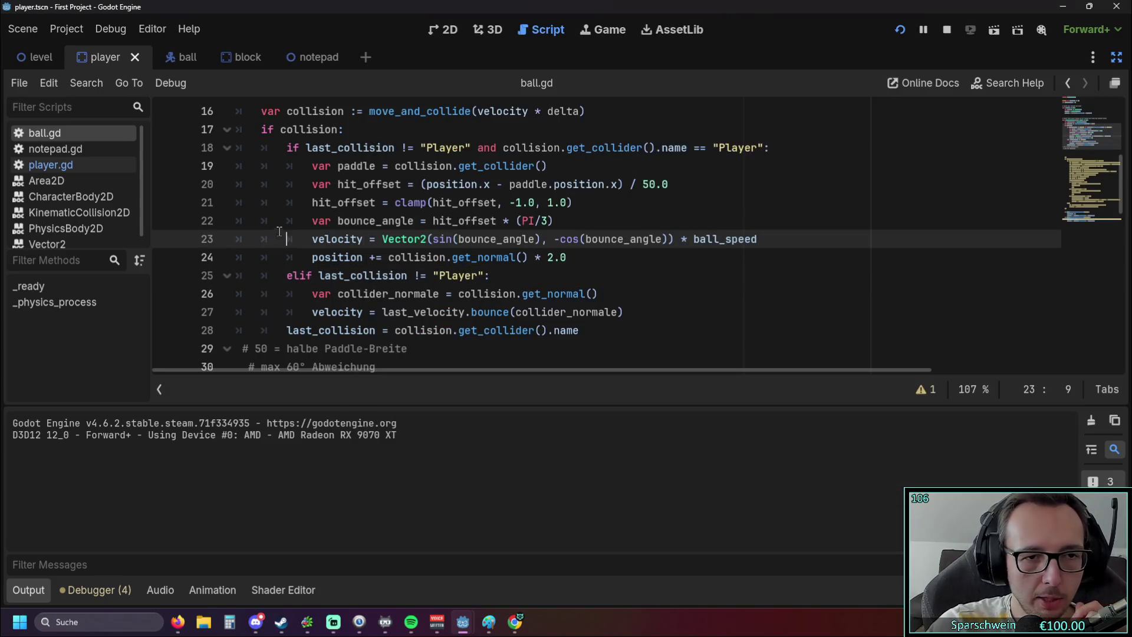
mouse_move(333, 246)
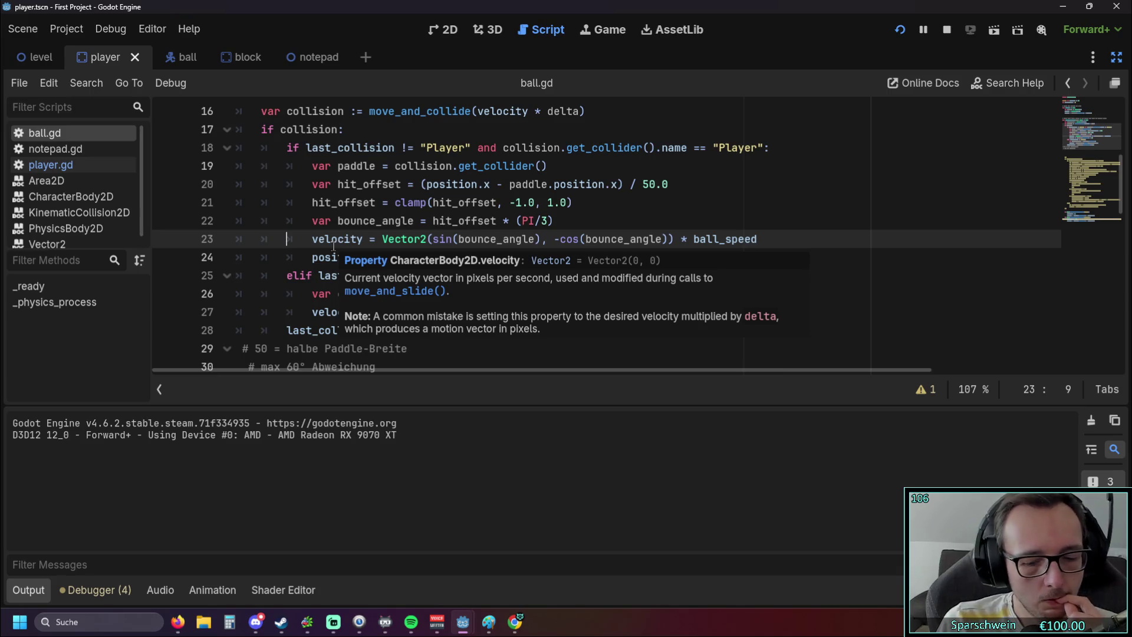
click(874, 206)
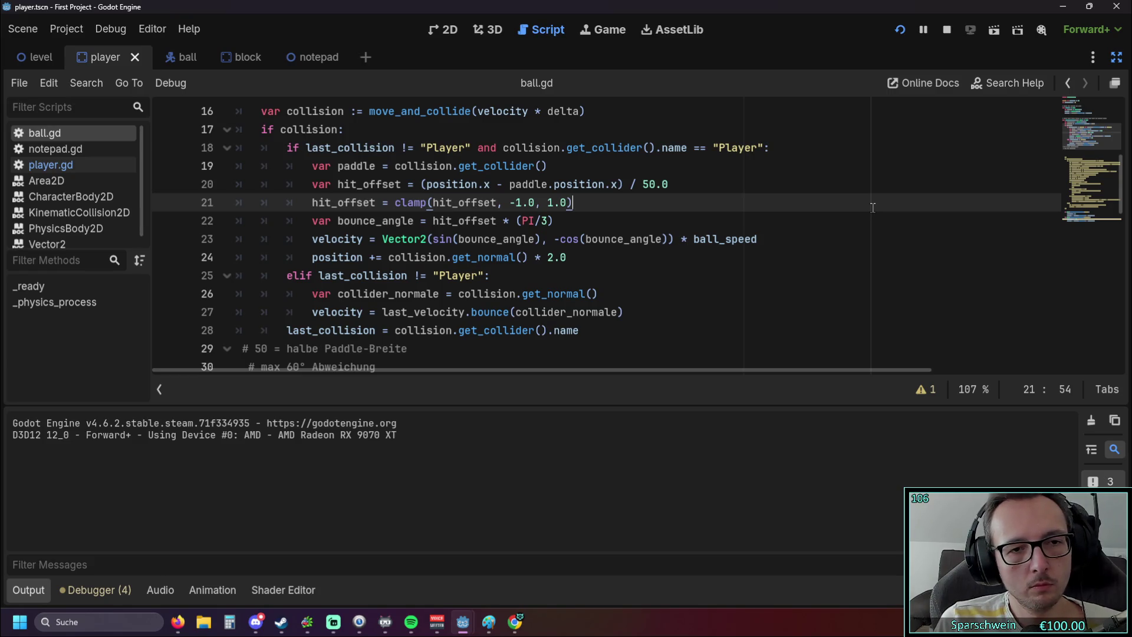
key(ctrl+z)
key(ctrl+z)
key(ctrl+z)
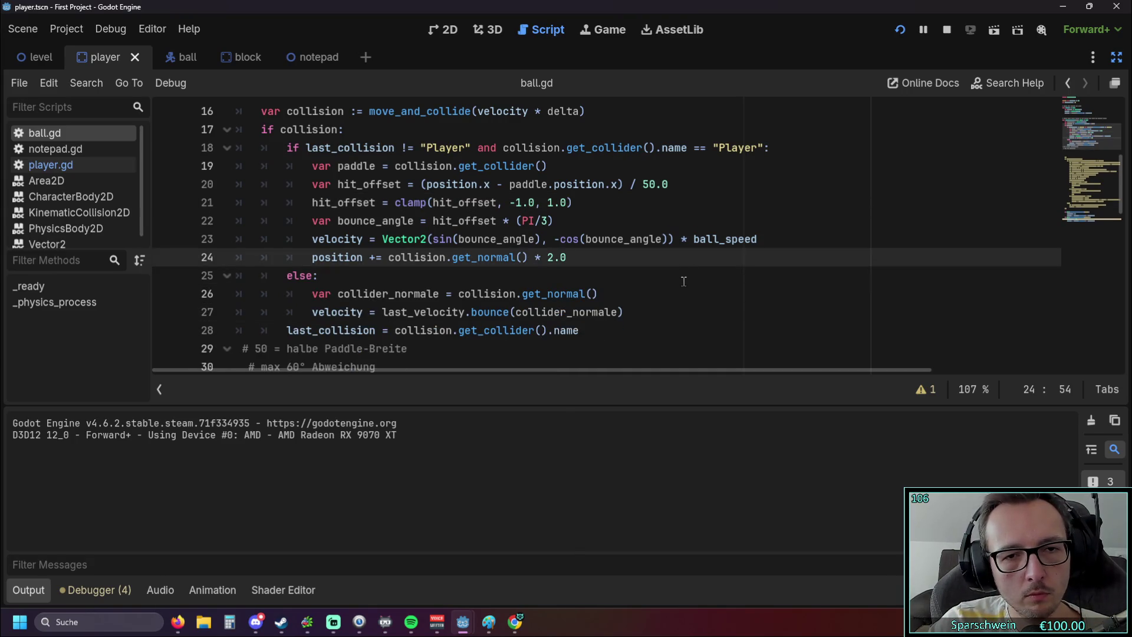
Undo the elif change and cut the paddle-bounce lines 19–25 from ball.gd.
key(ctrl+z)
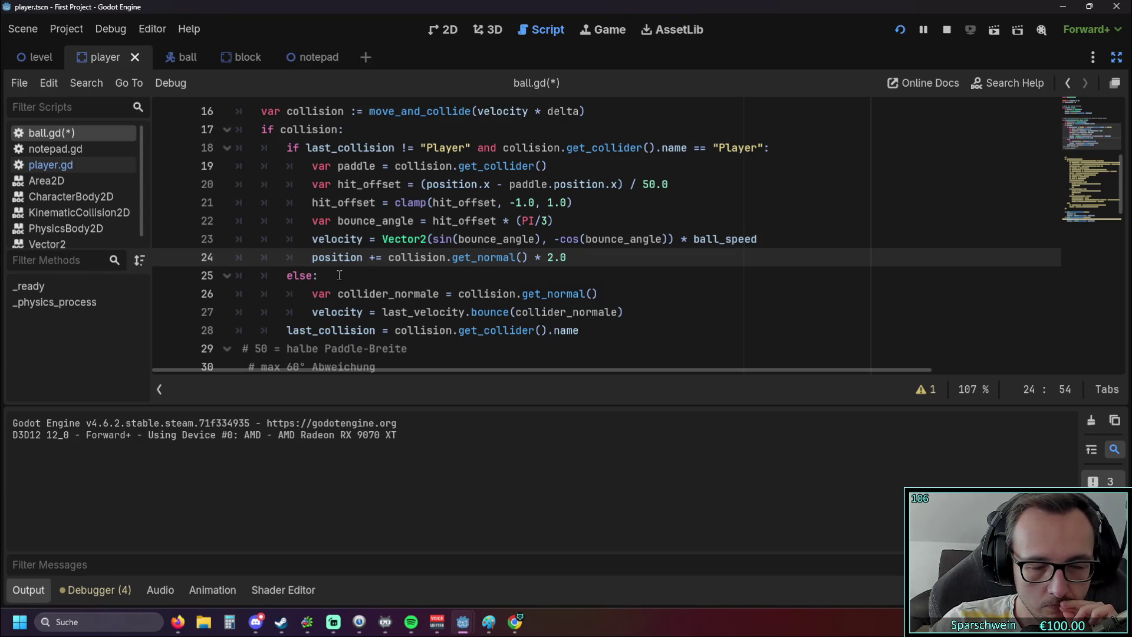
drag(338, 276, 181, 171)
key(ctrl+c)
key(Delete)
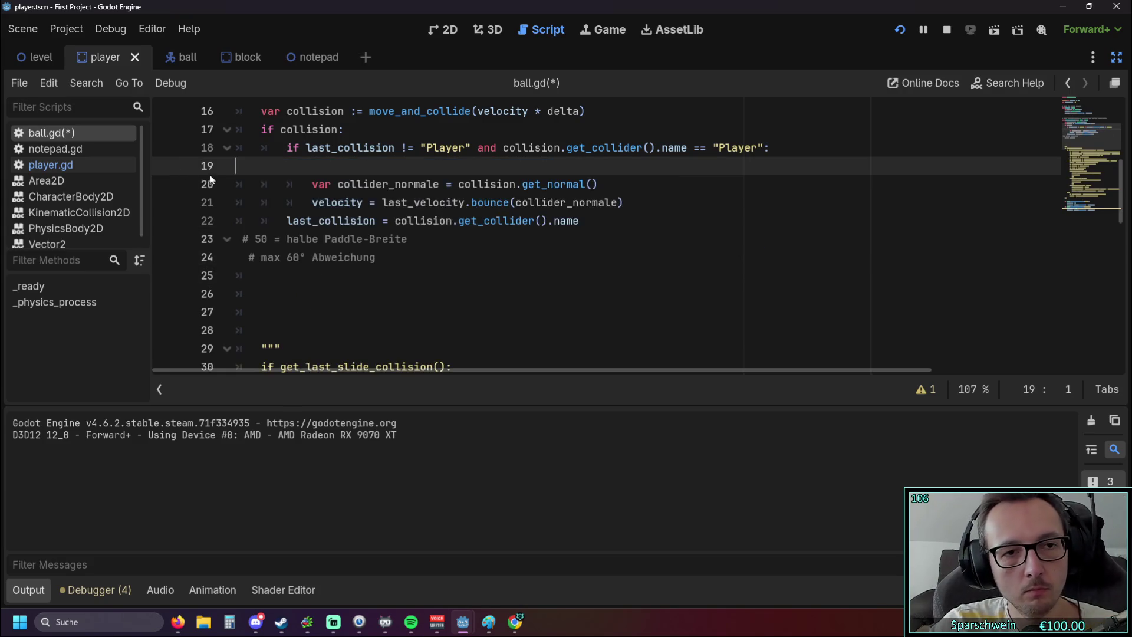
Run the game without the paddle code, move the paddle briefly, and stop it.
click(896, 31)
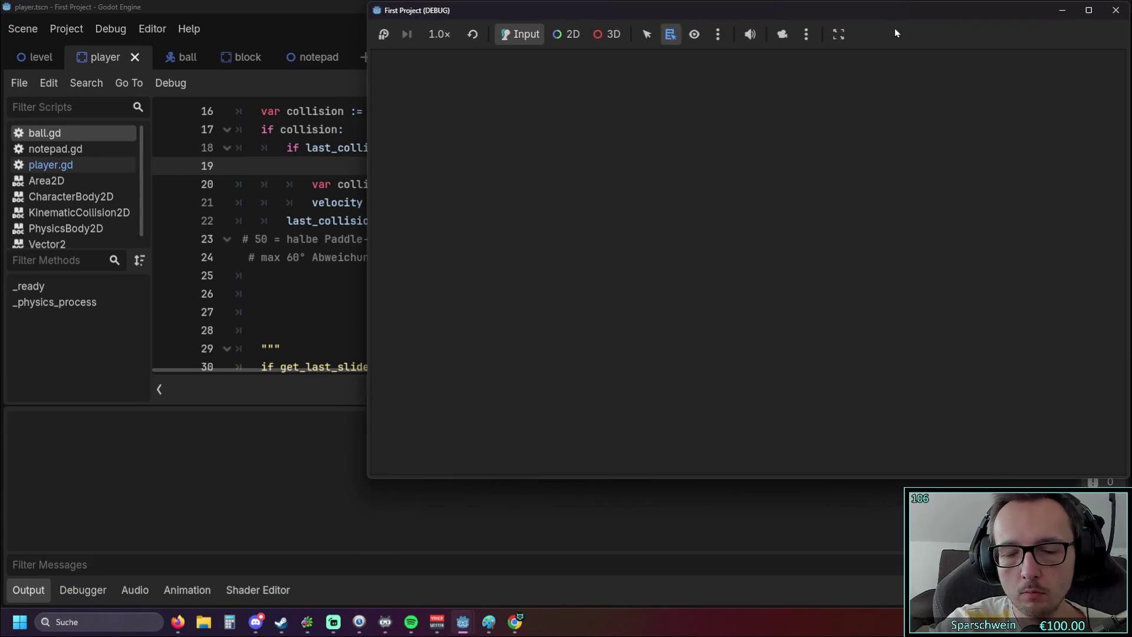
key(Right)
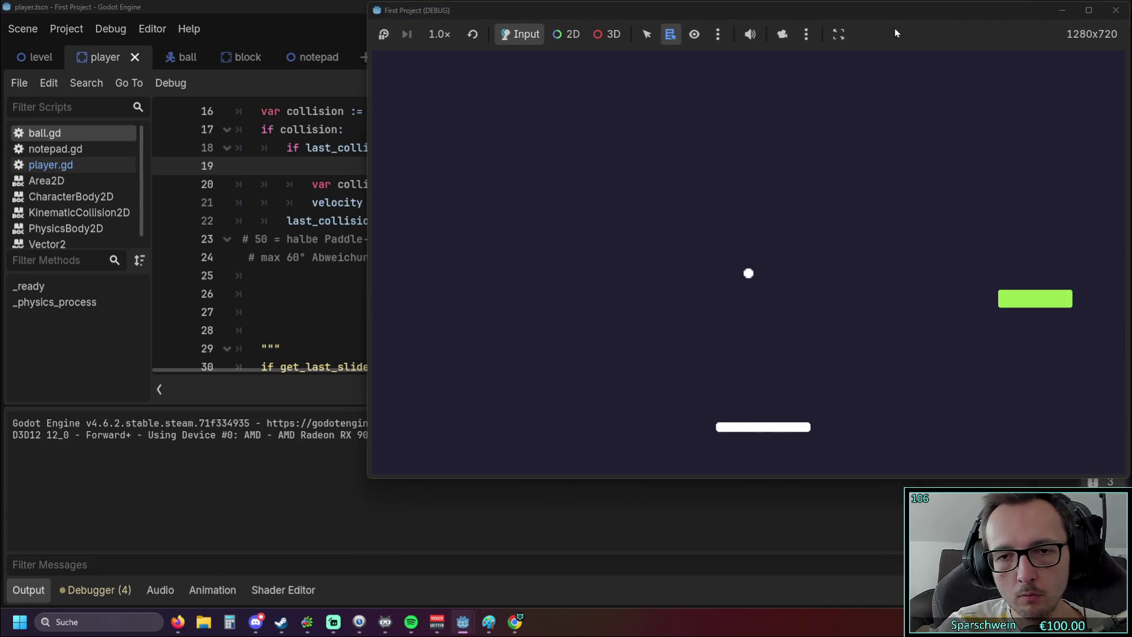
key(Right)
key(Left)
key(Left)
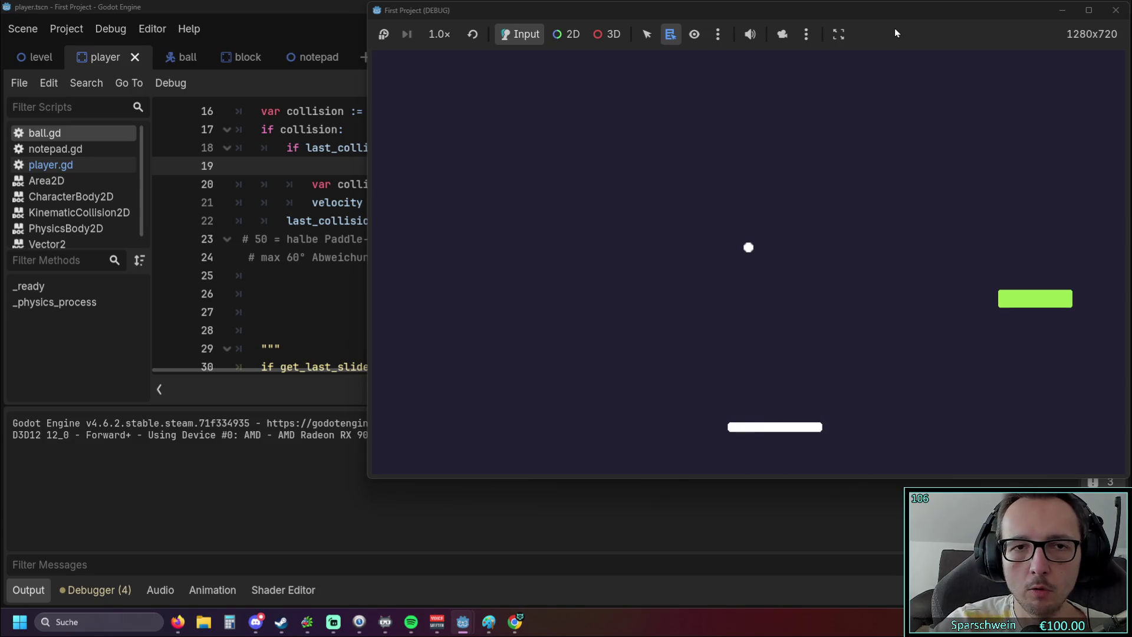
click(1116, 10)
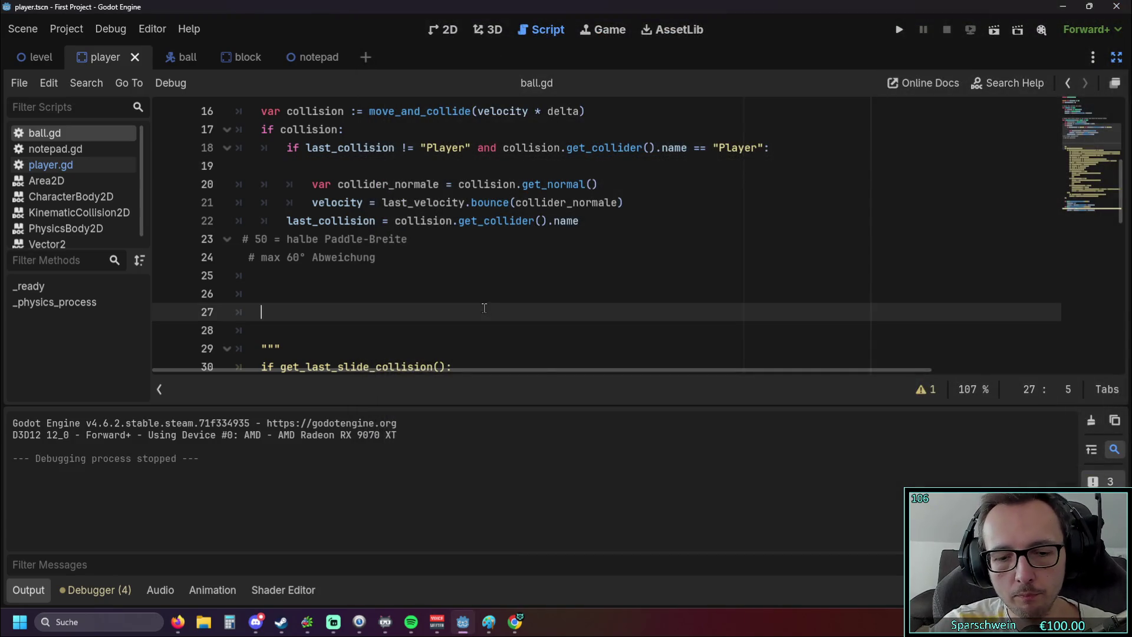
Paste the hit_offset bounce-angle block and else branch back at line 19 and review it.
key(ctrl+v)
click(609, 293)
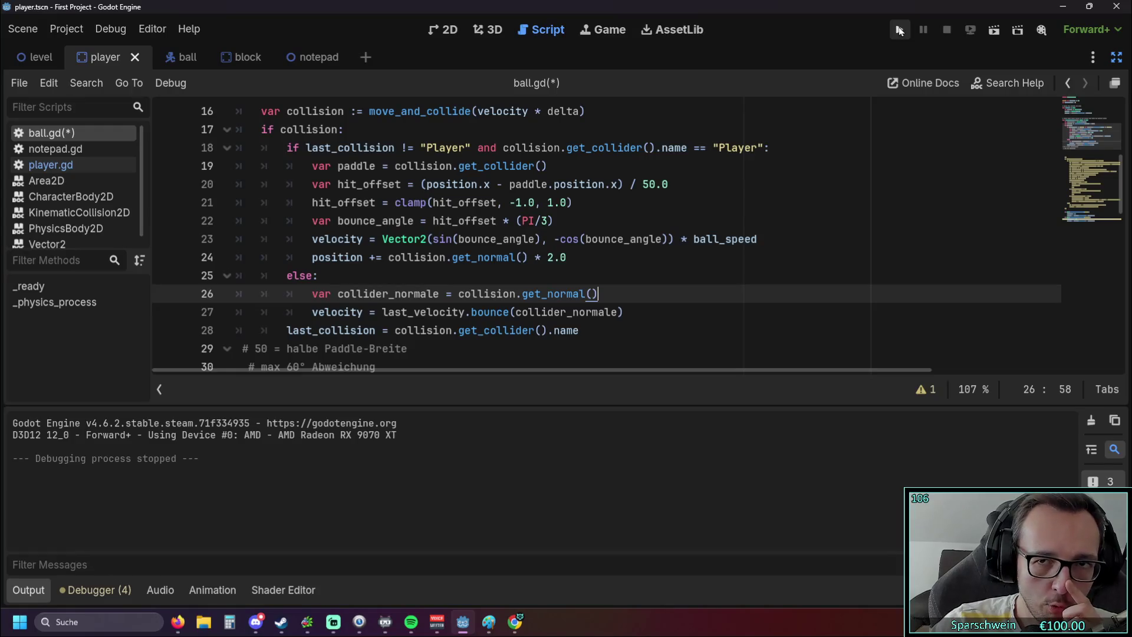
scroll(455, 268, down, 3)
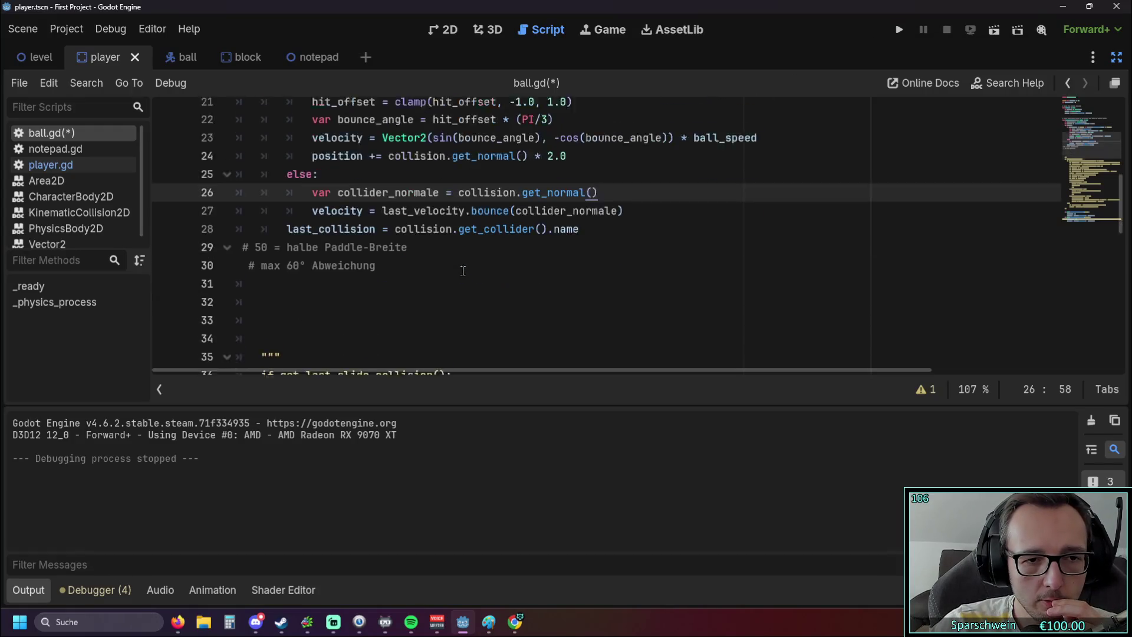
scroll(455, 268, up, 2)
scroll(455, 268, up, 1)
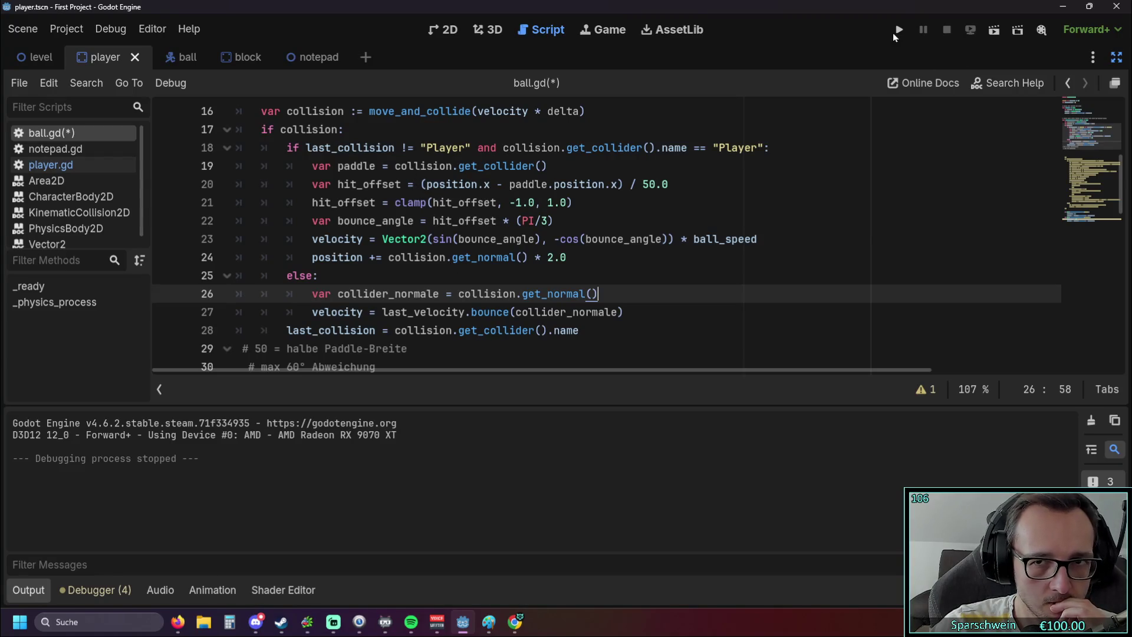
scroll(561, 210, up, 1)
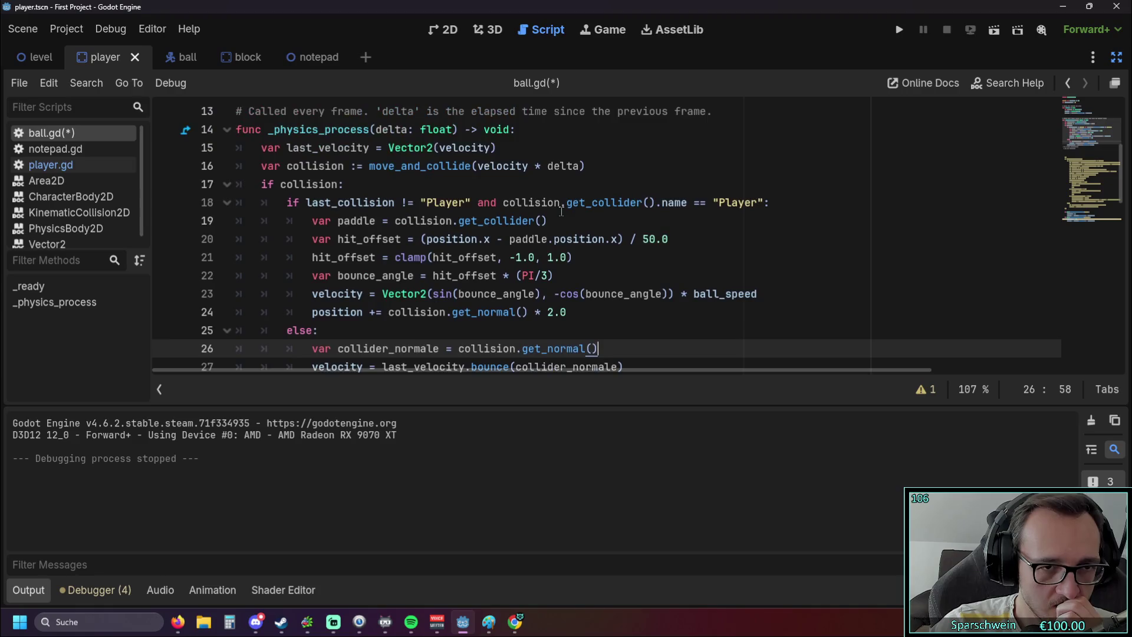
scroll(561, 211, down, 1)
click(281, 130)
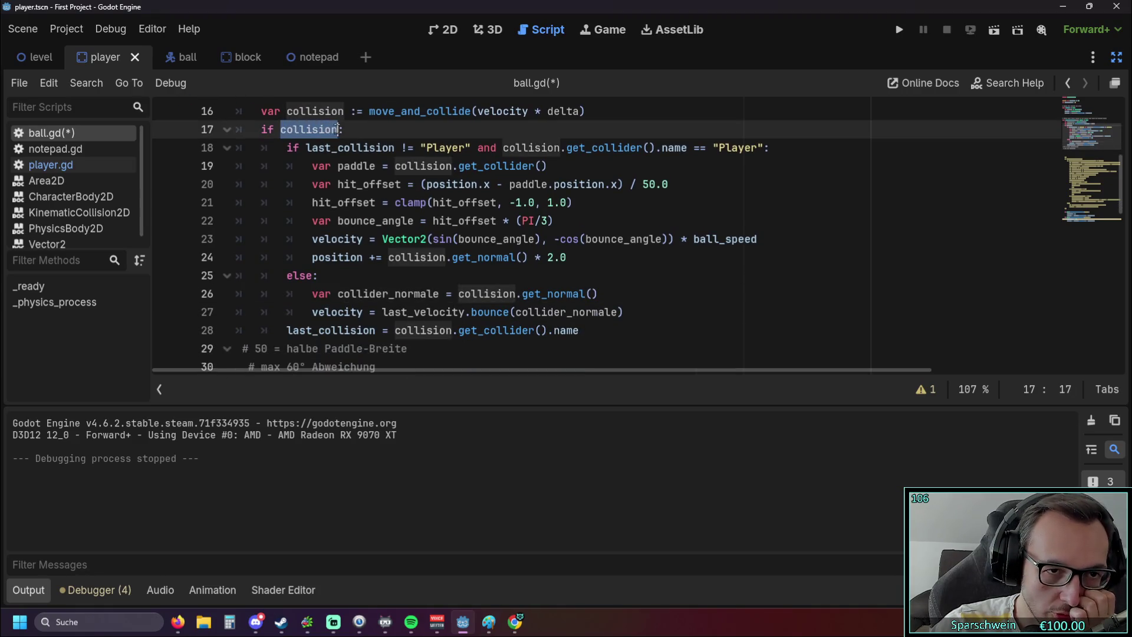
click(319, 276)
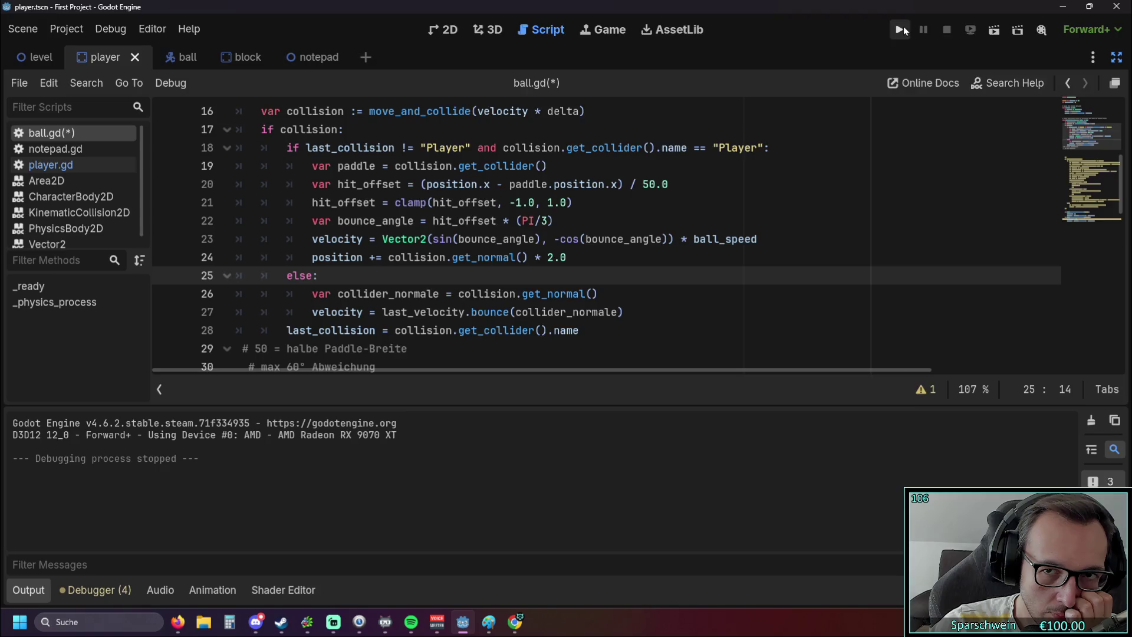
Save and run the game, slide the paddle under the ball, then stop the run.
click(899, 31)
key(Left)
key(Right)
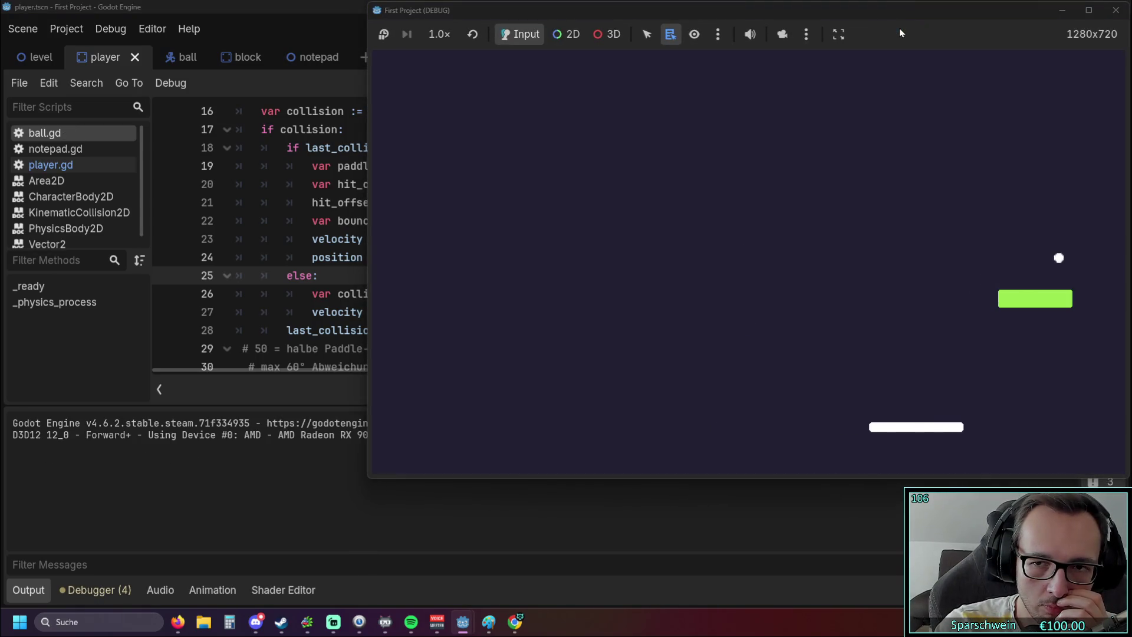
key(Left)
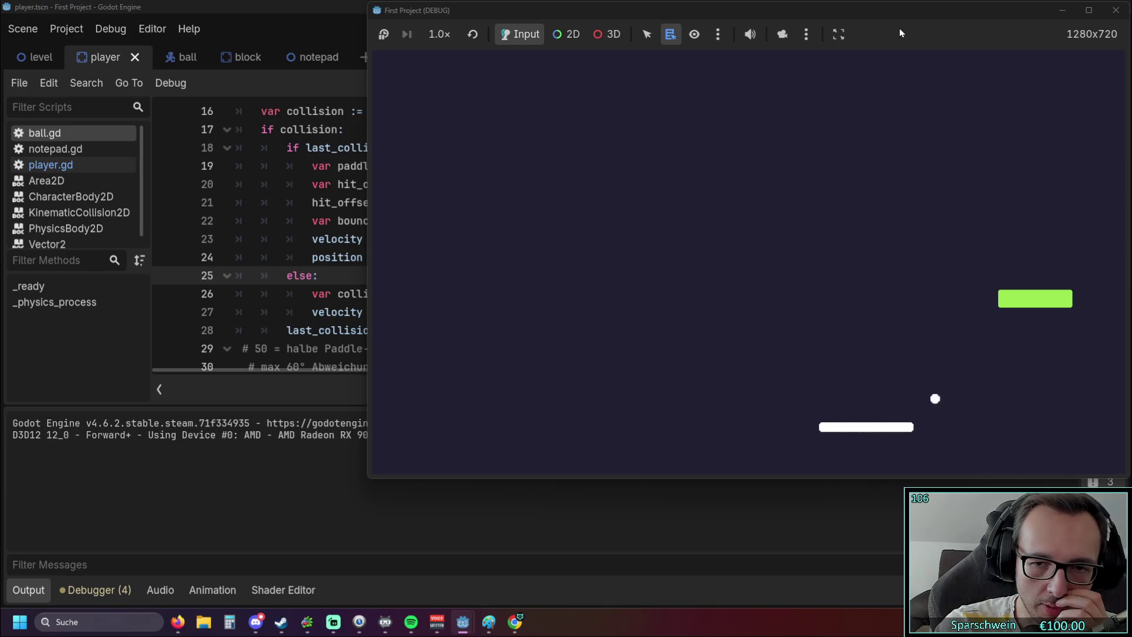
click(1116, 10)
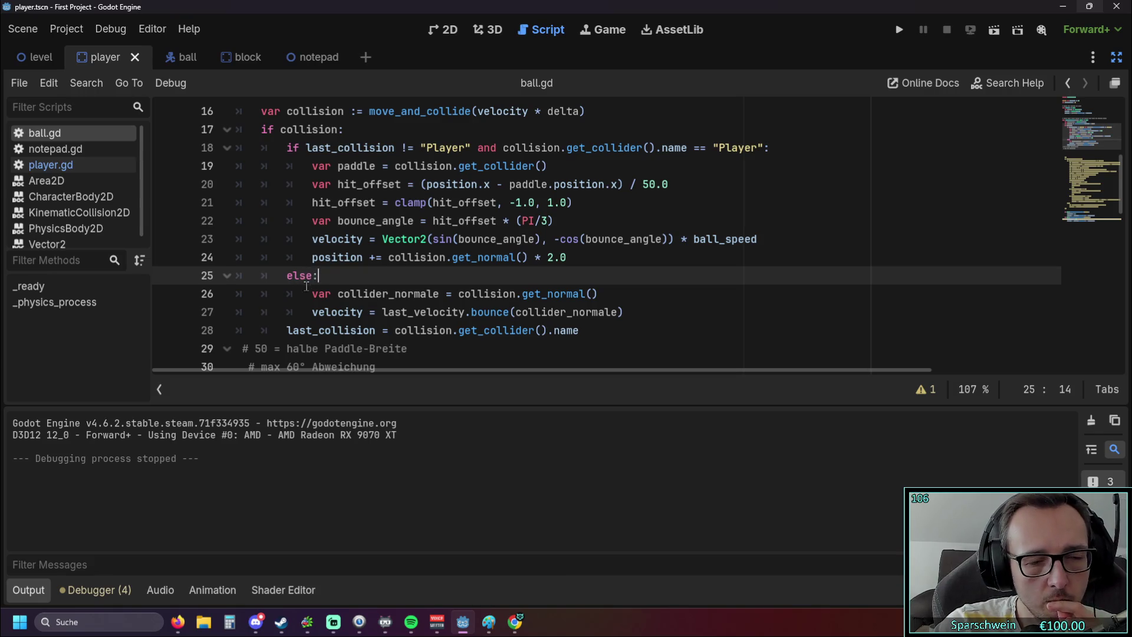
mouse_move(287, 147)
mouse_down()
mouse_move(493, 239)
mouse_move(597, 262)
mouse_up()
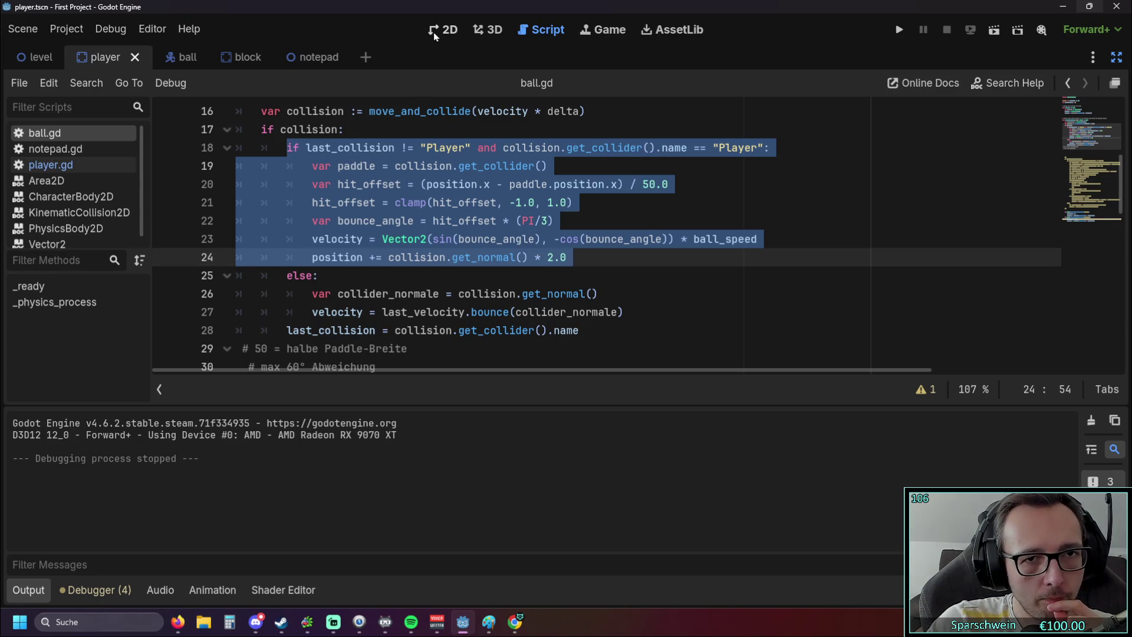
Show the level scene in the 2D view with the scene and inspector docks restored.
click(37, 57)
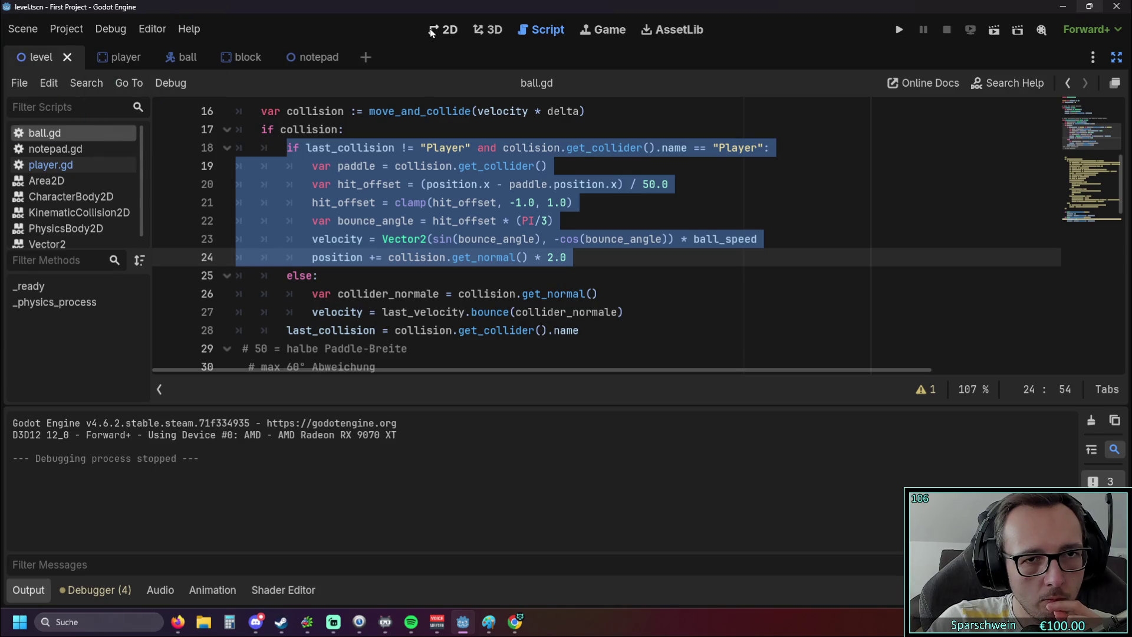
click(443, 30)
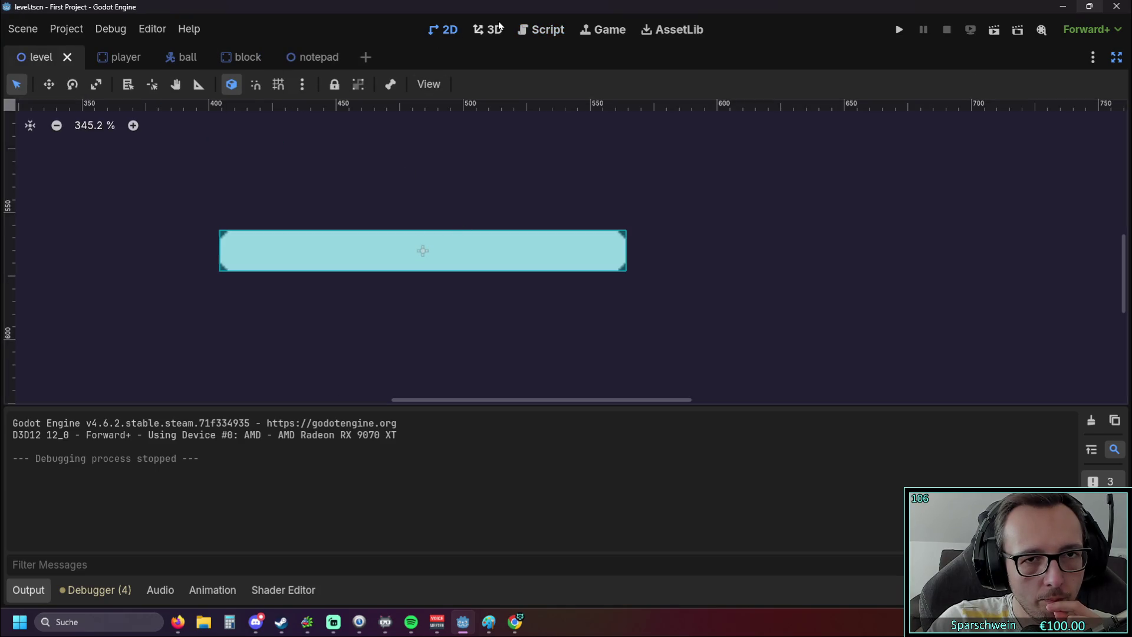
click(1117, 57)
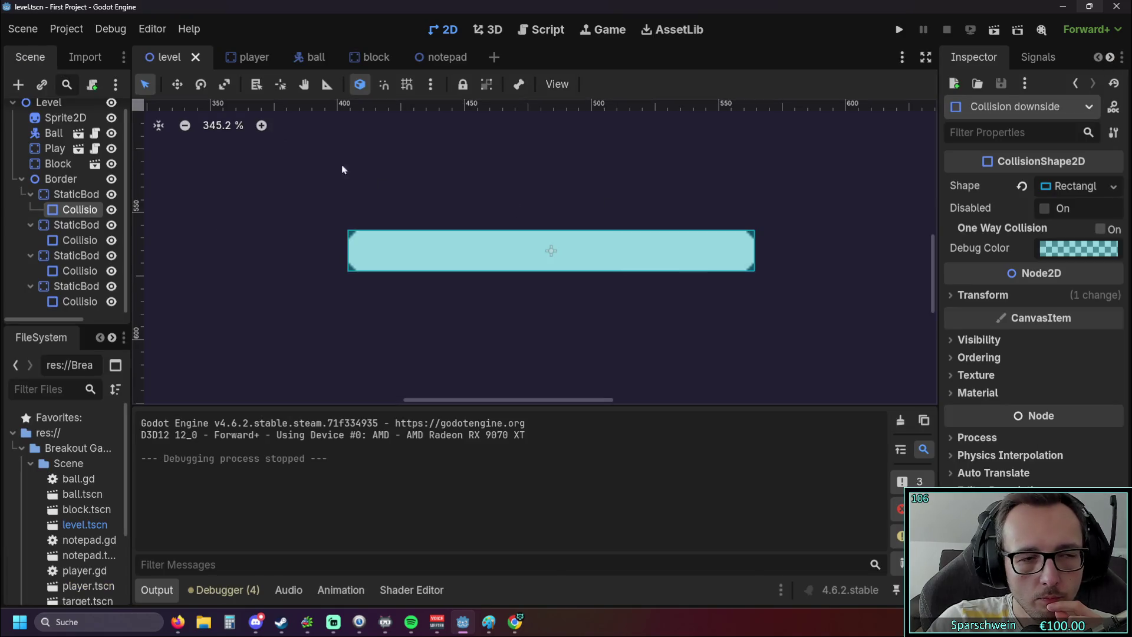
scroll(73, 183, up, 1)
click(49, 112)
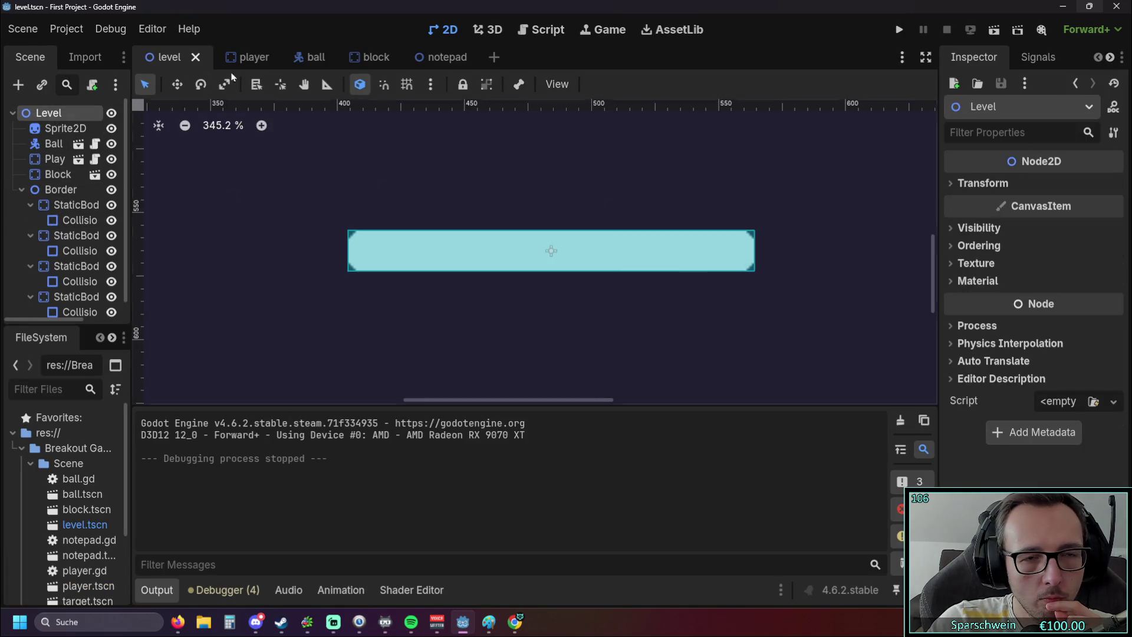
scroll(340, 133, up, 4)
scroll(415, 223, down, 6)
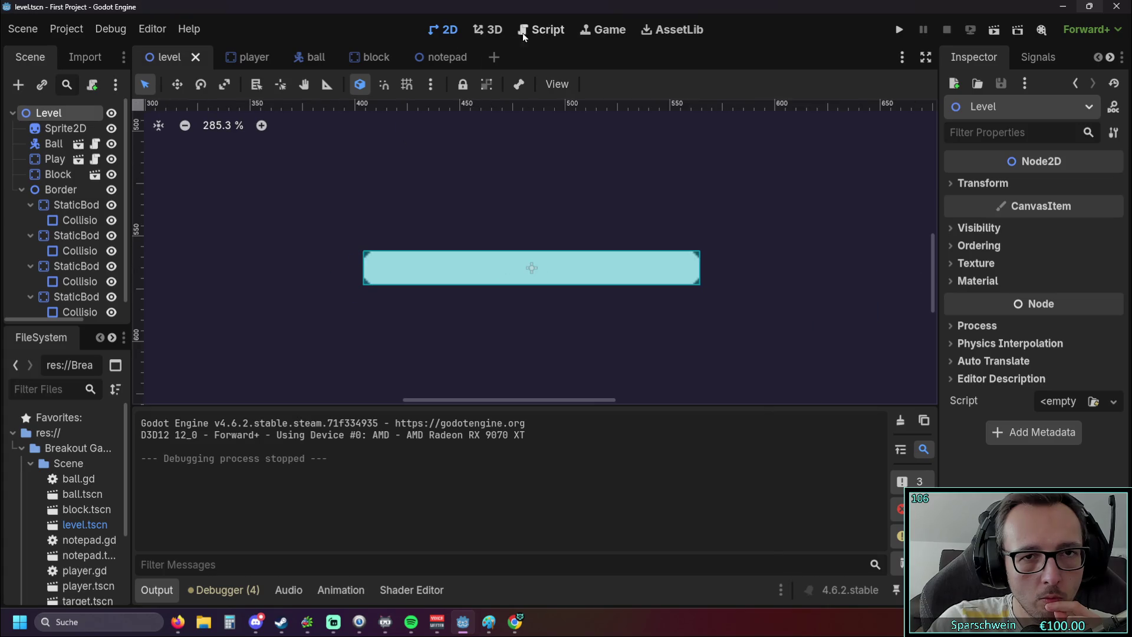
Drag the level's background Sprite2D to a new position.
click(235, 59)
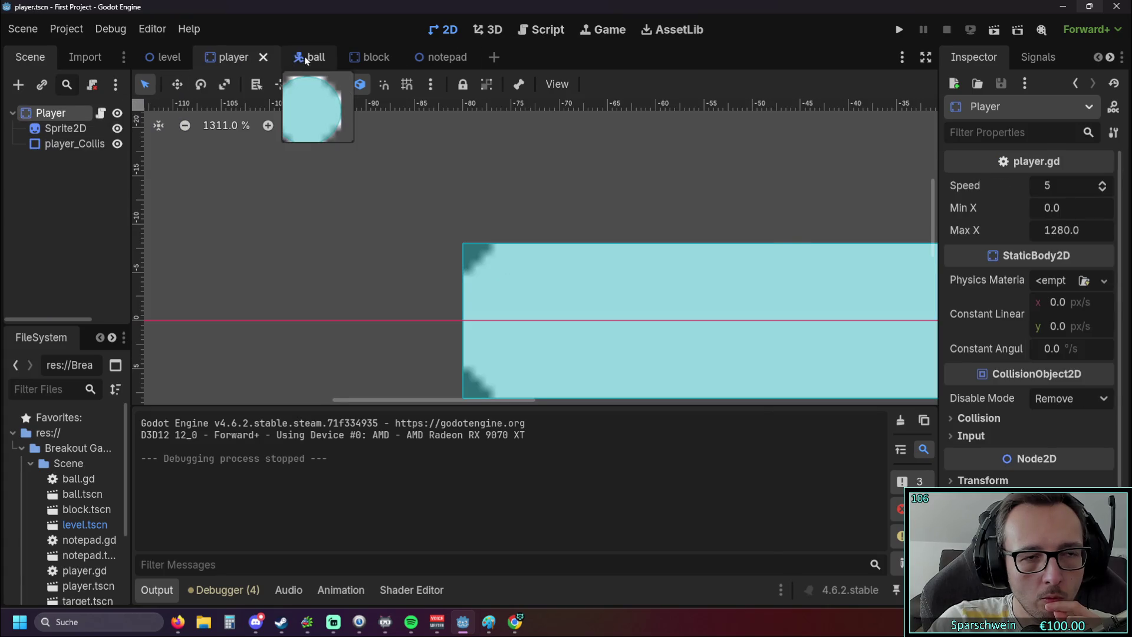
click(167, 57)
scroll(432, 255, down, 20)
mouse_move(416, 248)
mouse_down()
mouse_move(444, 274)
mouse_move(443, 291)
mouse_move(377, 212)
mouse_move(374, 225)
mouse_up()
scroll(556, 243, up, 5)
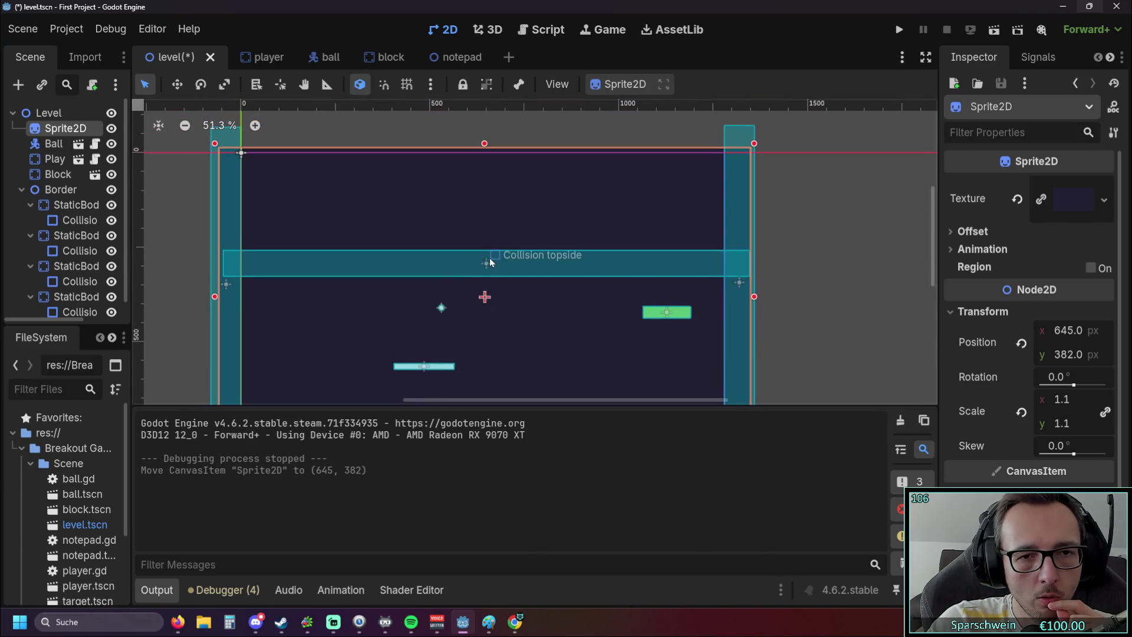
Raise Collision topside to (649, 273), then save and run the game.
click(488, 261)
drag(487, 261, 487, 255)
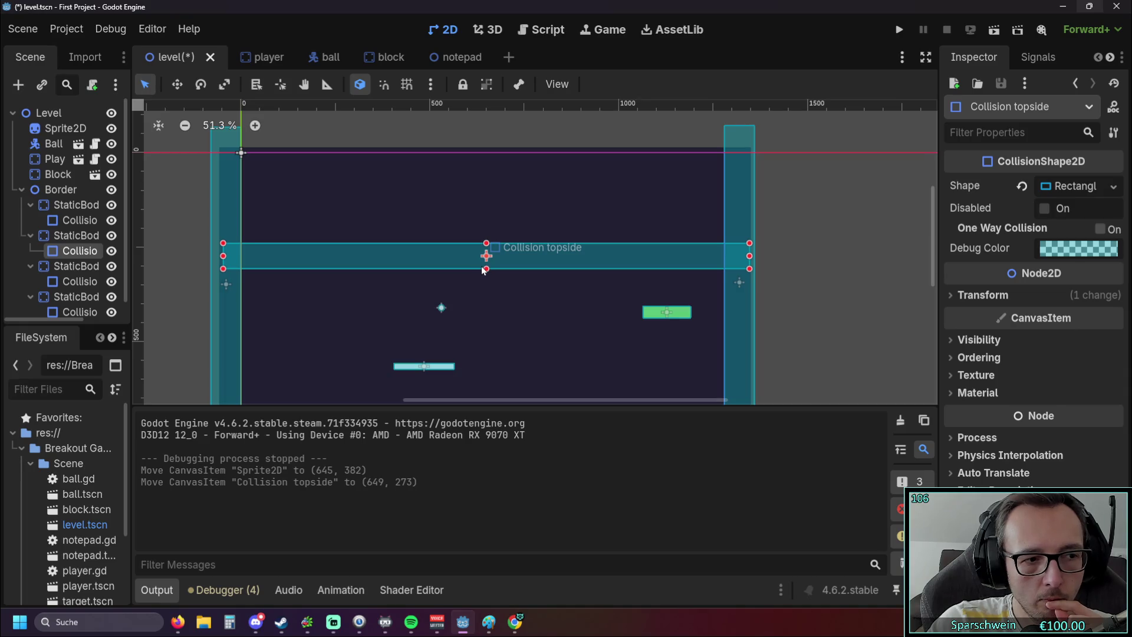
click(899, 30)
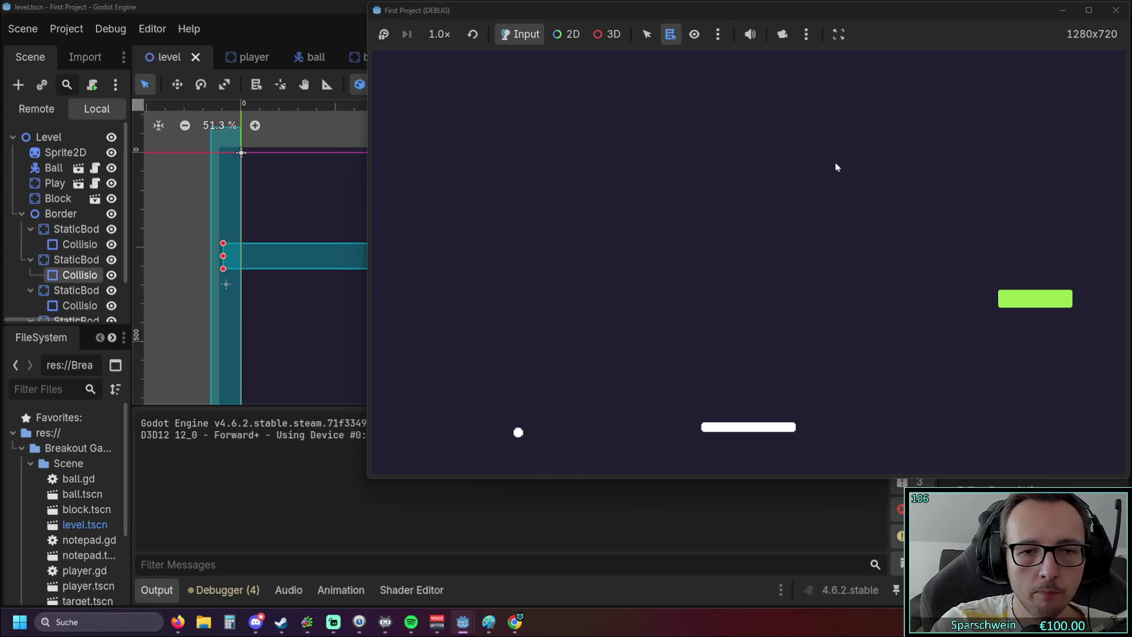
Steer the paddle left and right in the running game, then return to the editor.
key(Left)
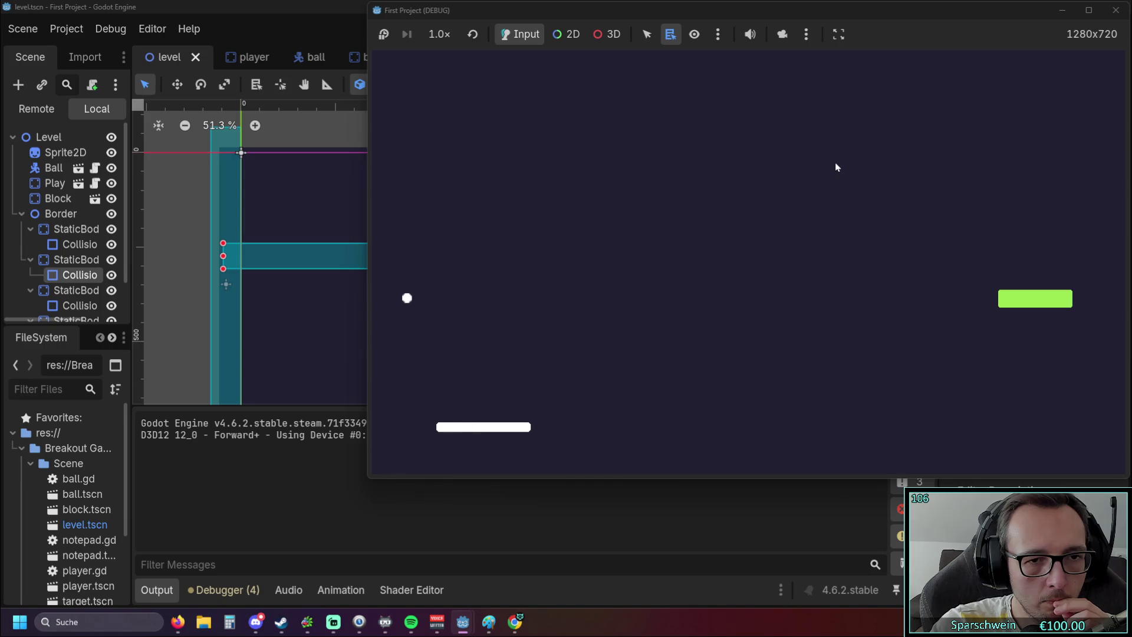
key(Right)
key(Right)
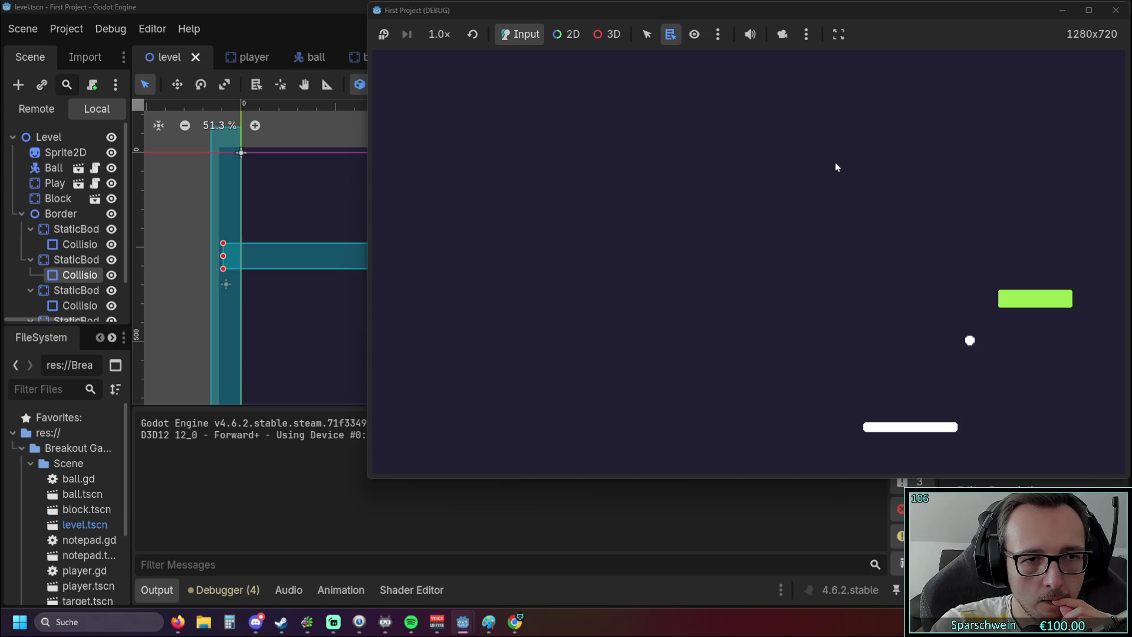
key(Right)
key(Left)
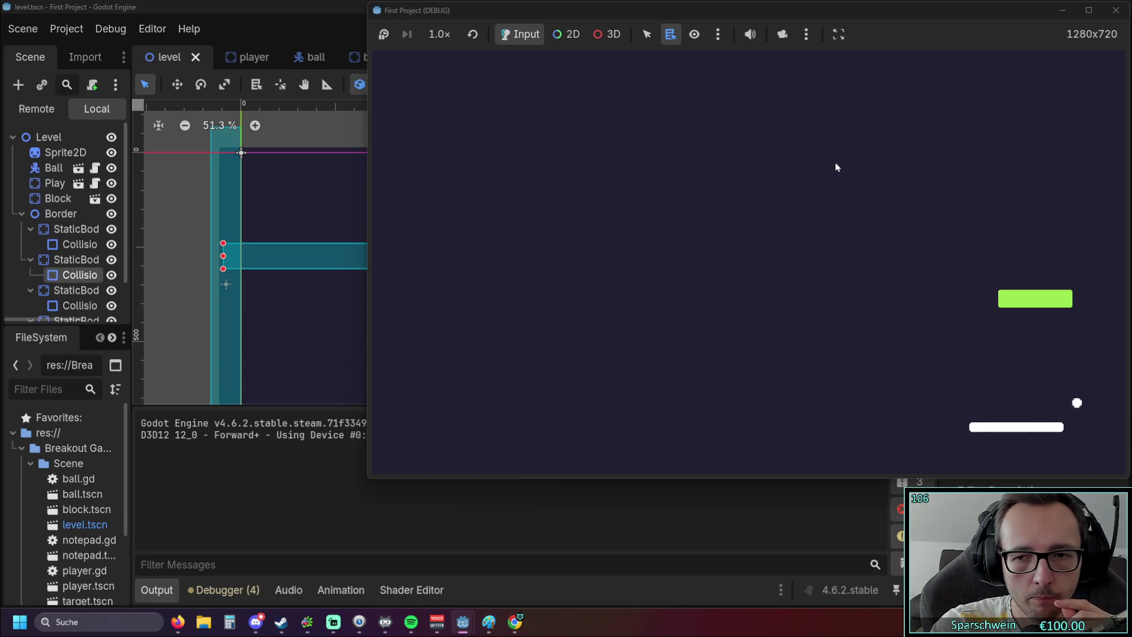
click(174, 239)
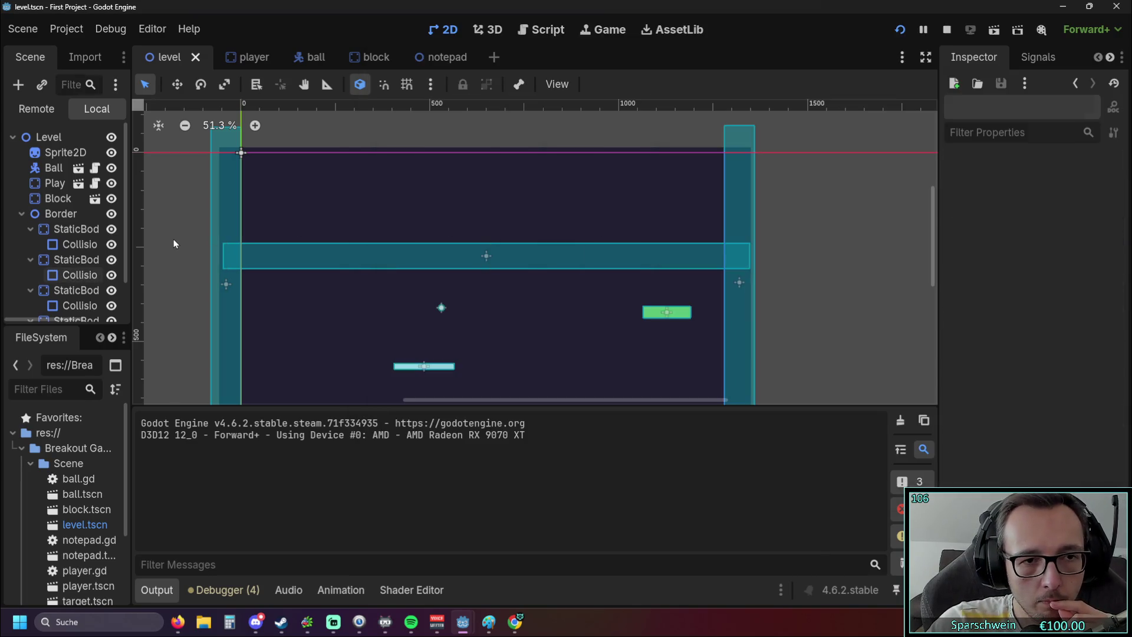
Move the green block up onto the top collision bar, then save and run.
drag(669, 312, 489, 261)
click(501, 305)
click(900, 30)
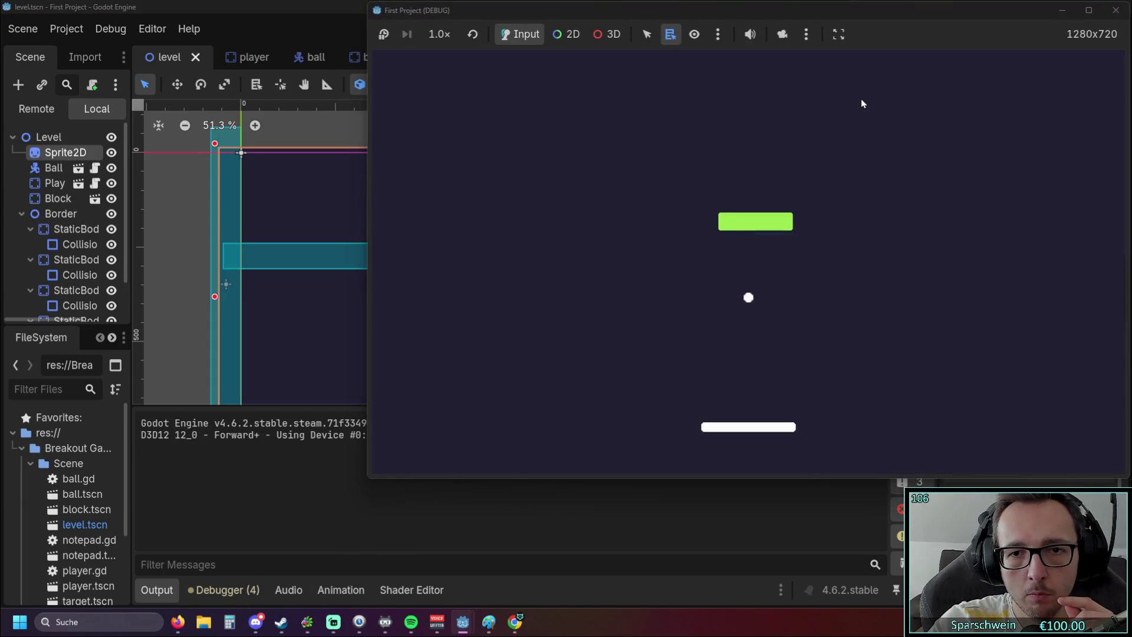
Nudge Collision topside up to (649, 248), replay with the paddle, and close the game.
click(312, 204)
drag(491, 261, 487, 254)
click(899, 29)
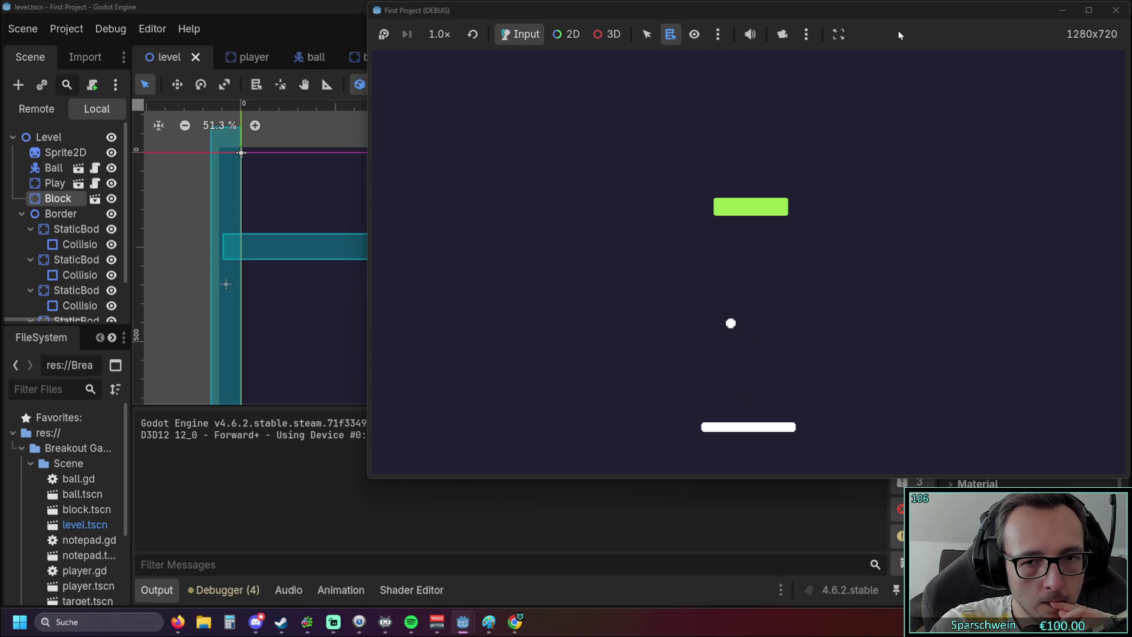
key(Left)
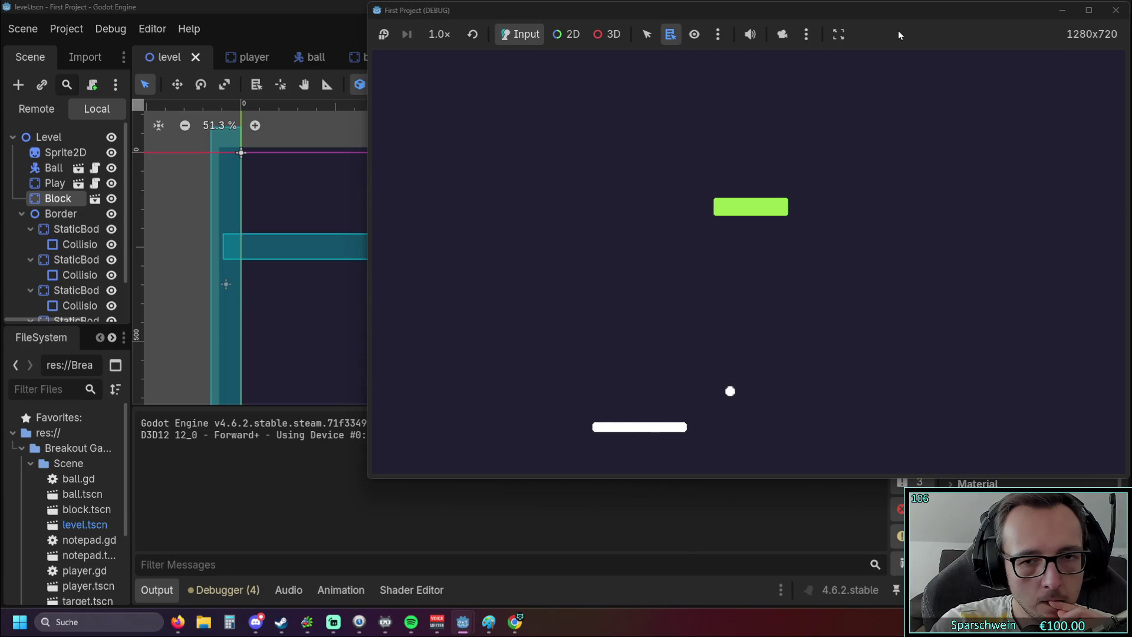
key(Right)
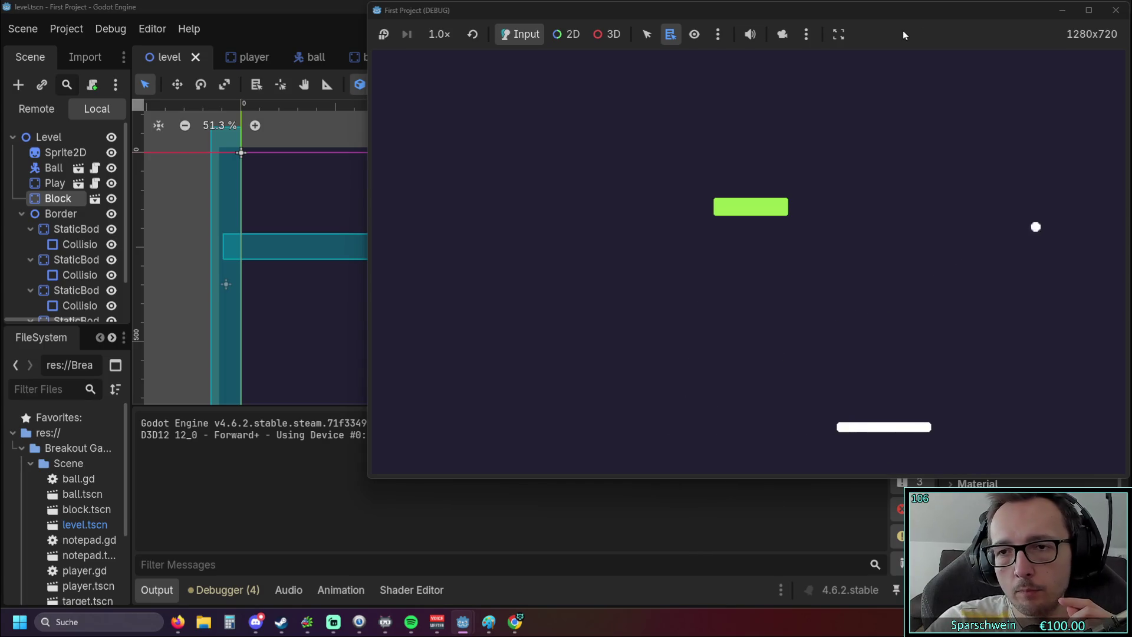
click(1116, 10)
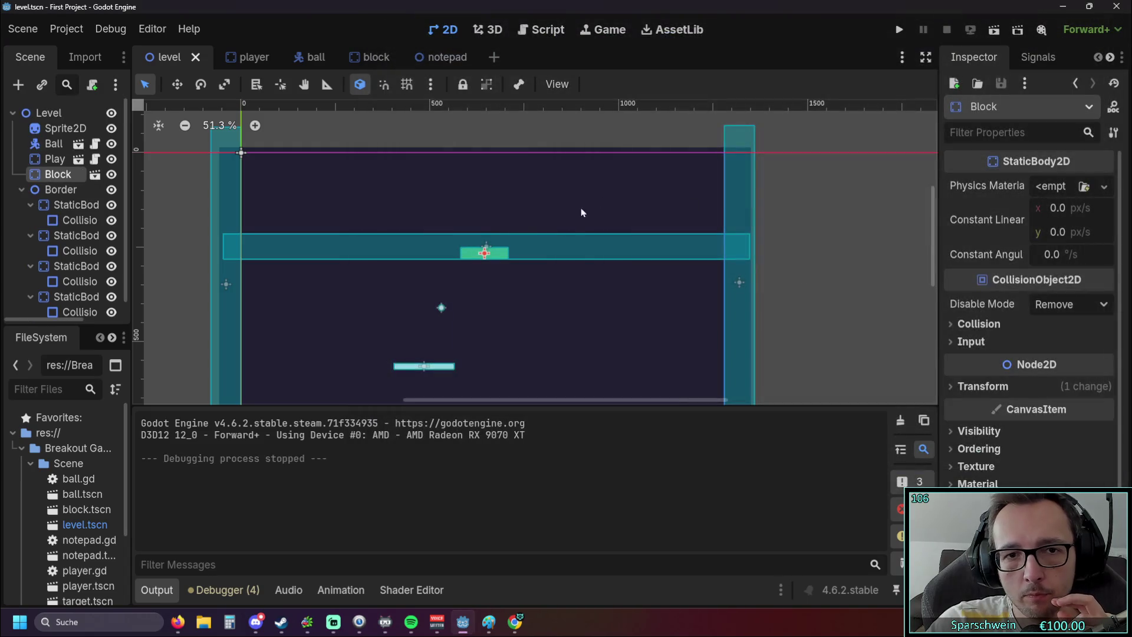
Raise the green block about 20 px, save and test-run, then close the game.
drag(484, 253, 489, 238)
click(899, 29)
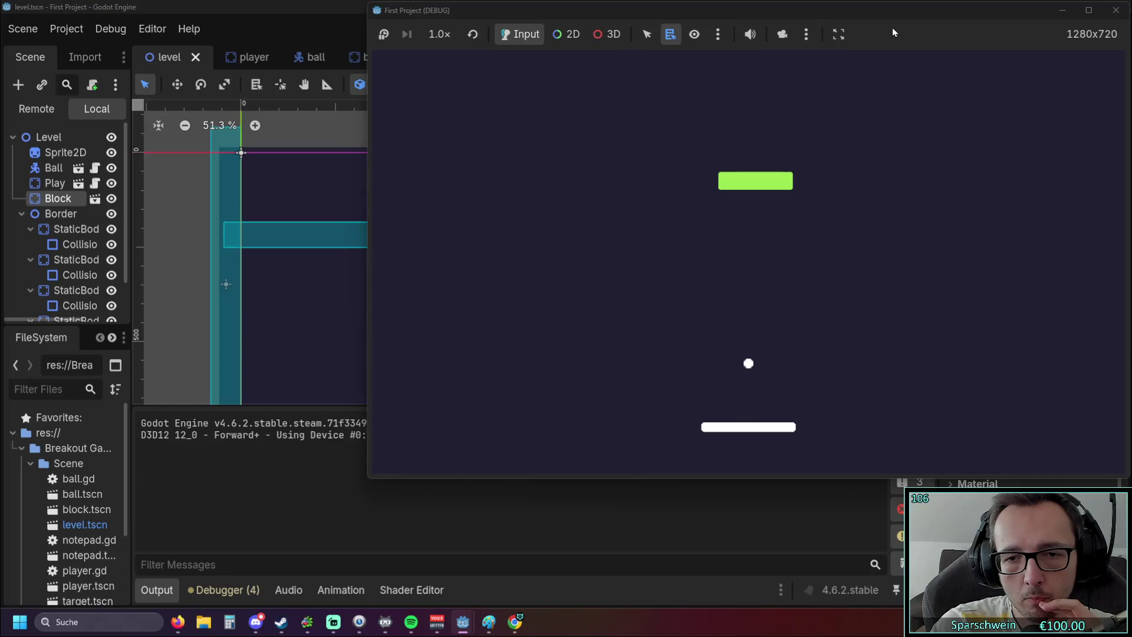
click(1116, 10)
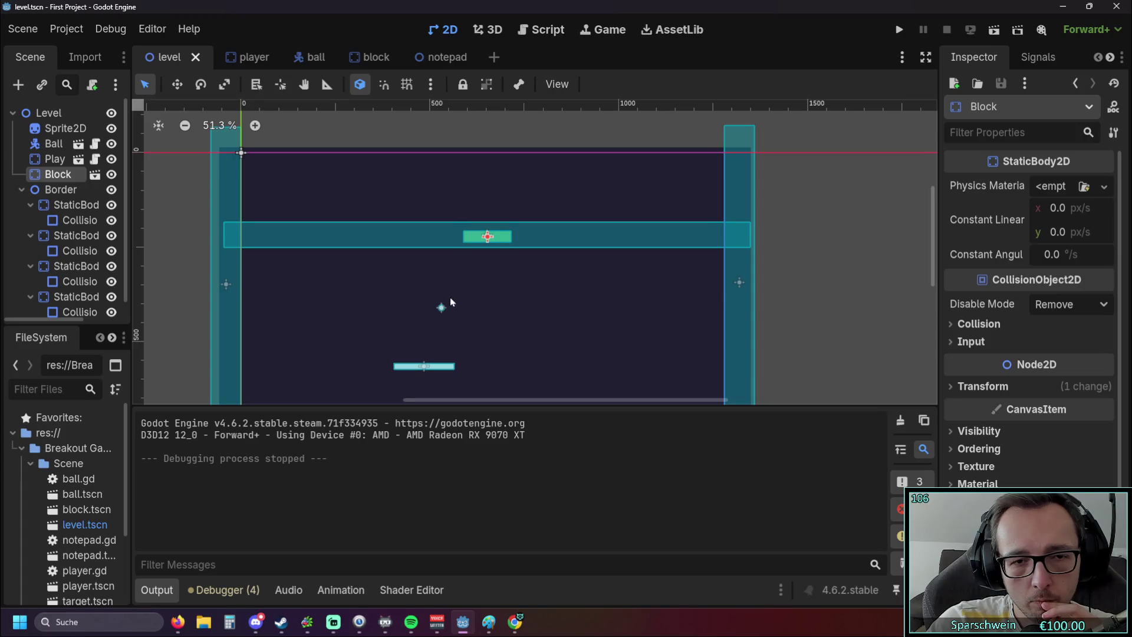
scroll(482, 295, up, 5)
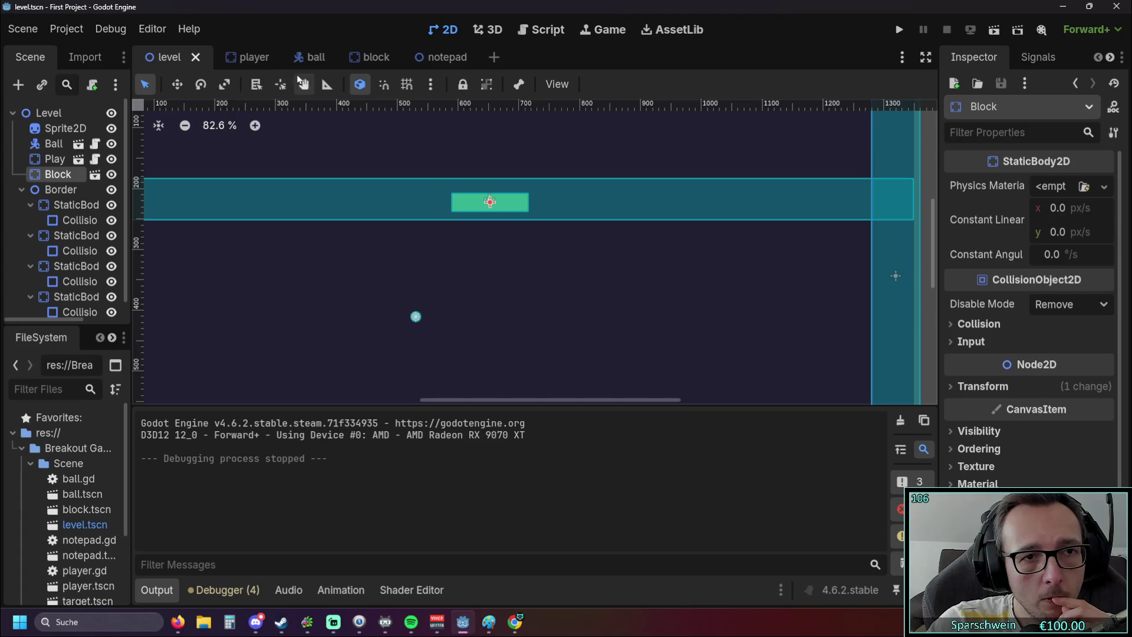
Look through the player, level and ball scenes in turn.
click(253, 59)
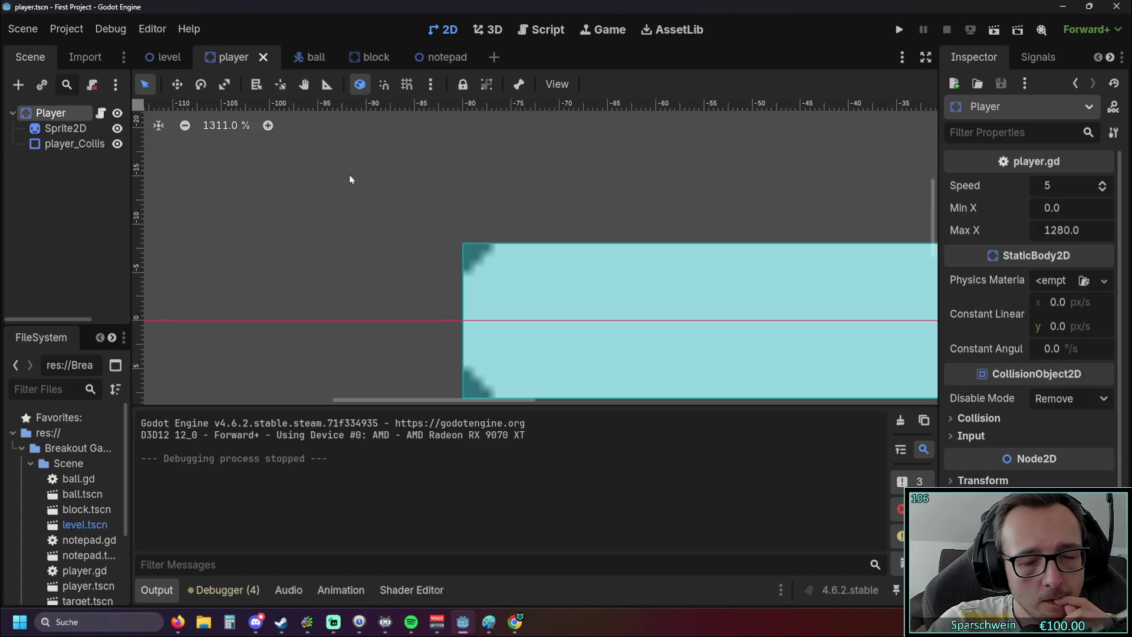
scroll(445, 197, down, 2)
click(162, 57)
mouse_move(341, 70)
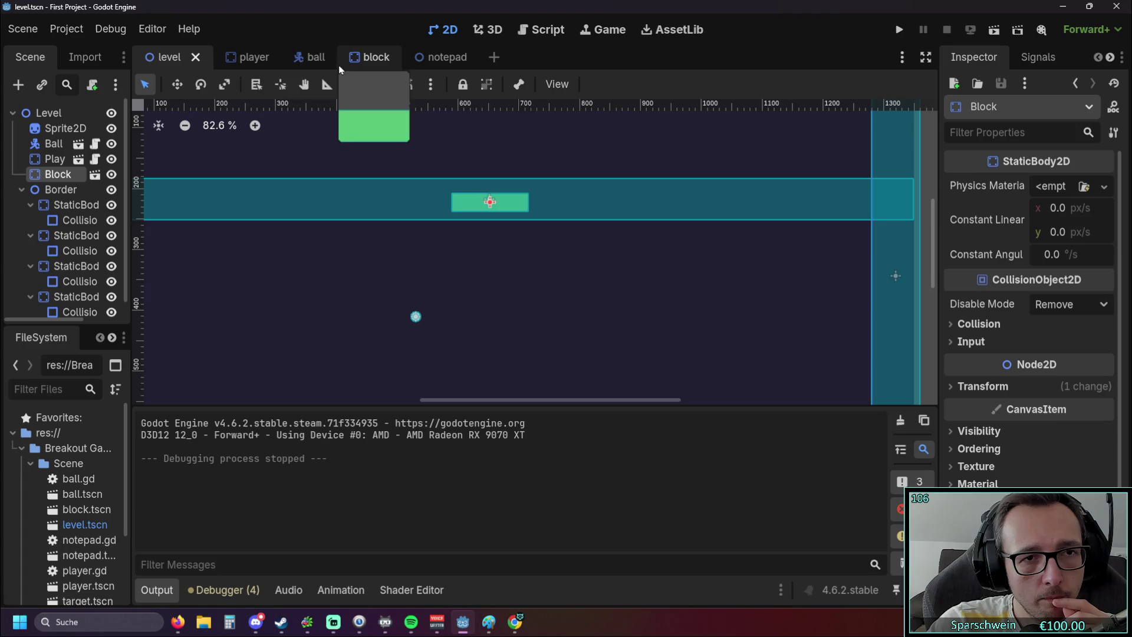
click(306, 63)
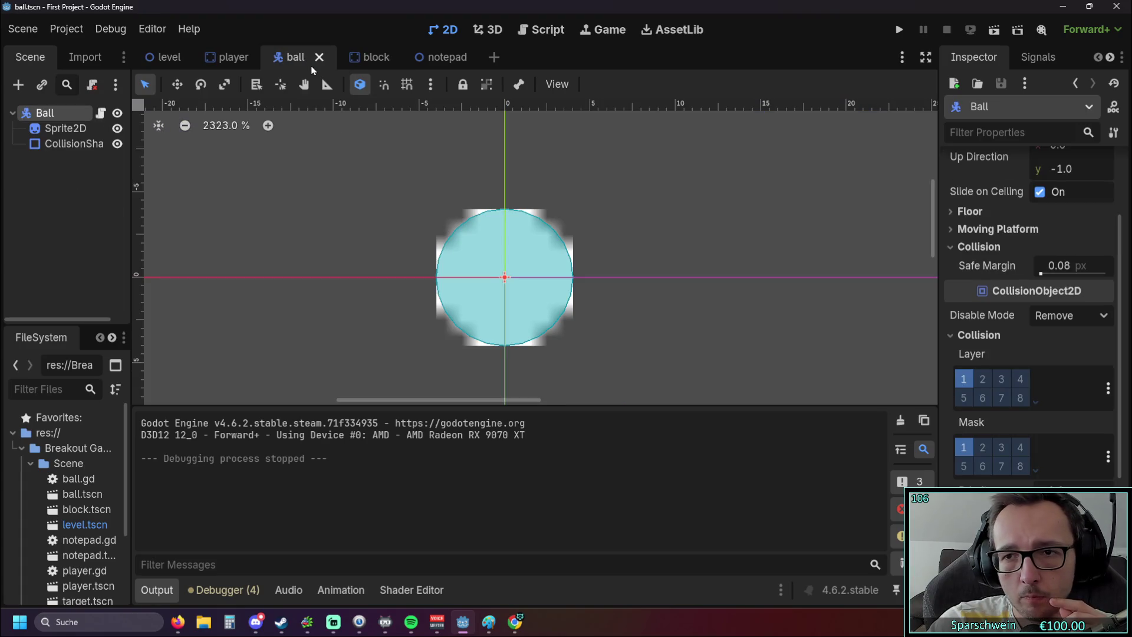
scroll(436, 201, down, 3)
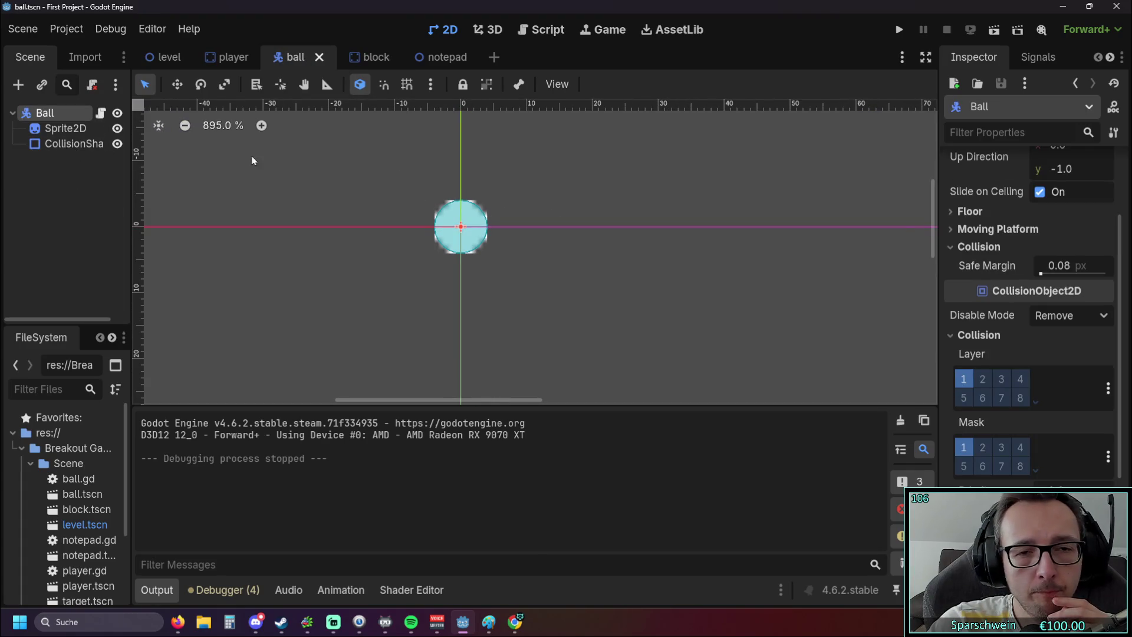
scroll(387, 175, down, 2)
mouse_move(361, 71)
Check the ball's start position Vector2(640, 300) on ball.gd line 9, then reopen the level scene.
click(541, 29)
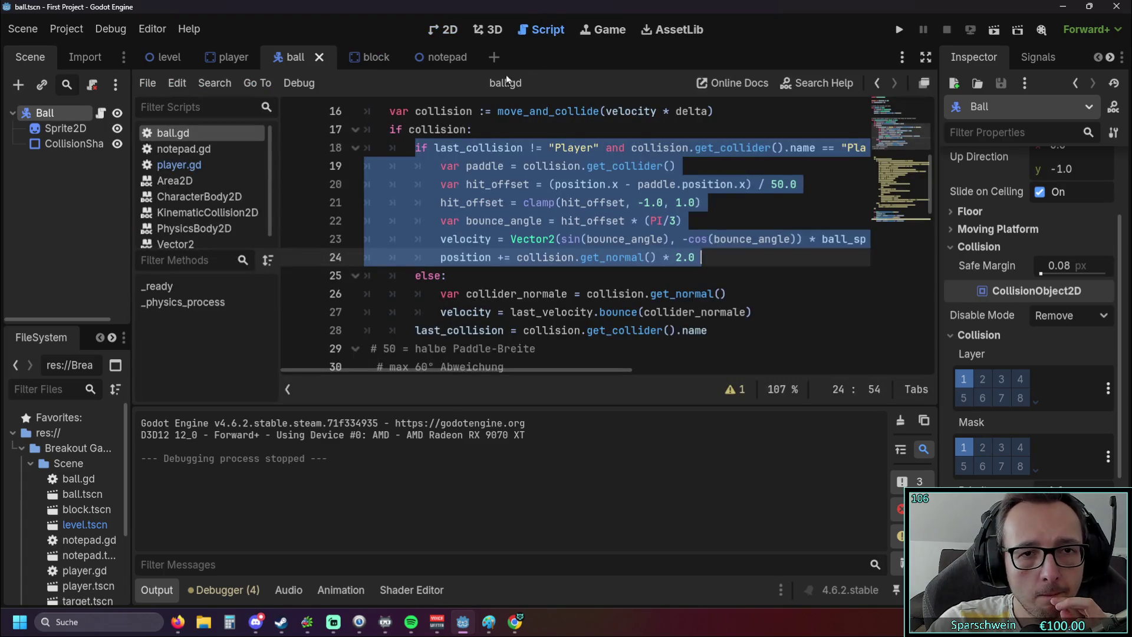
scroll(483, 199, up, 5)
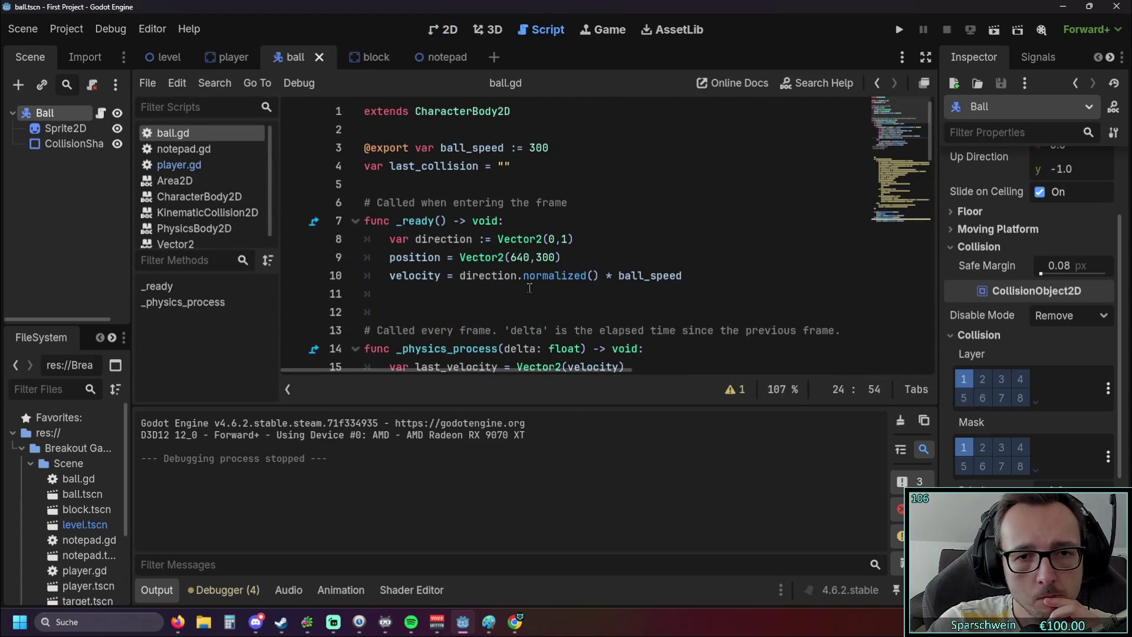
drag(537, 257, 554, 256)
key(End)
click(454, 31)
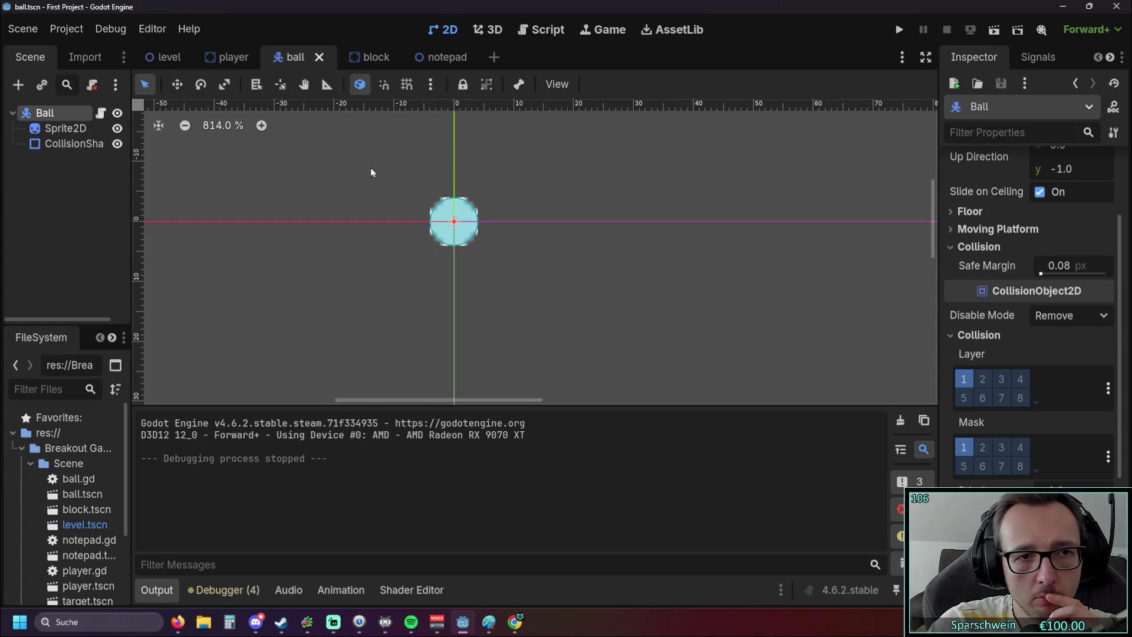
click(150, 62)
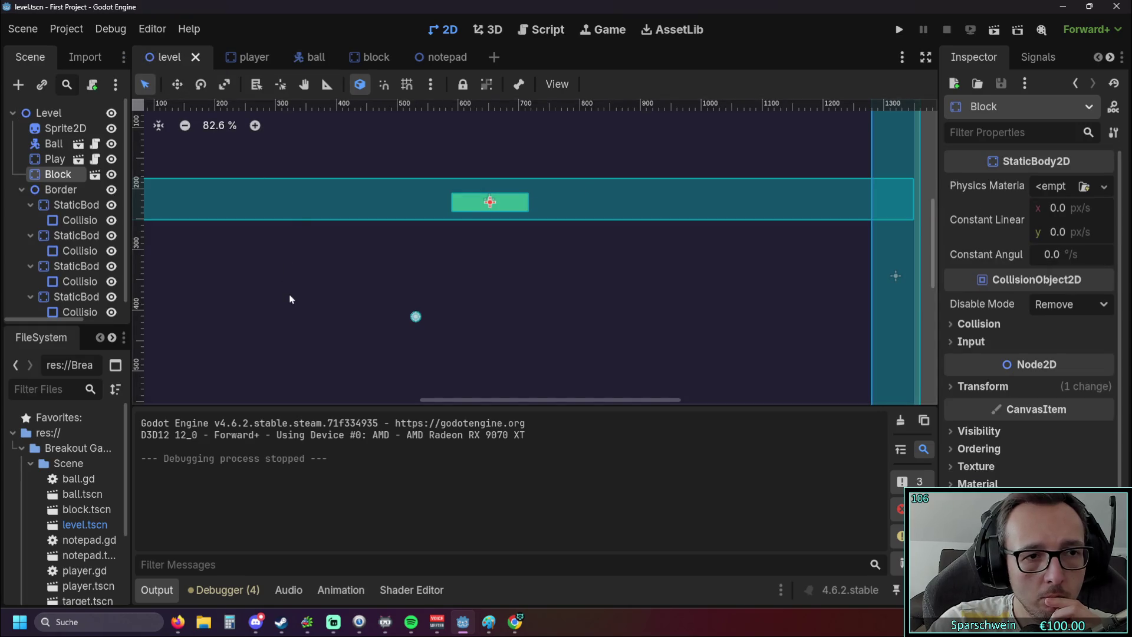
Place Collision topside at (639, 234) and the green block at (938, 383), then run the game.
mouse_move(306, 276)
mouse_down()
mouse_move(400, 268)
mouse_move(448, 293)
mouse_move(444, 265)
mouse_up()
mouse_move(557, 192)
mouse_down()
mouse_move(461, 217)
mouse_move(164, 230)
mouse_move(202, 238)
mouse_move(151, 214)
mouse_move(621, 208)
mouse_move(796, 294)
mouse_up()
click(622, 195)
drag(623, 223, 618, 208)
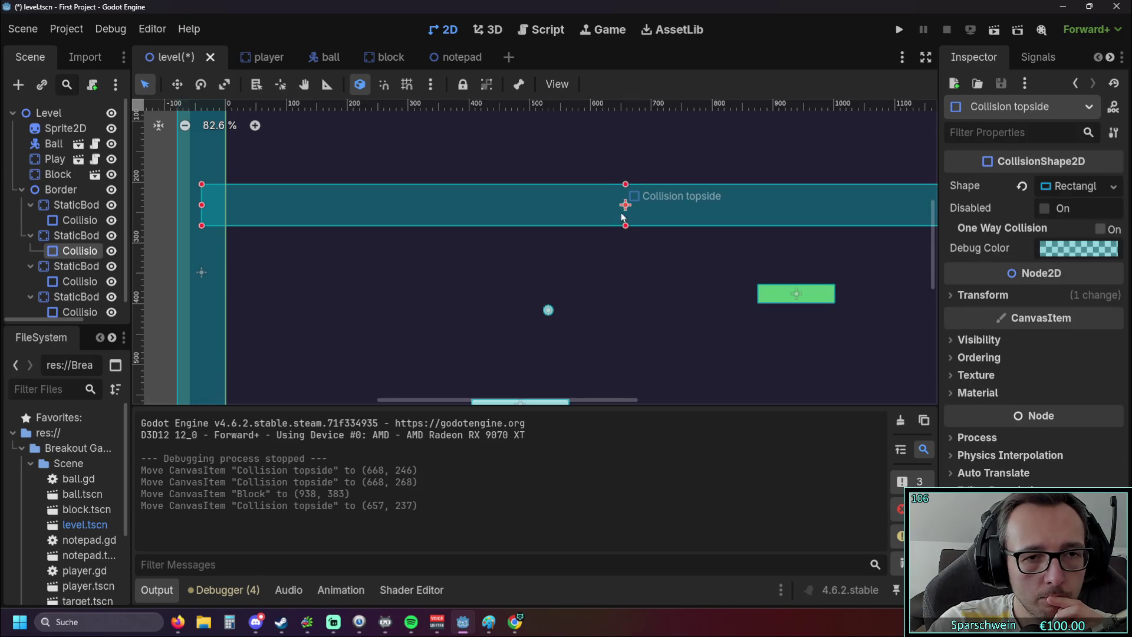
scroll(589, 246, right, 5)
scroll(579, 245, left, 3)
drag(544, 204, 535, 202)
scroll(625, 224, left, 5)
scroll(702, 230, left, 1)
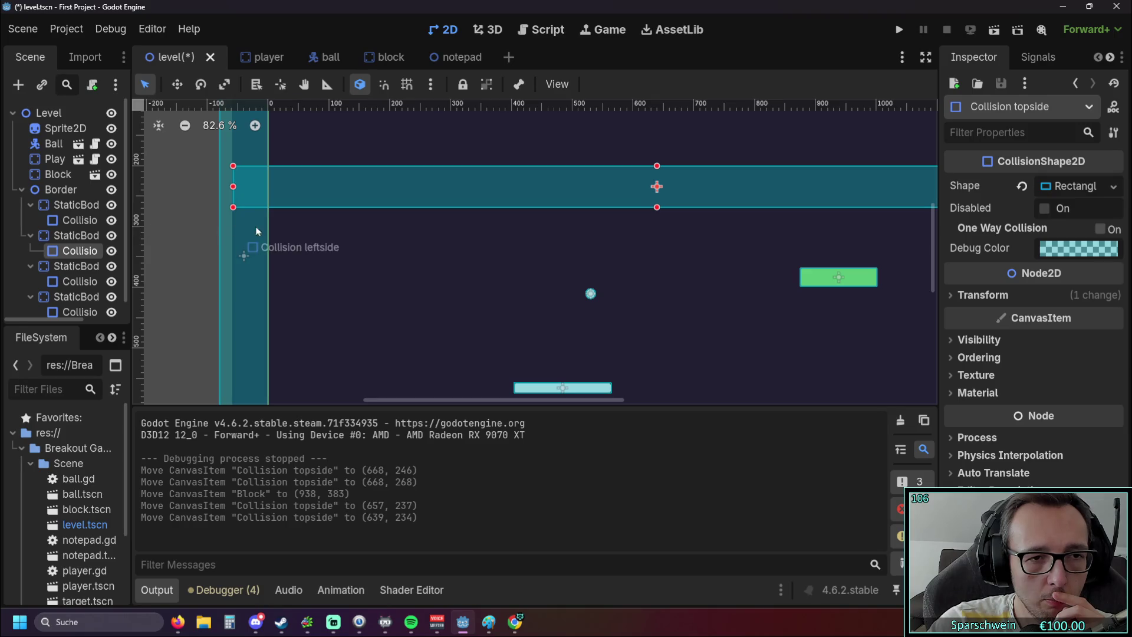
scroll(701, 257, right, 9)
mouse_move(598, 266)
mouse_down()
mouse_move(715, 273)
mouse_move(702, 283)
mouse_up()
click(899, 29)
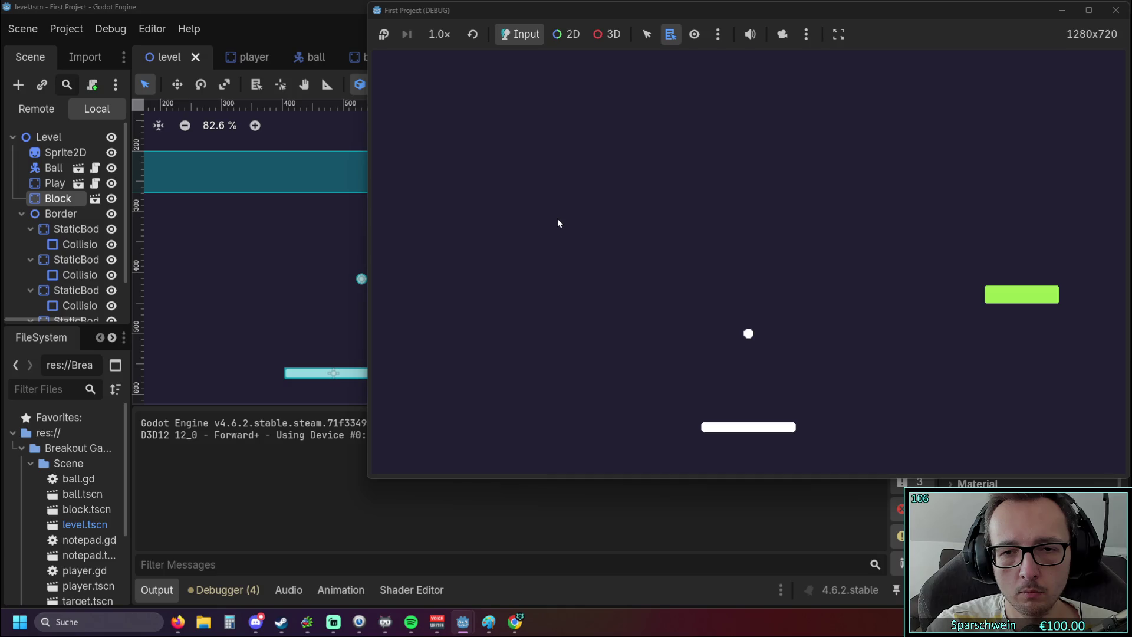
Steer the paddle left and right under the falling ball, then refocus the editor.
key(Left)
key(Right)
key(Right)
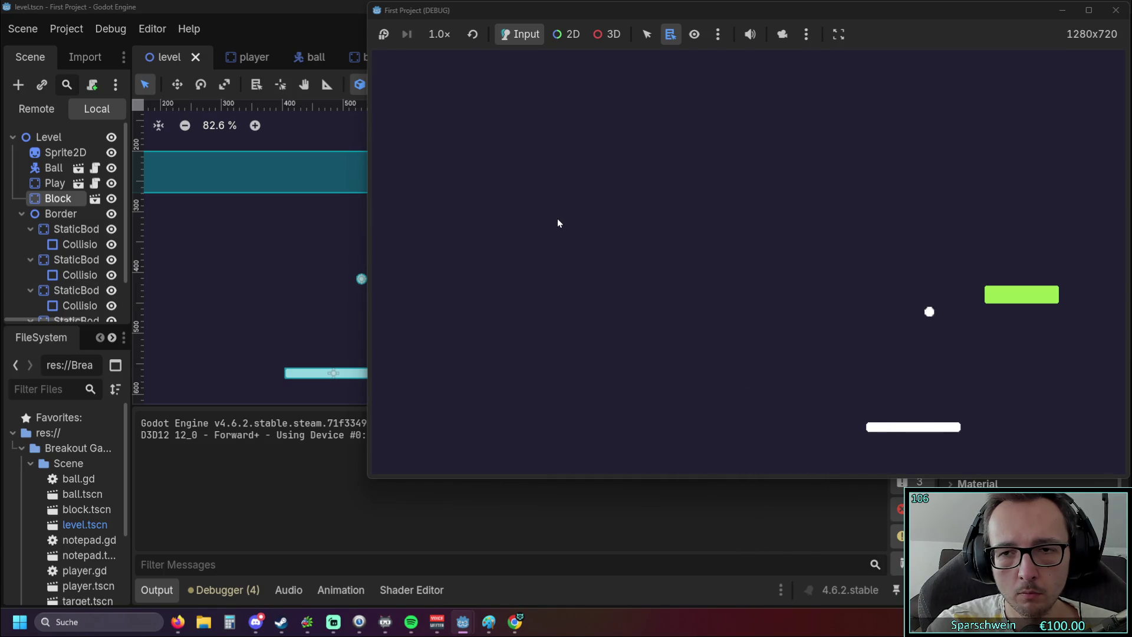
key(Left)
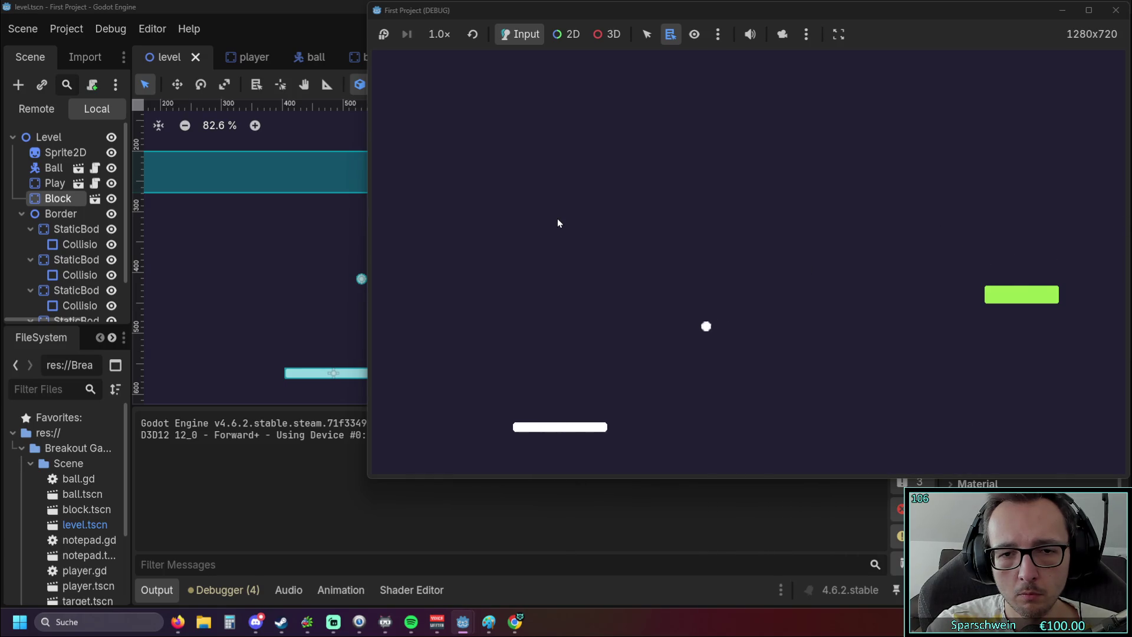
key(Right)
key(Right)
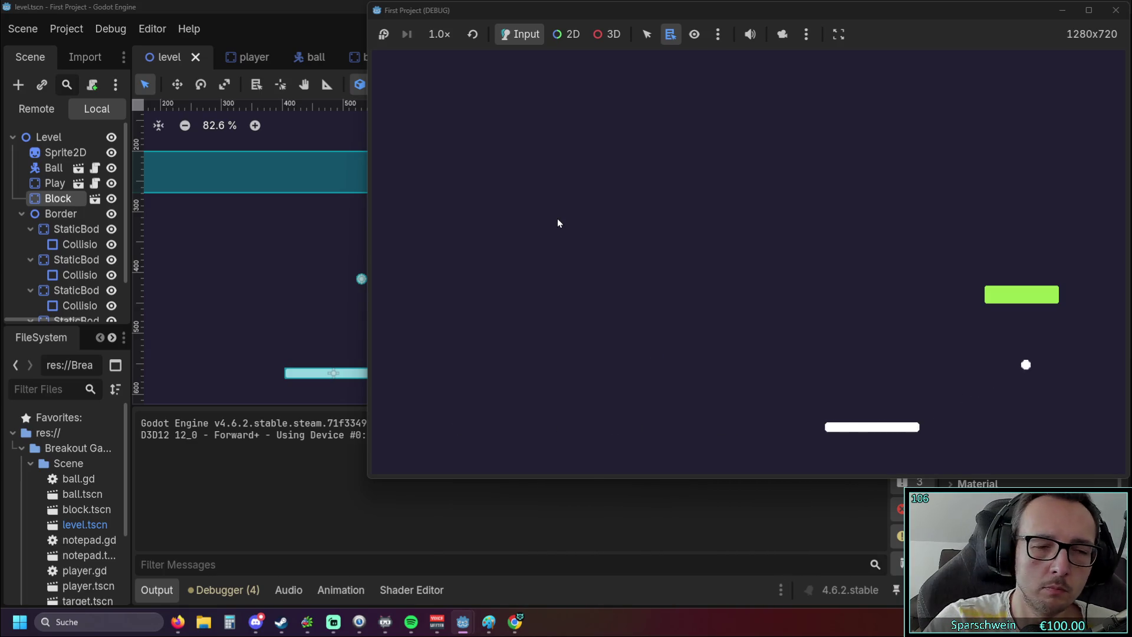
click(168, 328)
scroll(371, 303, up, 1)
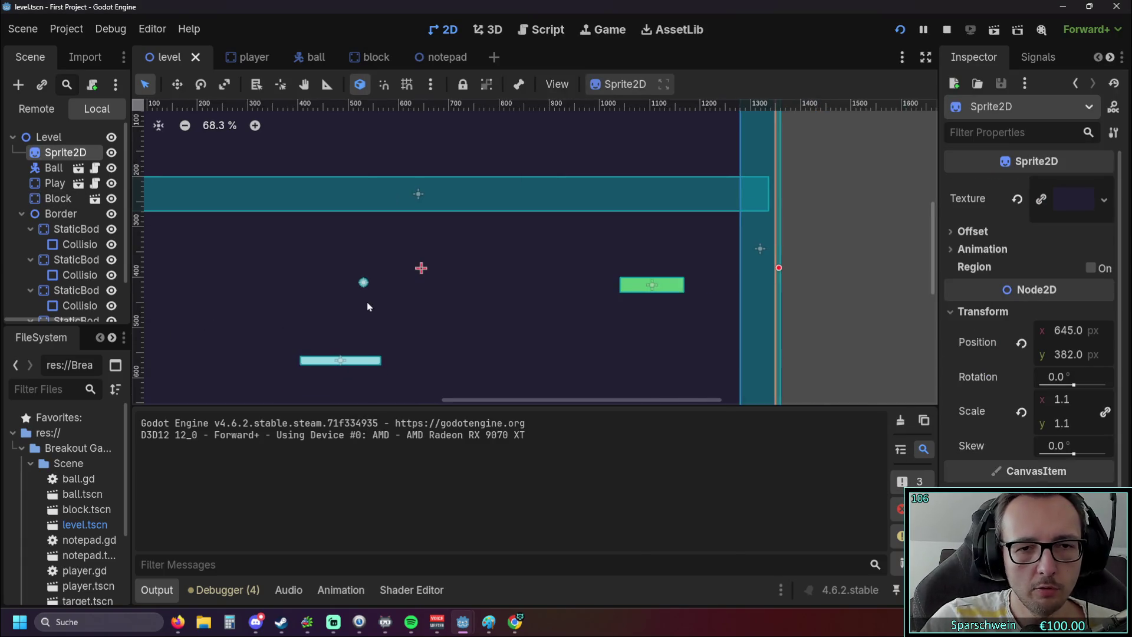
Open ball.gd in the Script editor and stop the running game.
click(535, 33)
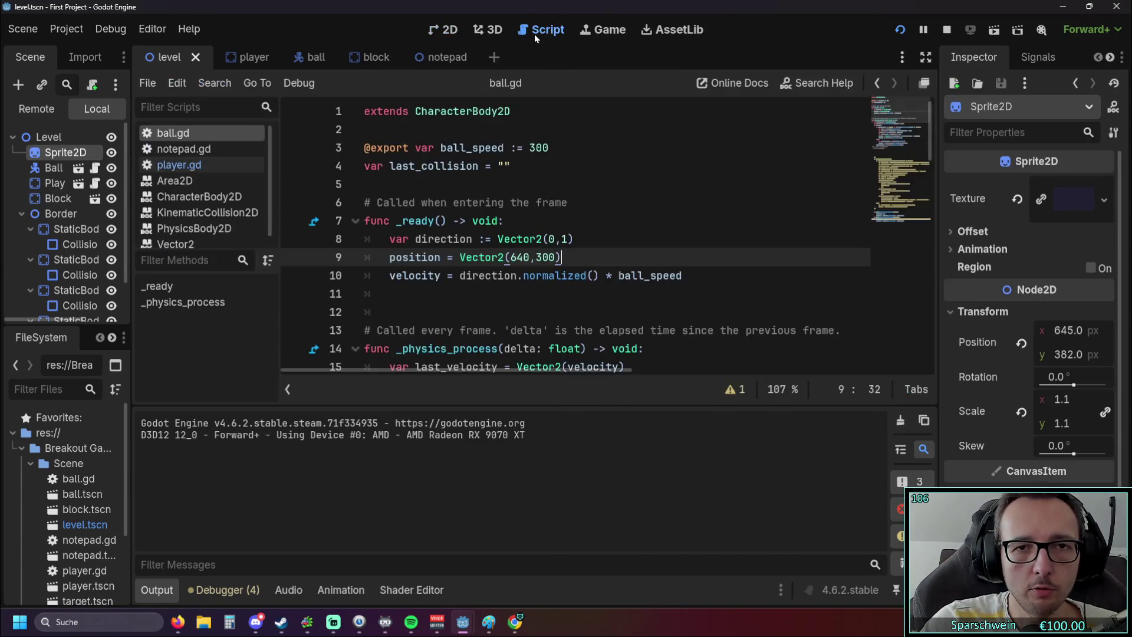
scroll(516, 229, down, 3)
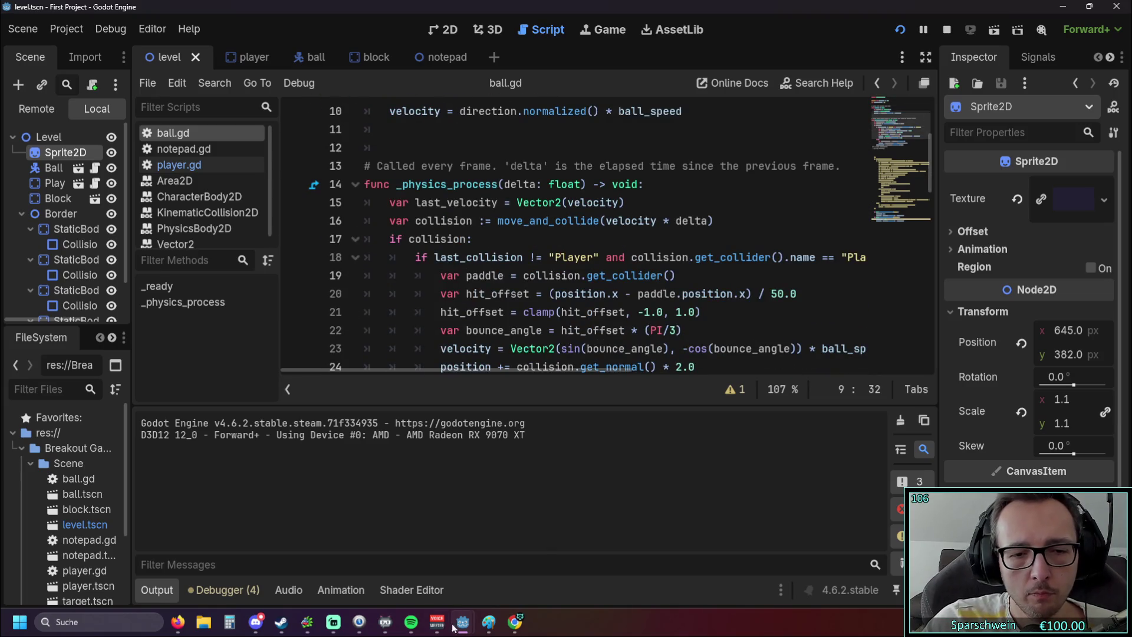
mouse_move(463, 622)
click(577, 514)
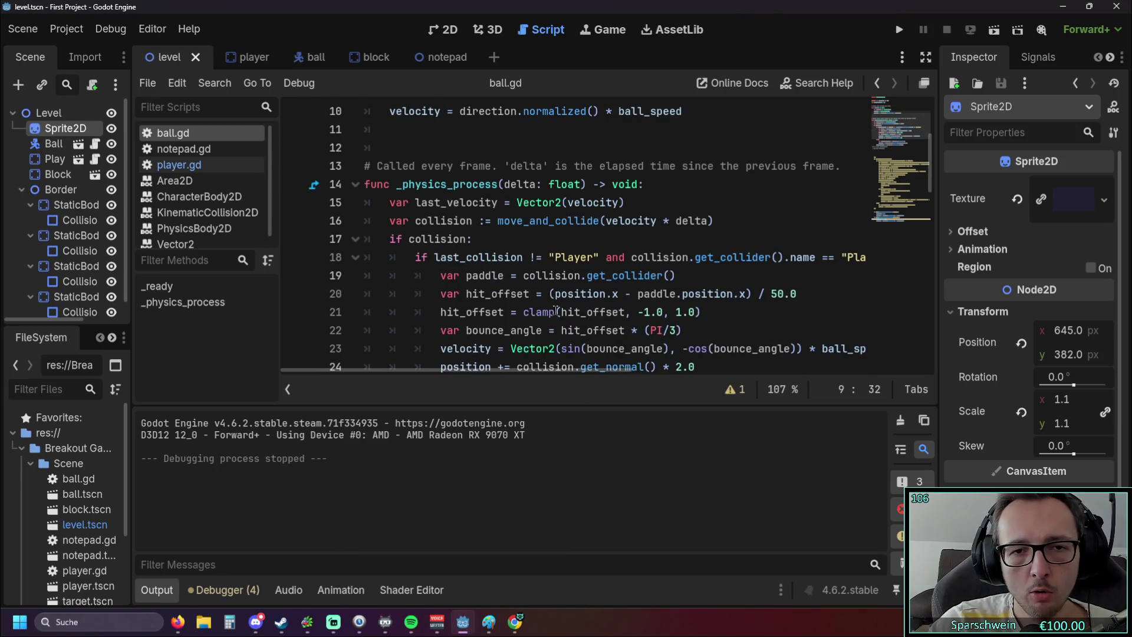
scroll(556, 312, down, 3)
scroll(556, 311, up, 1)
Review the paddle-bounce code in Distraction Free Mode, then run the game again.
click(925, 57)
scroll(678, 286, up, 1)
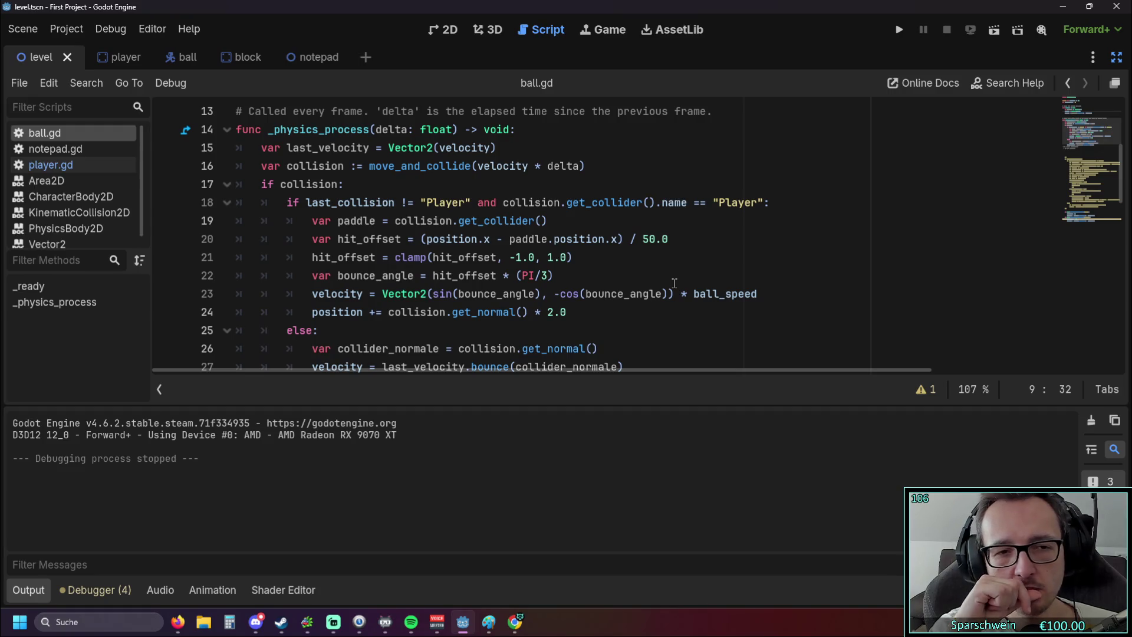
scroll(674, 283, down, 3)
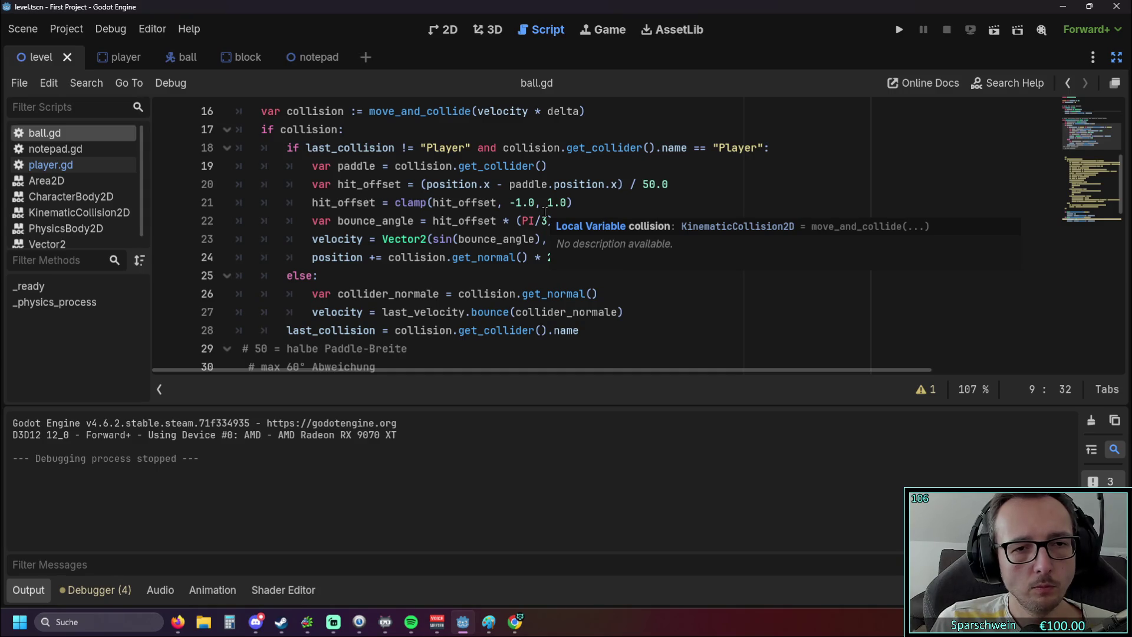
click(900, 29)
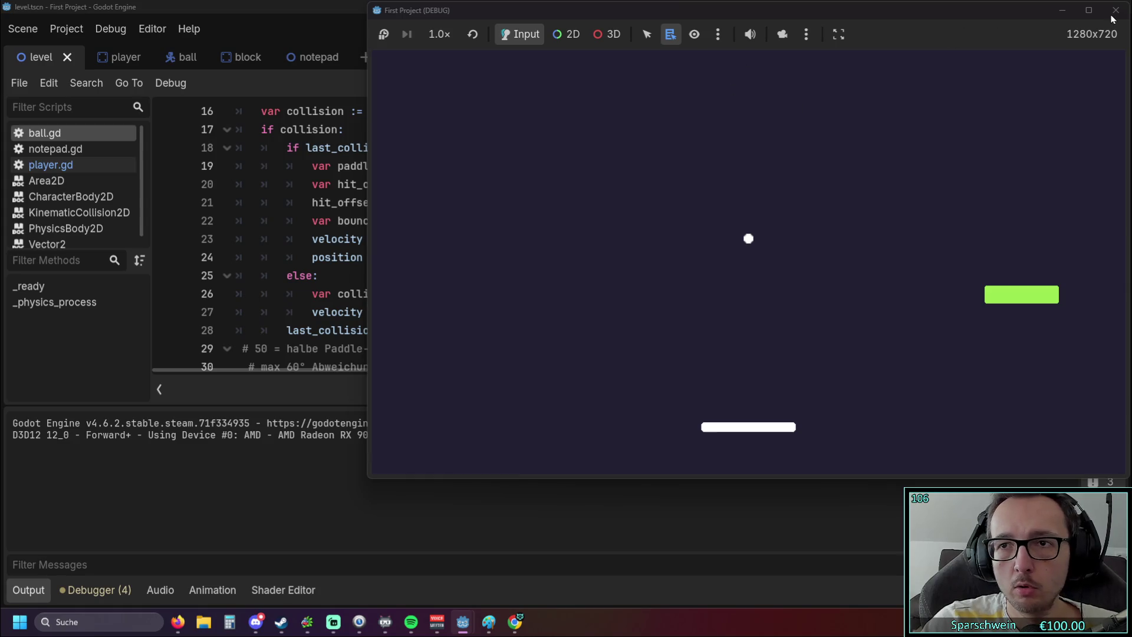
Steer the paddle back and forth to bounce the ball, then close the game window.
key(Left)
key(Right)
key(Left)
key(Left)
key(Right)
key(Left)
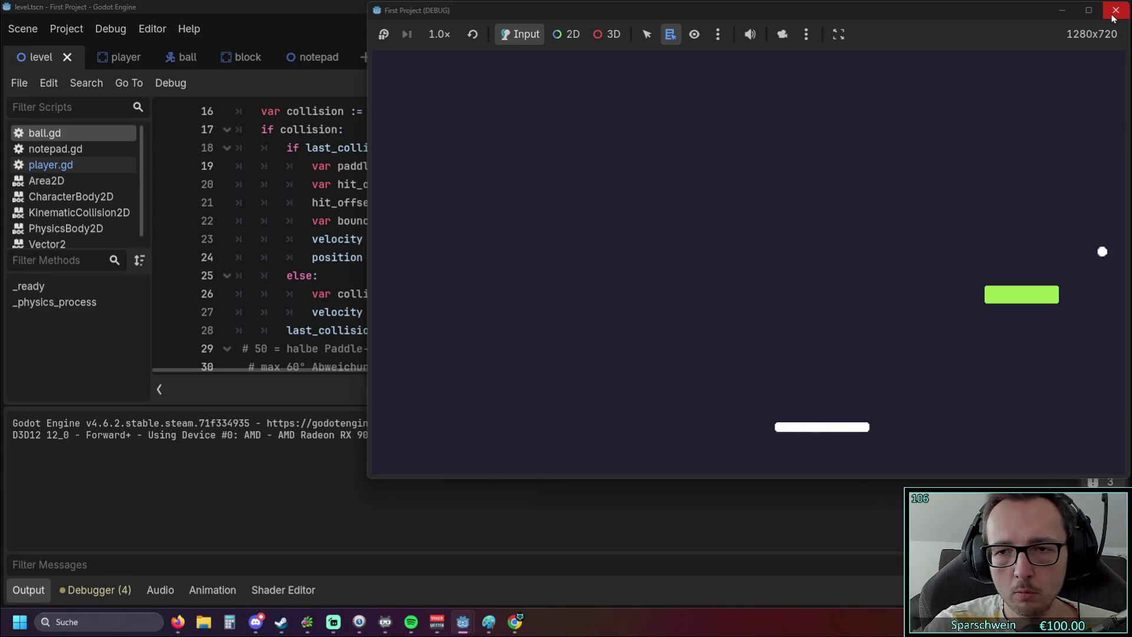
key(Right)
key(Left)
key(Left)
key(Right)
key(Left)
key(Left)
key(Right)
key(Left)
key(Right)
key(Left)
key(Right)
key(Left)
key(Right)
key(Left)
key(Right)
key(Right)
key(Left)
key(Right)
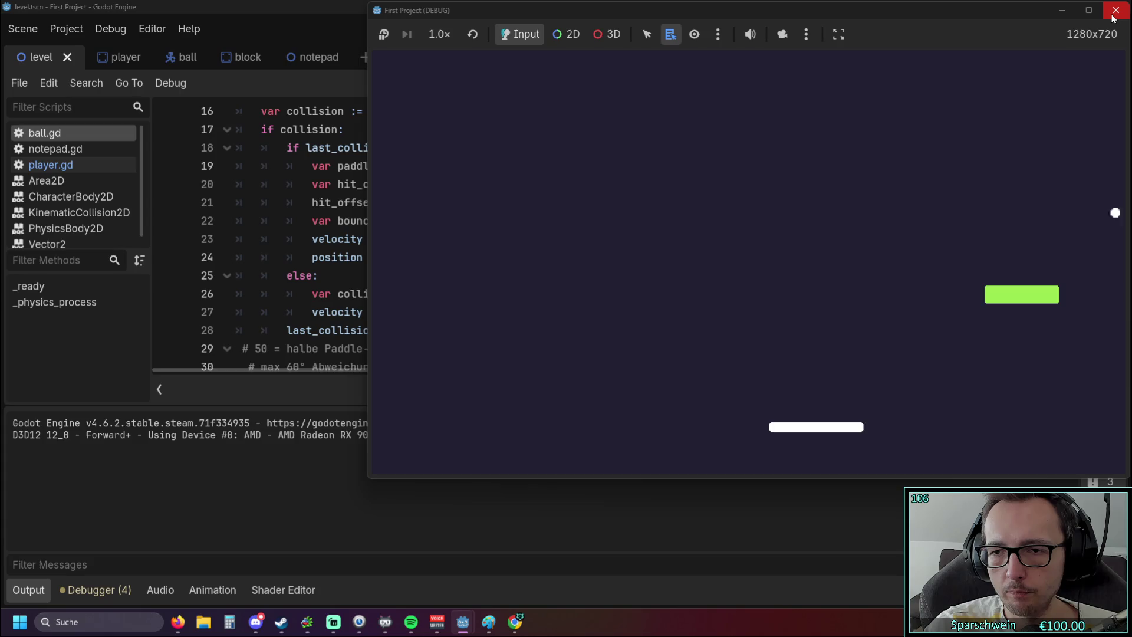
key(Left)
key(Left)
key(Right)
key(Left)
key(Left)
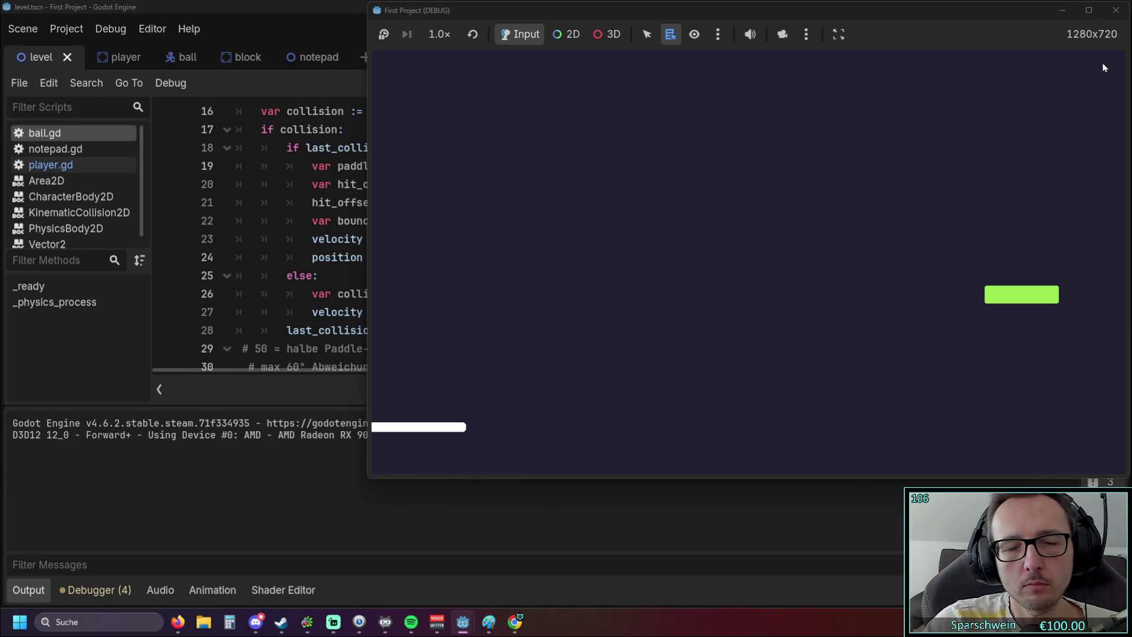
click(1116, 10)
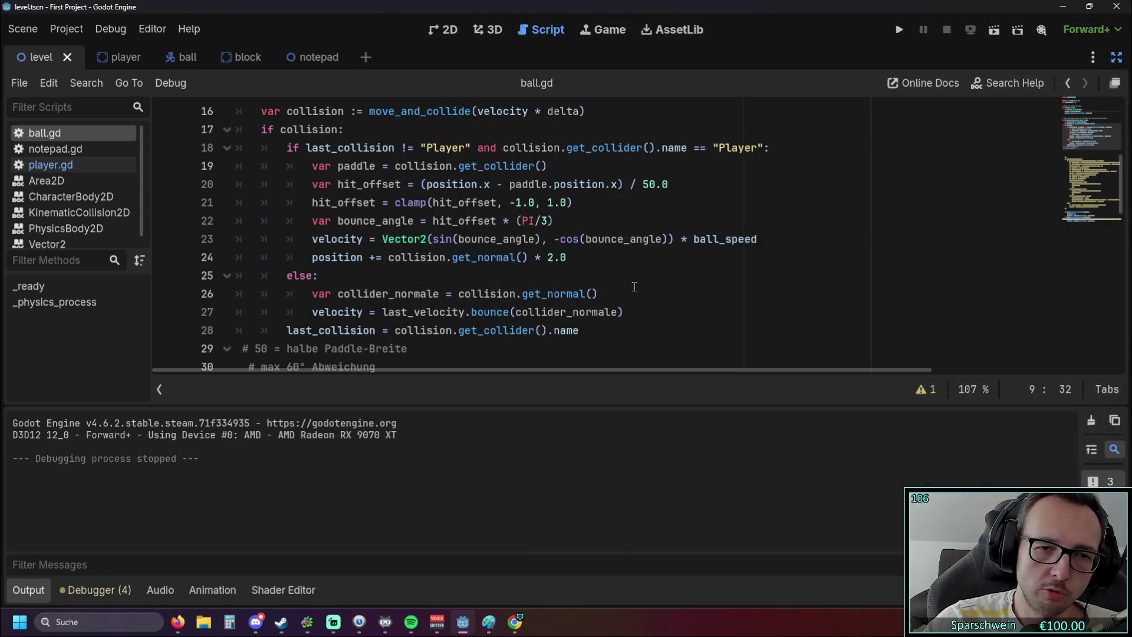
Replace else on line 25 with elif last_collision != collision.get_collider_name:.
scroll(638, 287, down, 1)
scroll(590, 298, up, 5)
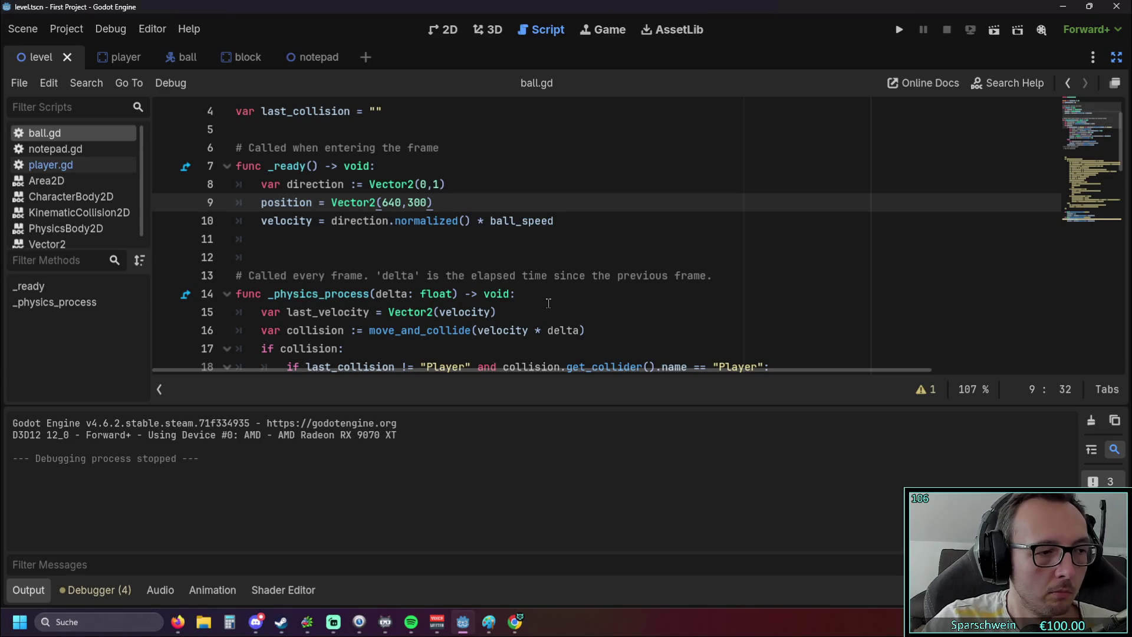
scroll(395, 300, down, 3)
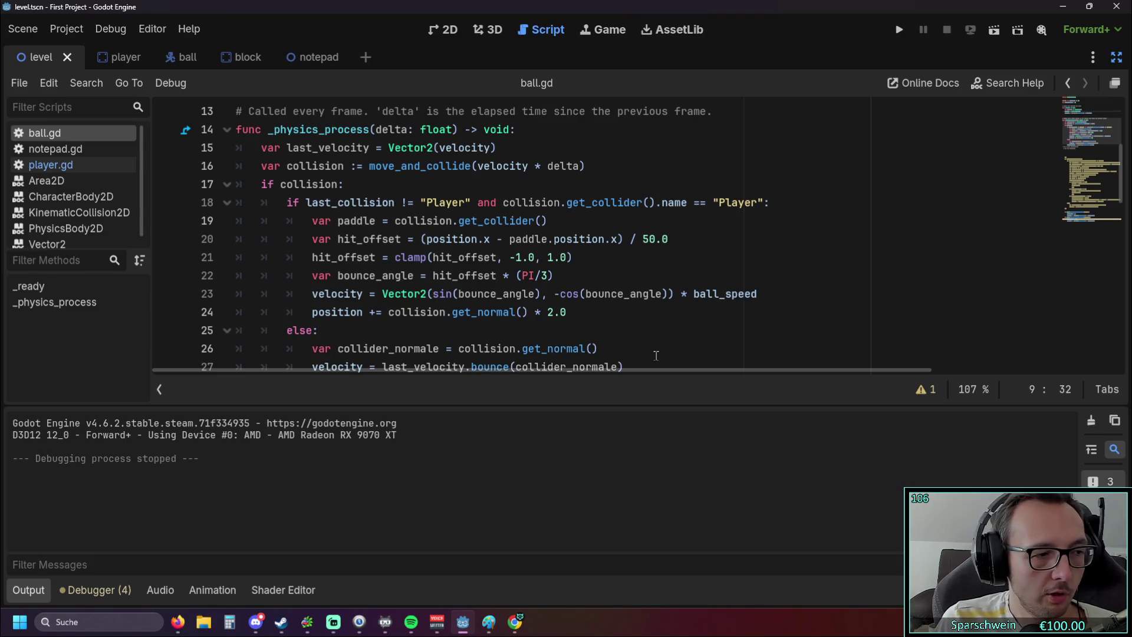
scroll(393, 267, down, 1)
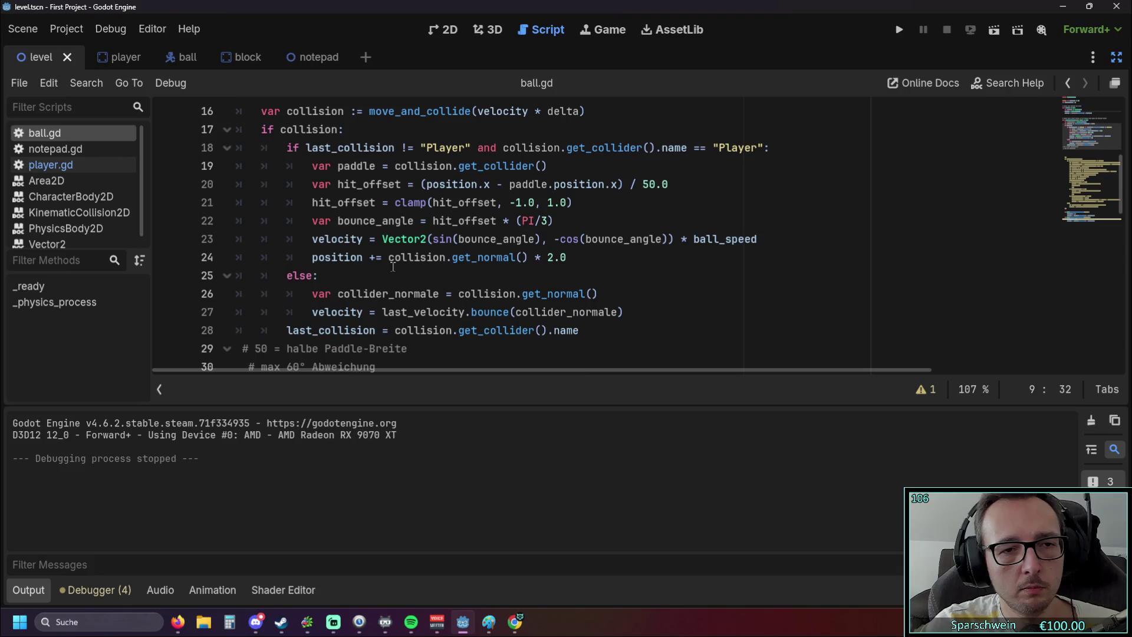
drag(287, 274, 312, 277)
text(elif)
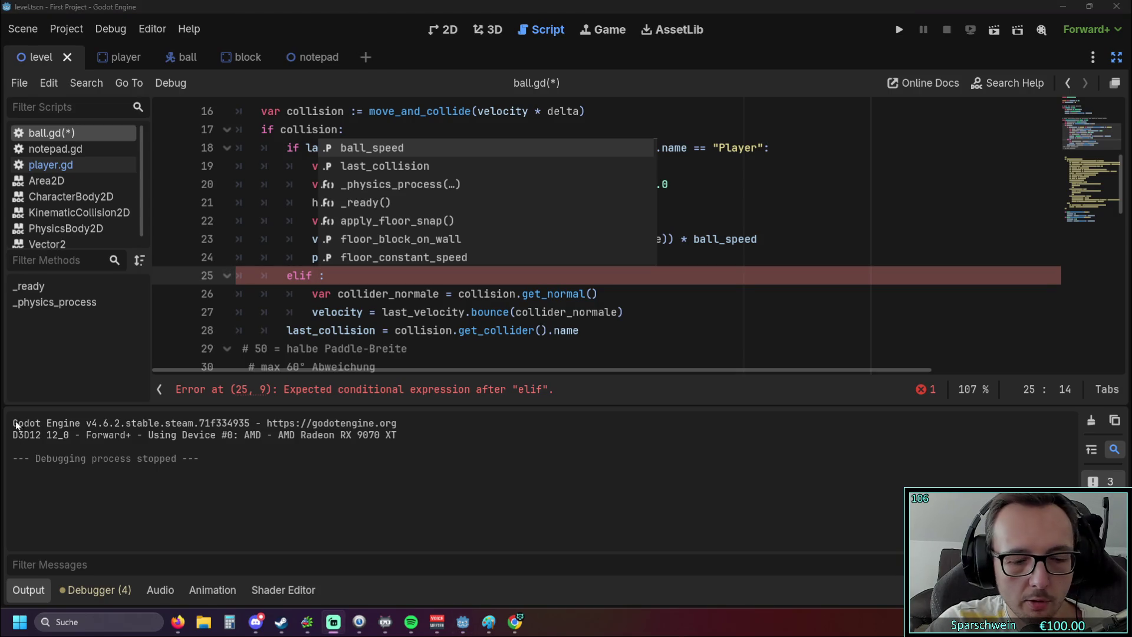
key(alt+Tab)
text(last_collision != collision_get_collider_name)
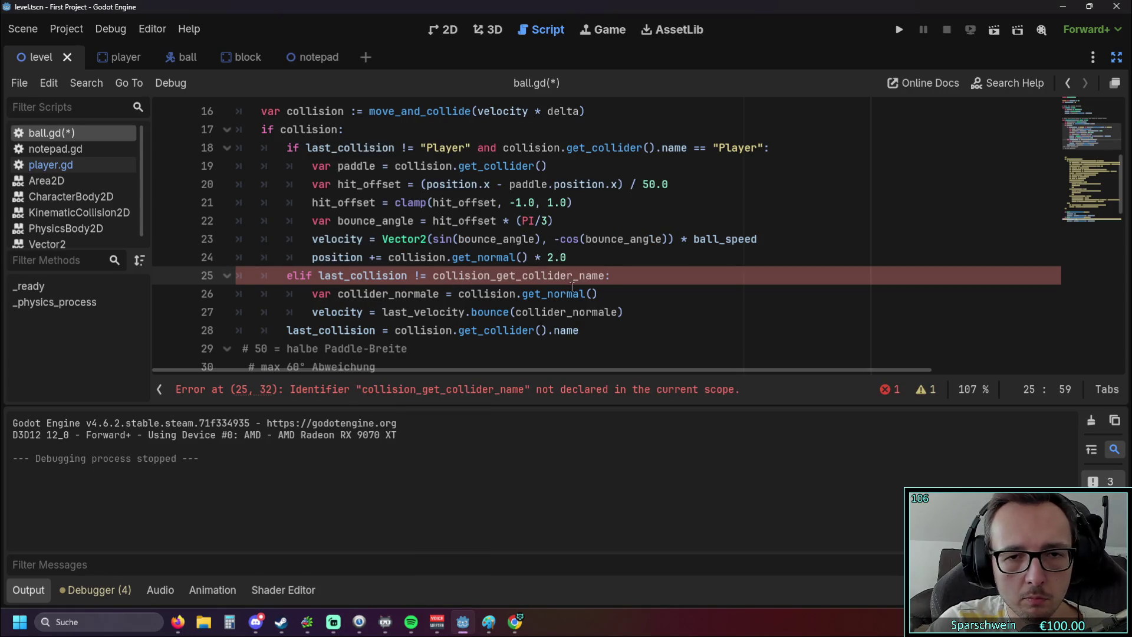
Change the underscore after collision to a dot on line 25, then run the game.
click(583, 312)
scroll(637, 316, up, 1)
scroll(637, 316, down, 1)
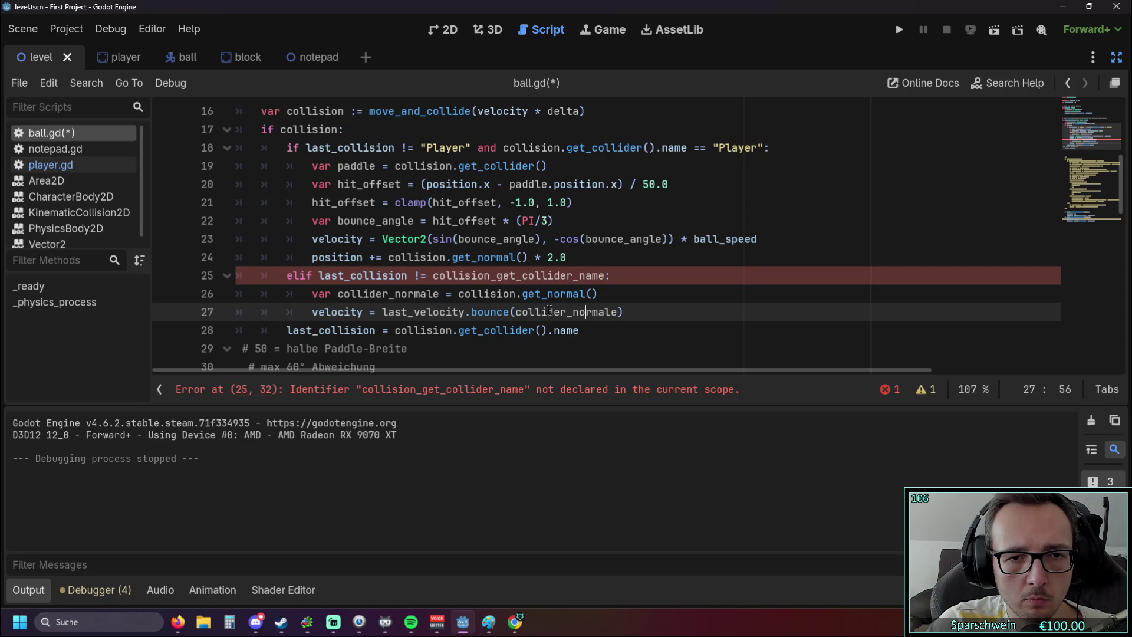
click(497, 276)
key(BackSpace)
text(.)
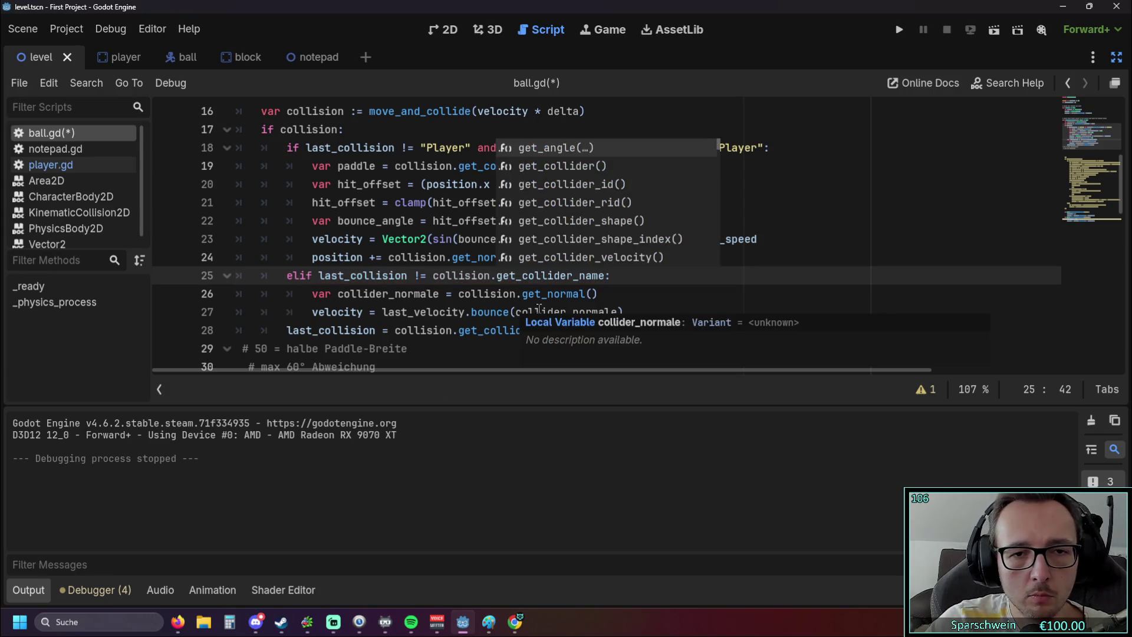
click(425, 324)
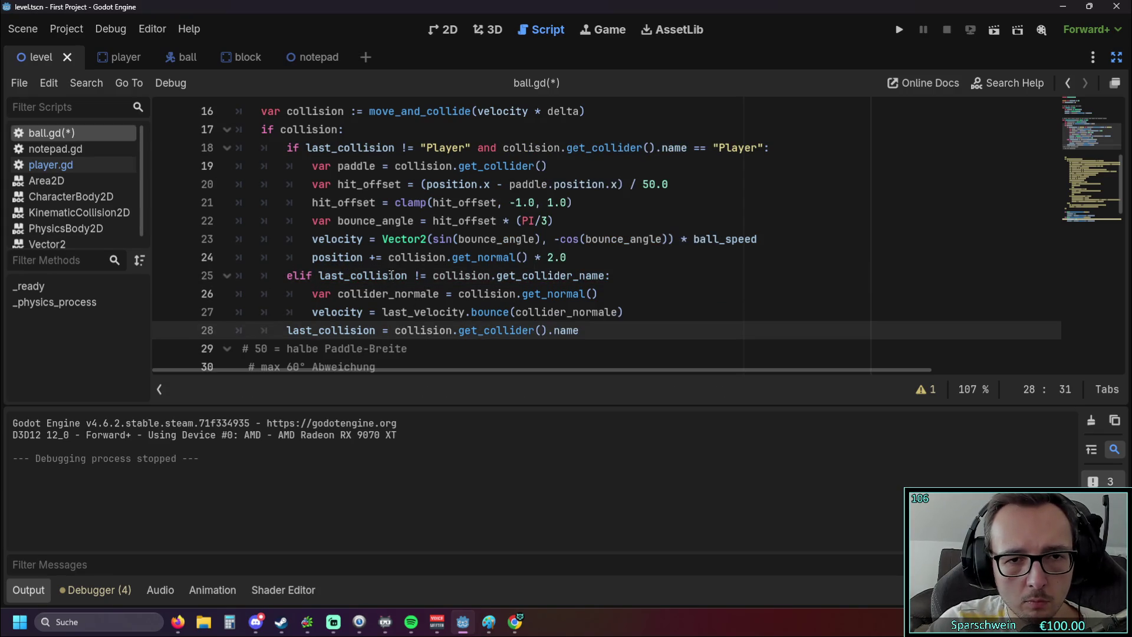
click(899, 30)
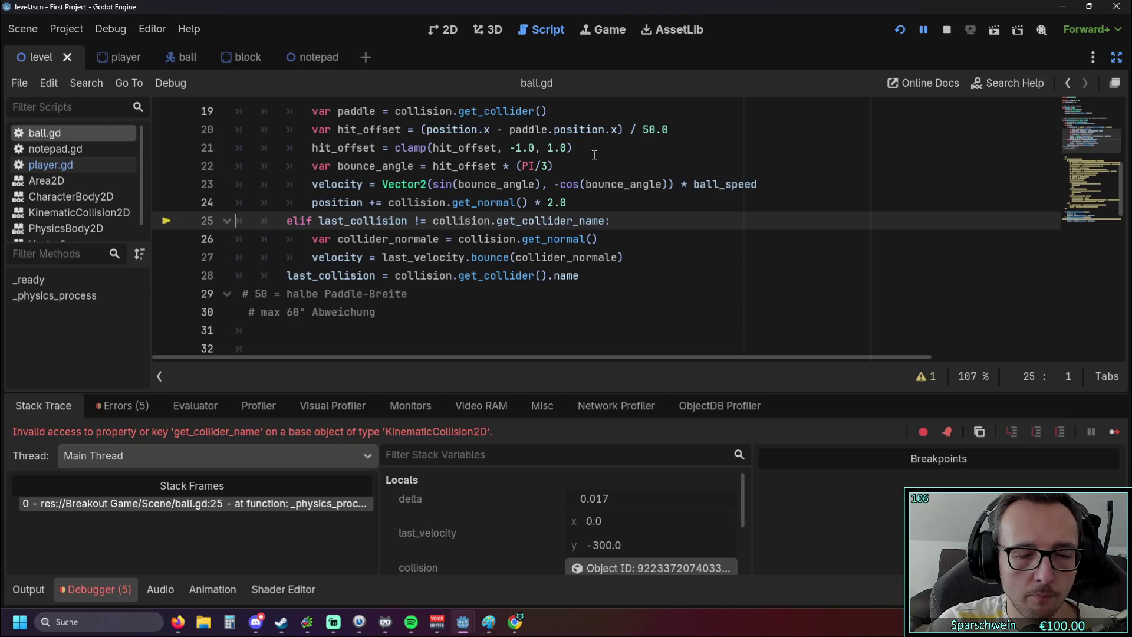
On line 25, replace the underscore in get_collider_name with a dot.
scroll(350, 230, up, 1)
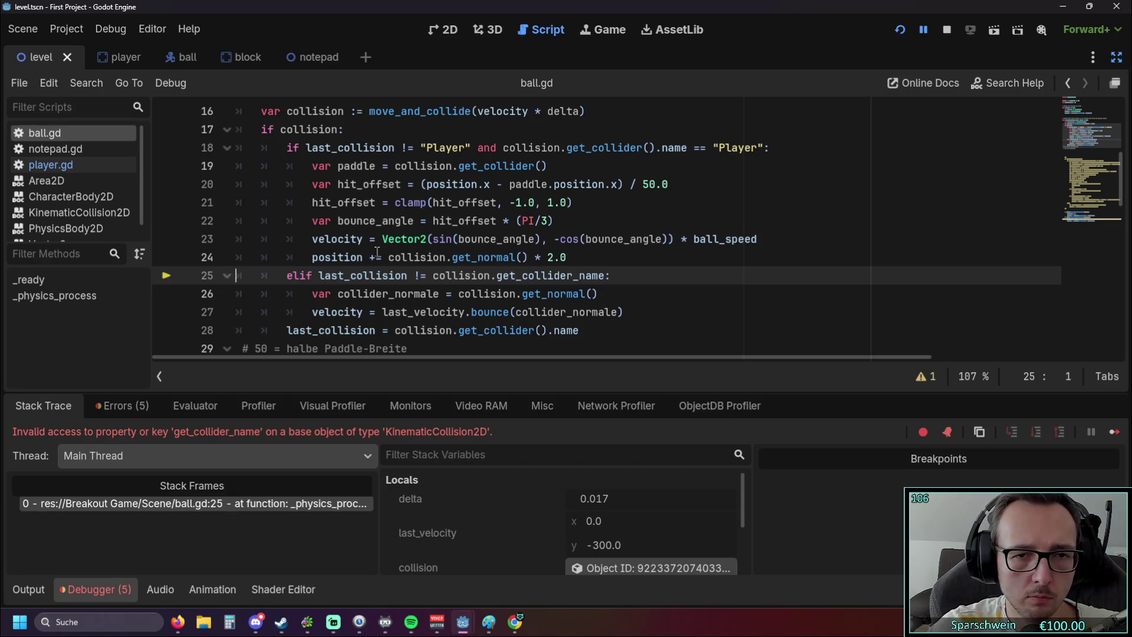
click(581, 275)
key(BackSpace)
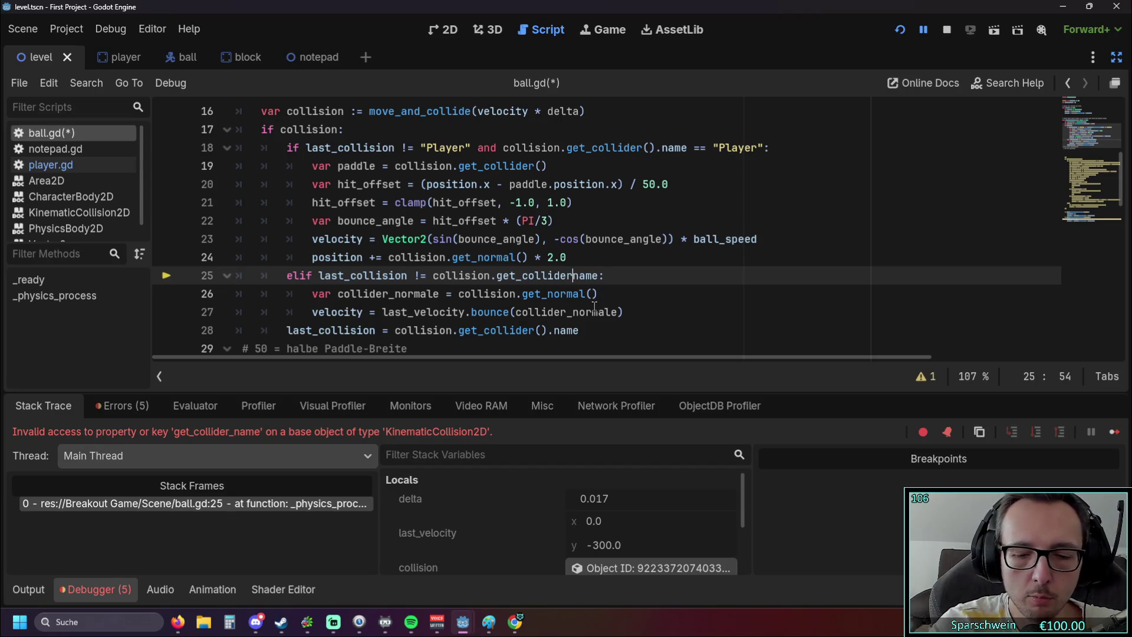
text(.)
key(Escape)
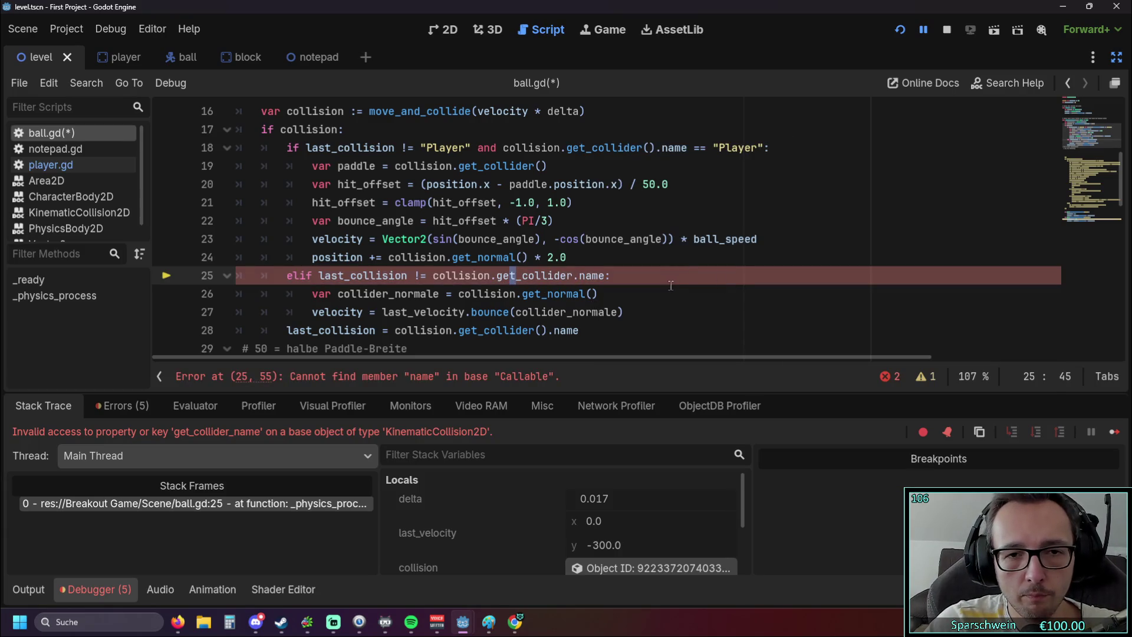
click(656, 291)
Add parentheses so the line reads get_collider().name, then run the game.
scroll(584, 274, up, 1)
scroll(613, 274, down, 1)
click(573, 275)
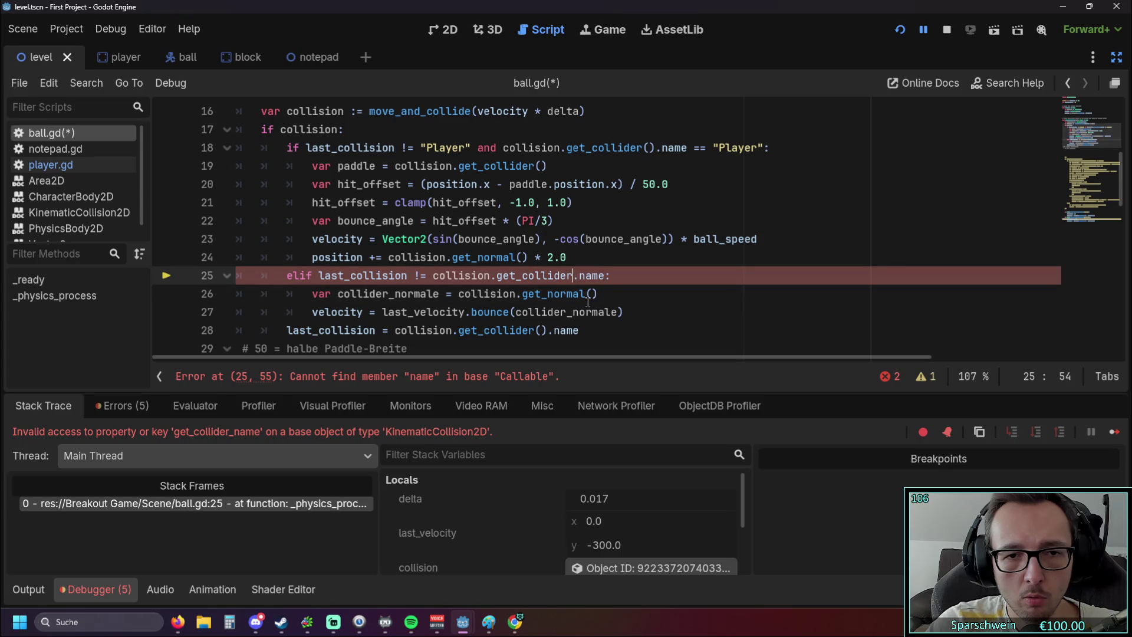
text(())
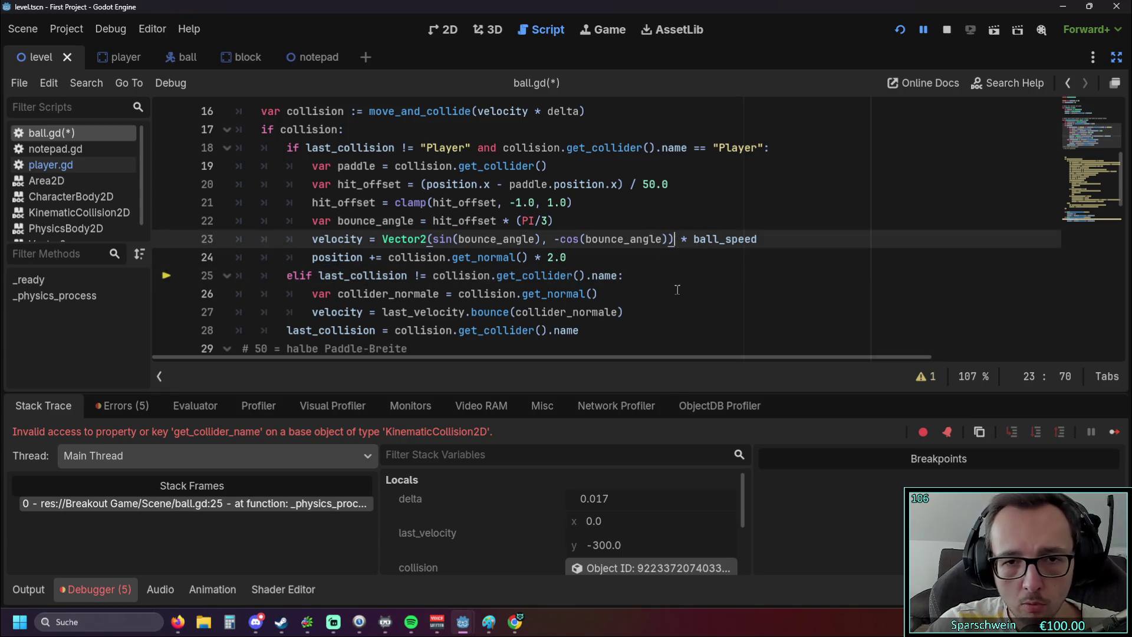
click(652, 294)
click(900, 30)
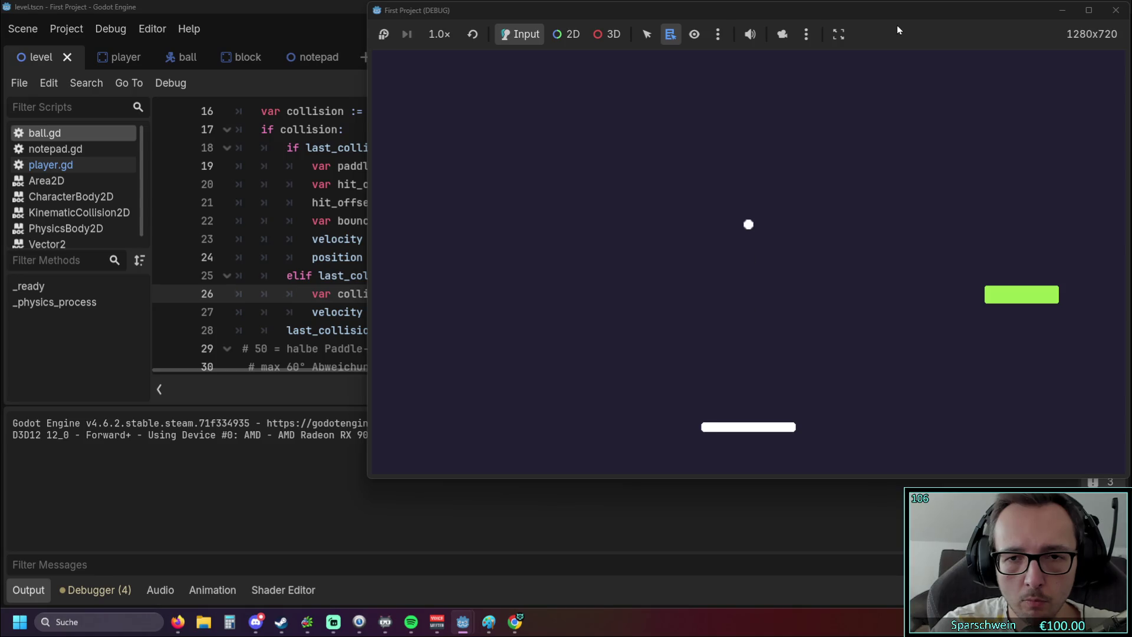
Steer the paddle left and right with the arrow keys under the bouncing ball.
key(Left)
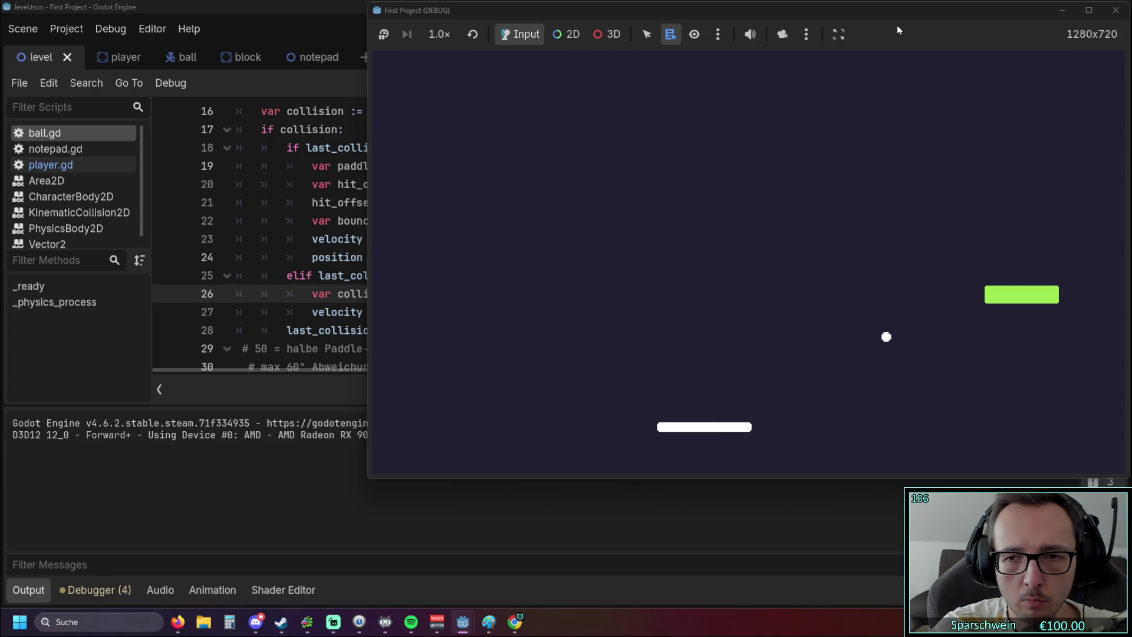
key(Right)
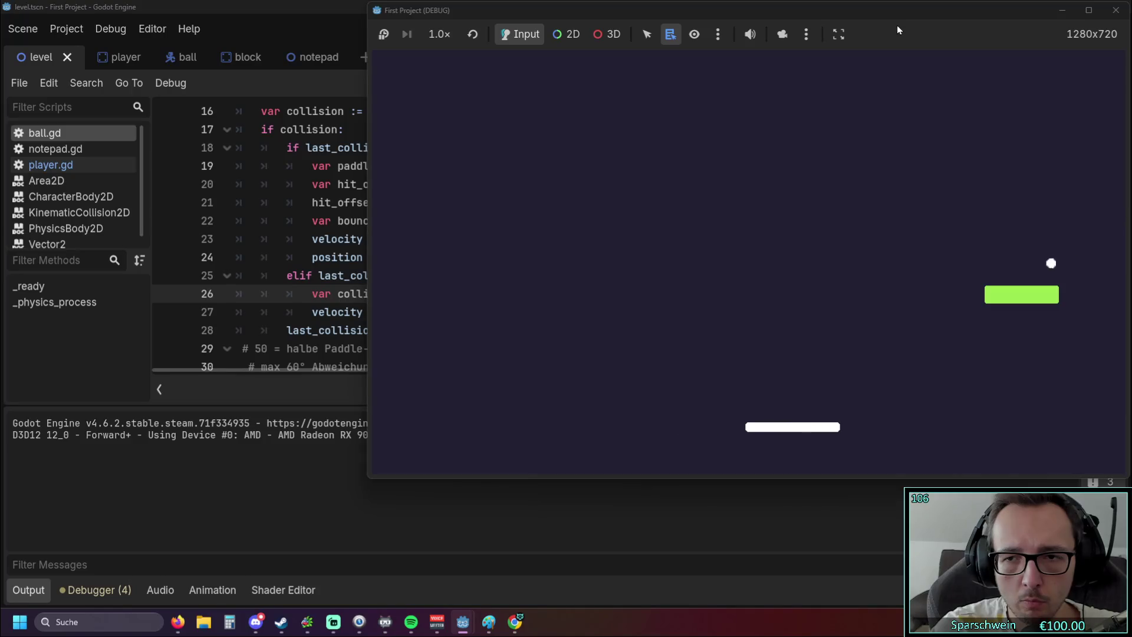
key(Left)
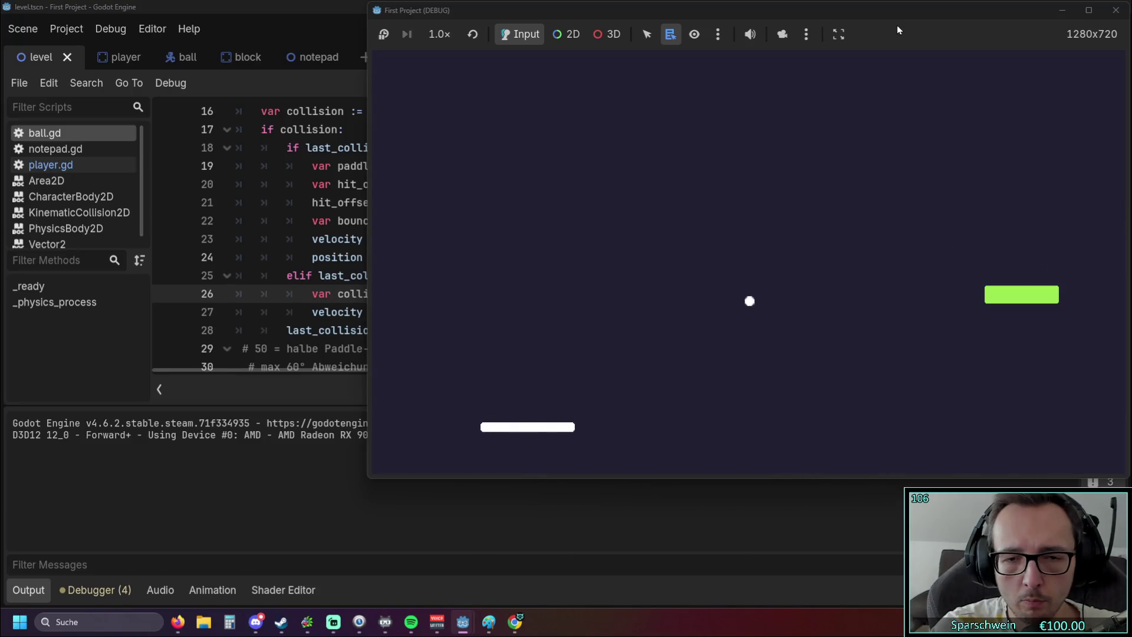
key(Right)
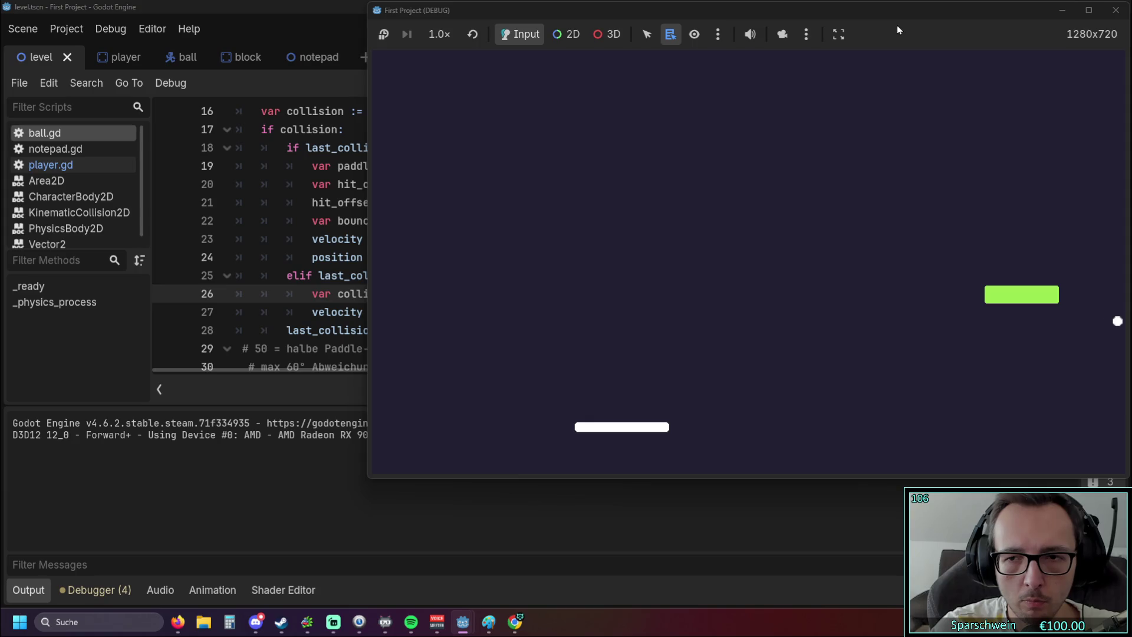
key(Right)
key(Right)
key(Left)
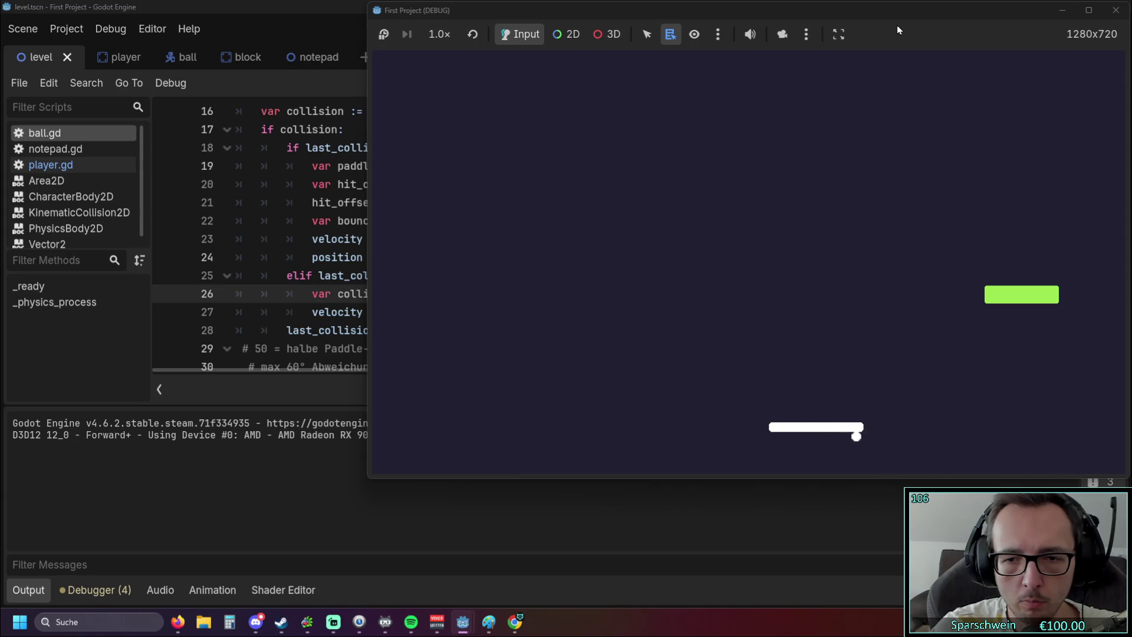
key(Right)
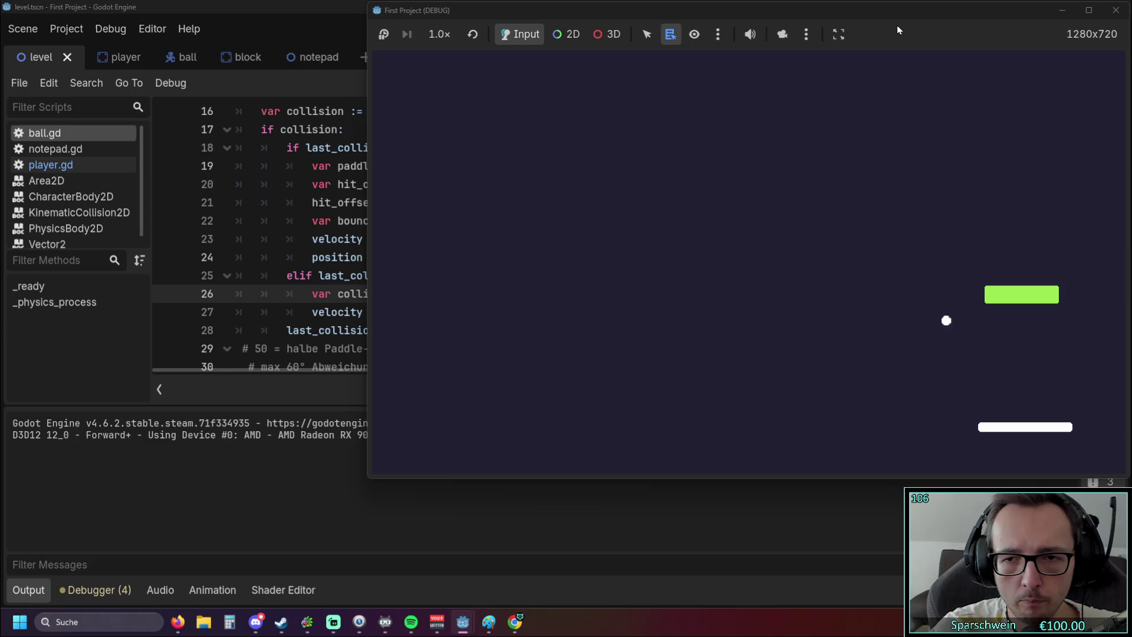
Keep chasing the ball to the left edge and back, then stop the game and open the player scene.
key(Left)
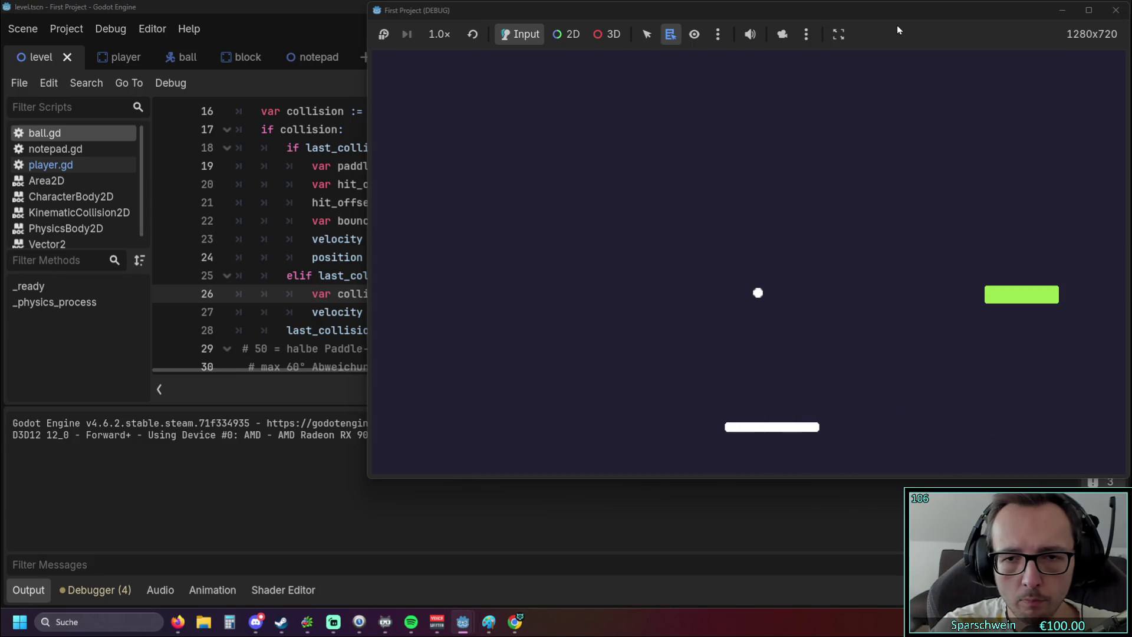
key(Right)
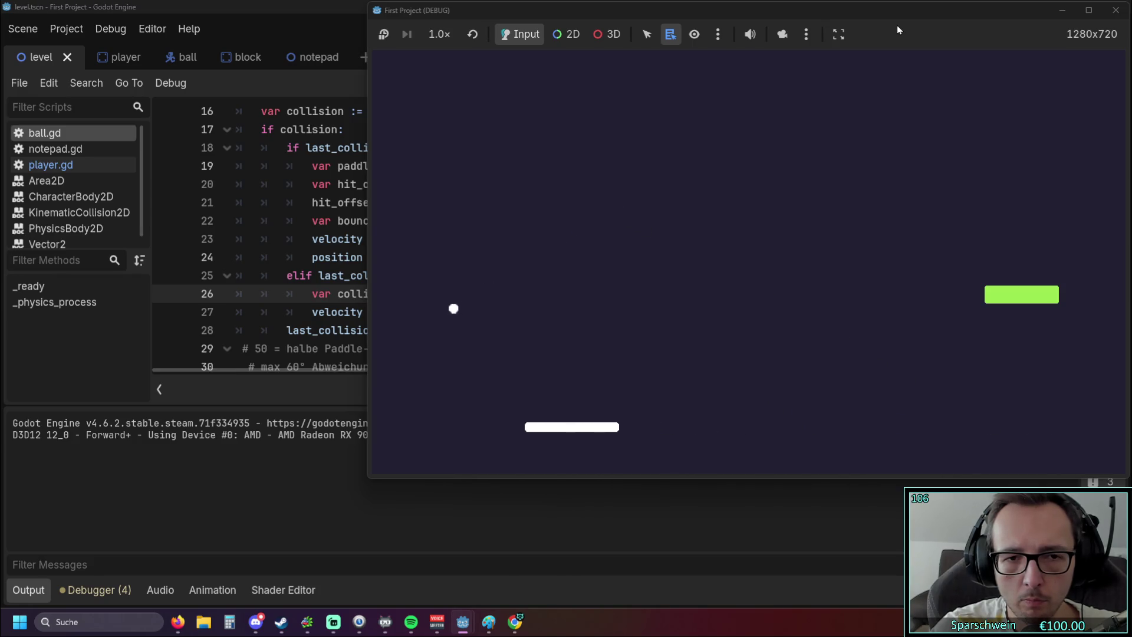
key(Left)
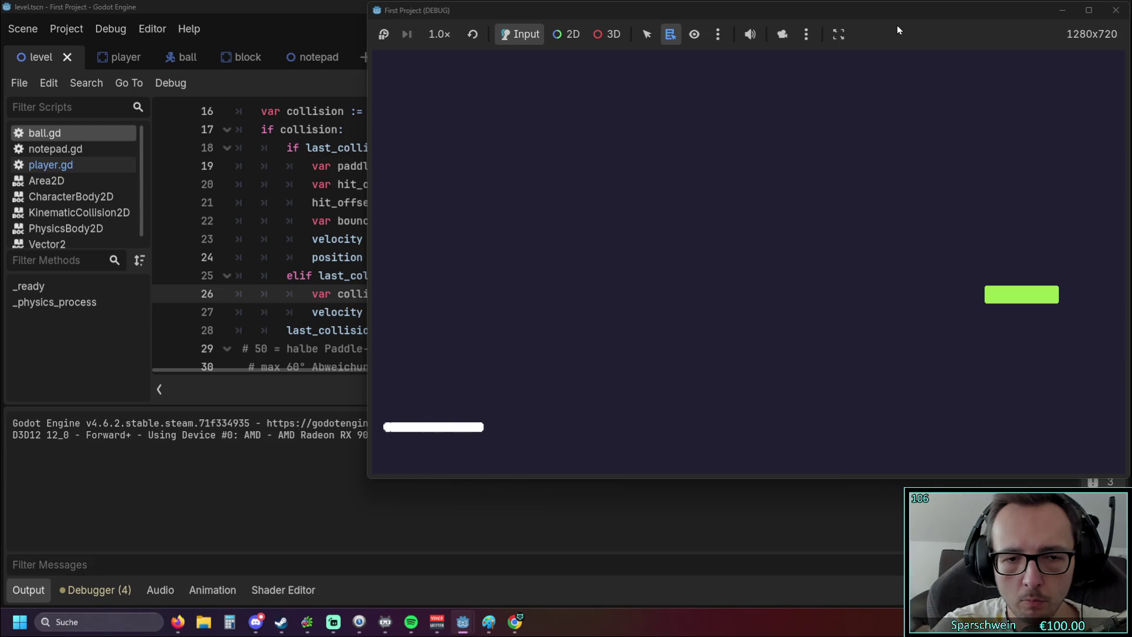
key(Right)
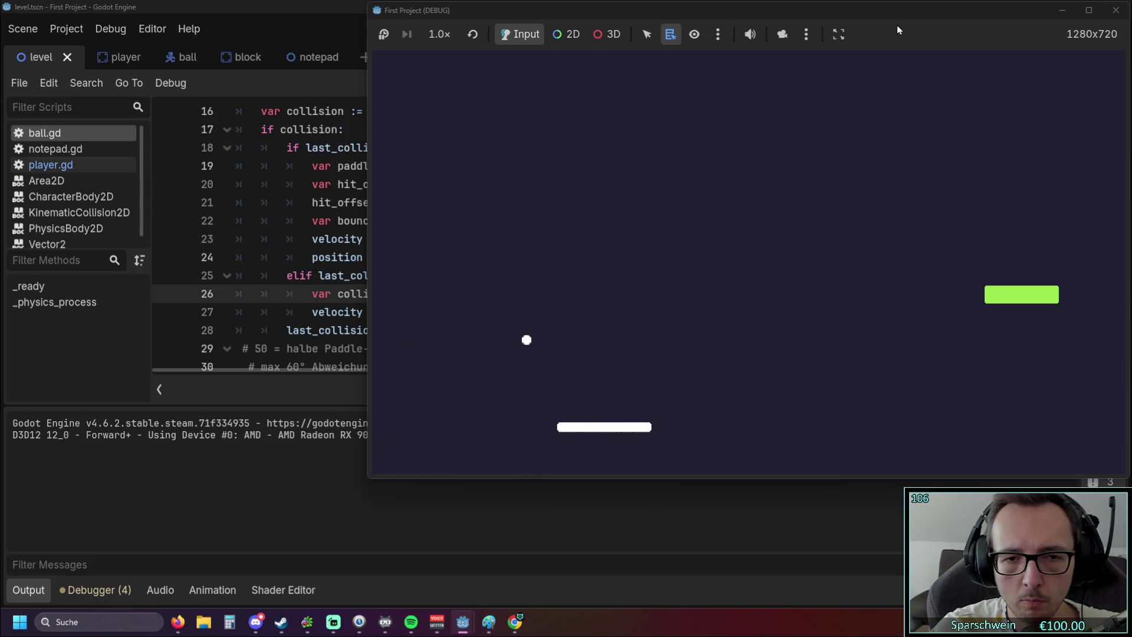
click(1116, 10)
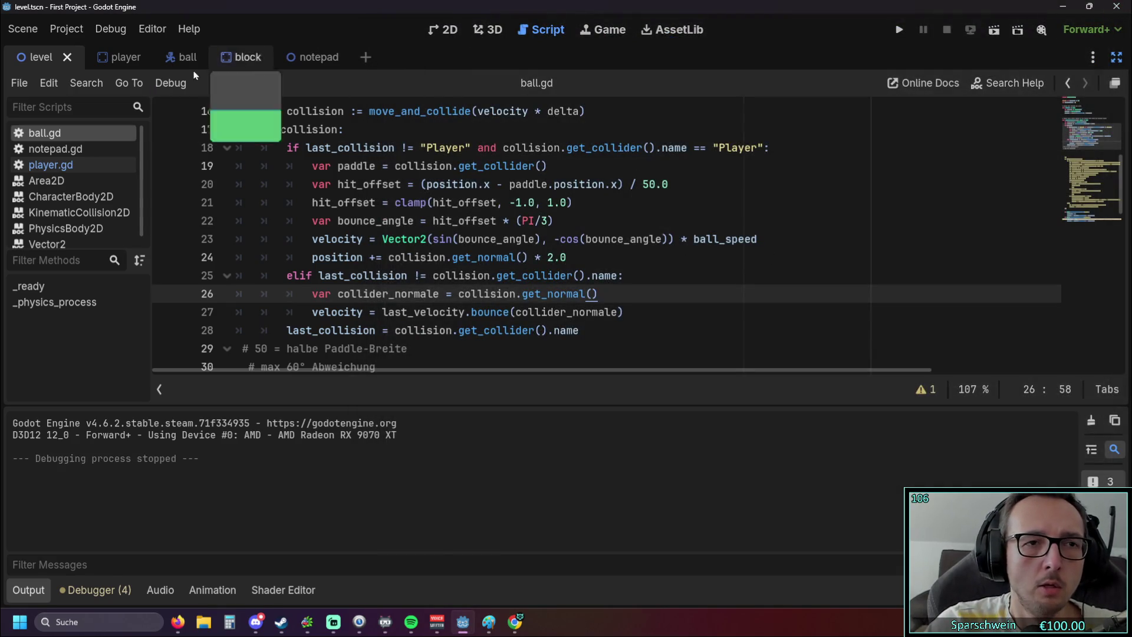
click(118, 57)
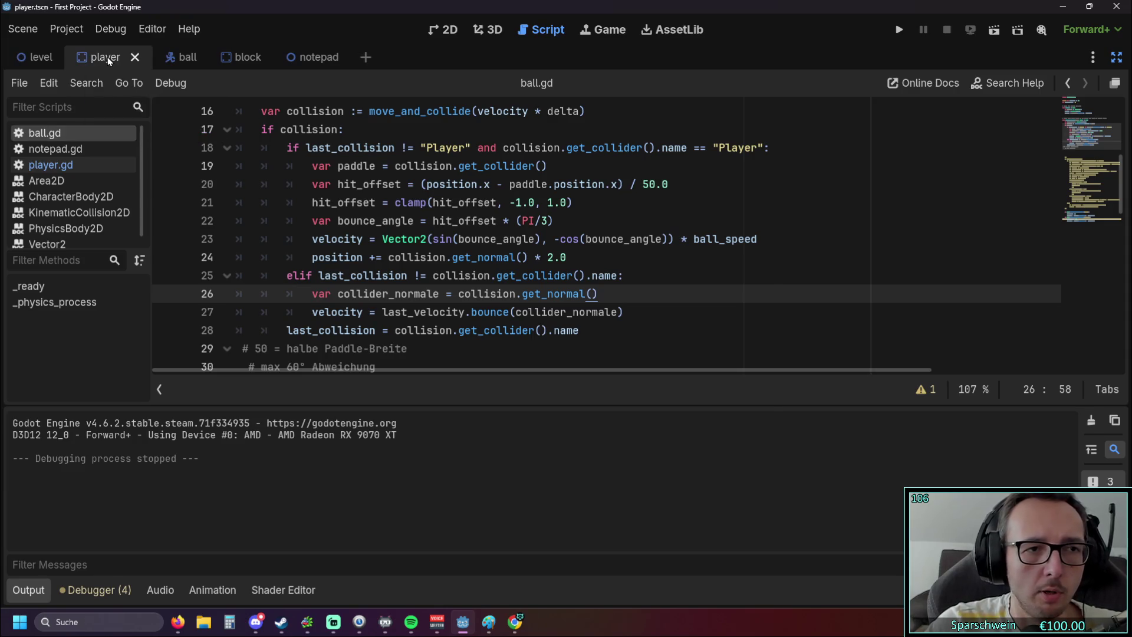
Show the player scene in 2D, select player_CollisionShape and open its Shape type list.
click(450, 30)
click(546, 28)
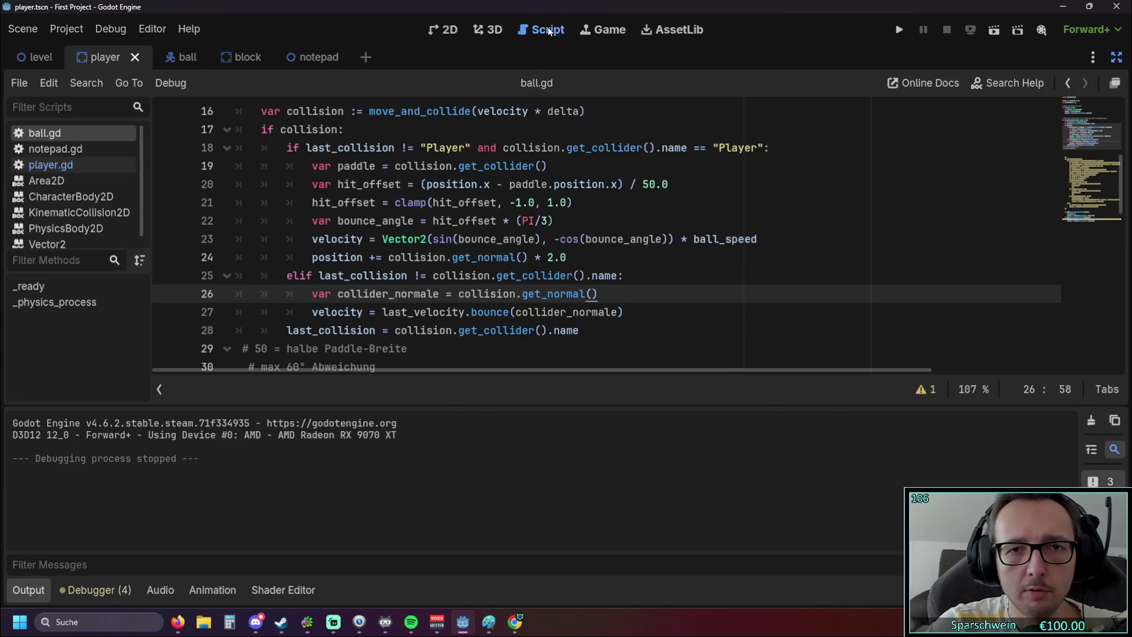
click(460, 29)
click(1116, 56)
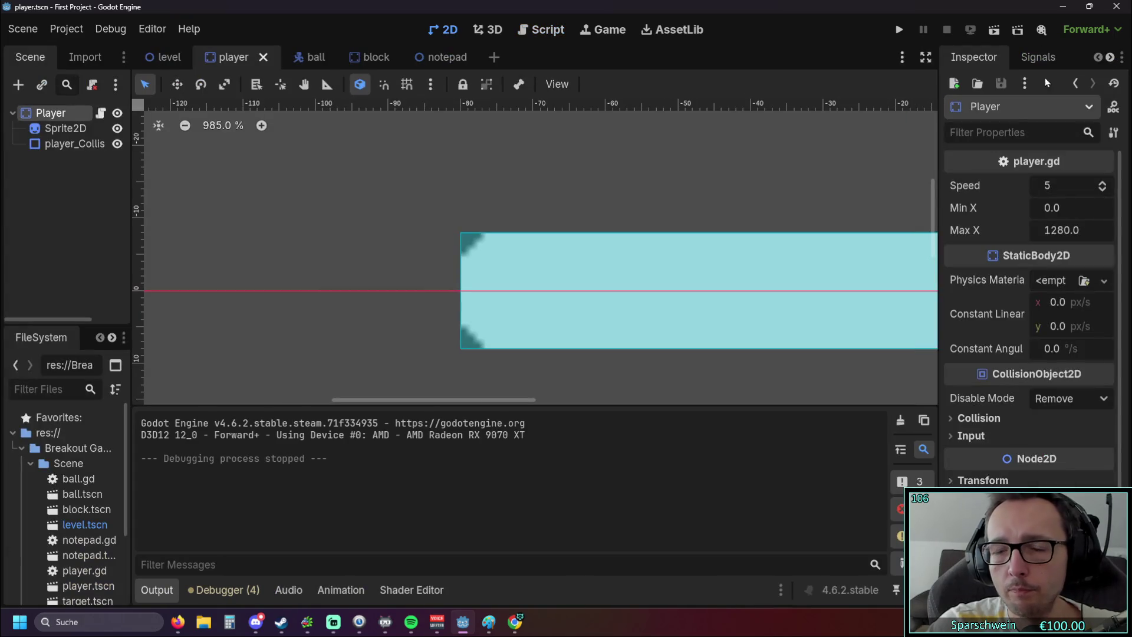
click(70, 144)
click(1104, 187)
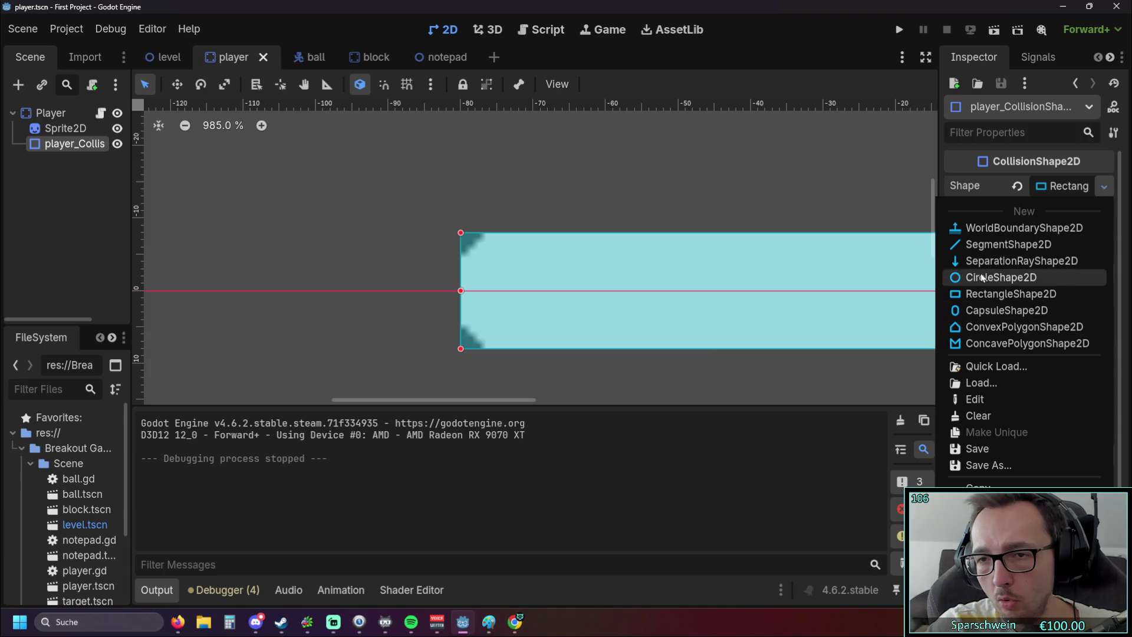
Replace the rectangle with a SegmentShape2D and drag its endpoints across the paddle.
click(979, 247)
scroll(670, 286, down, 3)
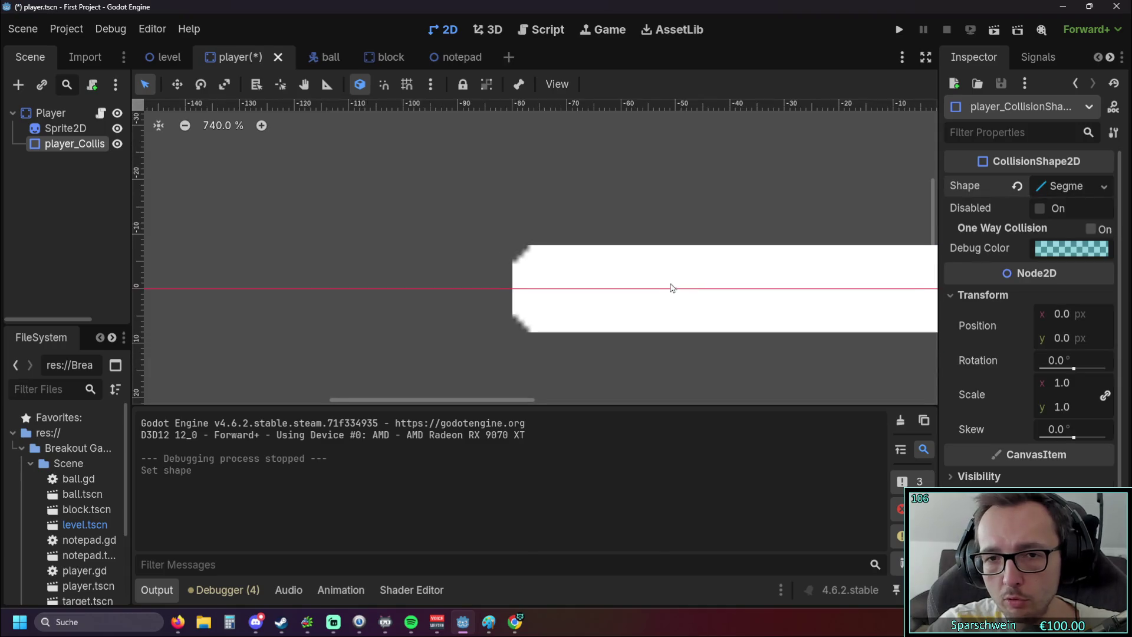
scroll(697, 300, up, 4)
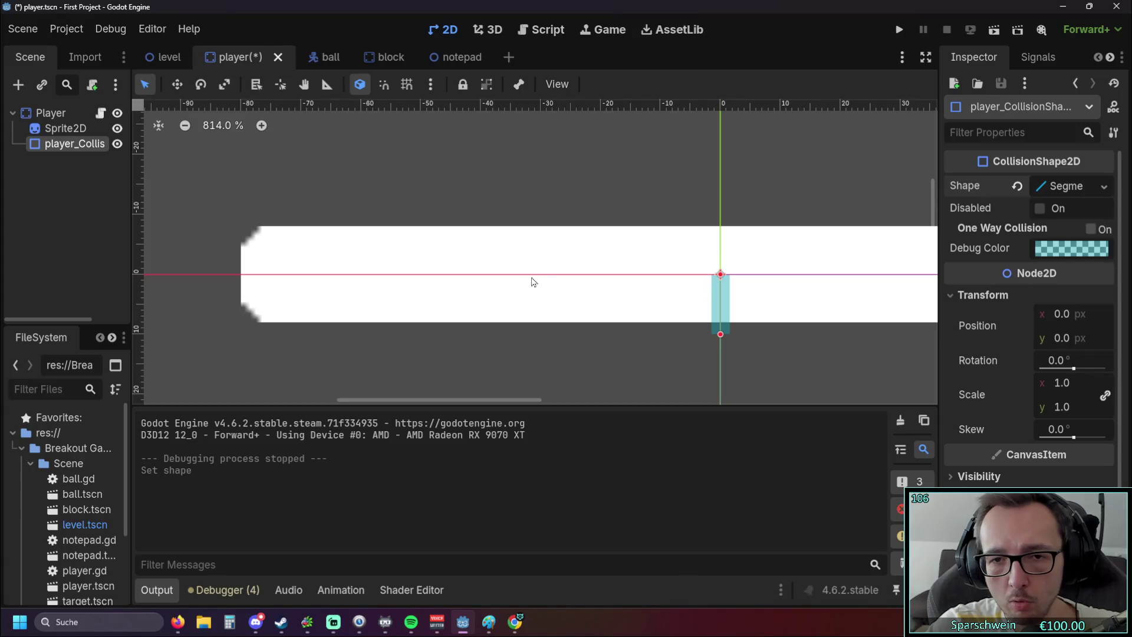
drag(721, 275, 242, 237)
mouse_move(559, 277)
mouse_down()
mouse_move(546, 298)
mouse_move(564, 286)
mouse_up()
mouse_move(738, 344)
mouse_down()
mouse_move(738, 326)
mouse_move(725, 333)
mouse_up()
Switch the shape to ConcavePolygonShape2D and drag Sprite2D left to (-18, 11).
click(1066, 186)
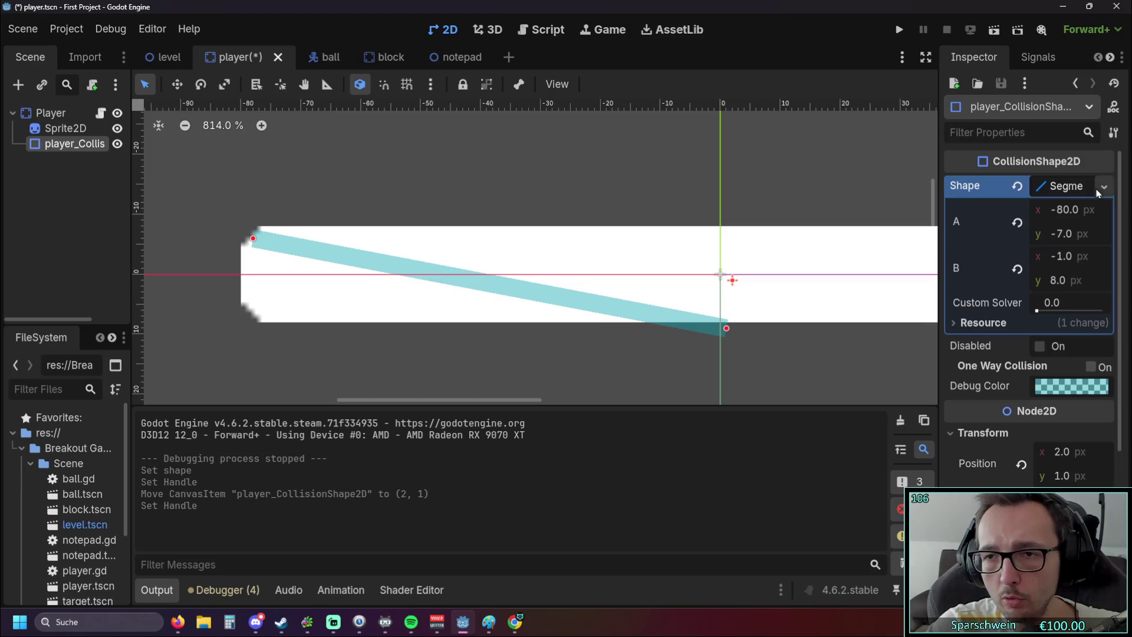
click(1105, 188)
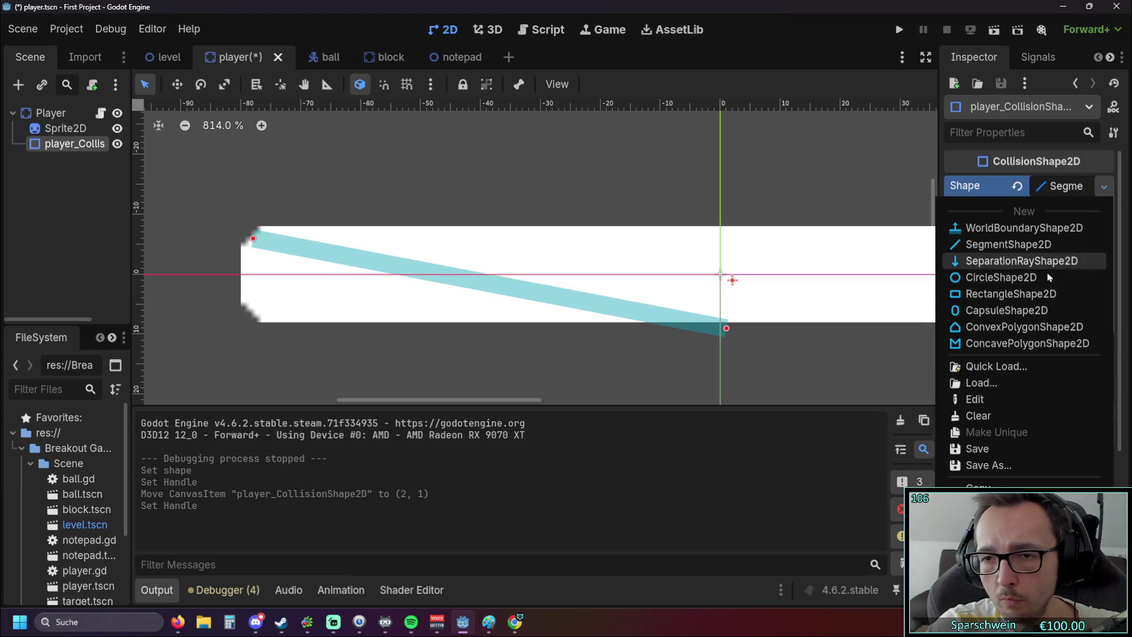
click(1005, 343)
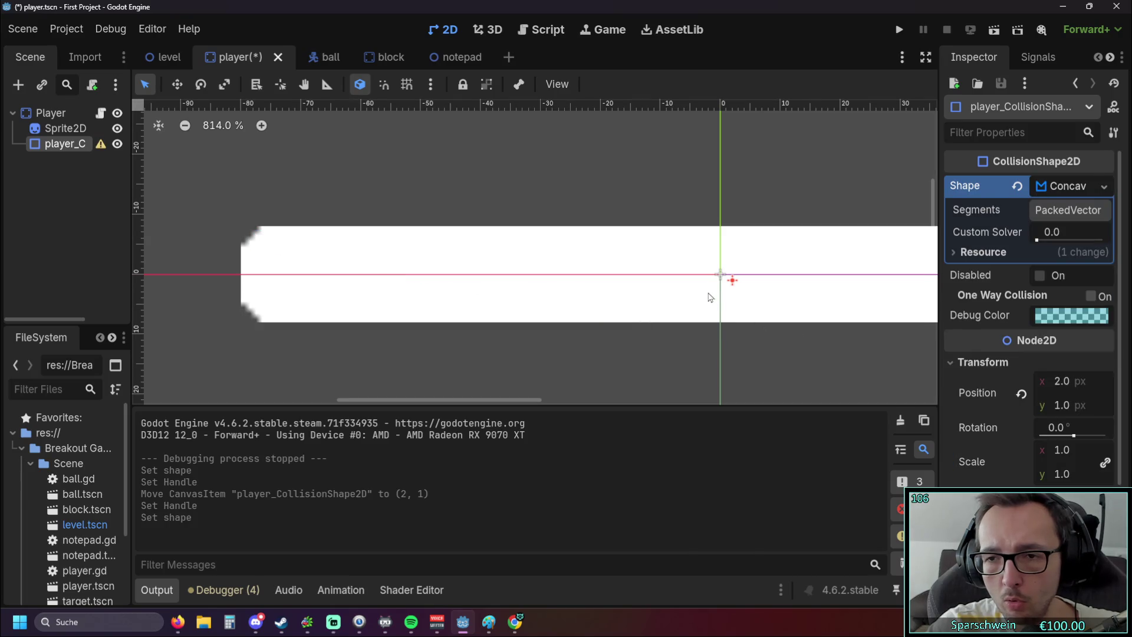
scroll(710, 296, down, 2)
mouse_move(728, 283)
mouse_down()
mouse_move(680, 287)
mouse_move(619, 336)
mouse_move(641, 342)
mouse_up()
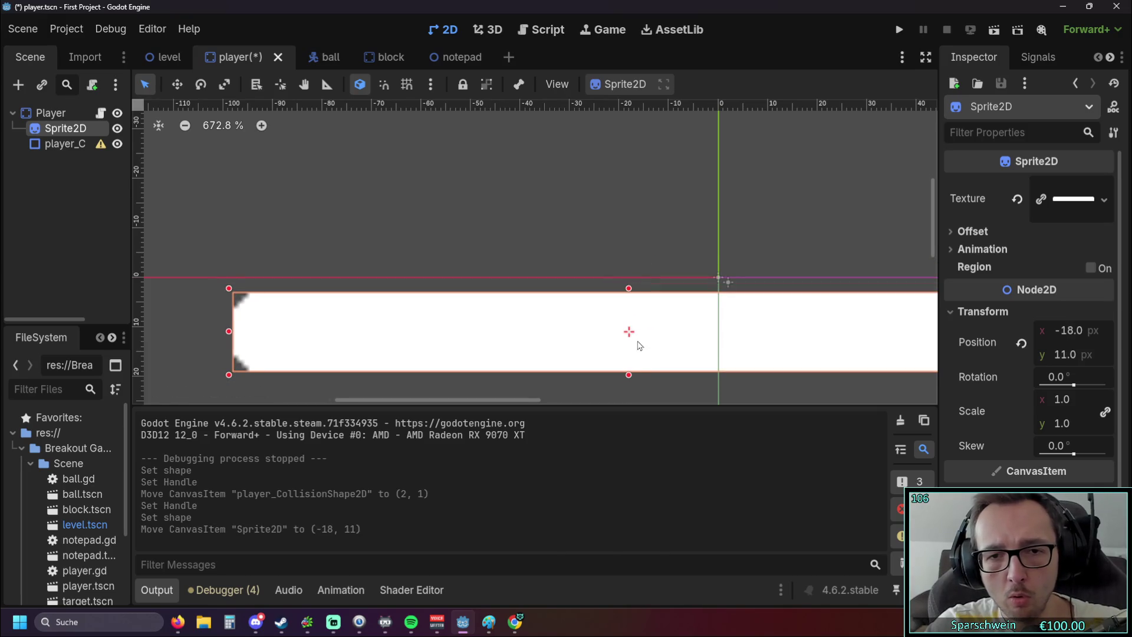
Undo the sprite move, then nudge the paddle sprite down and back to y 0.
scroll(678, 247, down, 4)
key(ctrl+z)
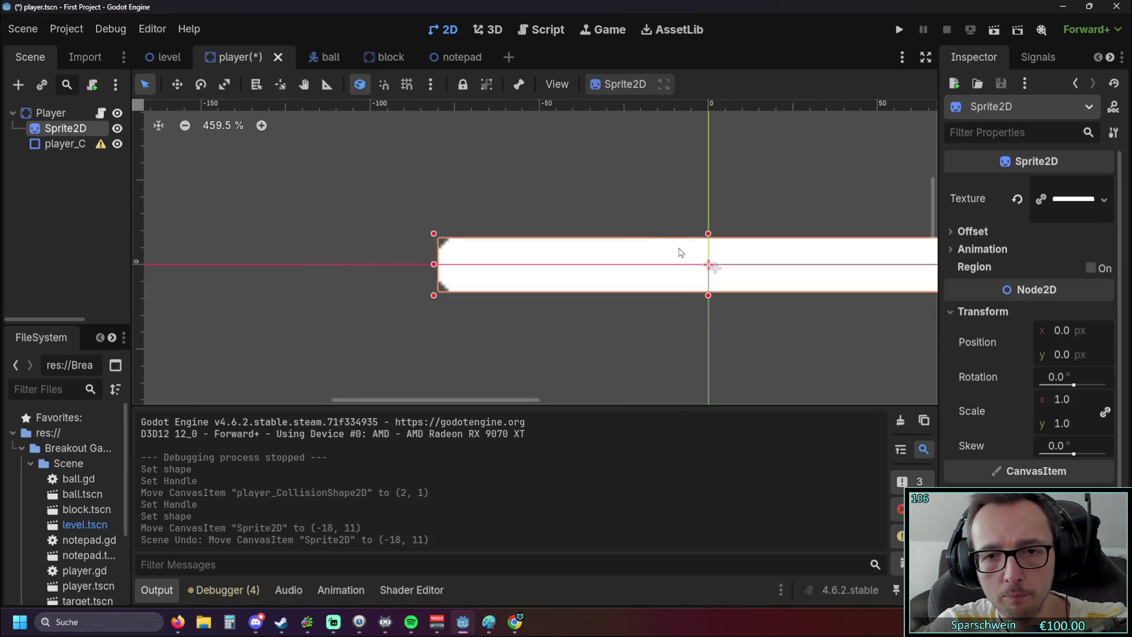
scroll(714, 207, down, 5)
scroll(665, 211, down, 12)
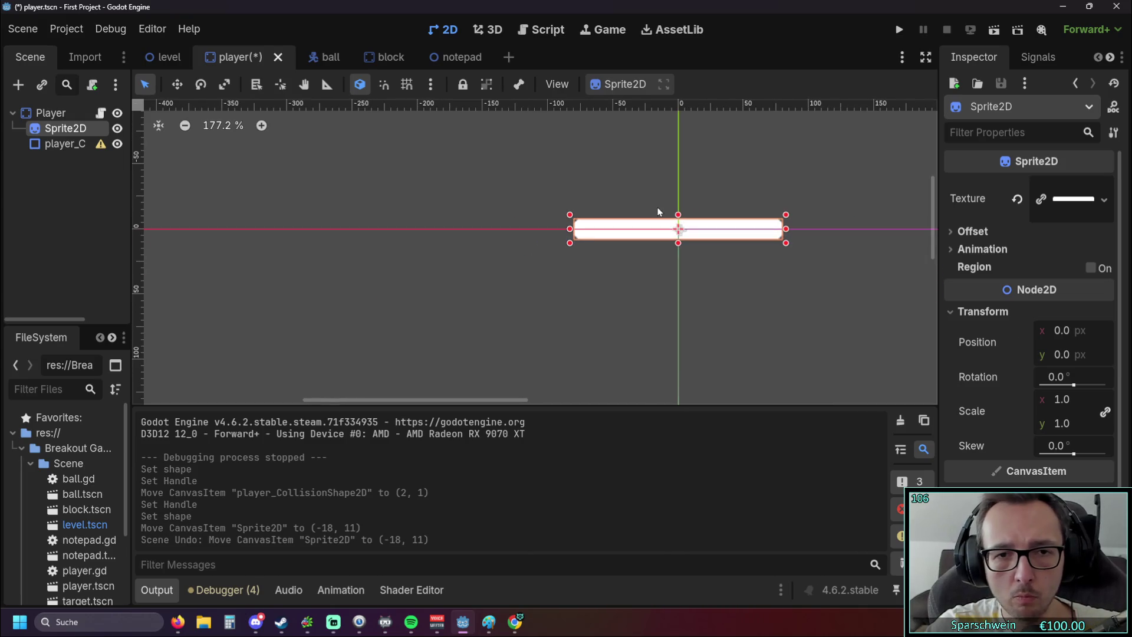
scroll(669, 211, up, 15)
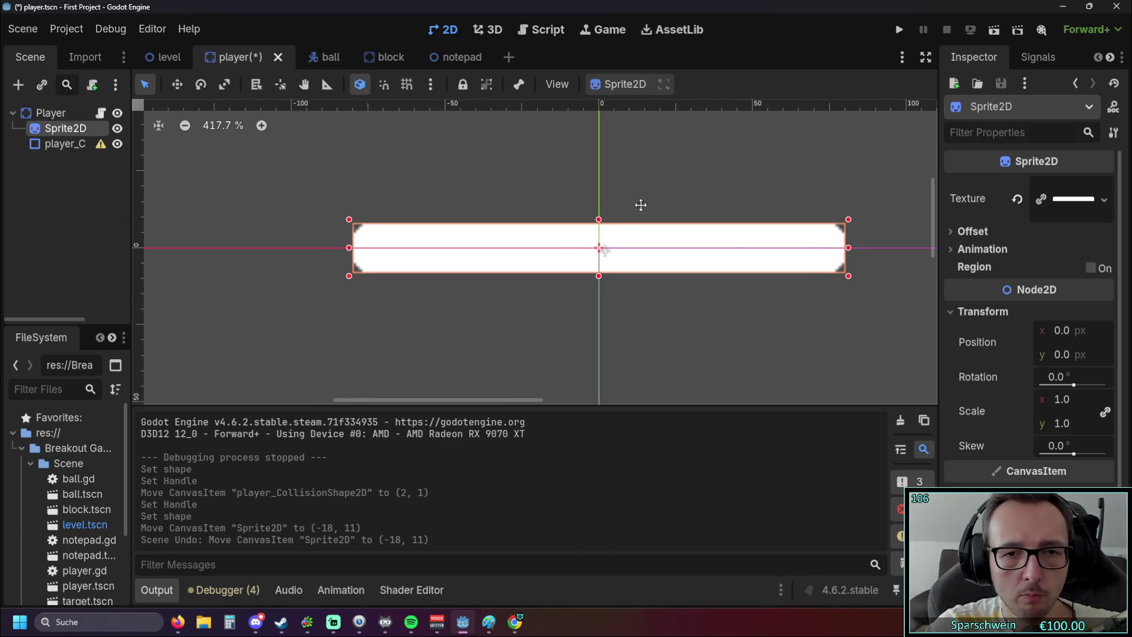
drag(600, 248, 597, 273)
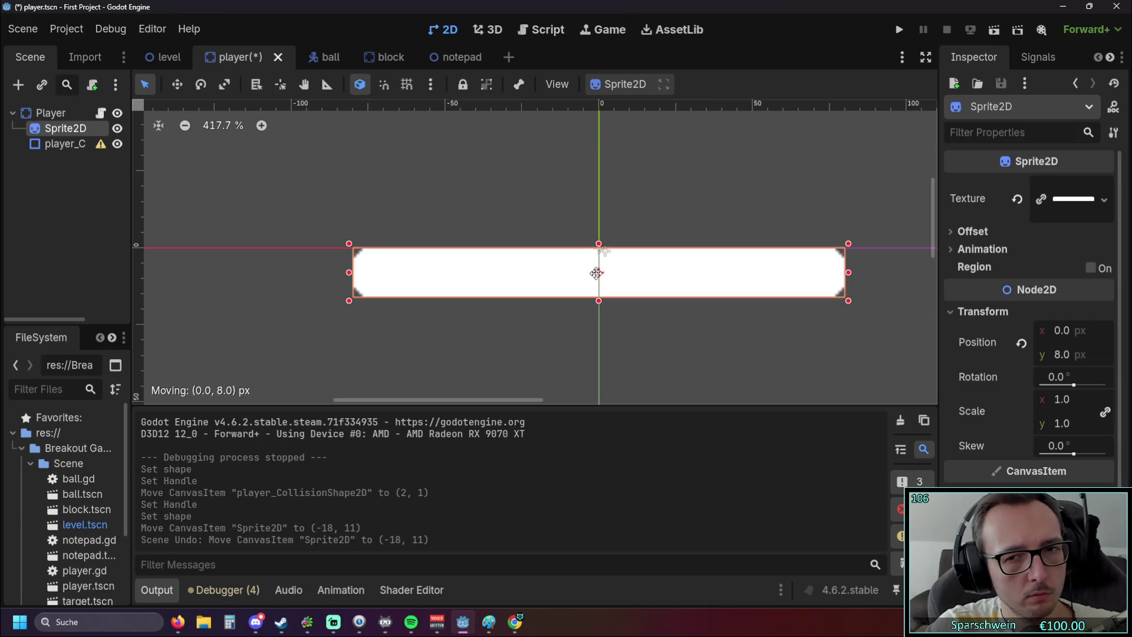
drag(597, 273, 598, 245)
Undo the collision-shape edits and place both the collision shape and Sprite2D at (0, 8).
scroll(660, 299, up, 2)
drag(603, 285, 624, 312)
click(620, 321)
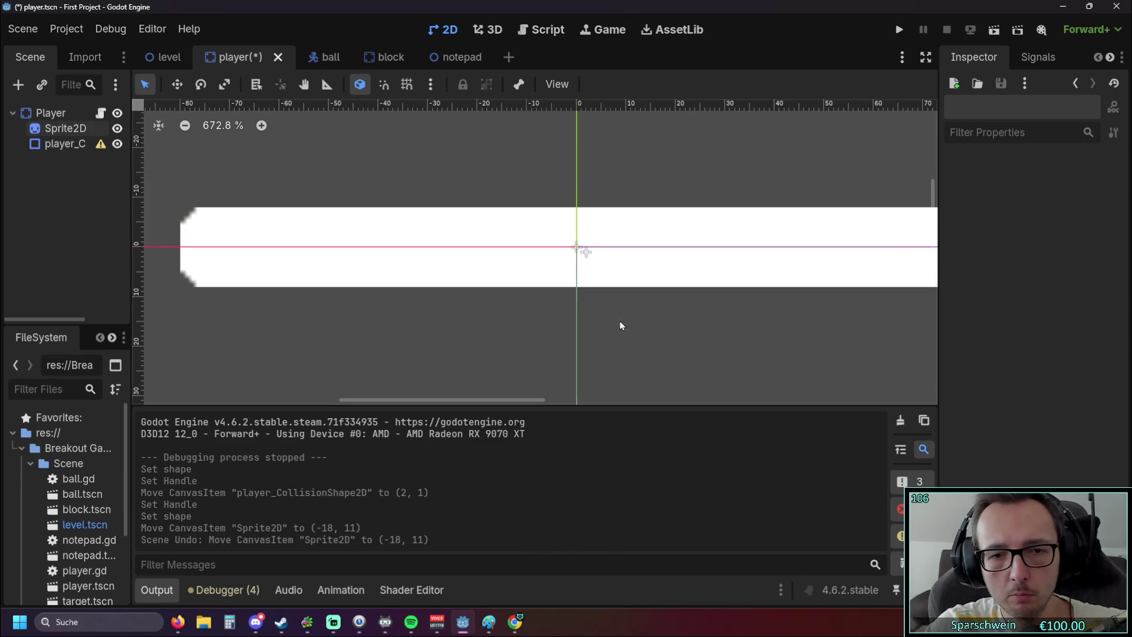
key(ctrl+z)
key(ctrl+z)
key(ctrl+z)
key(ctrl+z)
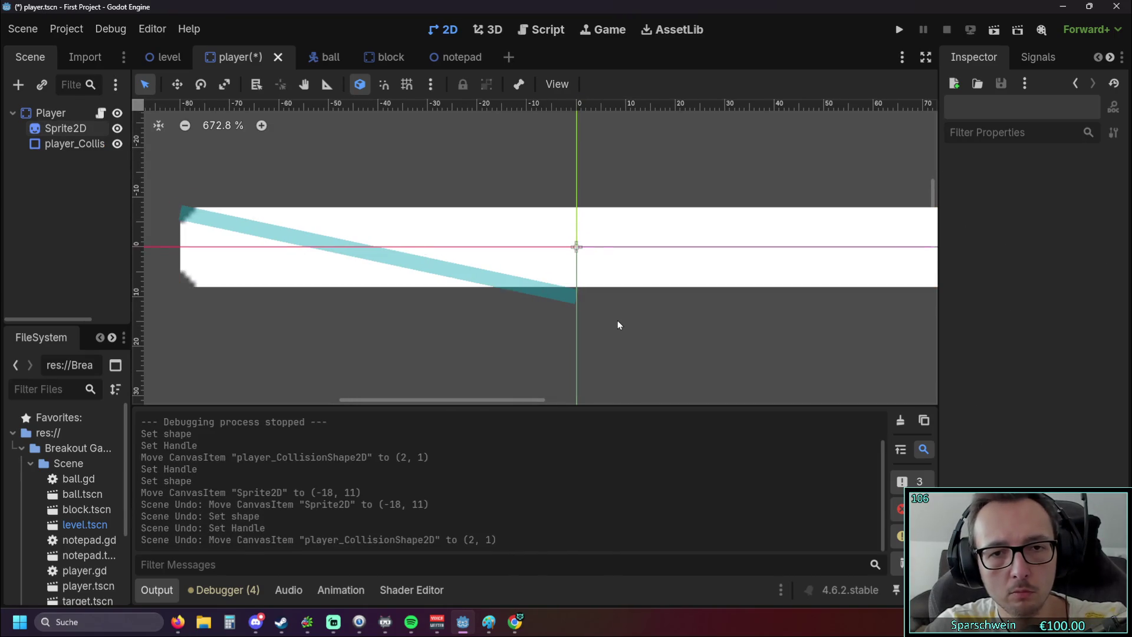
key(ctrl+z)
scroll(614, 322, down, 2)
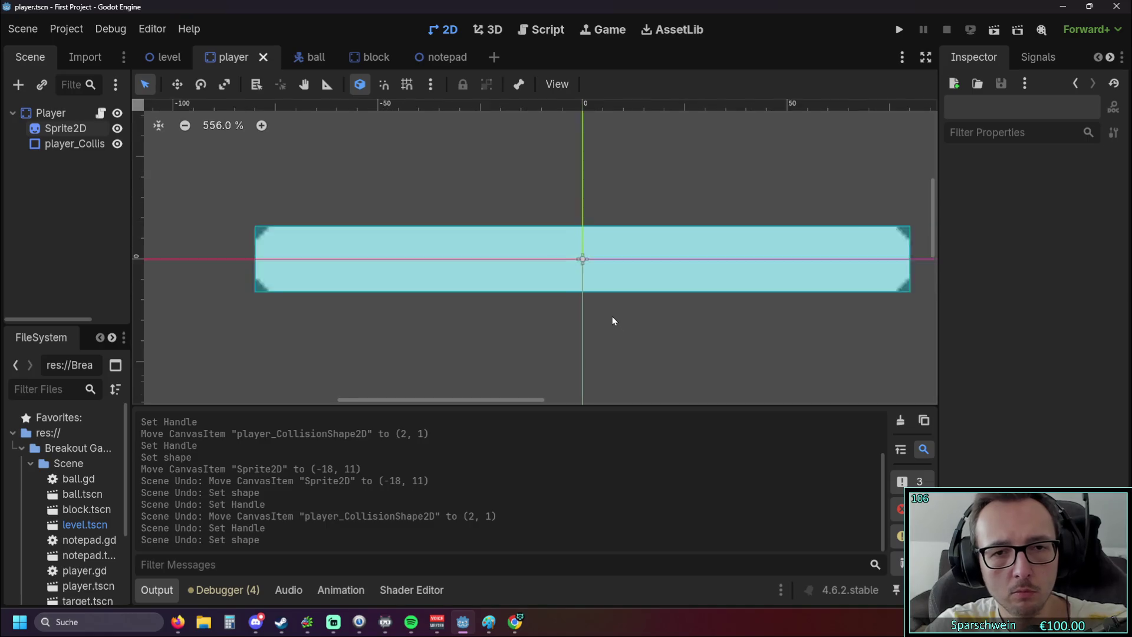
drag(599, 285, 600, 311)
click(610, 263)
drag(610, 273, 610, 289)
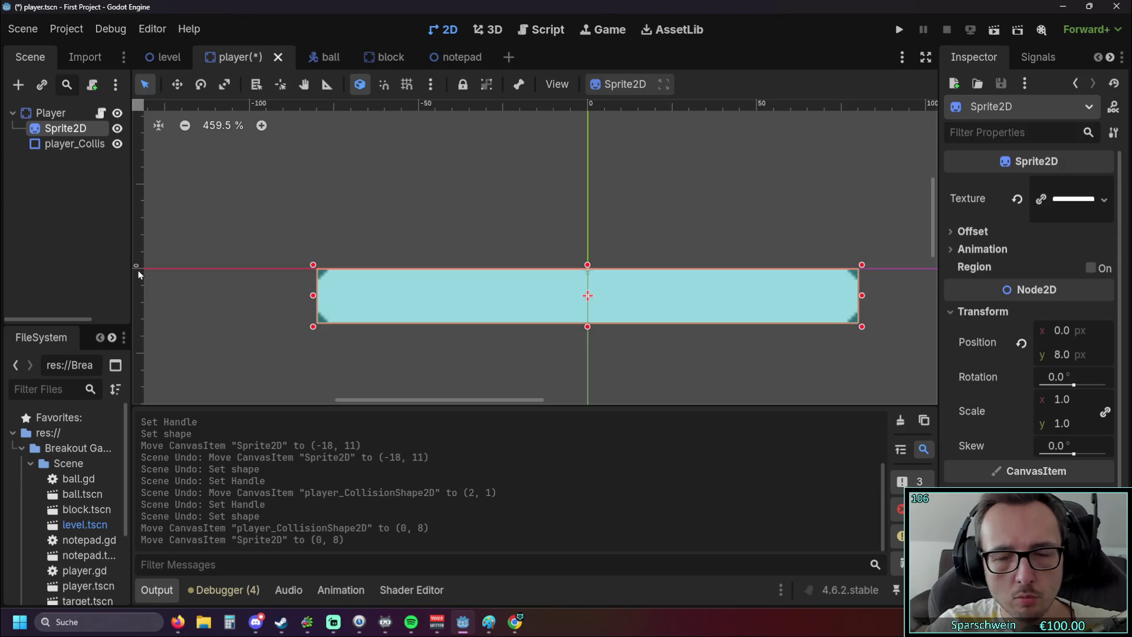
Run the game with F5, steer the paddle under the ball and drag the game window left.
key(F5)
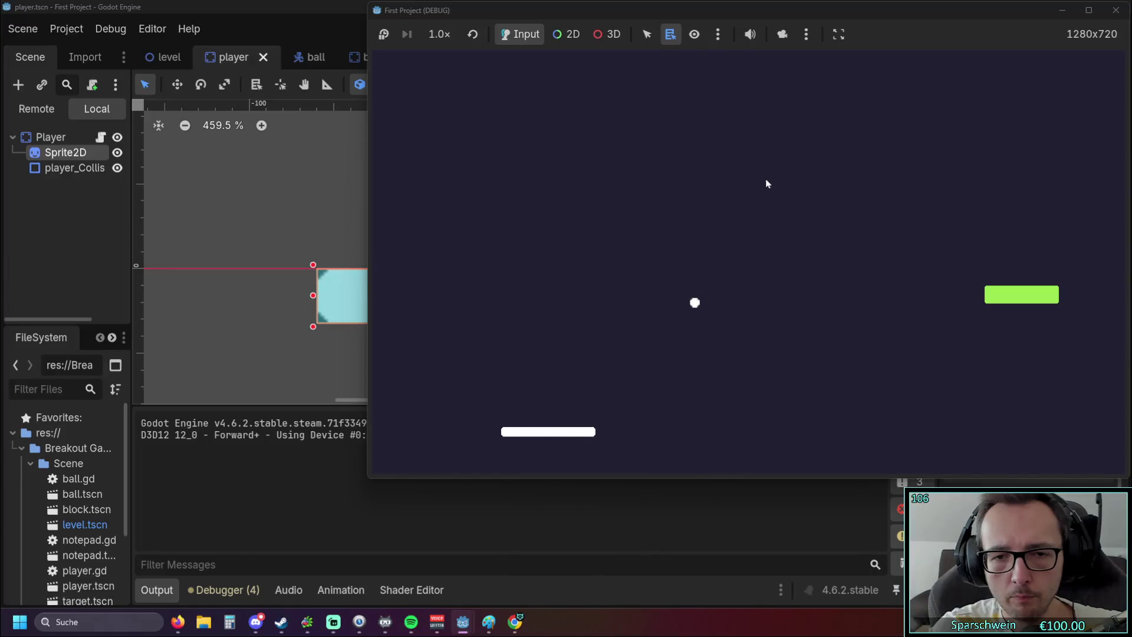
key(Left)
key(Right)
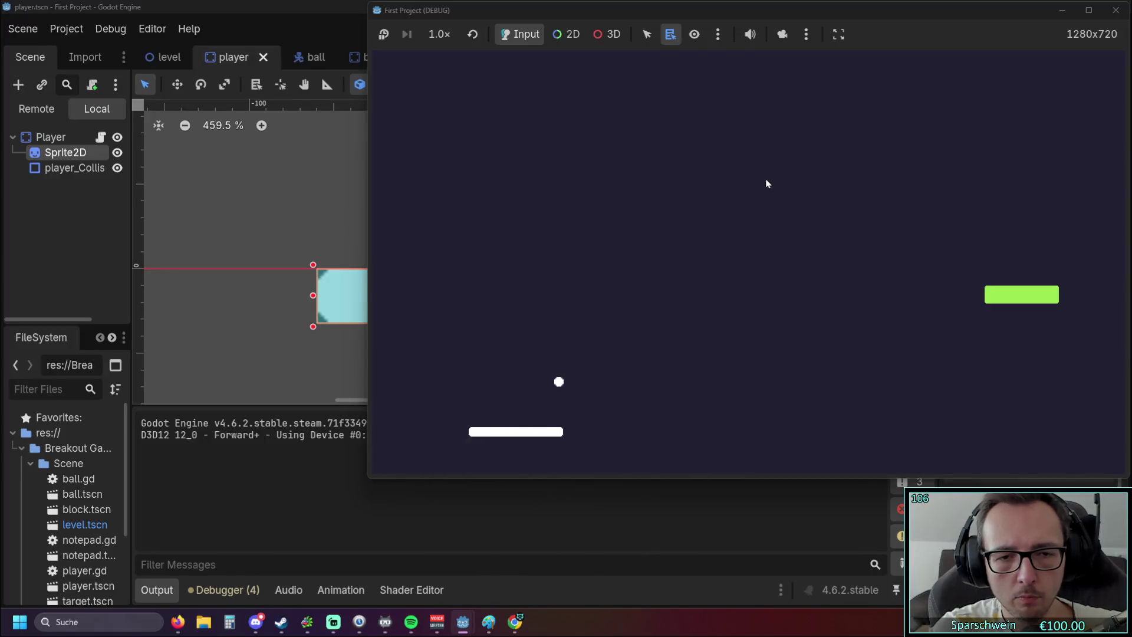
key(Right)
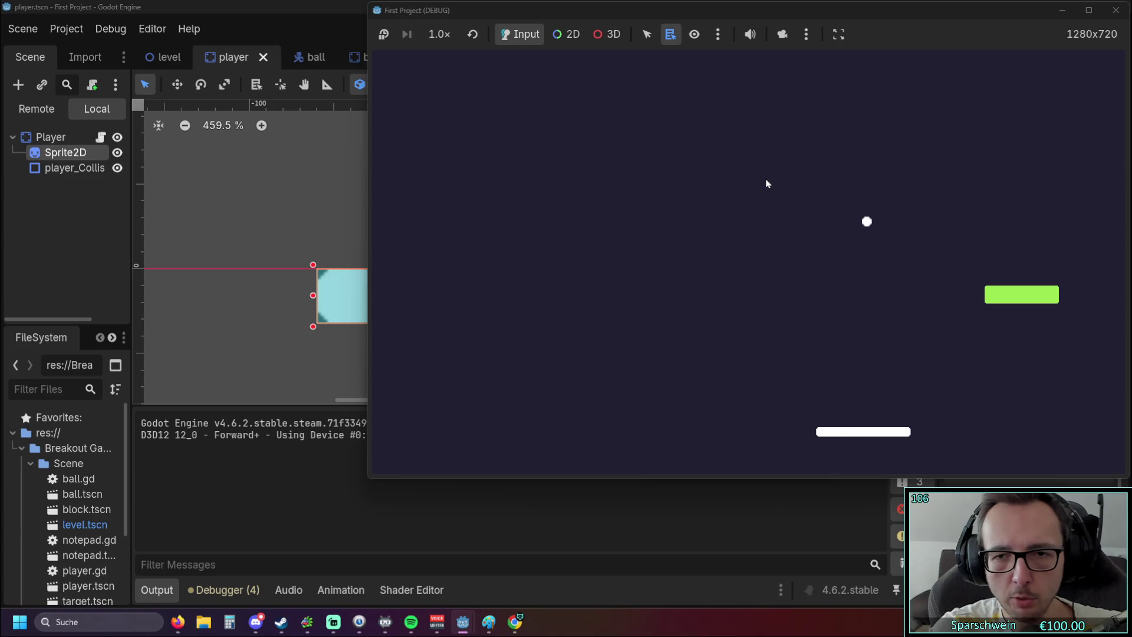
key(Left)
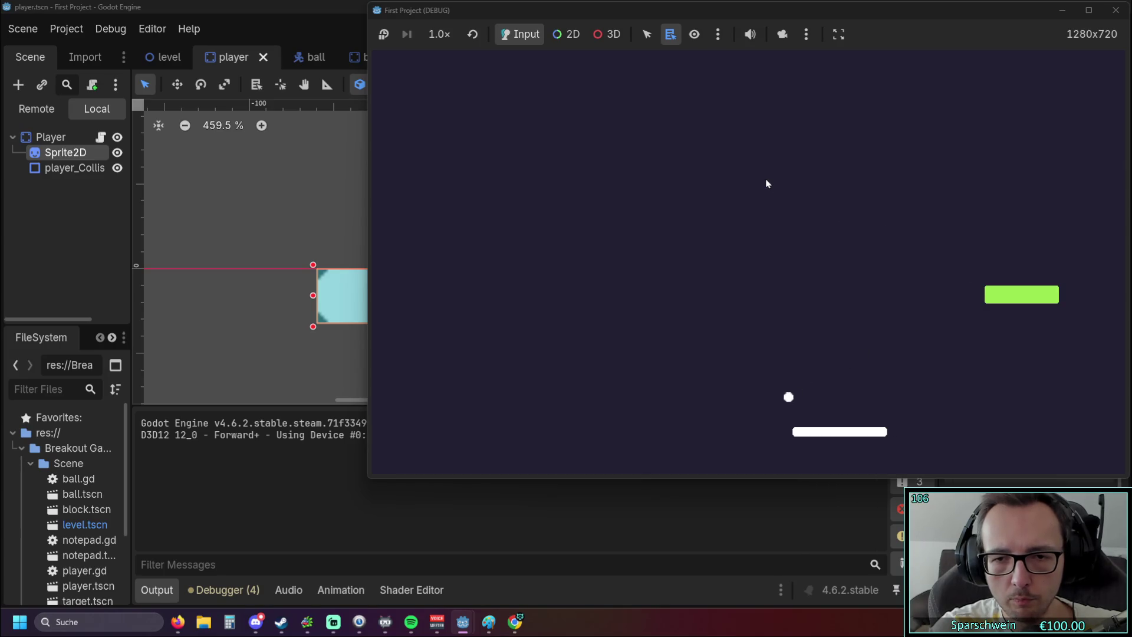
key(Left)
key(Left)
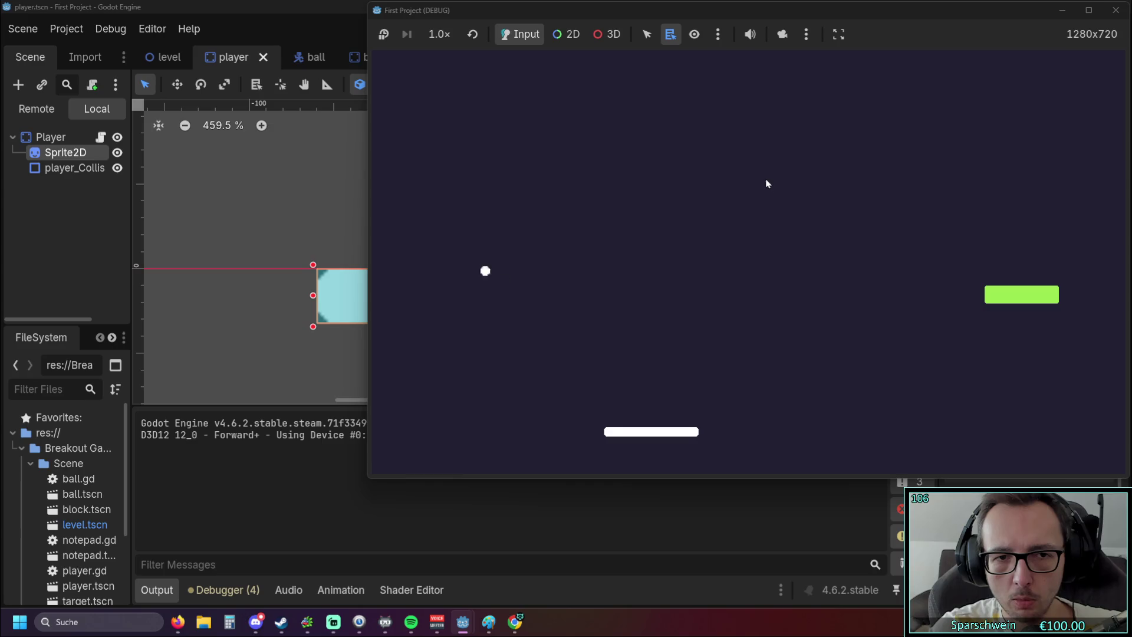
key(Right)
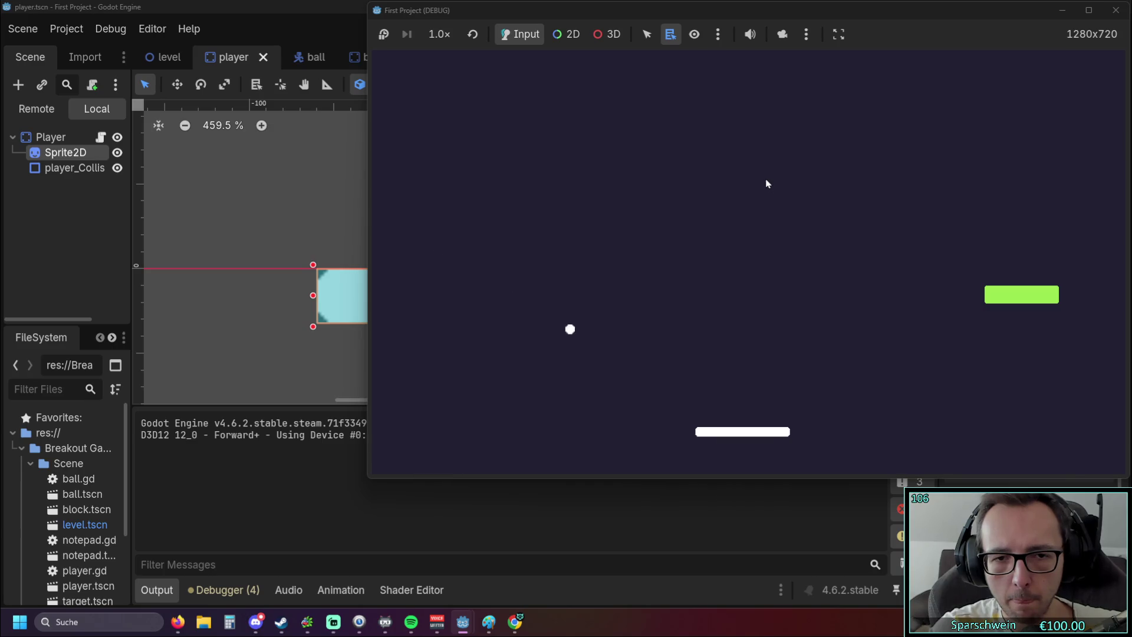
key(Left)
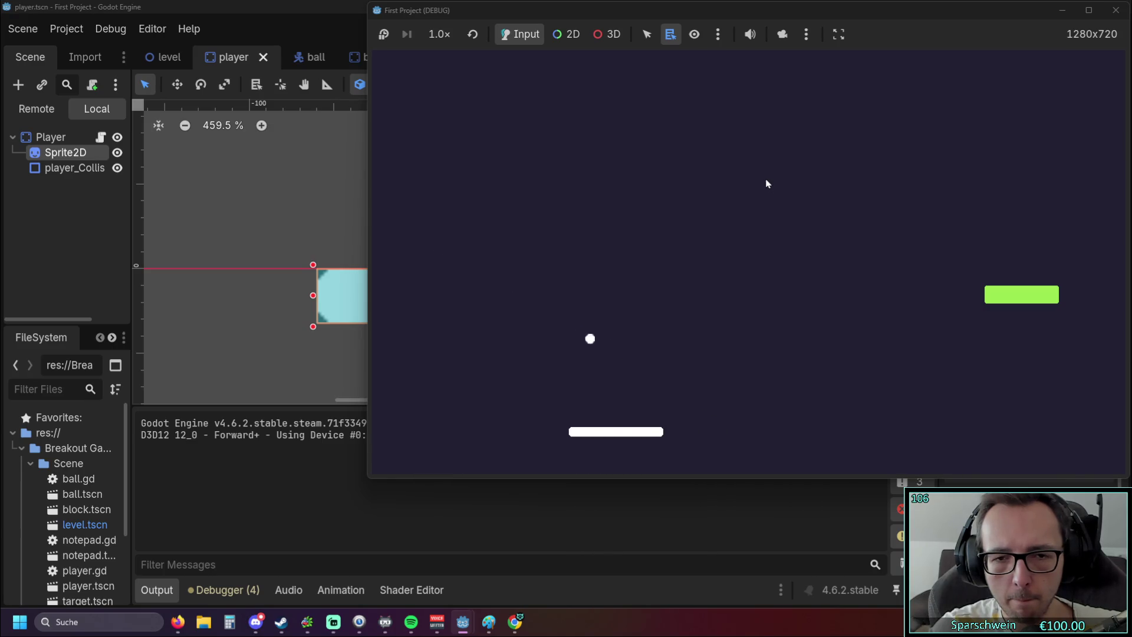
key(Right)
key(Left)
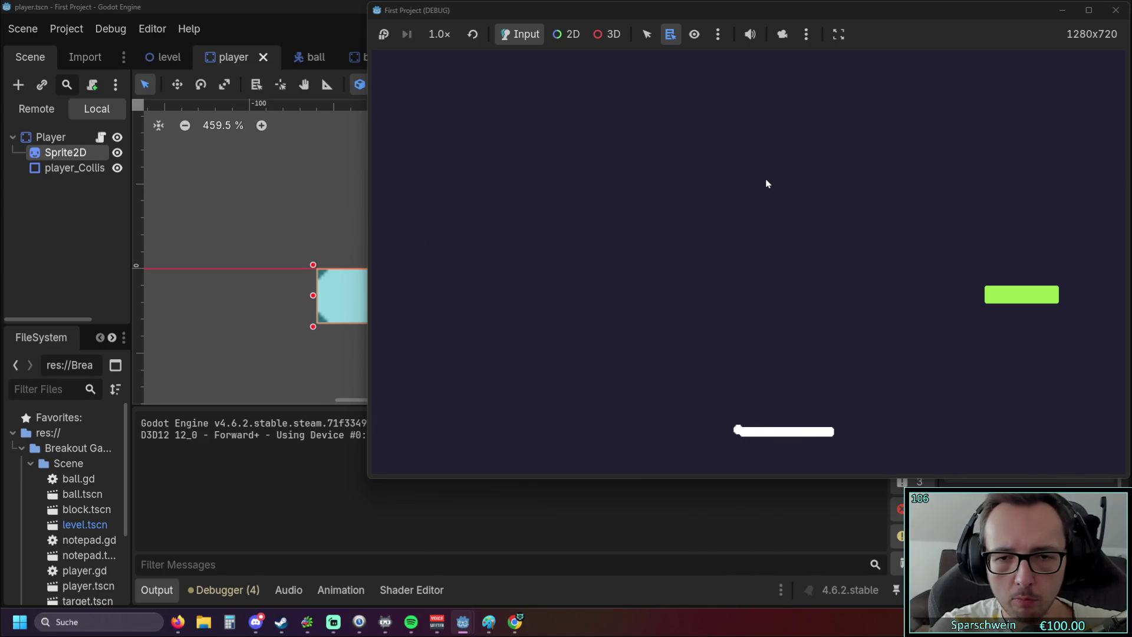
drag(859, 17, 766, 23)
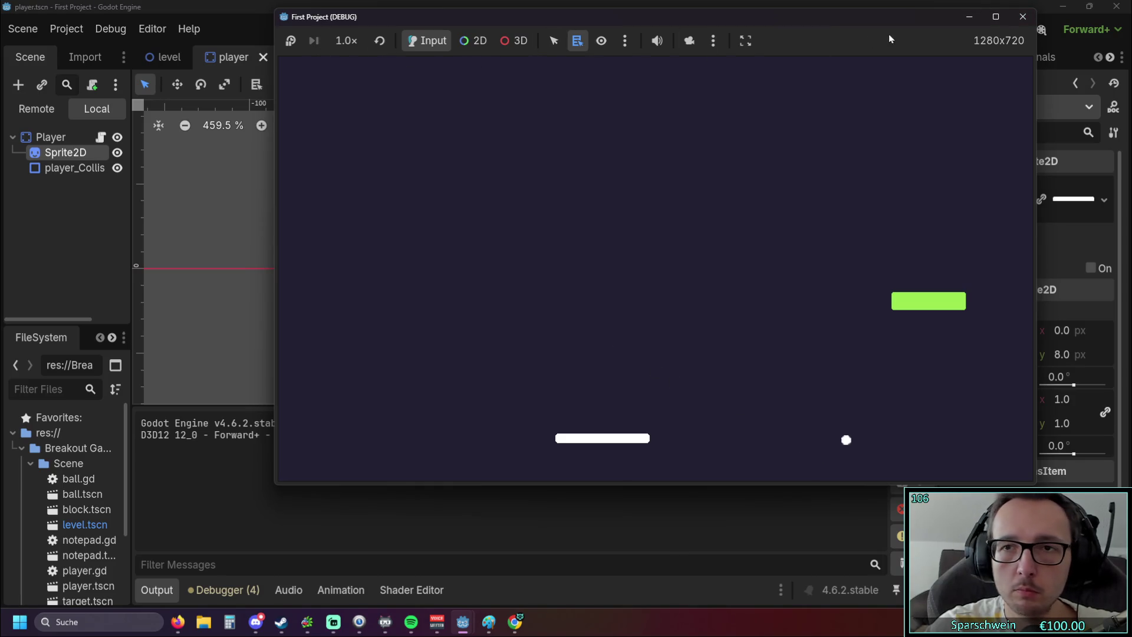
Close the debug window, look over the paddle's corners, then switch to the CharacterBody2D docs.
click(1015, 21)
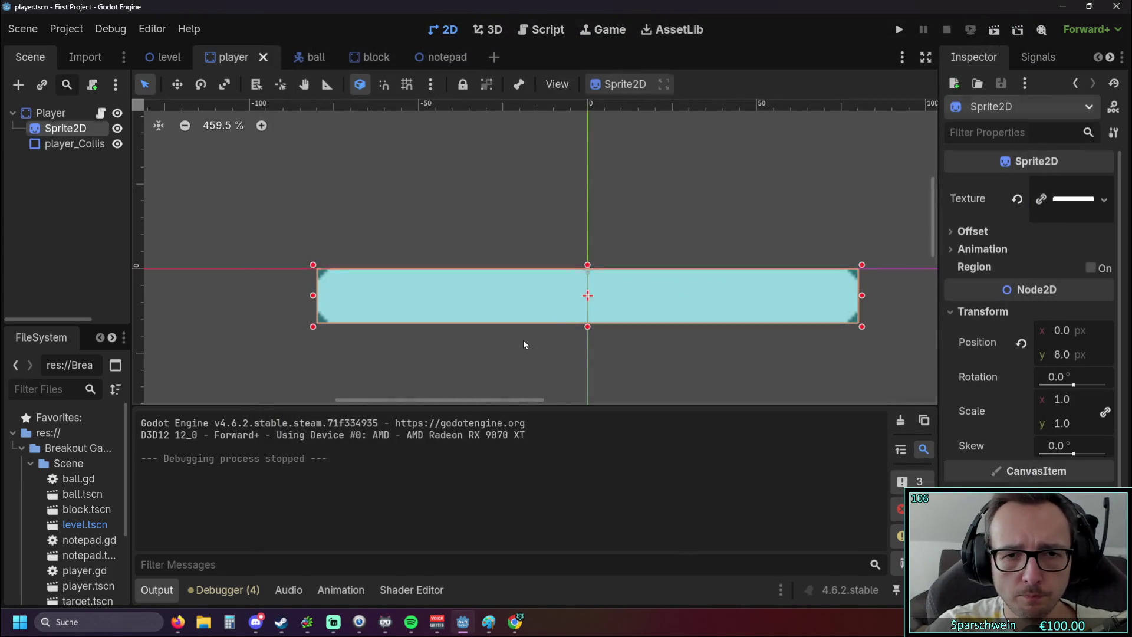
scroll(359, 330, up, 3)
scroll(437, 308, left, 5)
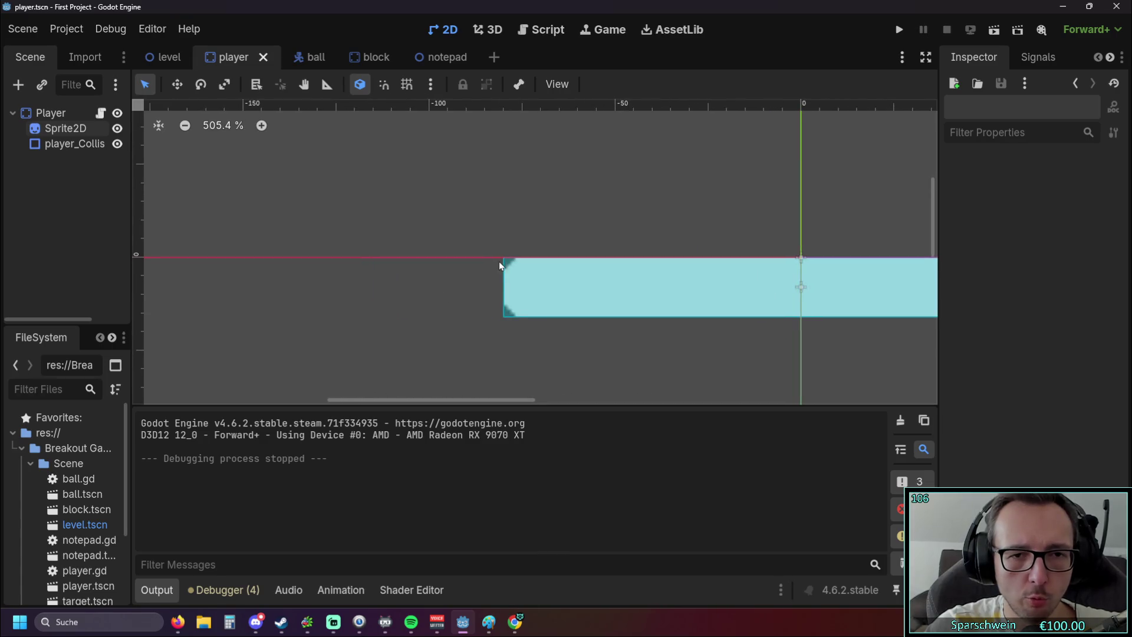
scroll(401, 291, right, 3)
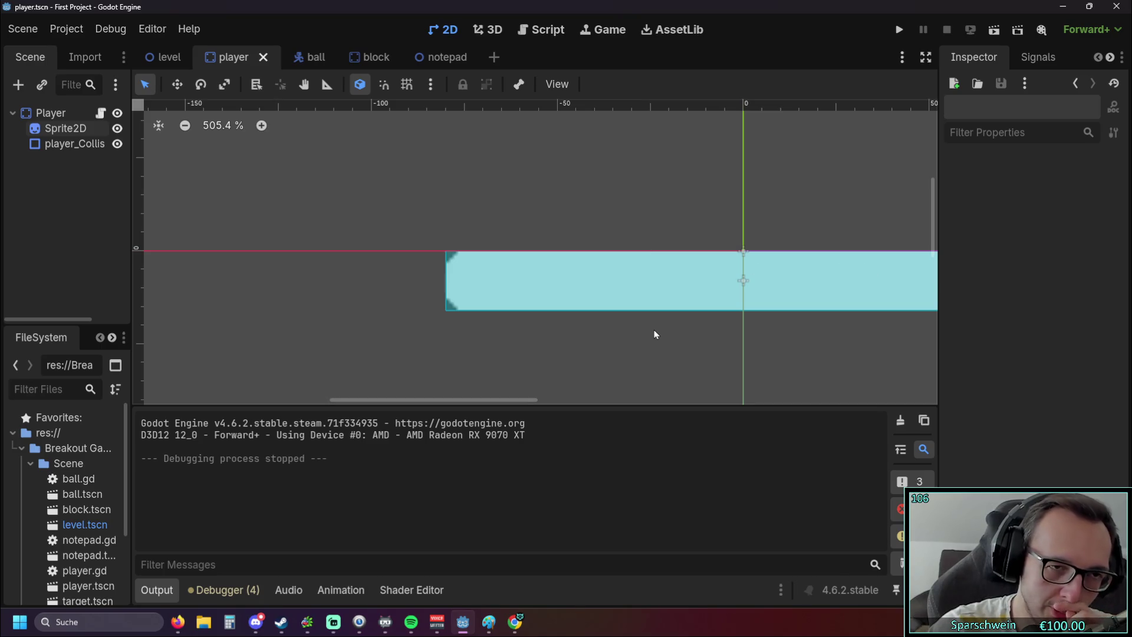
scroll(654, 334, down, 3)
drag(654, 330, 494, 320)
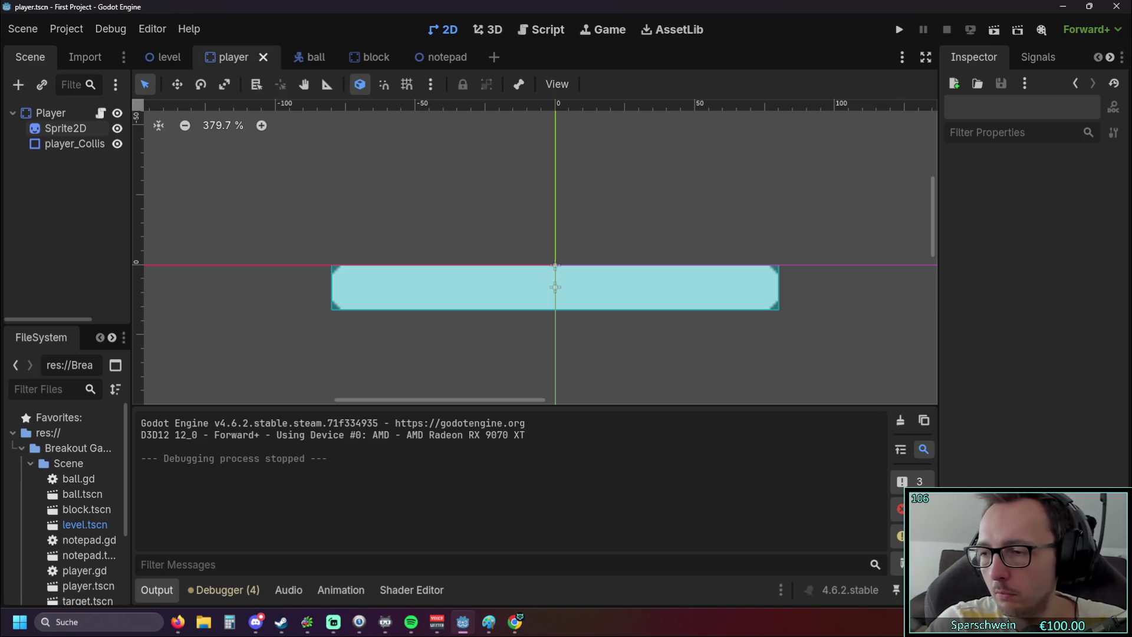
key(alt+Tab)
scroll(571, 322, up, 3)
Read the move_and_collide and move_and_slide sections of Using CharacterBody2D/3D, then minimize the browser.
scroll(571, 322, up, 15)
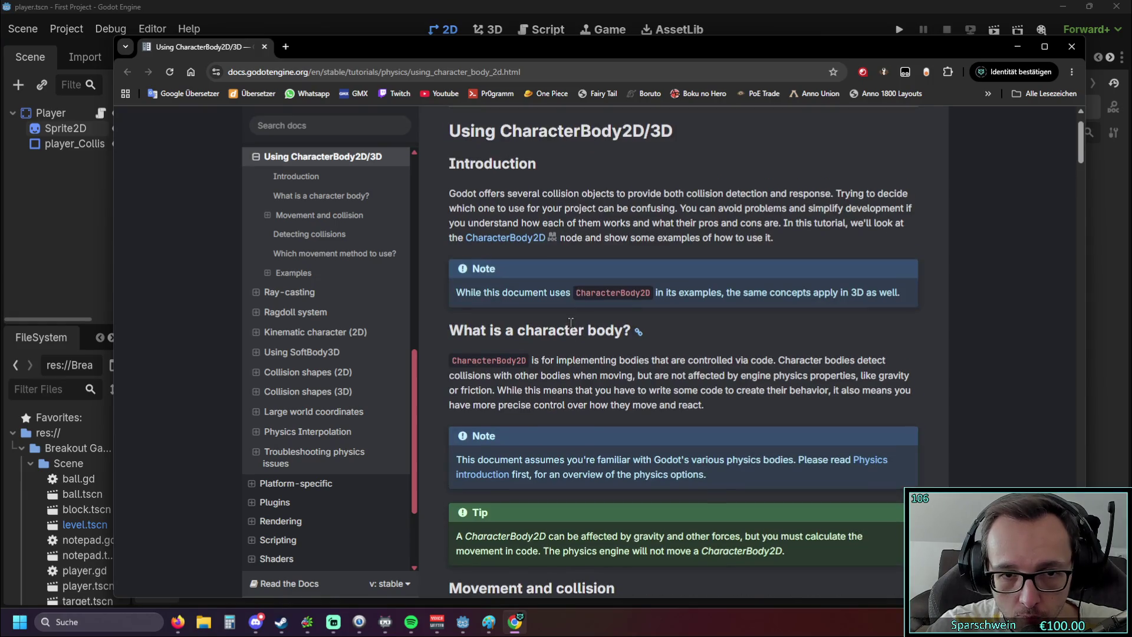
scroll(571, 322, down, 5)
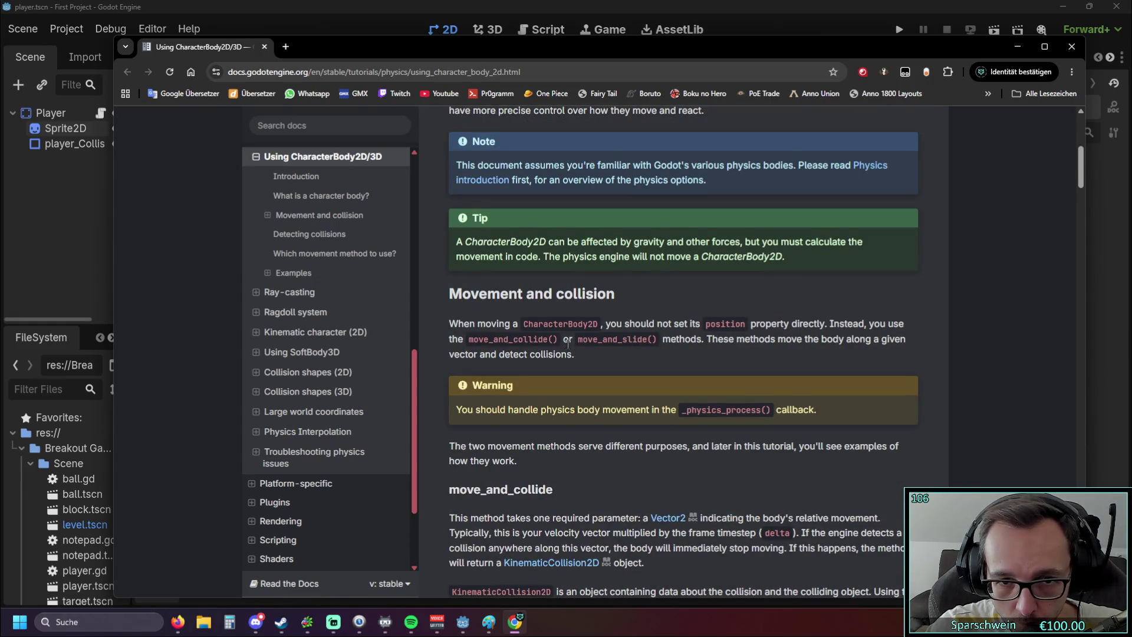
scroll(568, 350, down, 2)
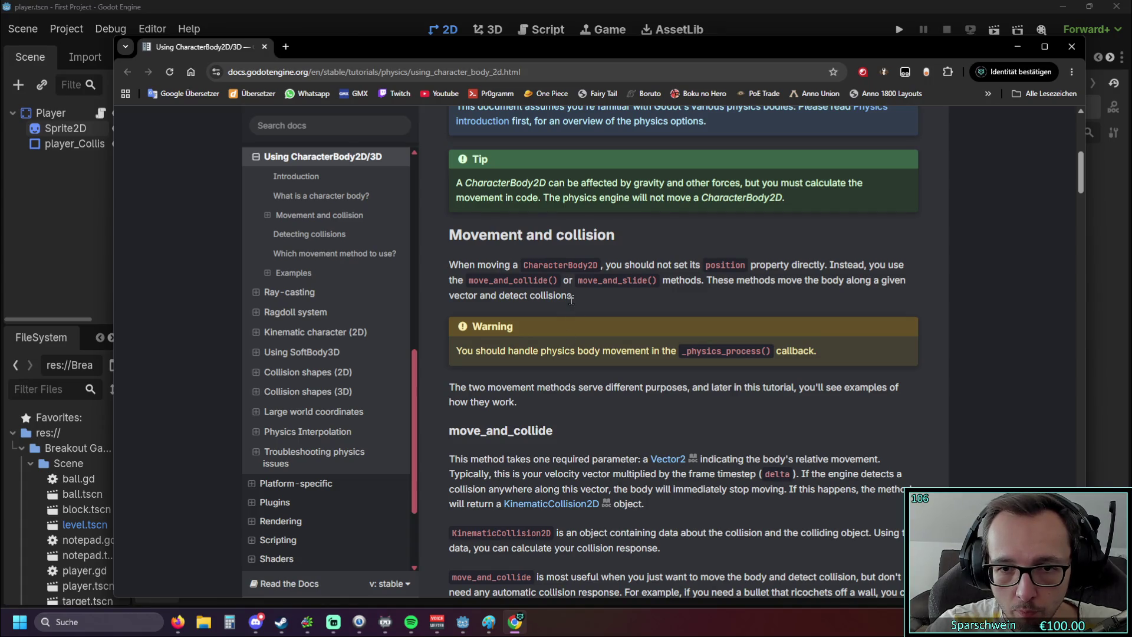
scroll(570, 299, down, 5)
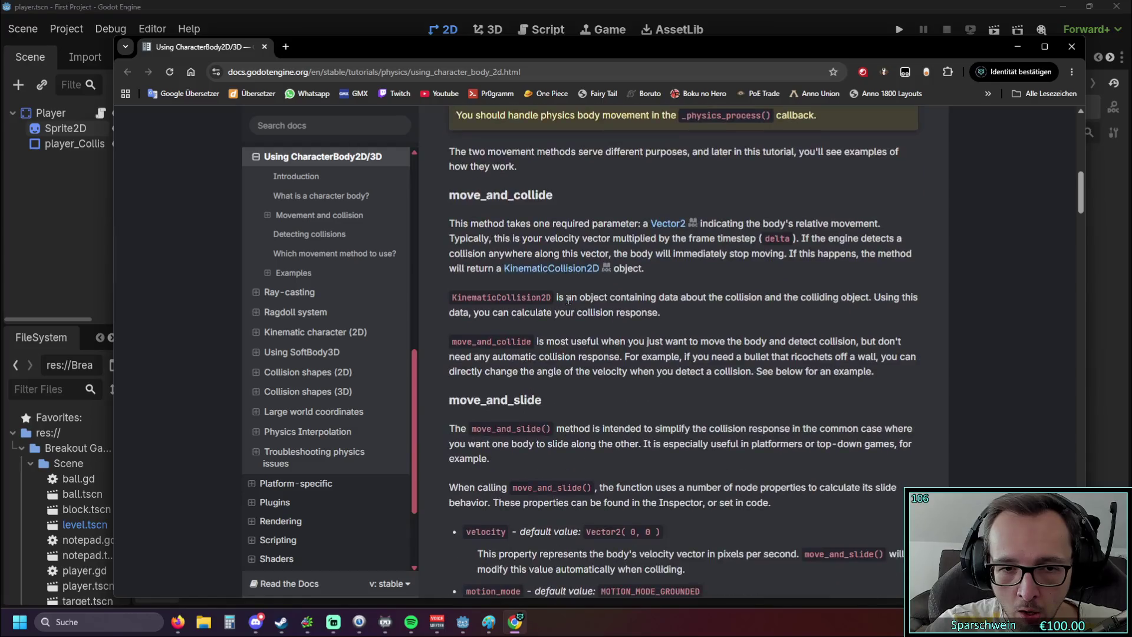
scroll(567, 300, down, 1)
scroll(567, 299, up, 3)
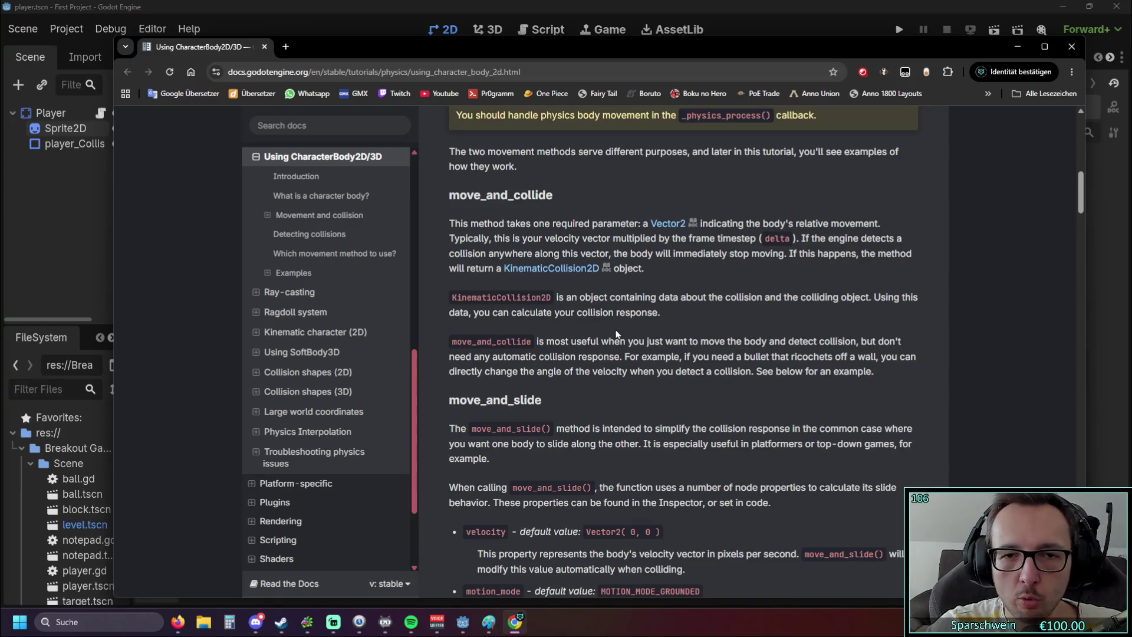
scroll(688, 308, up, 1)
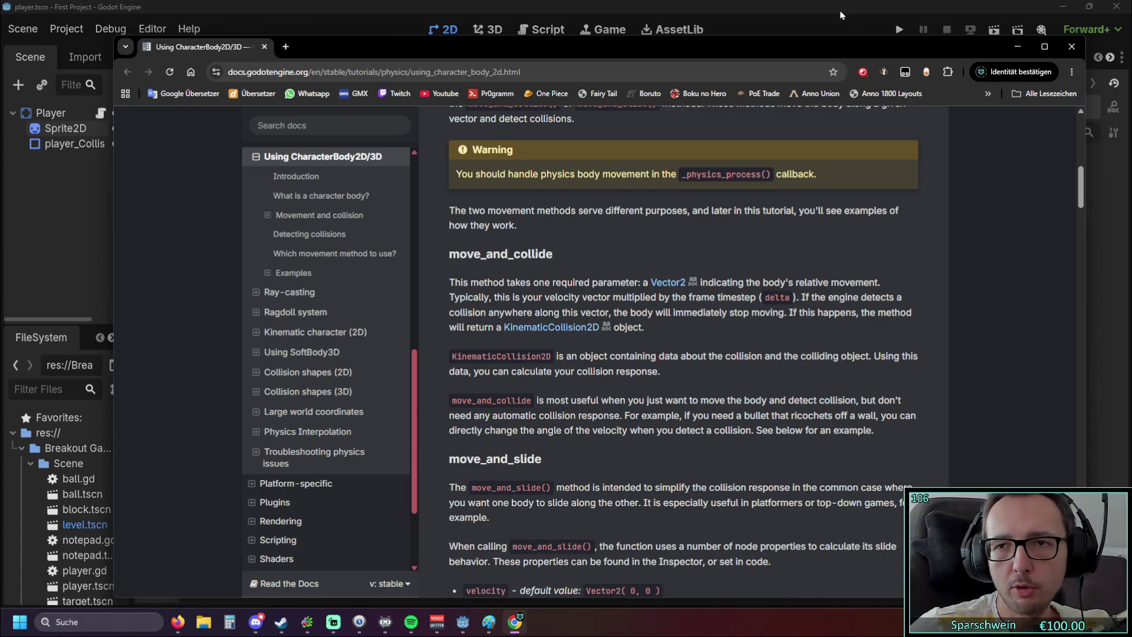
click(1017, 47)
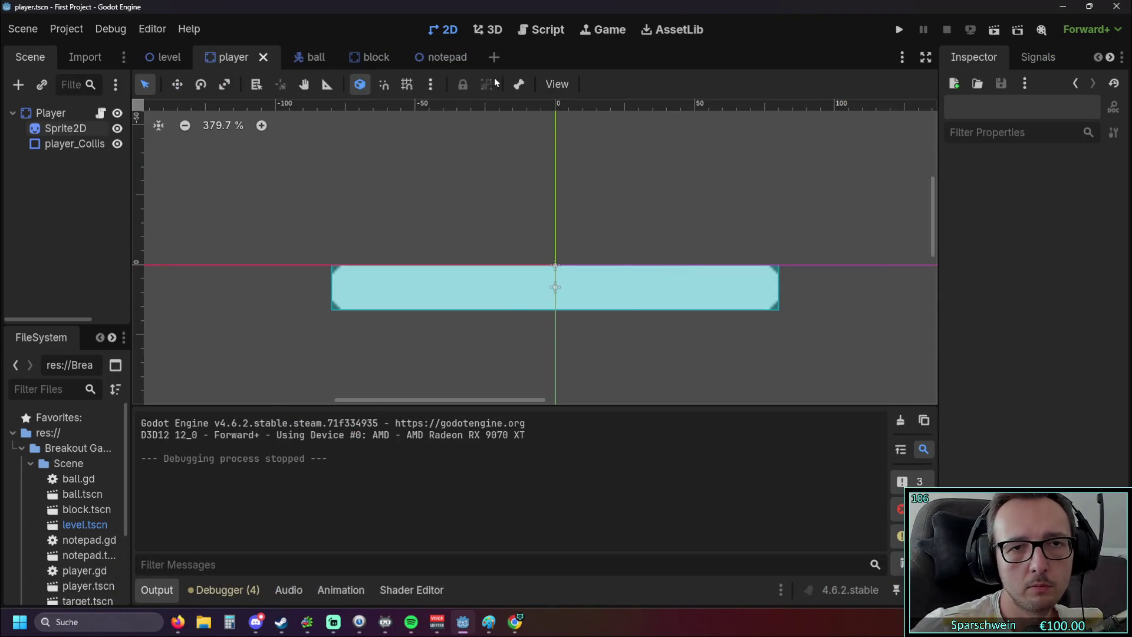
Review the ball.gd collision code, then return to 2D and select the paddle's collision shape.
click(540, 30)
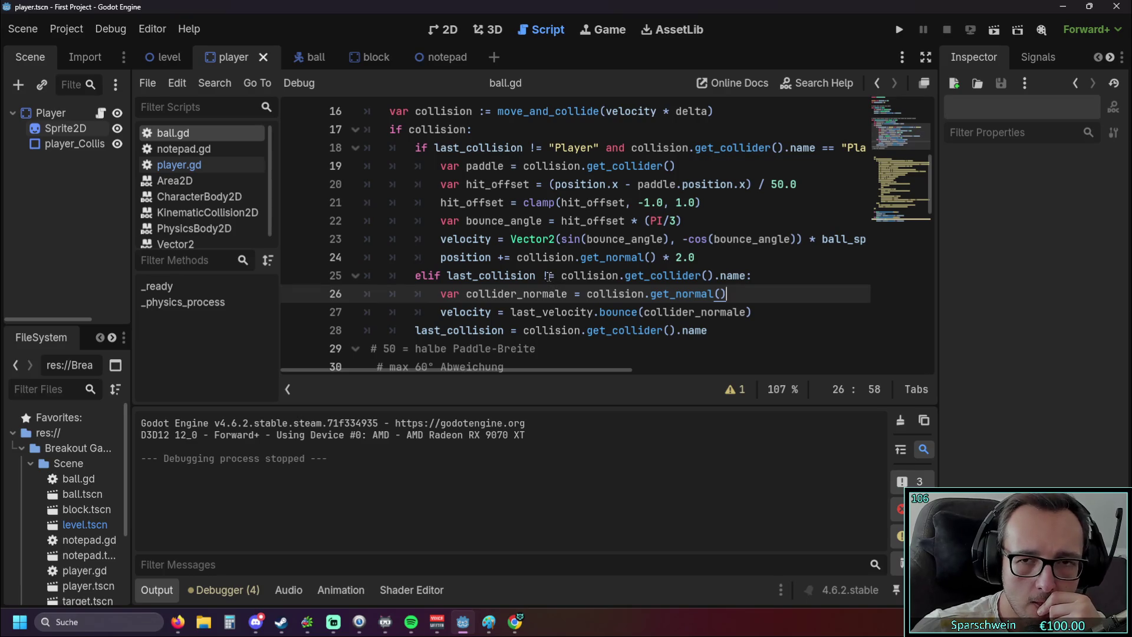
mouse_move(508, 283)
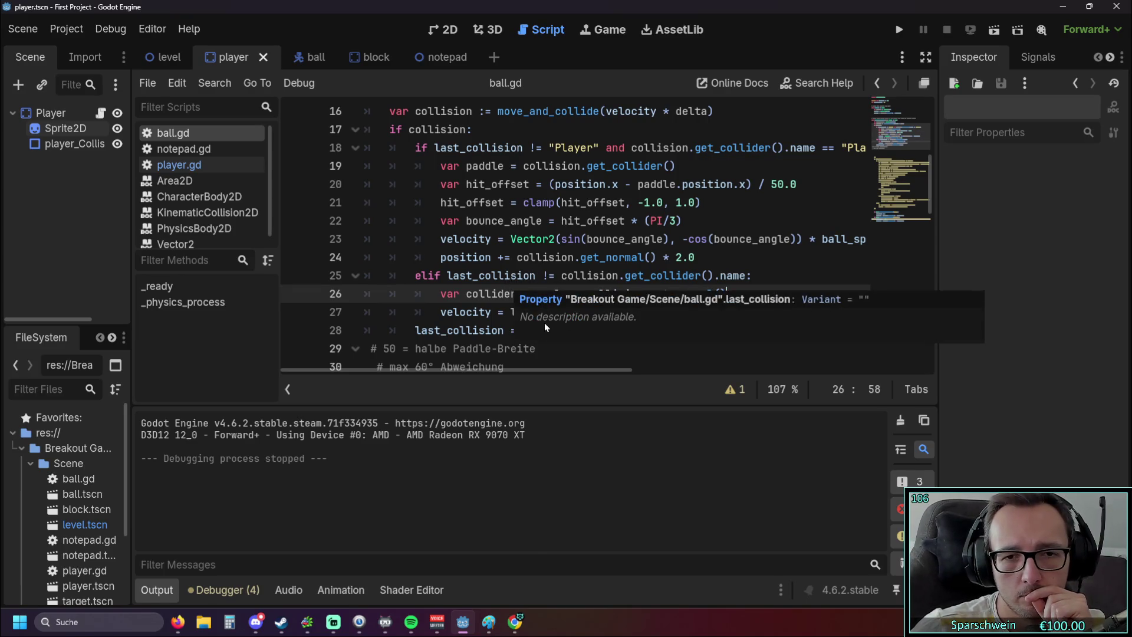
click(453, 34)
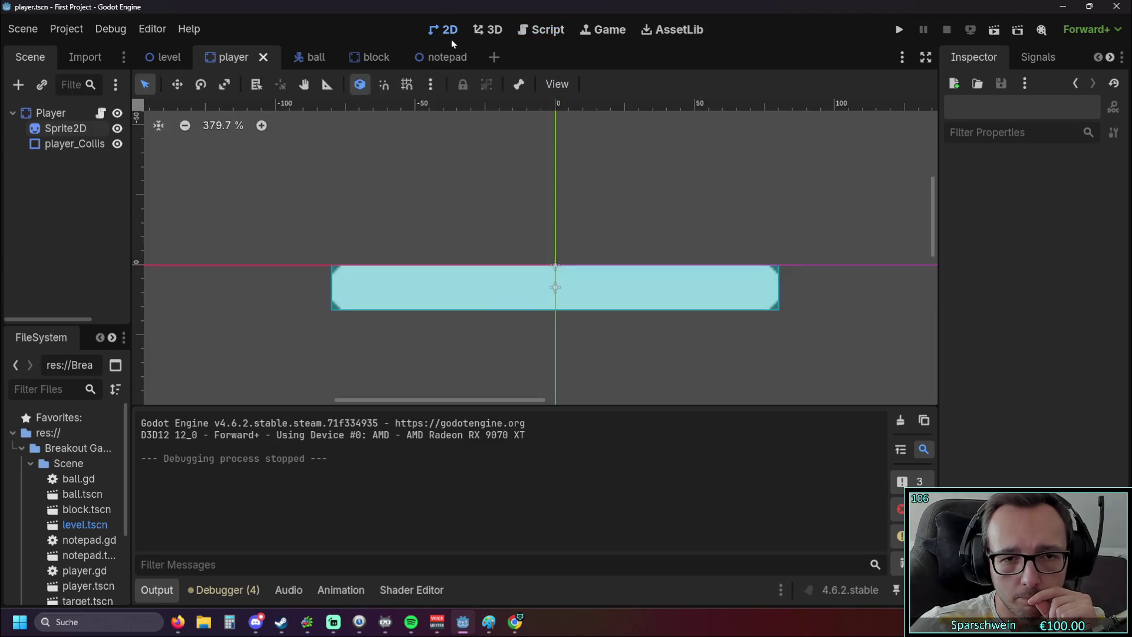
scroll(478, 284, up, 5)
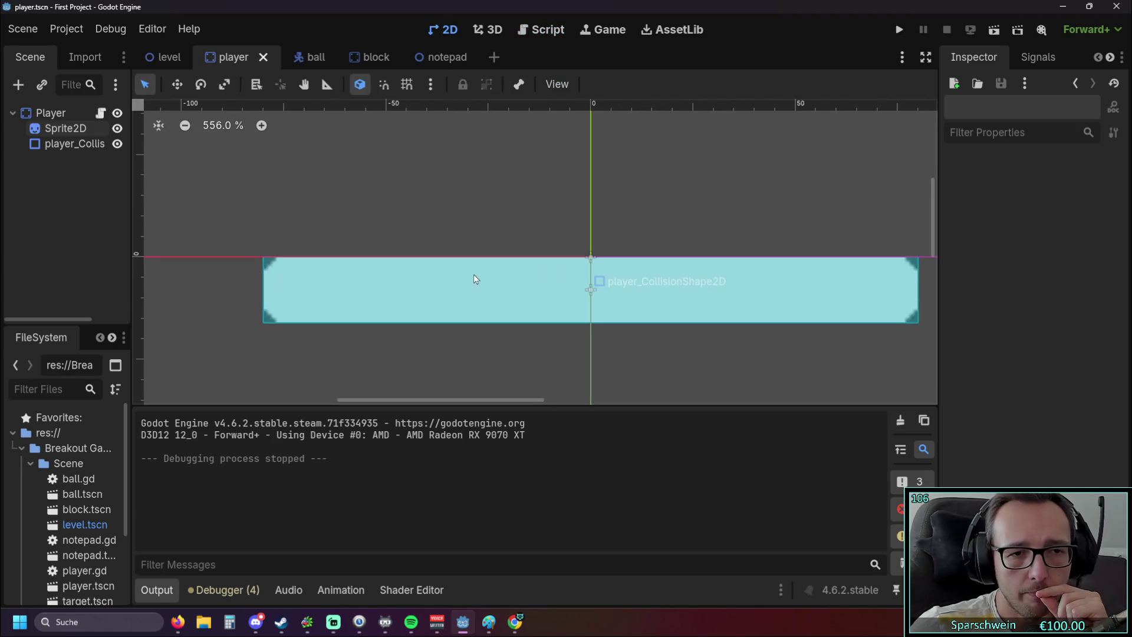
click(456, 282)
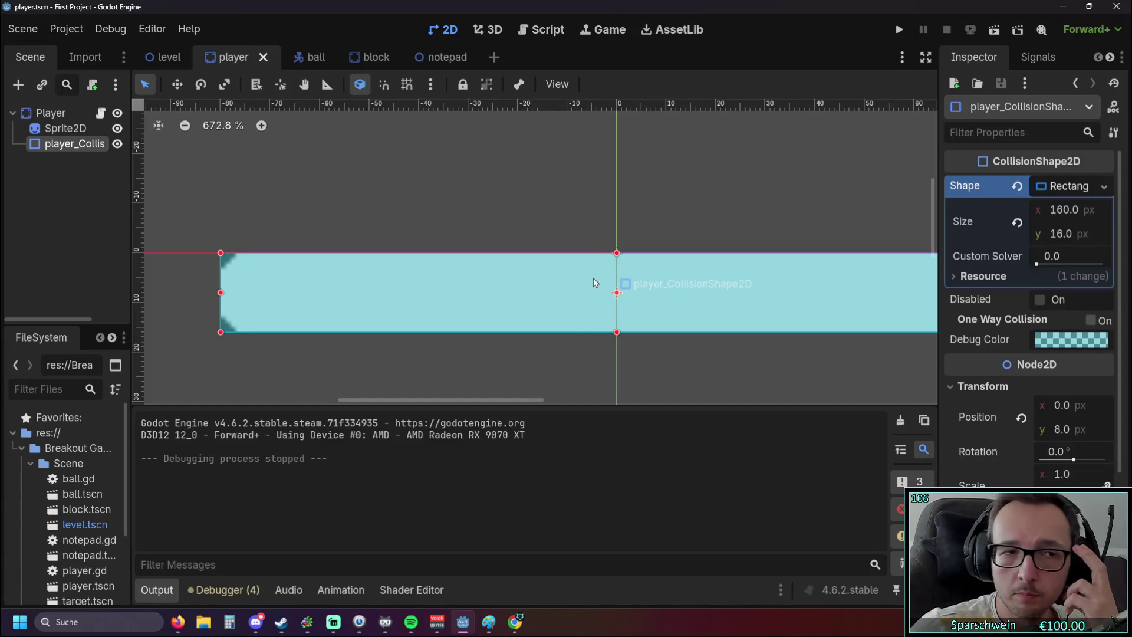
Try a ConvexPolygonShape2D with higher solver bias, undo it, and keep the 160×16 rectangle.
click(1103, 188)
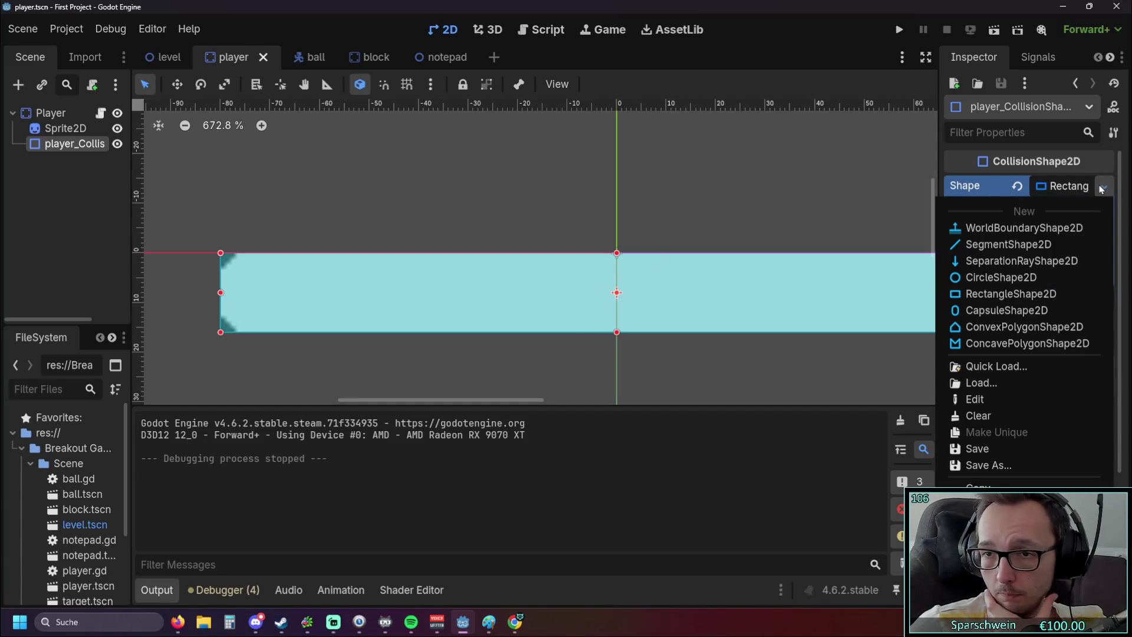
click(996, 328)
mouse_move(1036, 240)
mouse_down()
mouse_move(1065, 243)
mouse_move(1054, 243)
mouse_up()
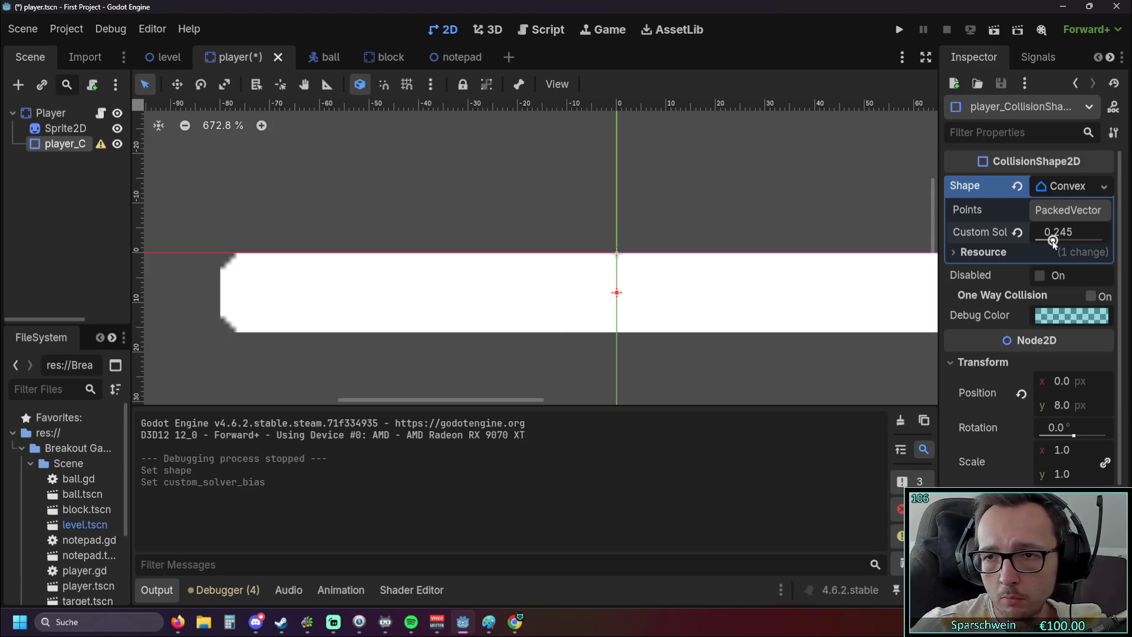
key(ctrl+z)
key(ctrl+z)
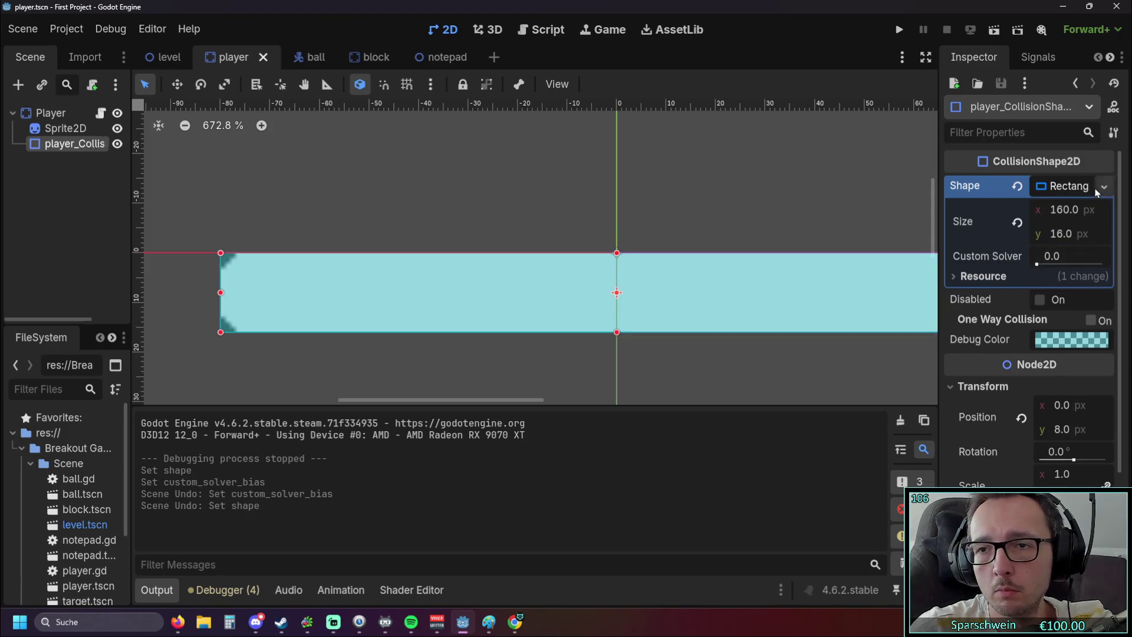
click(1103, 187)
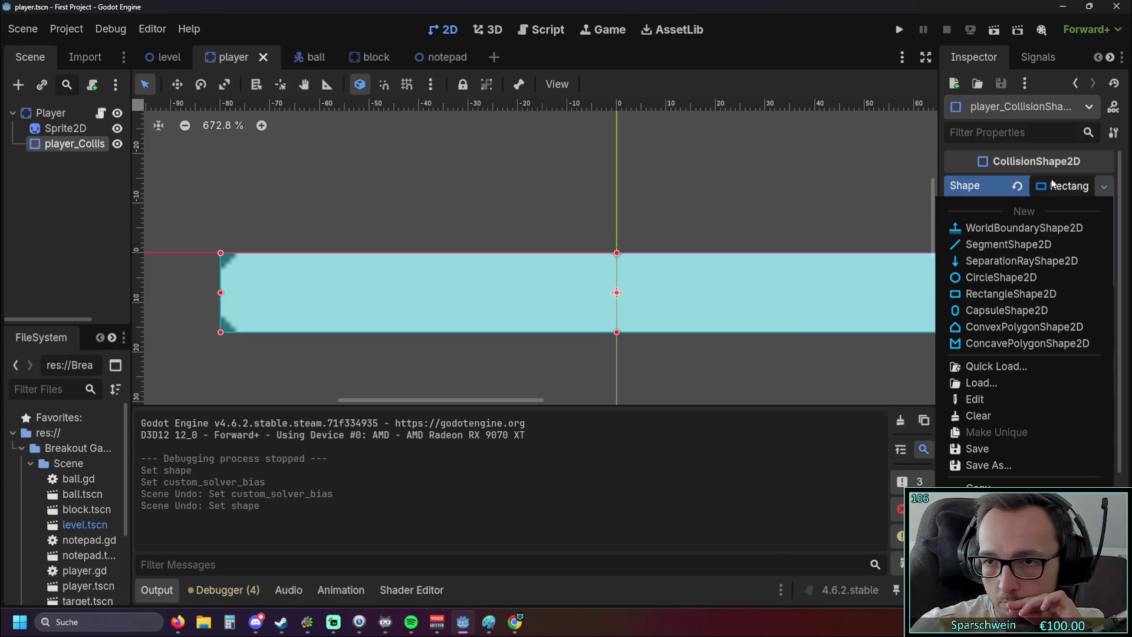
click(1026, 167)
Choose Change Type from the right-click menu of player_CollisionShape2D in the Scene dock.
click(33, 181)
click(58, 145)
right_click(58, 145)
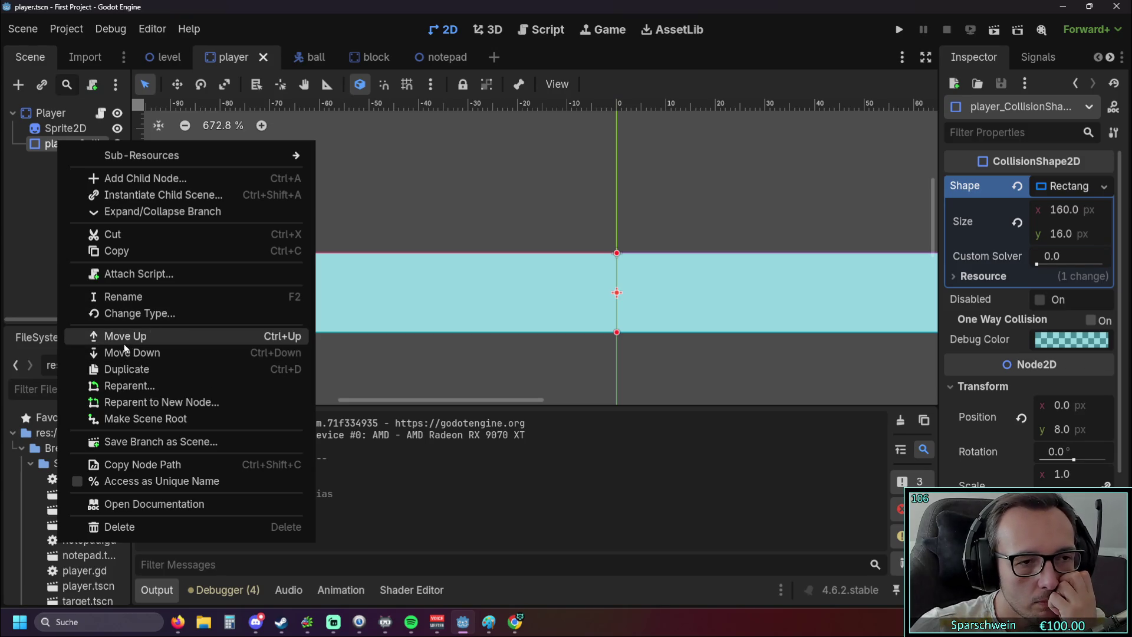
click(361, 206)
drag(361, 207, 417, 202)
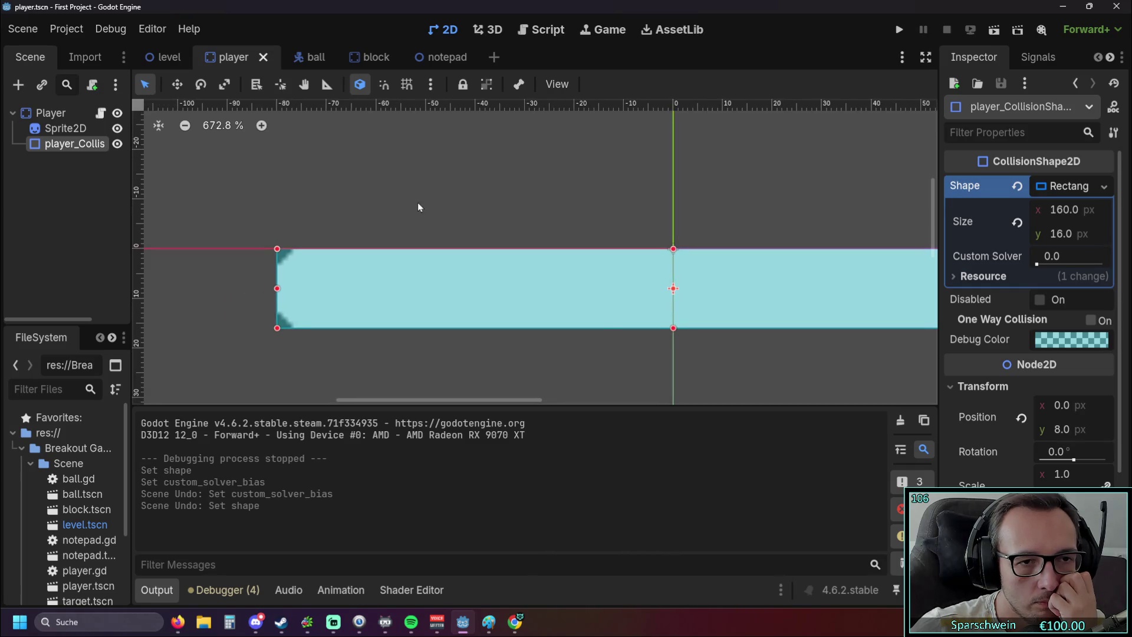
right_click(64, 145)
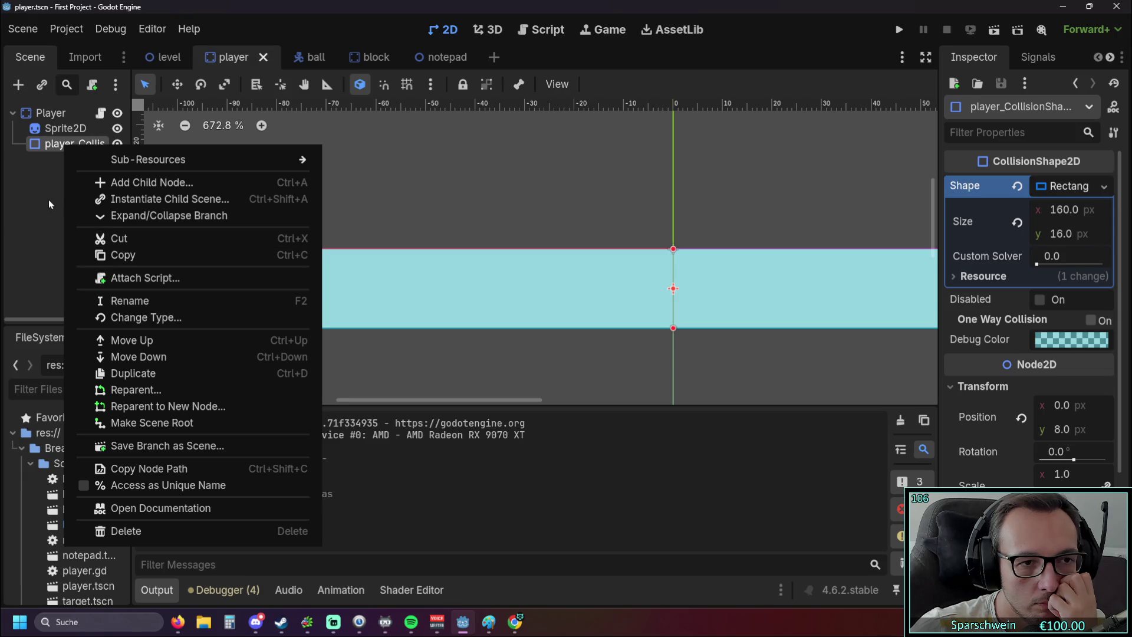
click(142, 318)
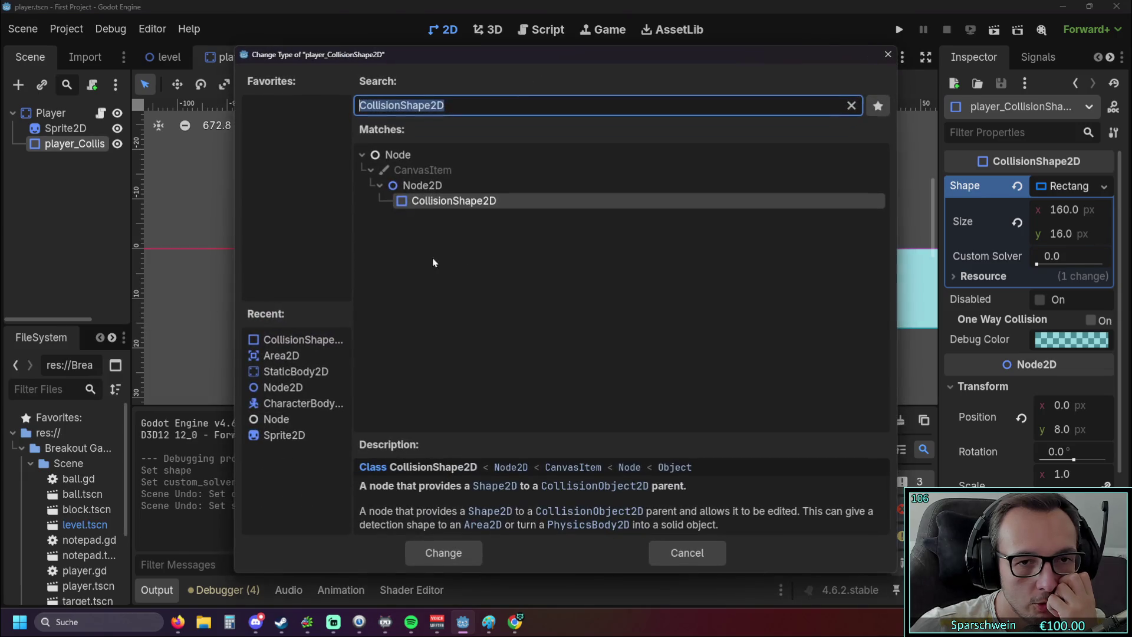
Change the collision node's type to CollisionPolygon2D using a 'coll' search.
click(458, 108)
drag(458, 109, 267, 119)
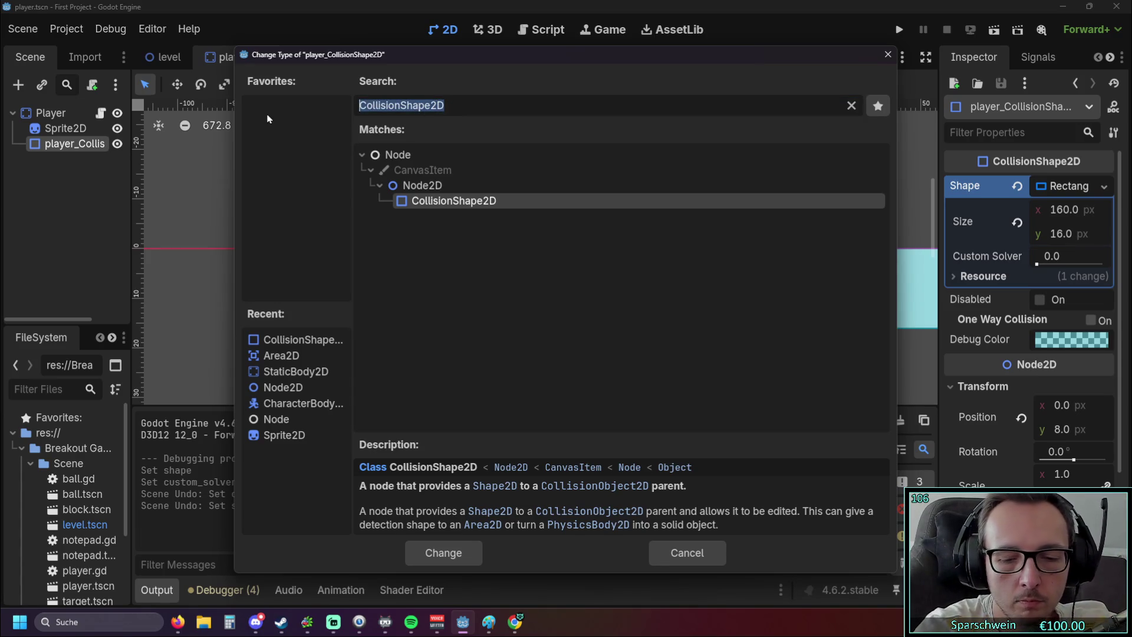
text(coll)
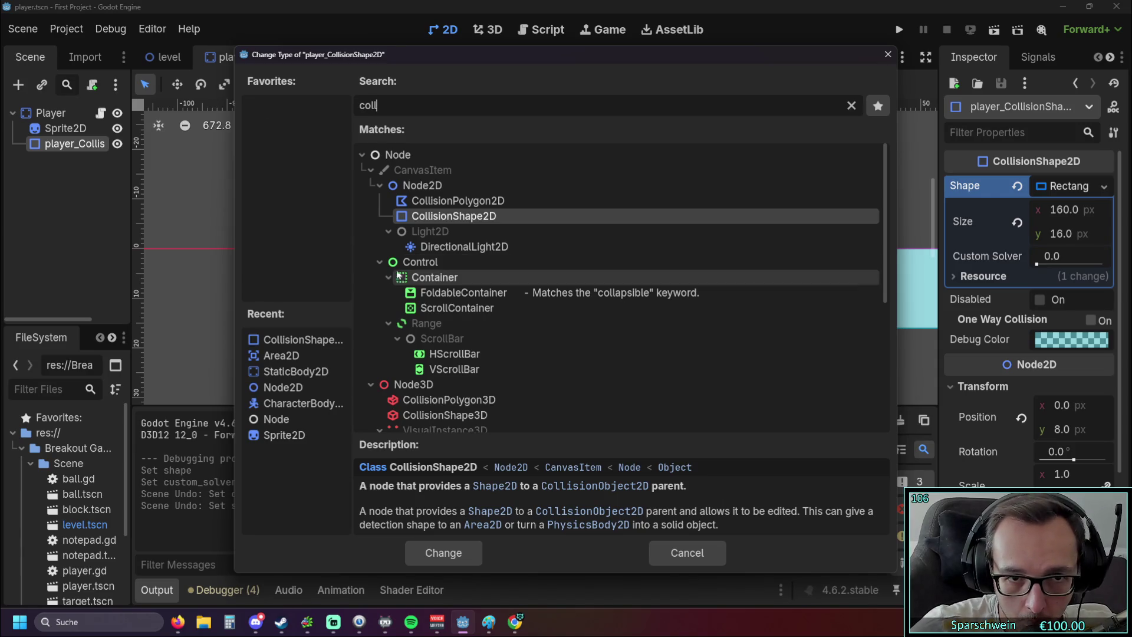
click(466, 200)
click(444, 553)
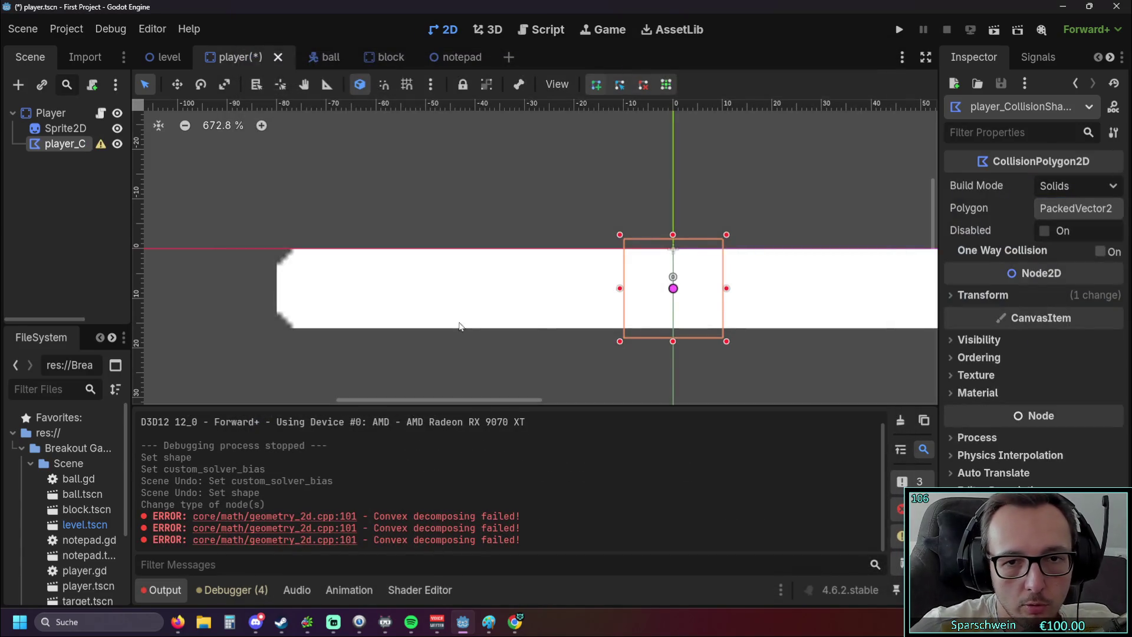
Draw a rough test polygon at the paddle's left end, then undo it.
drag(485, 352, 541, 353)
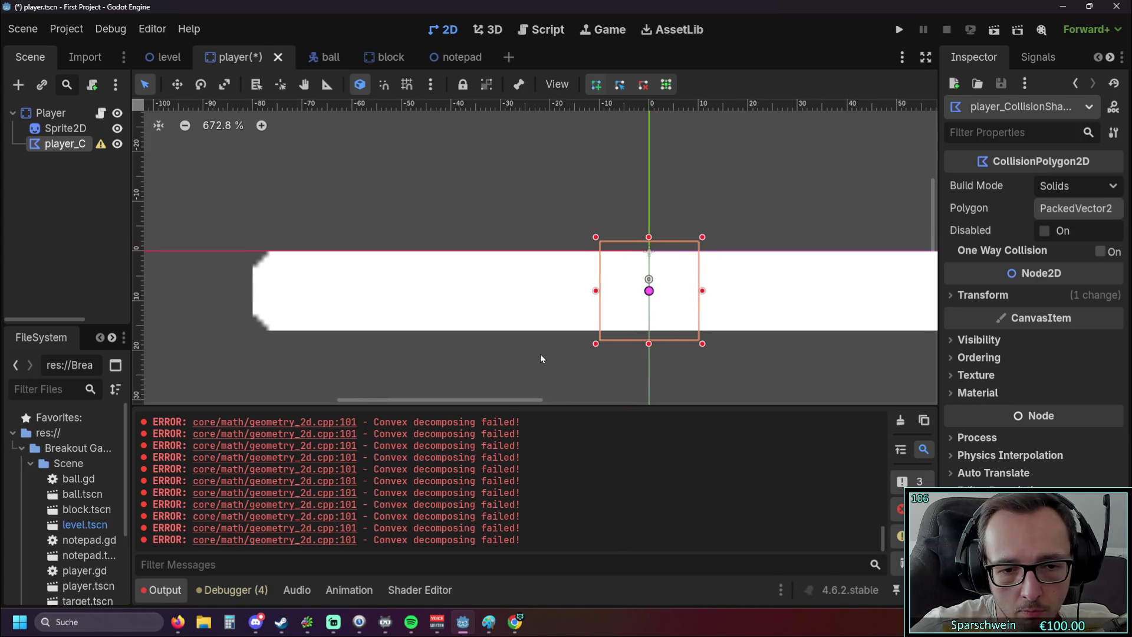
click(595, 291)
click(565, 290)
click(427, 276)
click(475, 306)
click(561, 311)
click(560, 291)
click(585, 290)
click(596, 293)
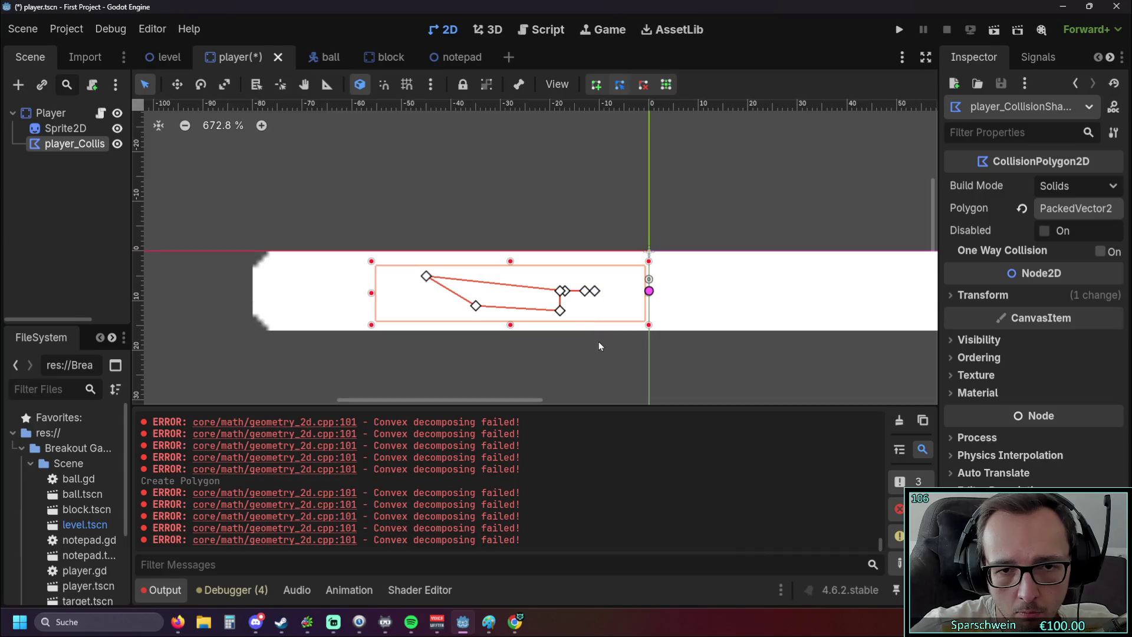
click(558, 369)
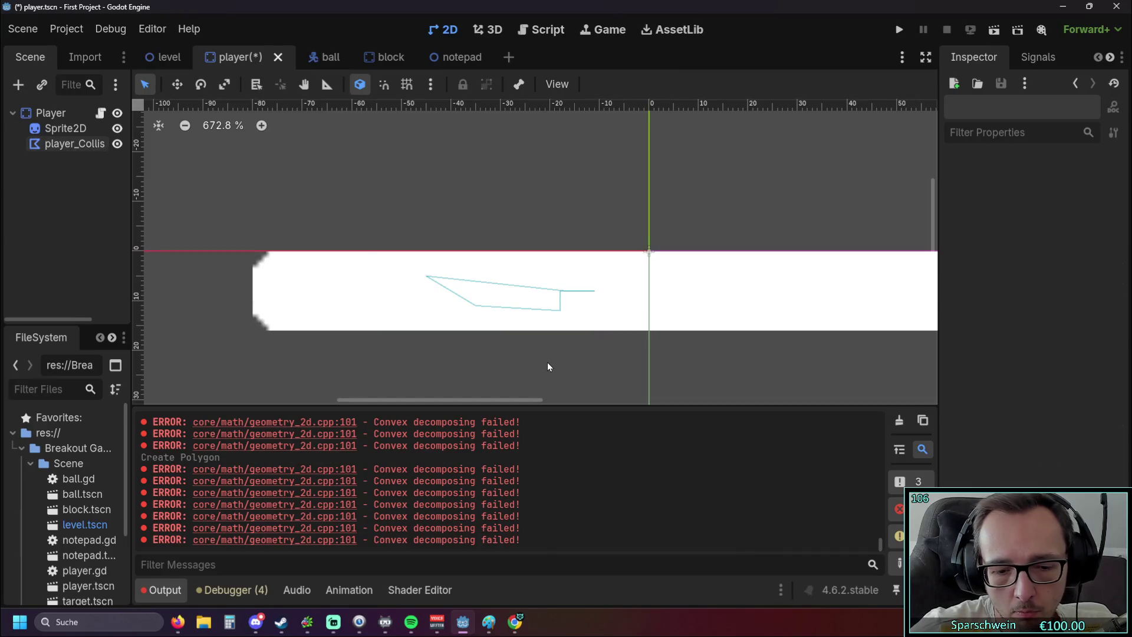
key(ctrl+z)
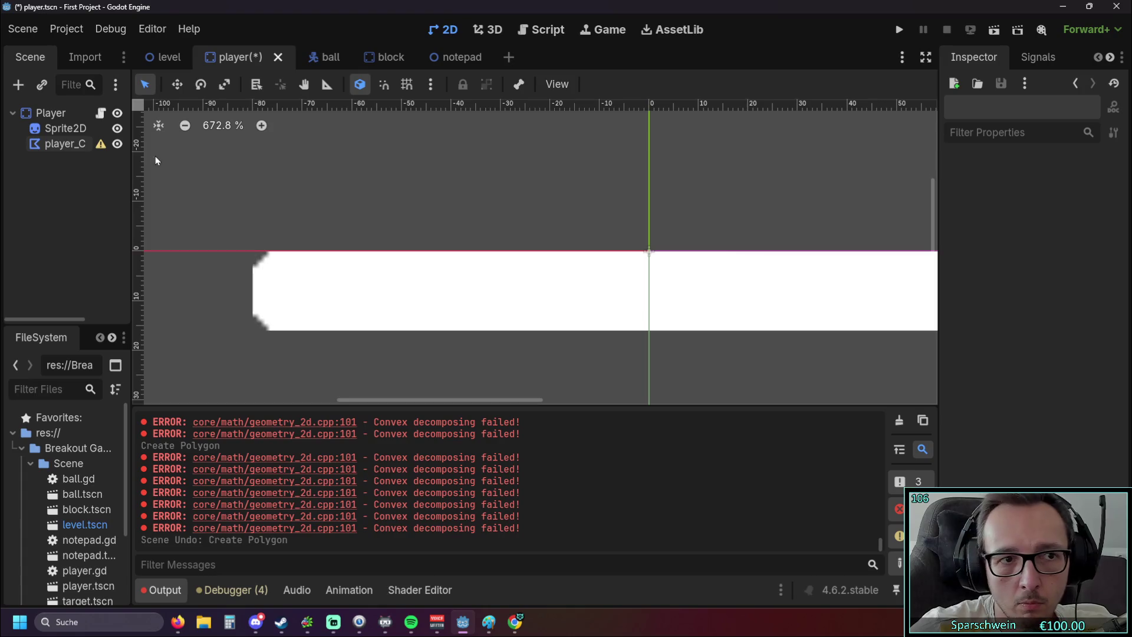
Draw a closed four-point collision polygon roughly over the paddle.
click(65, 144)
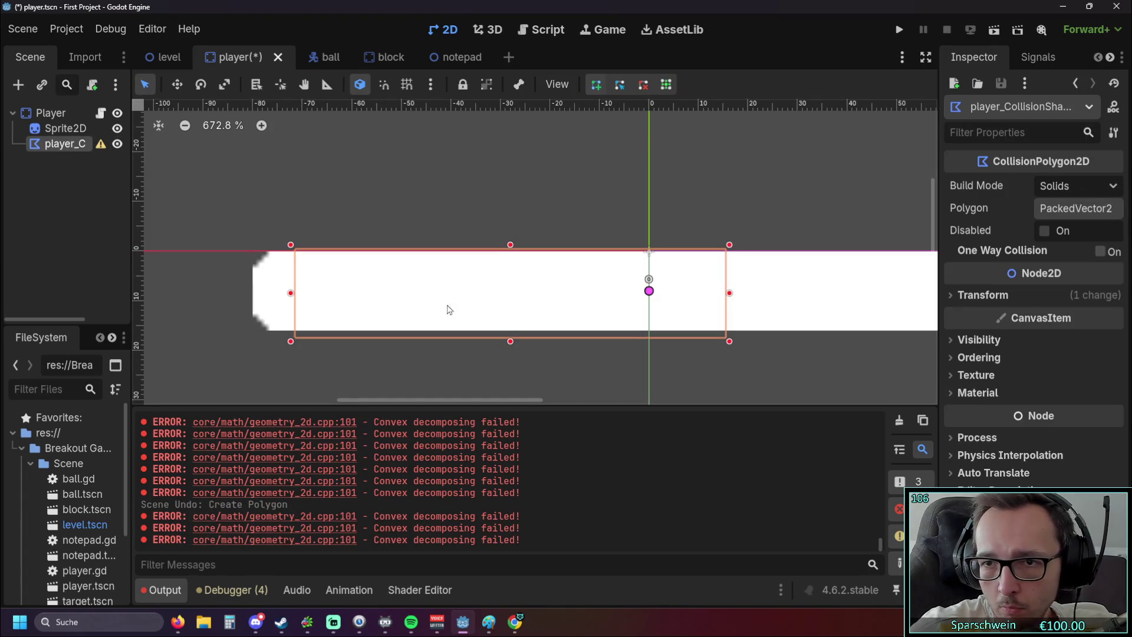
click(415, 282)
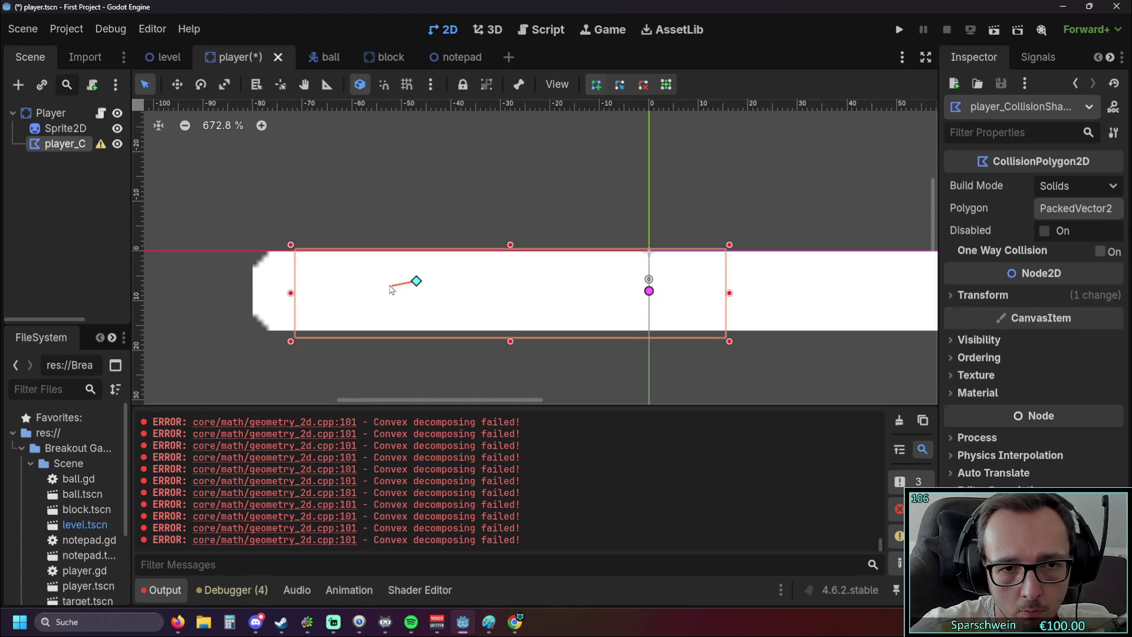
click(371, 315)
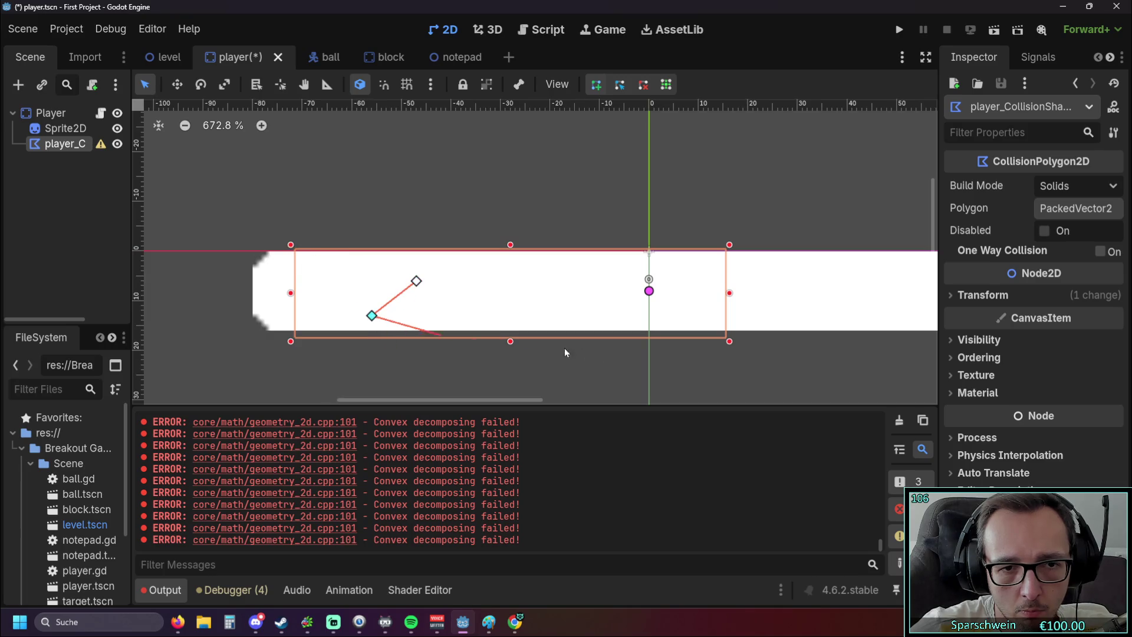
click(550, 315)
click(496, 272)
click(416, 281)
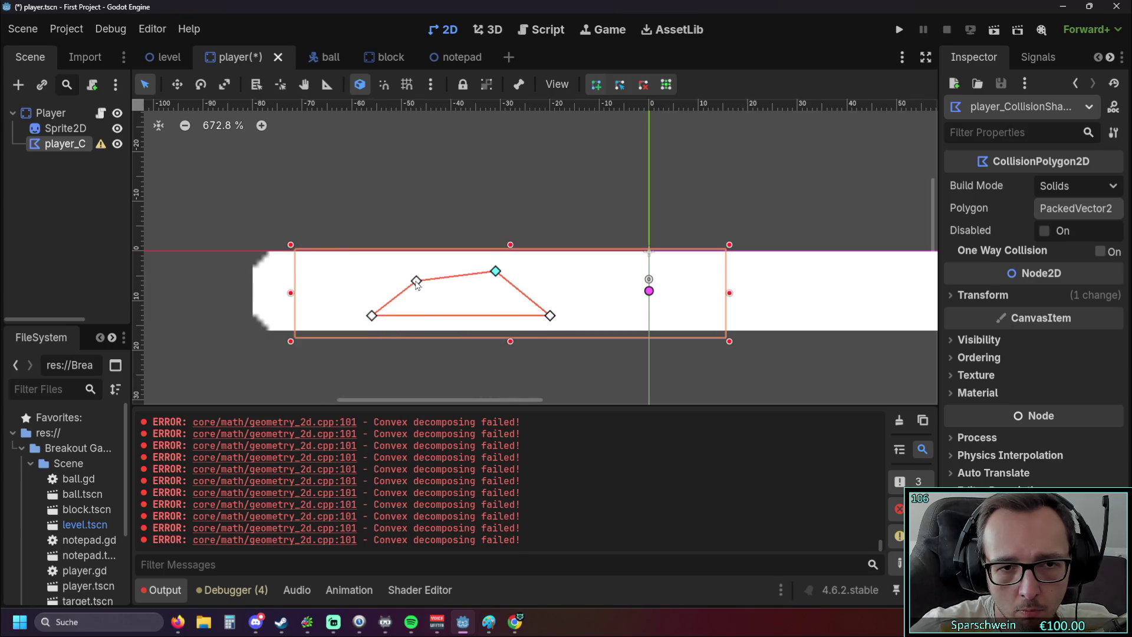
click(416, 282)
Move the polygon's vertices out to the paddle's four corners so it spans the full length.
mouse_move(413, 283)
mouse_down()
mouse_move(414, 272)
mouse_move(258, 252)
mouse_up()
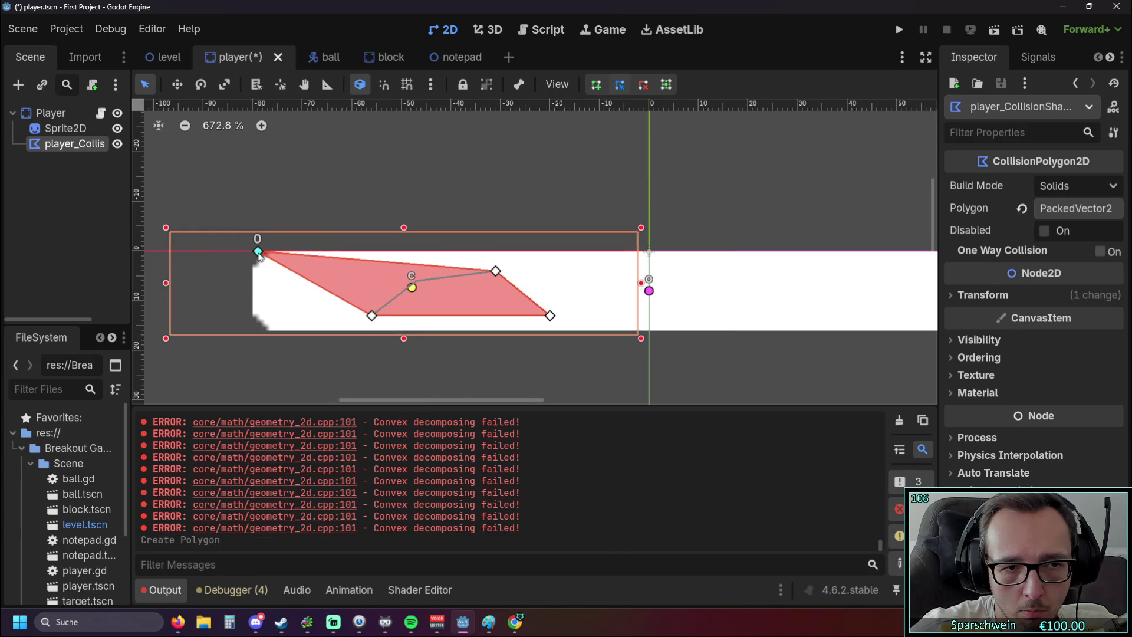
drag(372, 316, 253, 330)
click(257, 254)
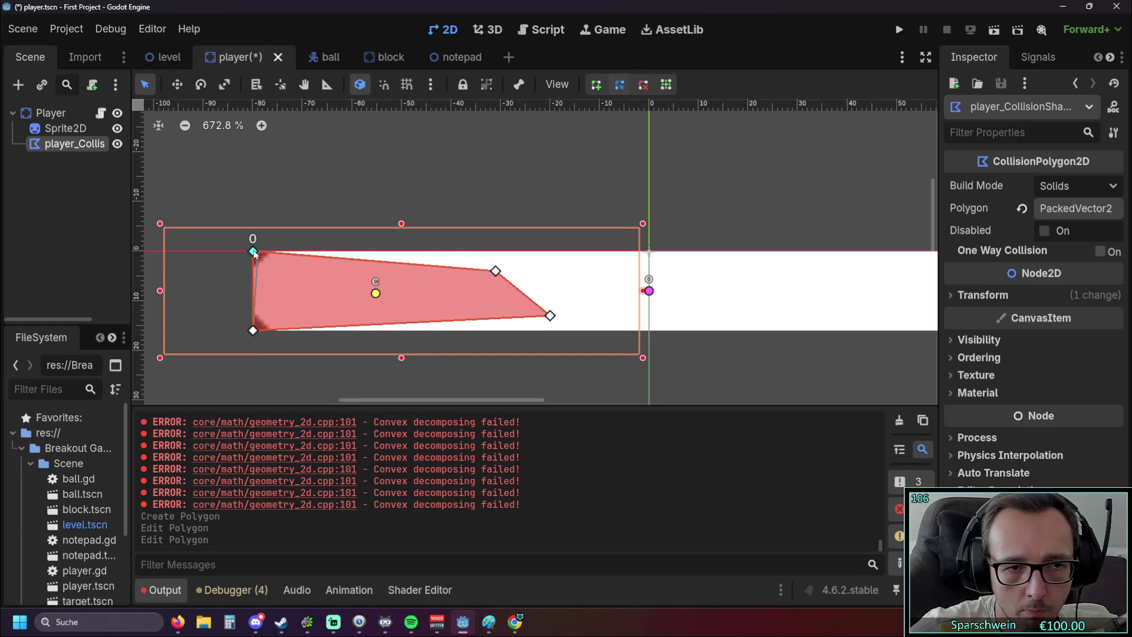
scroll(412, 354, down, 4)
drag(508, 376, 397, 352)
scroll(401, 348, up, 1)
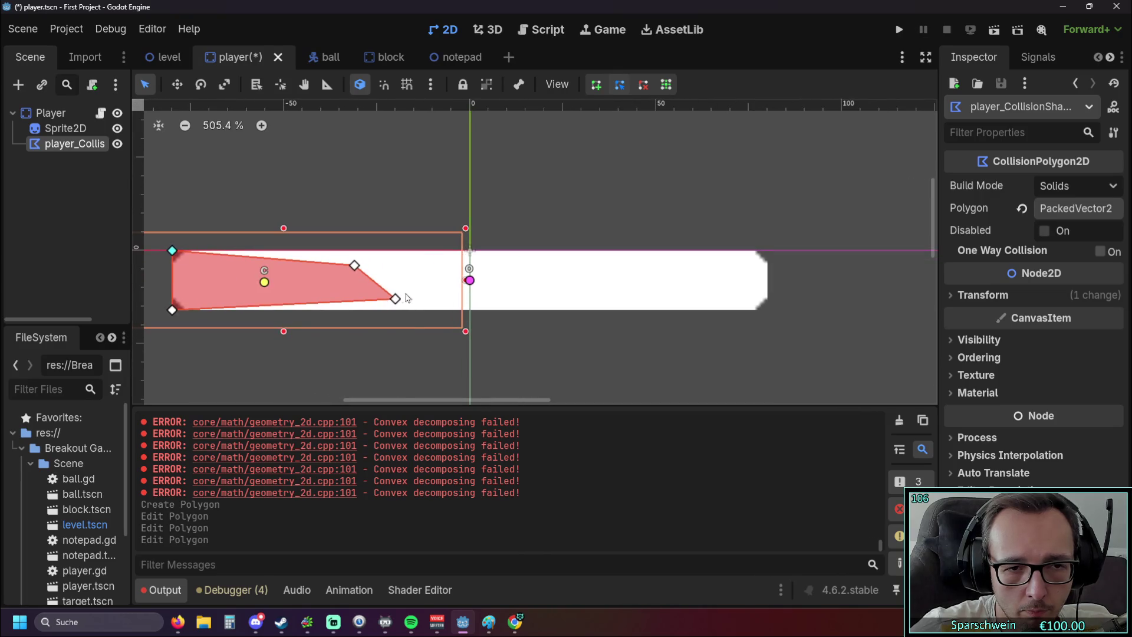
drag(395, 299, 767, 310)
mouse_move(355, 265)
mouse_down()
mouse_move(354, 255)
mouse_move(606, 261)
mouse_move(774, 248)
mouse_move(764, 251)
mouse_up()
Shift the top-left vertex slightly inward to bevel the corner, then save and run the game.
drag(524, 223, 726, 202)
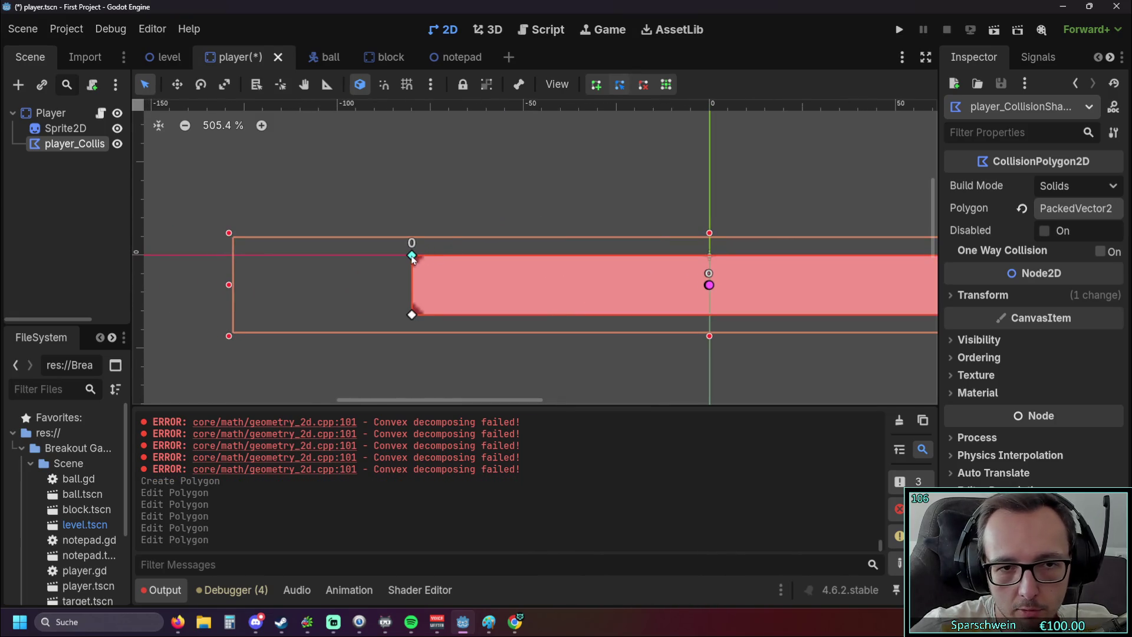
drag(413, 256, 415, 256)
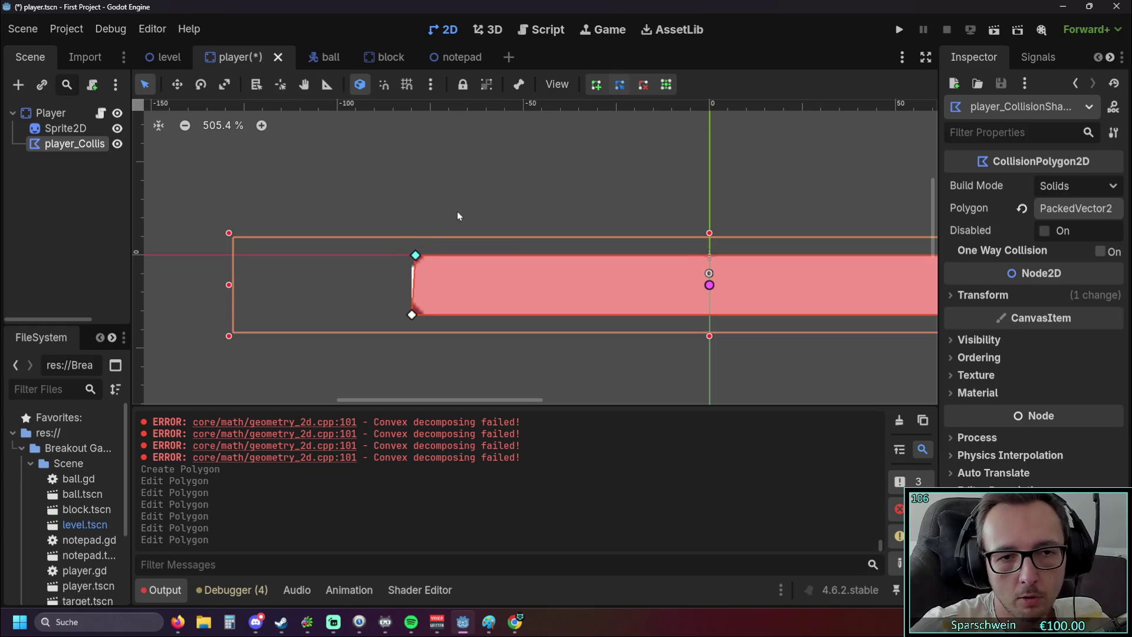
drag(503, 184, 375, 179)
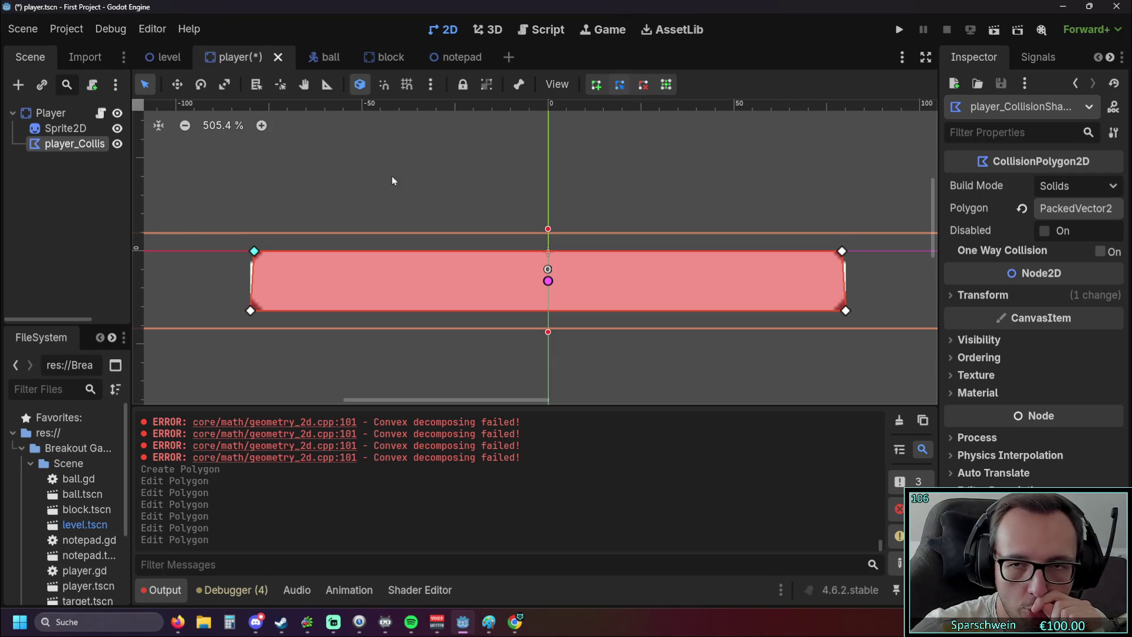
click(898, 29)
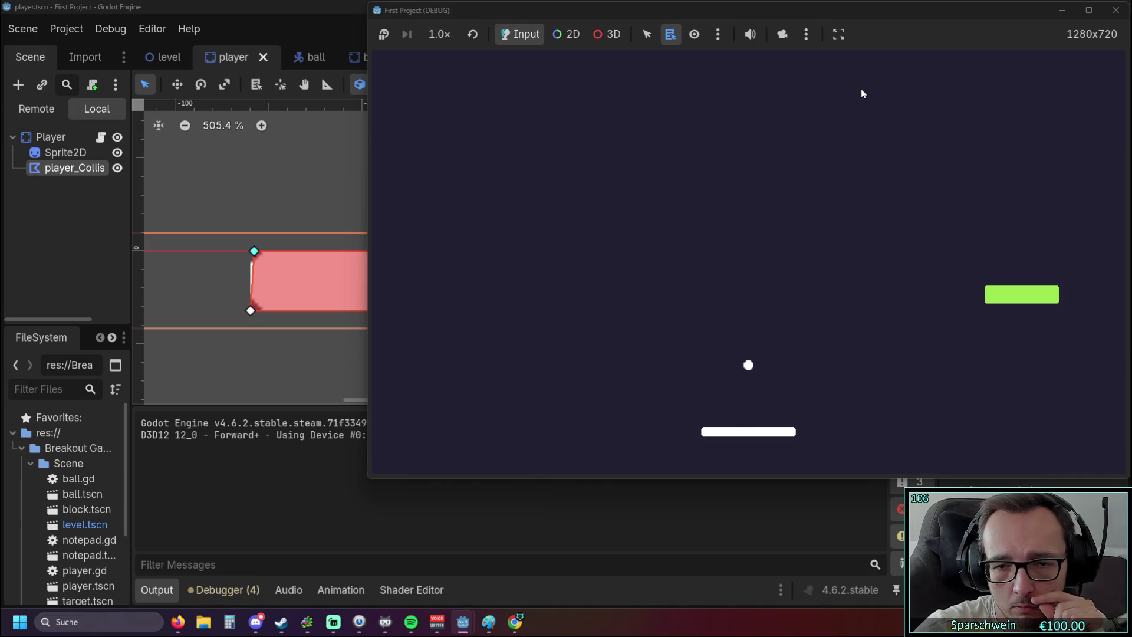
Steer the paddle left and right under the ball to test deflection, then stop the game.
key(Left)
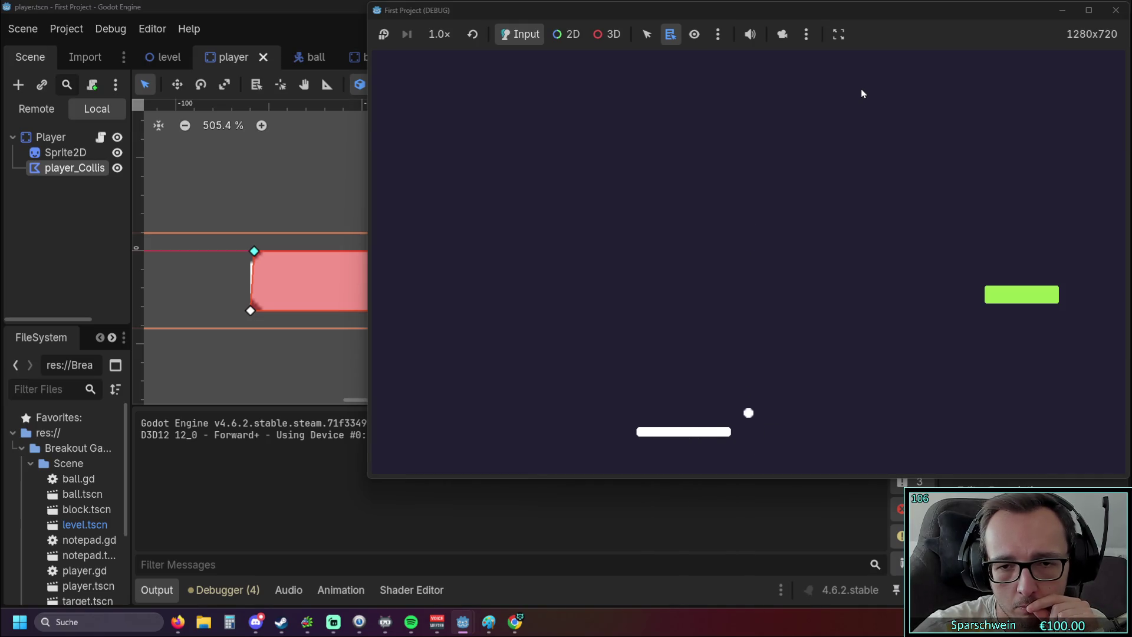
key(Right)
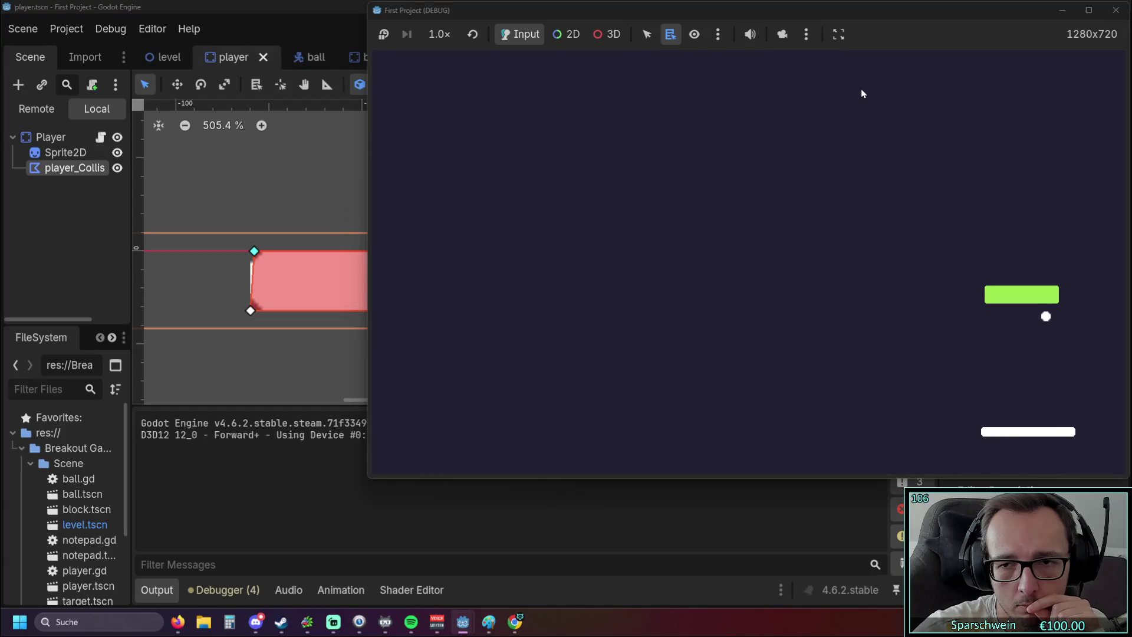
key(Left)
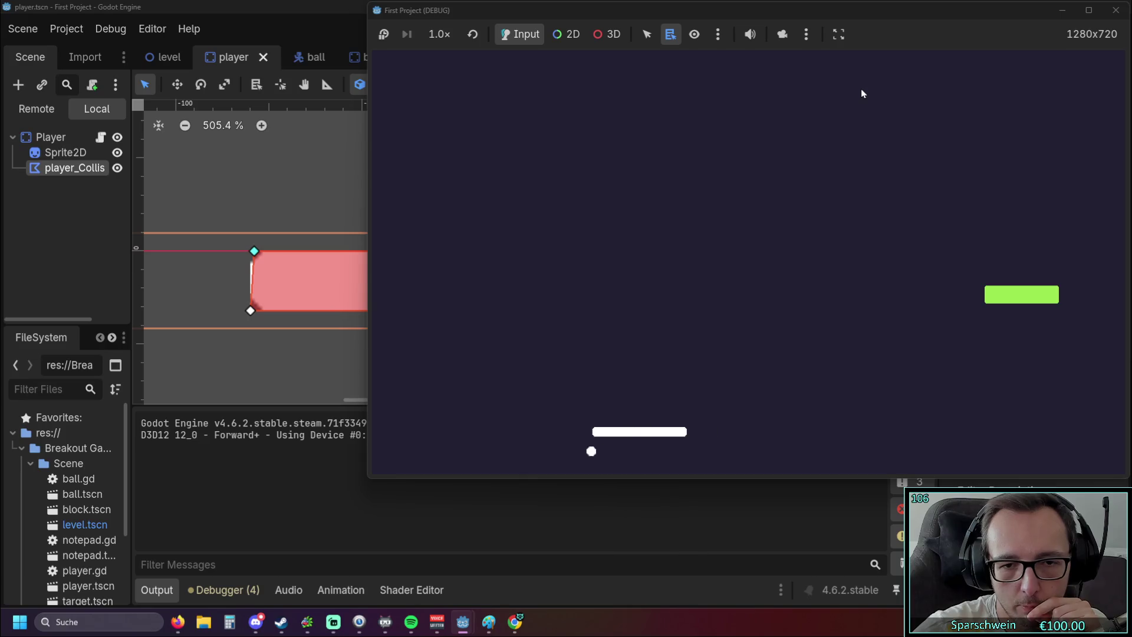
key(Right)
key(Left)
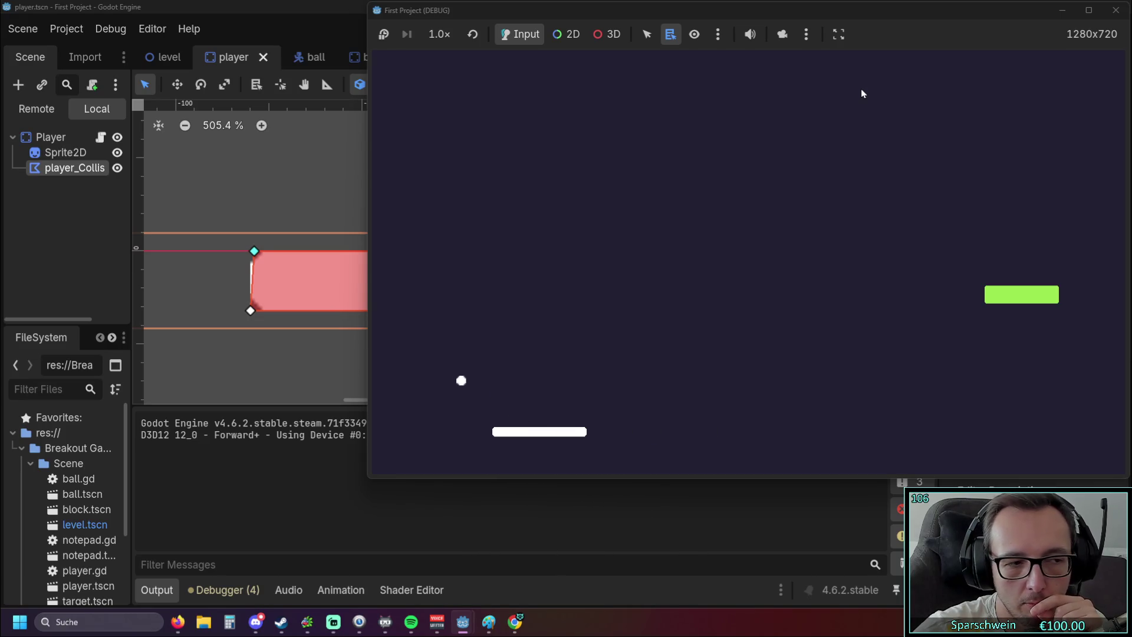
key(Right)
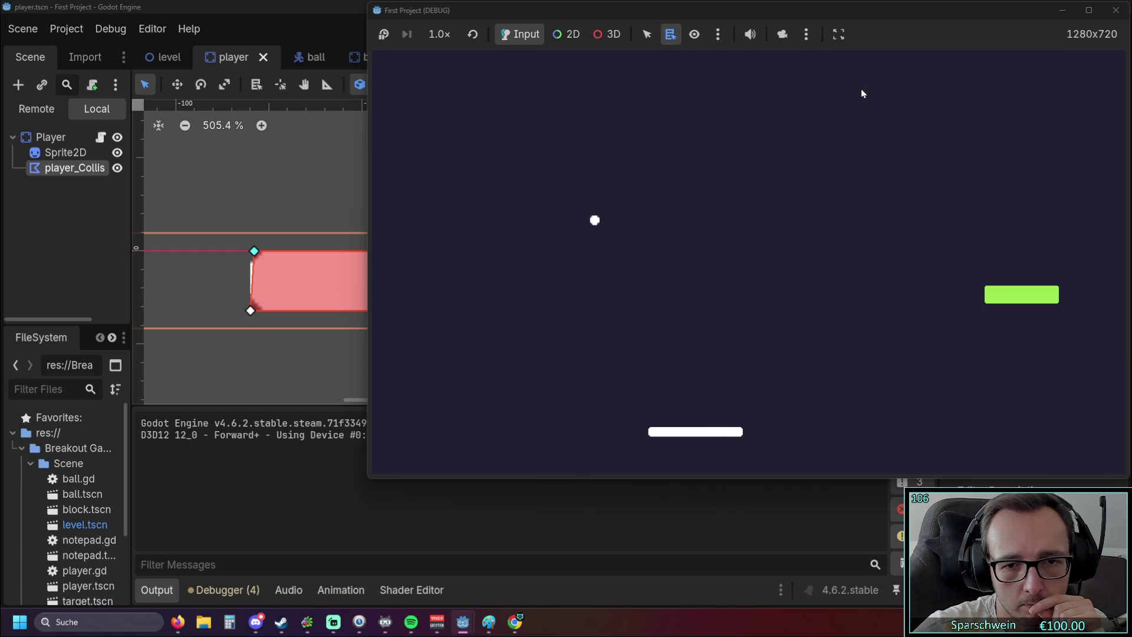
key(Left)
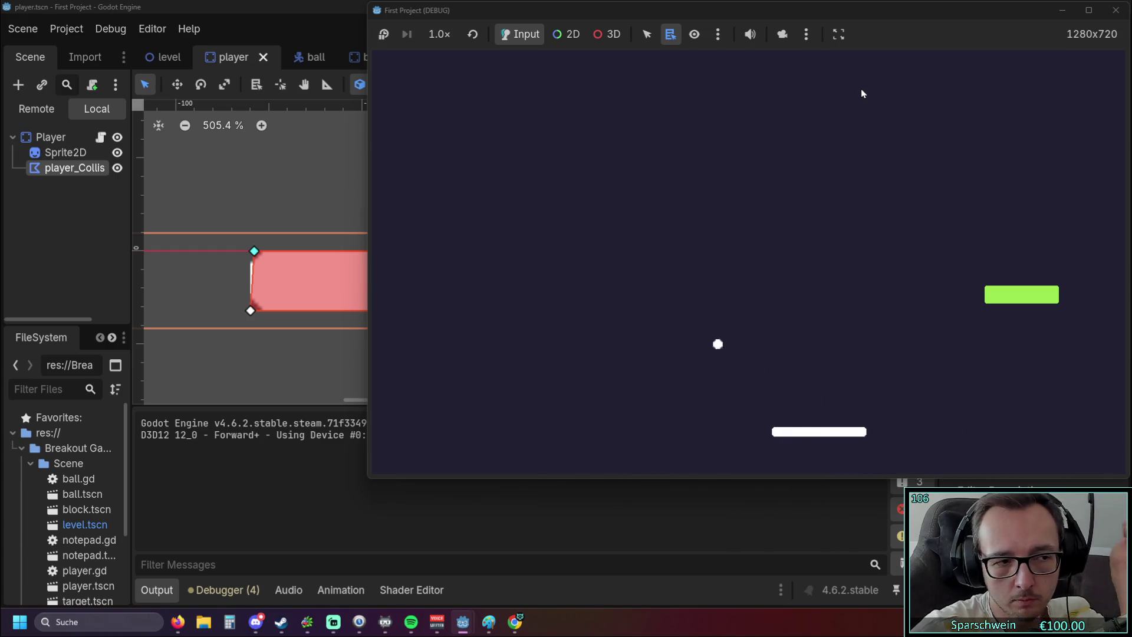
key(Left)
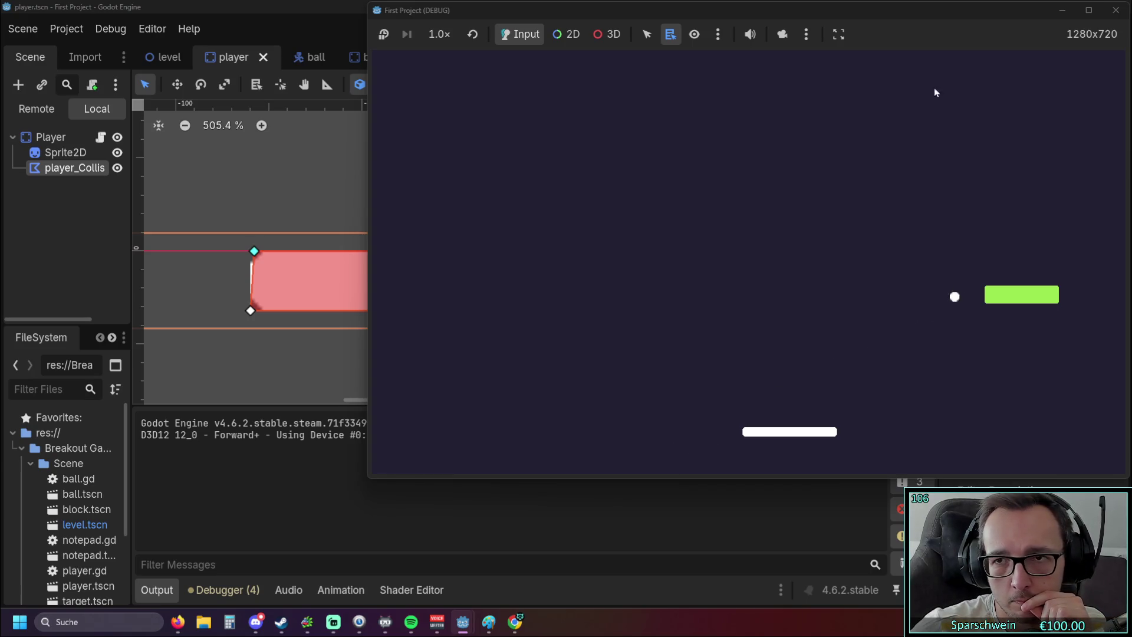
click(1116, 10)
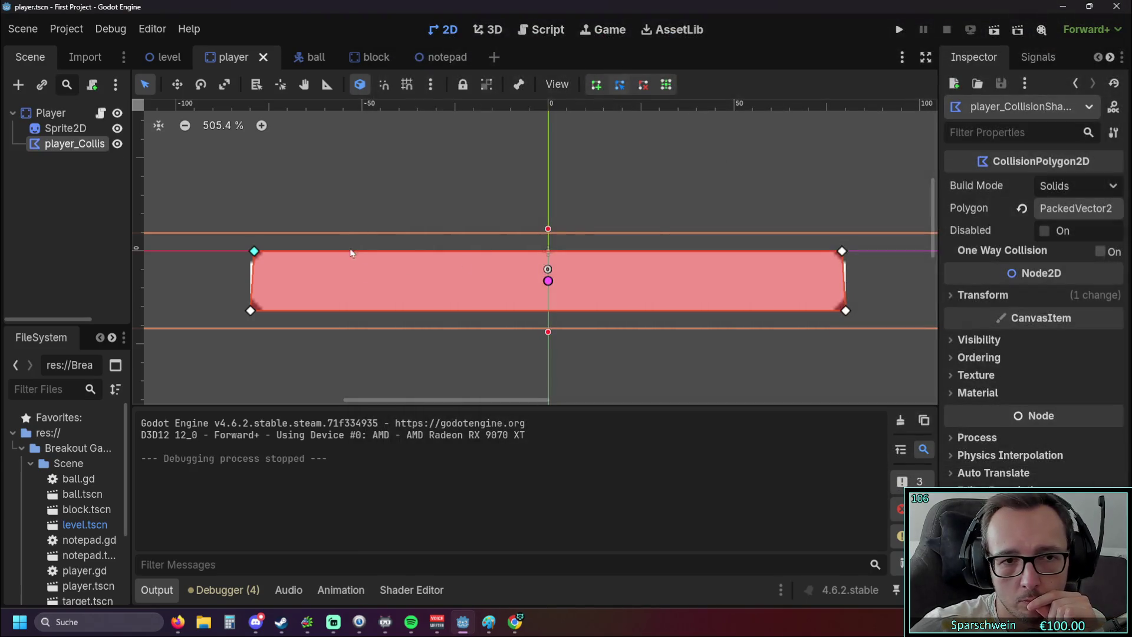
Pull the polygon's top-left and top-right vertices inward to slant both paddle ends.
drag(311, 248, 315, 248)
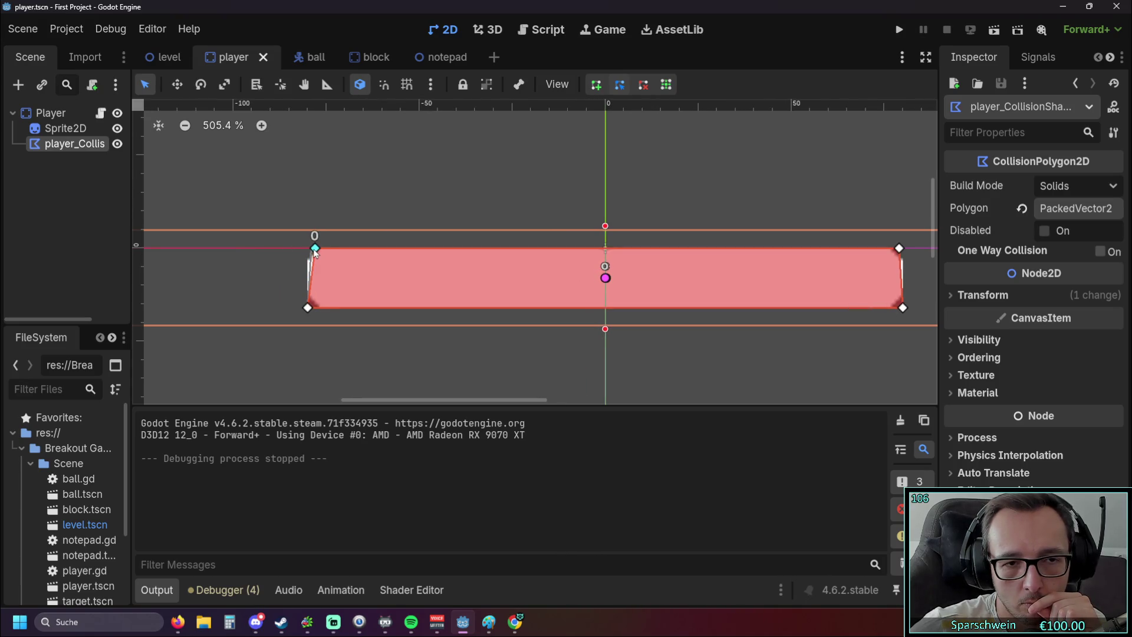
scroll(346, 215, right, 3)
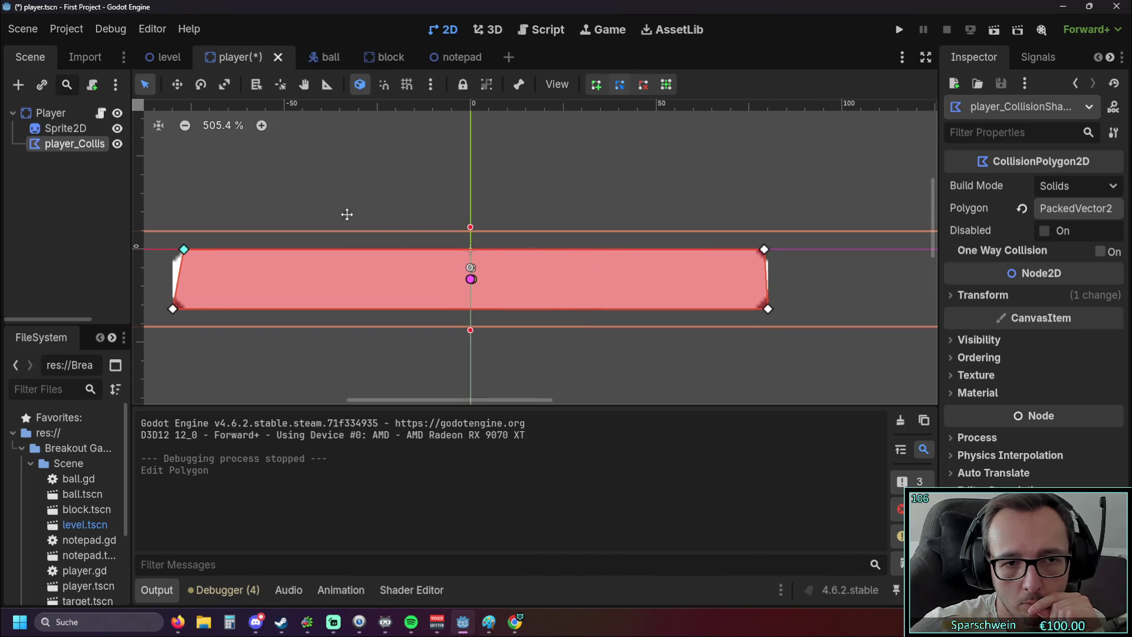
drag(765, 251, 759, 252)
scroll(382, 239, left, 3)
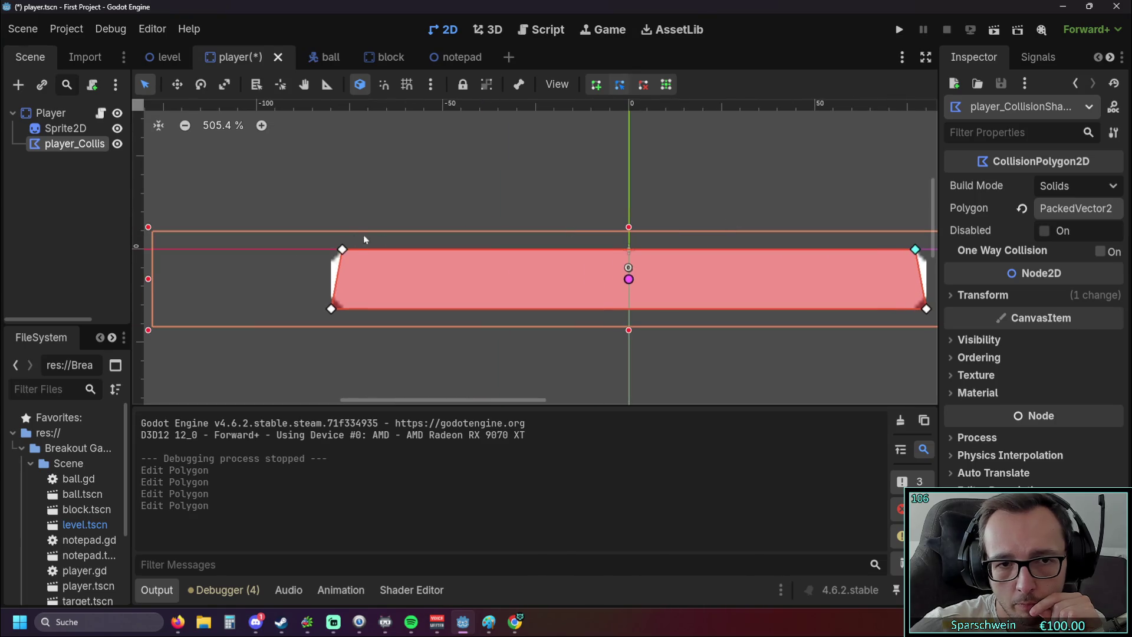
mouse_move(343, 254)
mouse_down()
mouse_move(331, 254)
mouse_move(342, 252)
mouse_up()
scroll(506, 185, left, 3)
Flare the bottom-left and bottom-right vertices outward, then save and run the game.
drag(484, 305, 473, 308)
click(536, 169)
scroll(749, 210, right, 10)
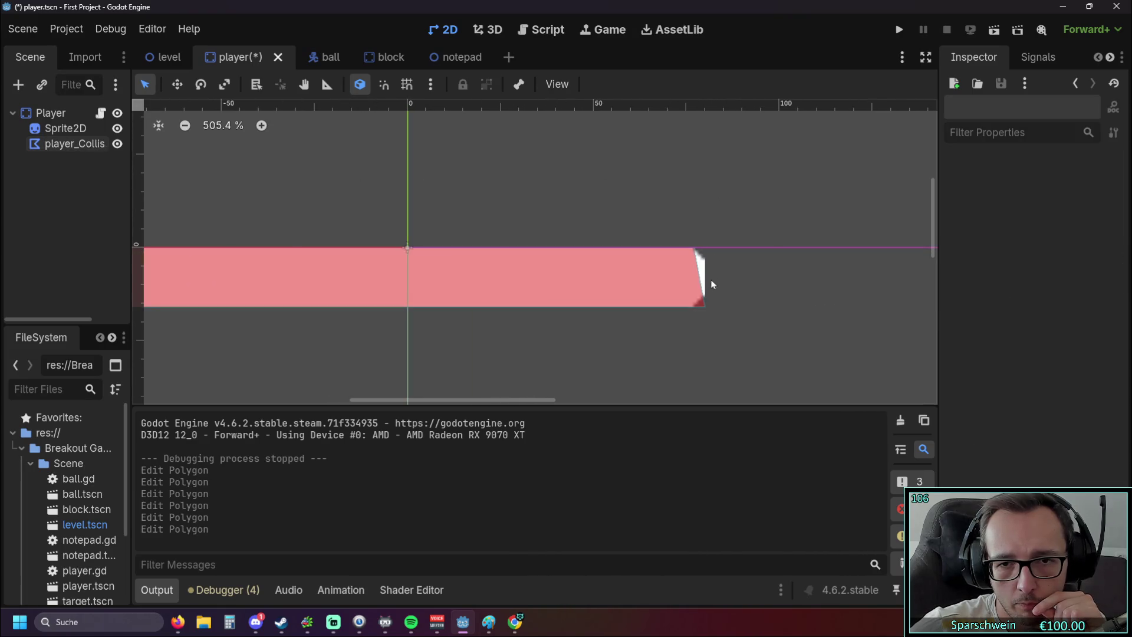
click(689, 297)
drag(704, 308, 714, 310)
click(646, 172)
scroll(625, 173, down, 2)
drag(603, 174, 695, 202)
click(902, 30)
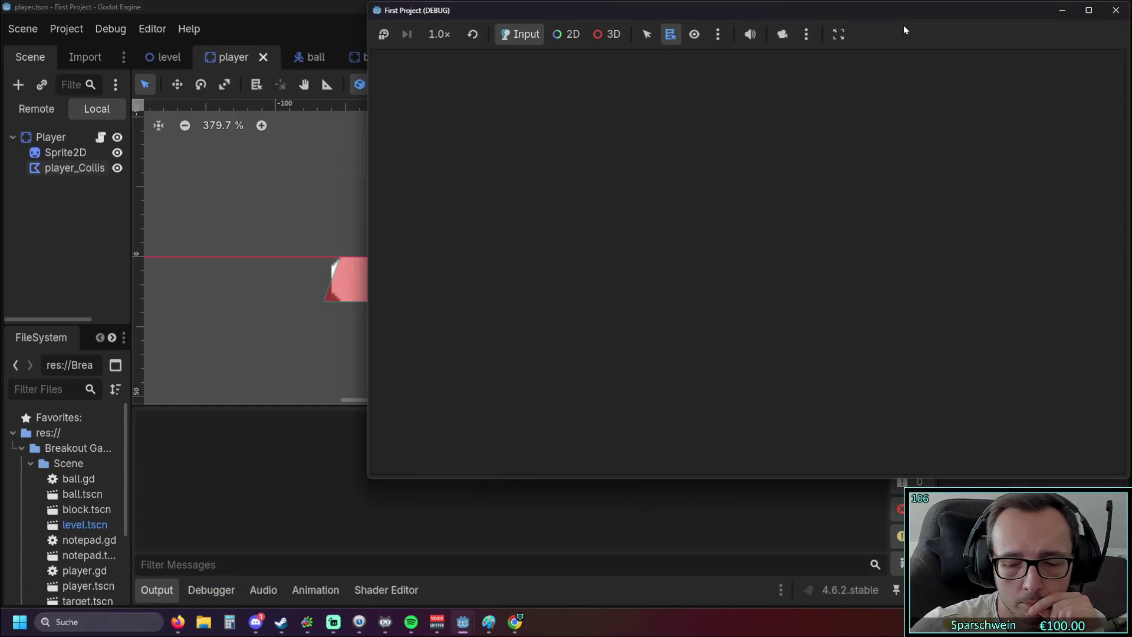
key(Right)
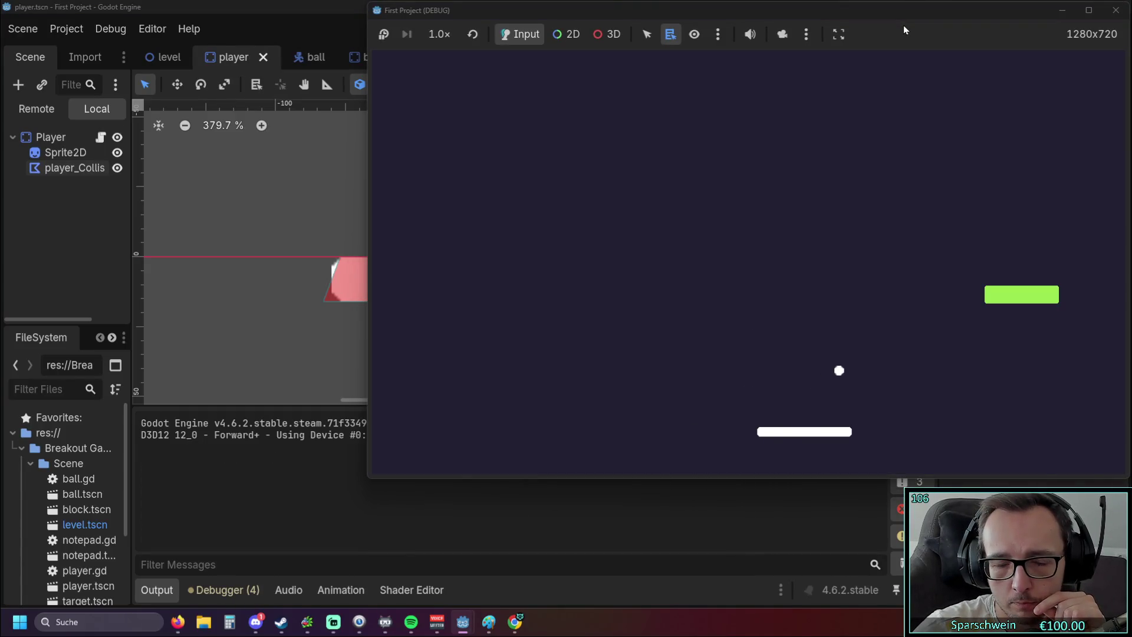
key(Left)
key(Left)
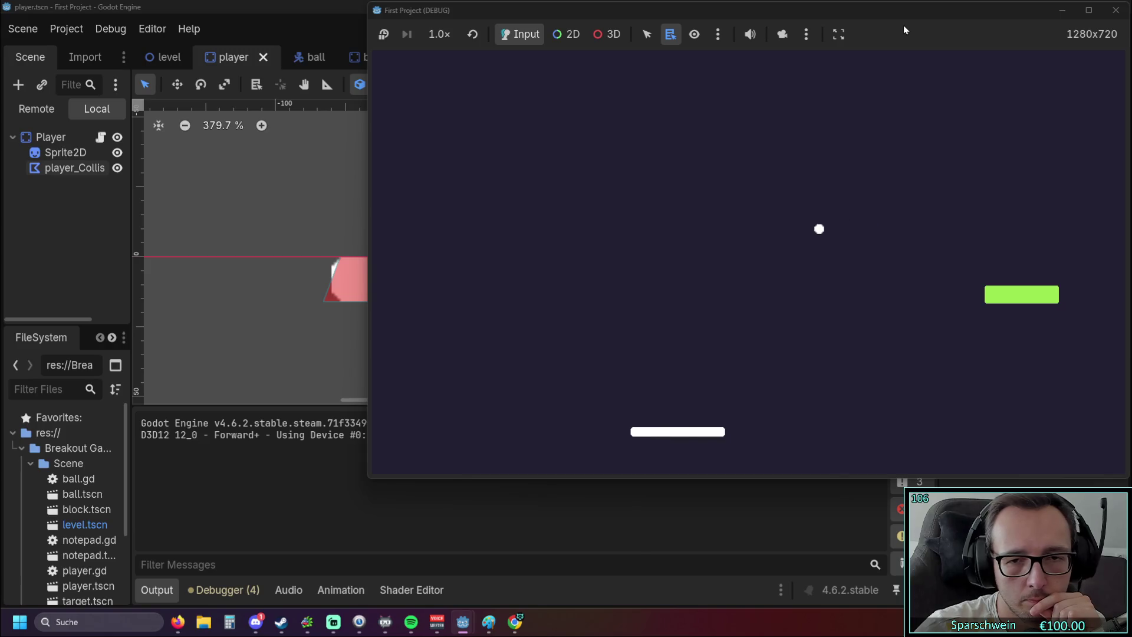
key(Right)
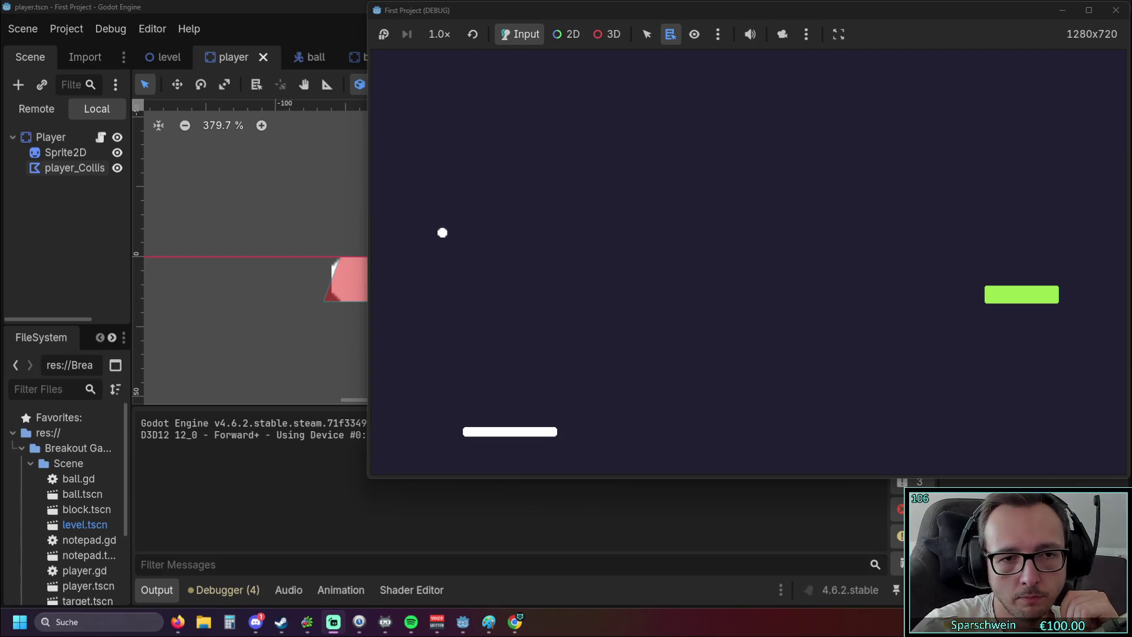
key(Right)
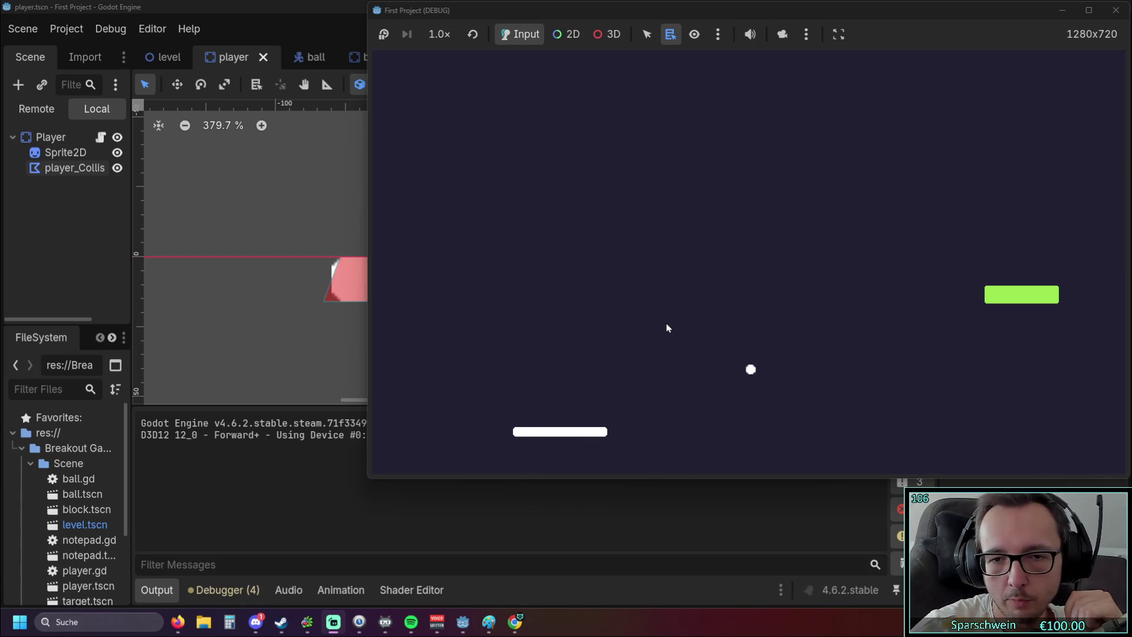
key(Right)
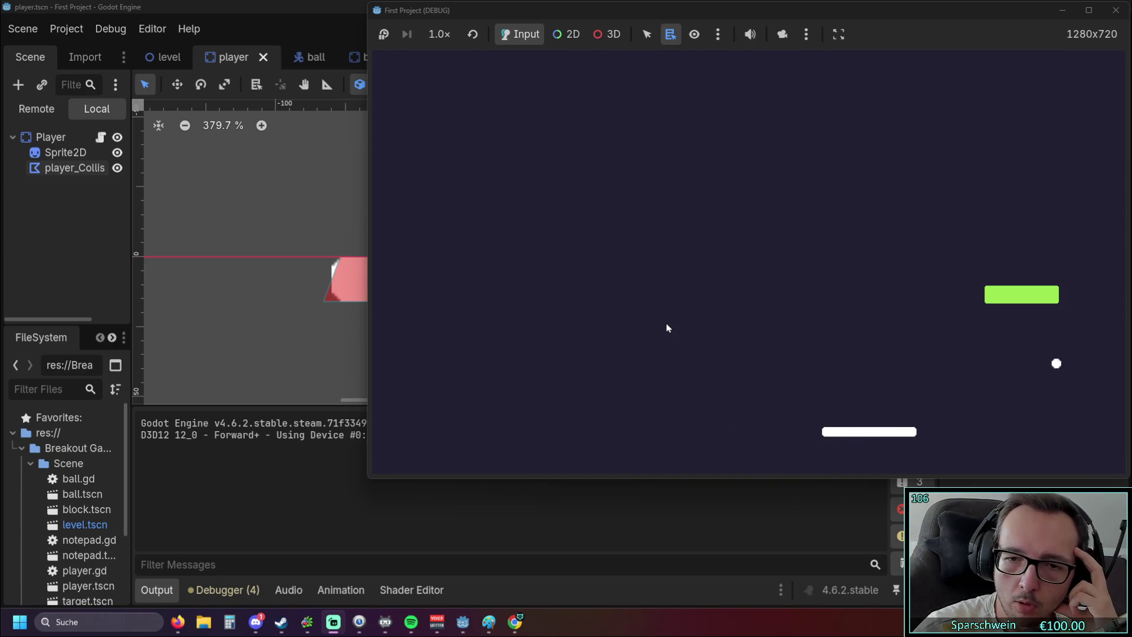
key(Left)
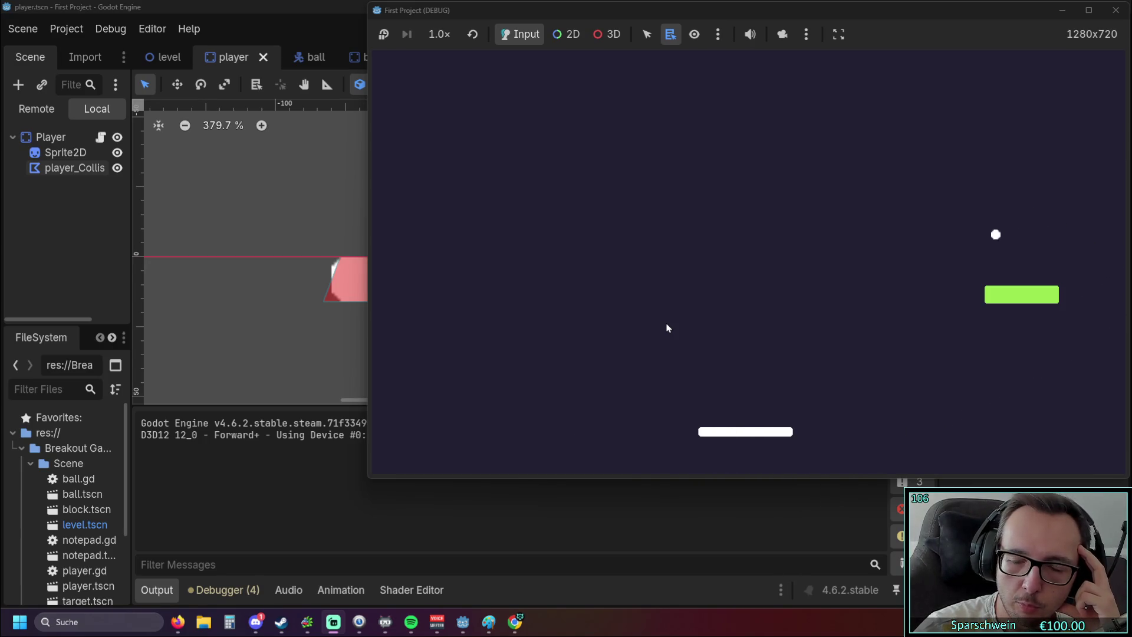
key(Left)
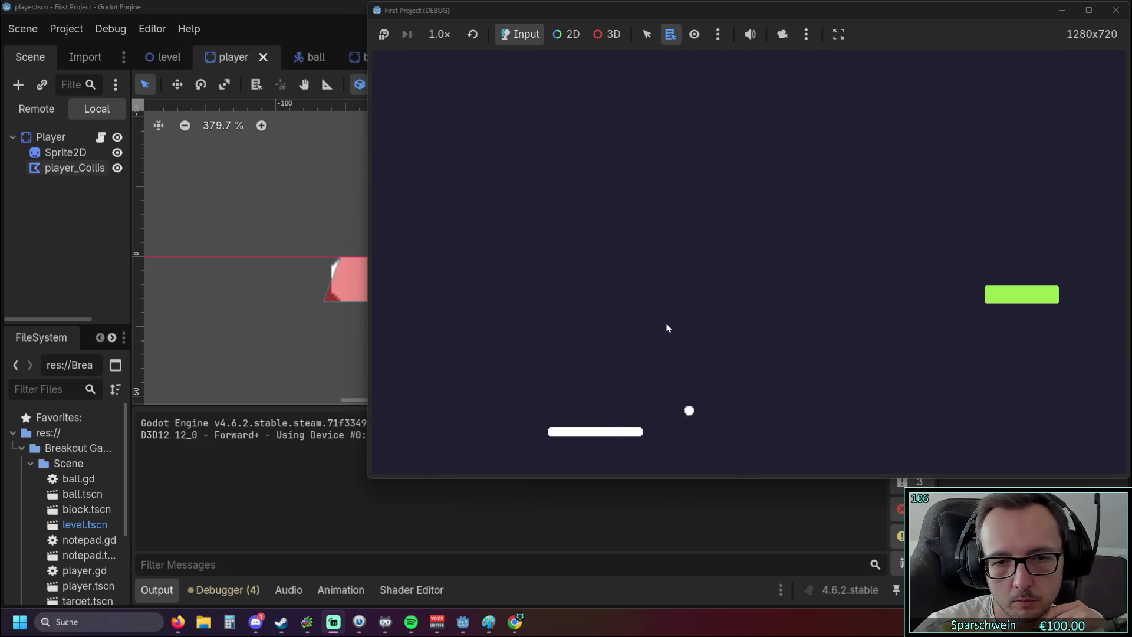
key(Right)
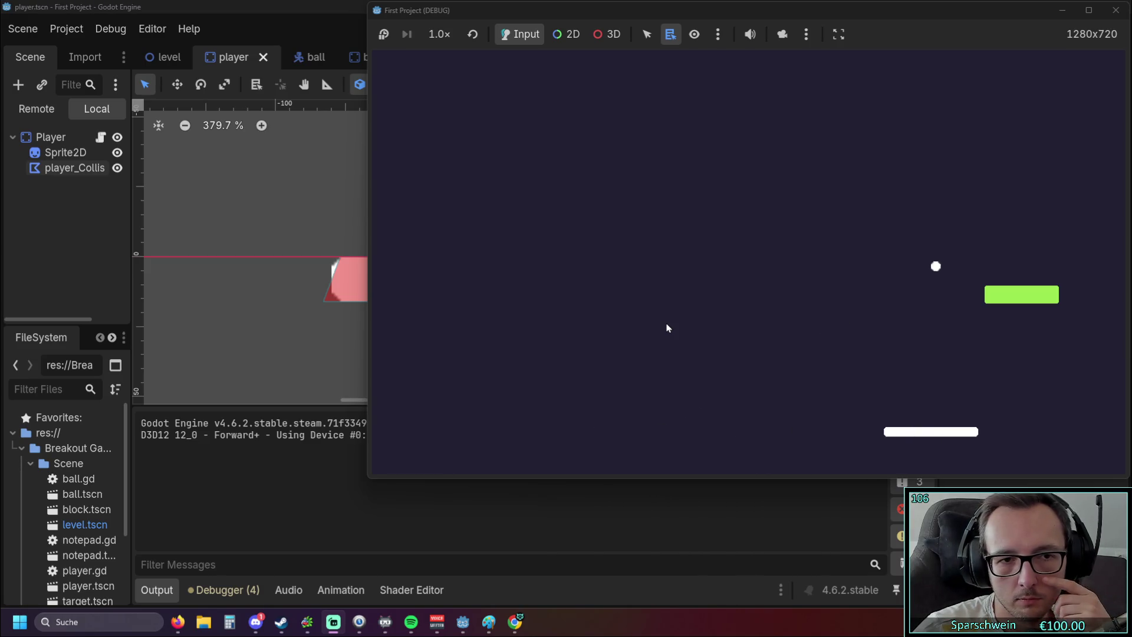
key(Left)
key(Right)
key(Left)
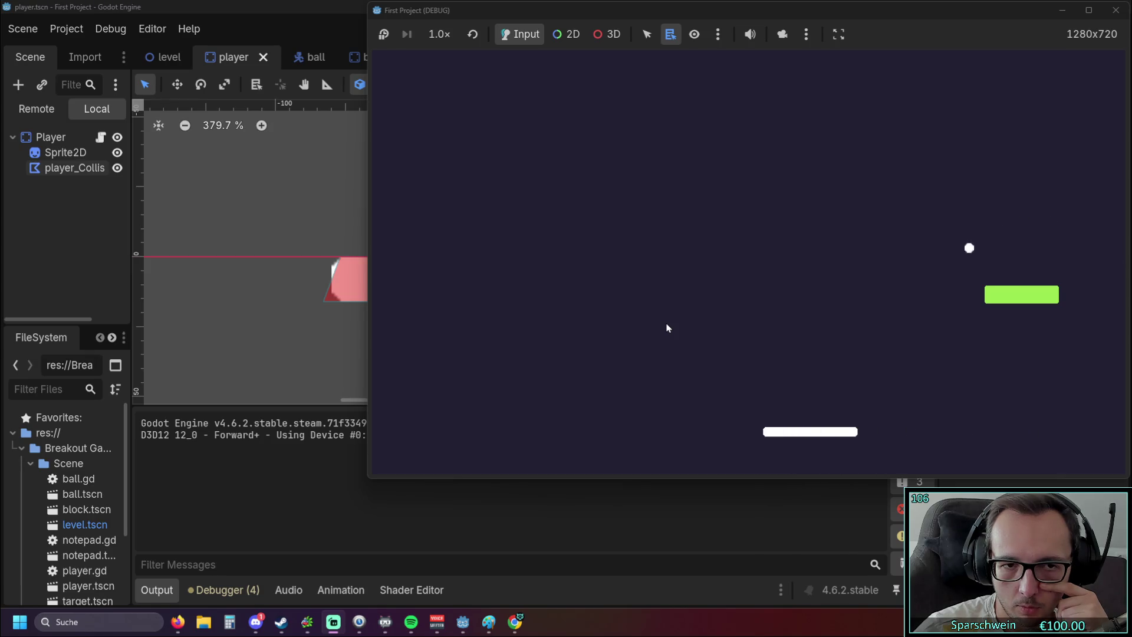
key(Left)
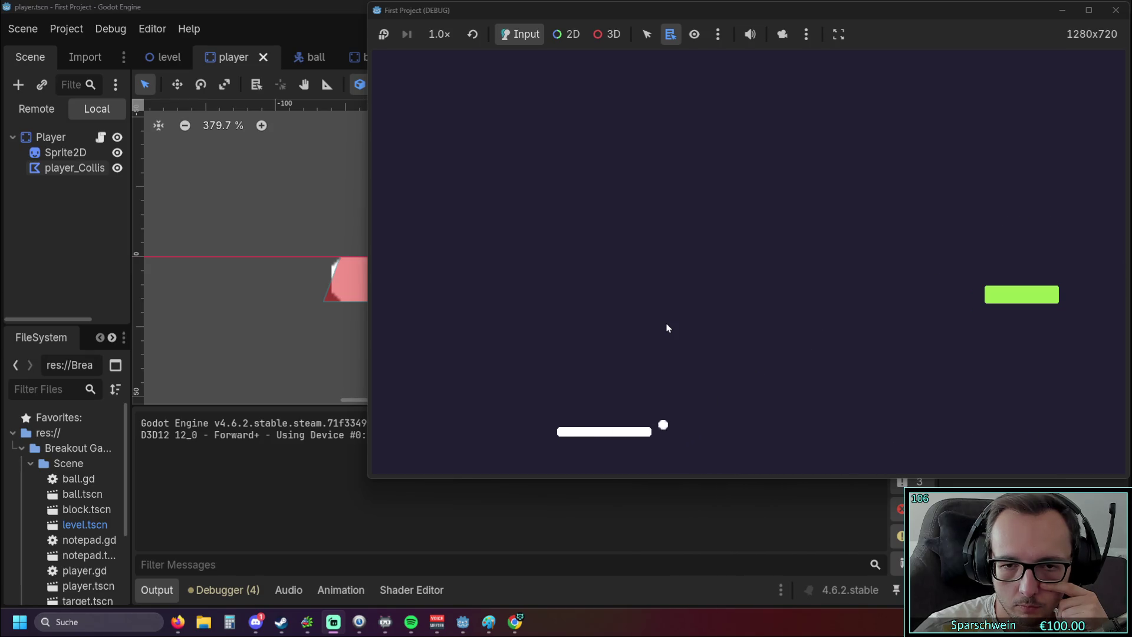
key(Right)
key(Right)
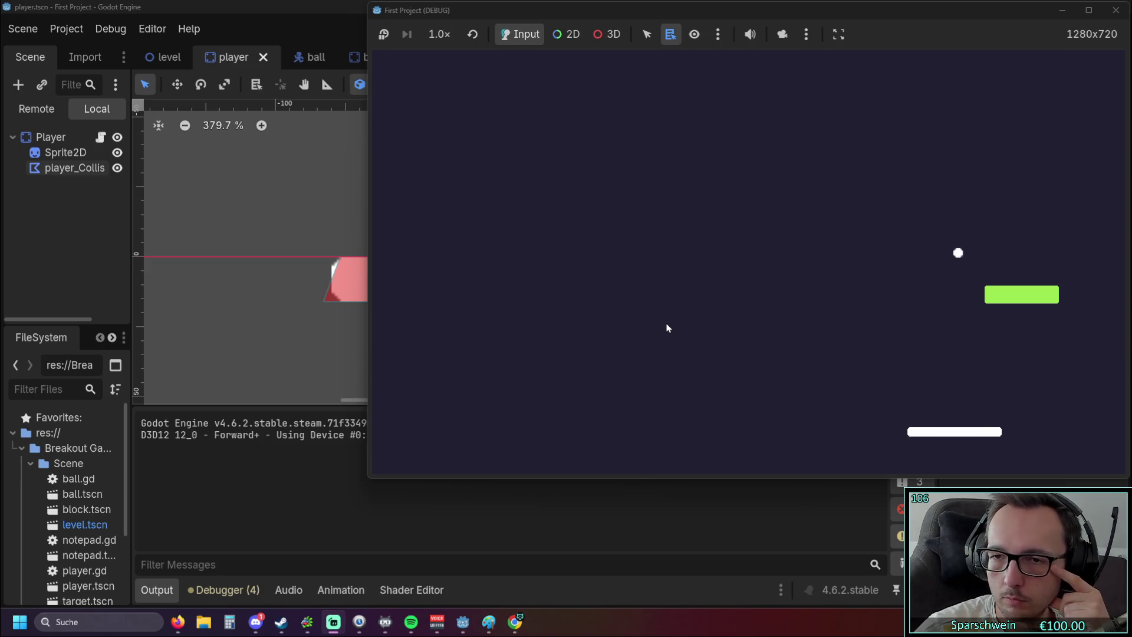
key(Left)
key(Left)
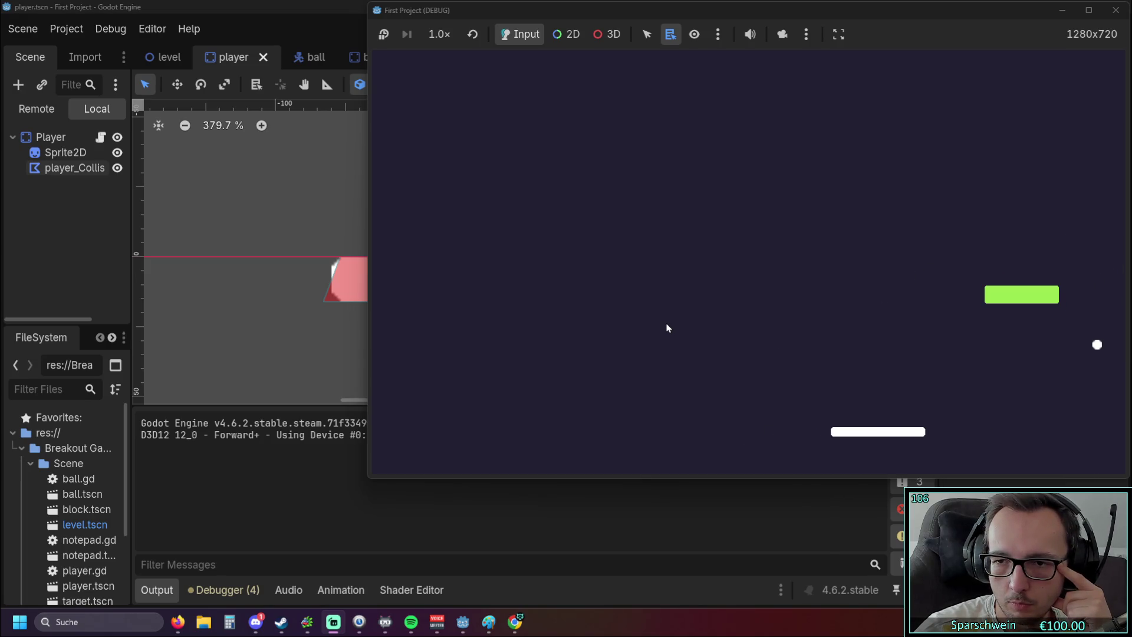
key(Right)
key(Left)
key(Left)
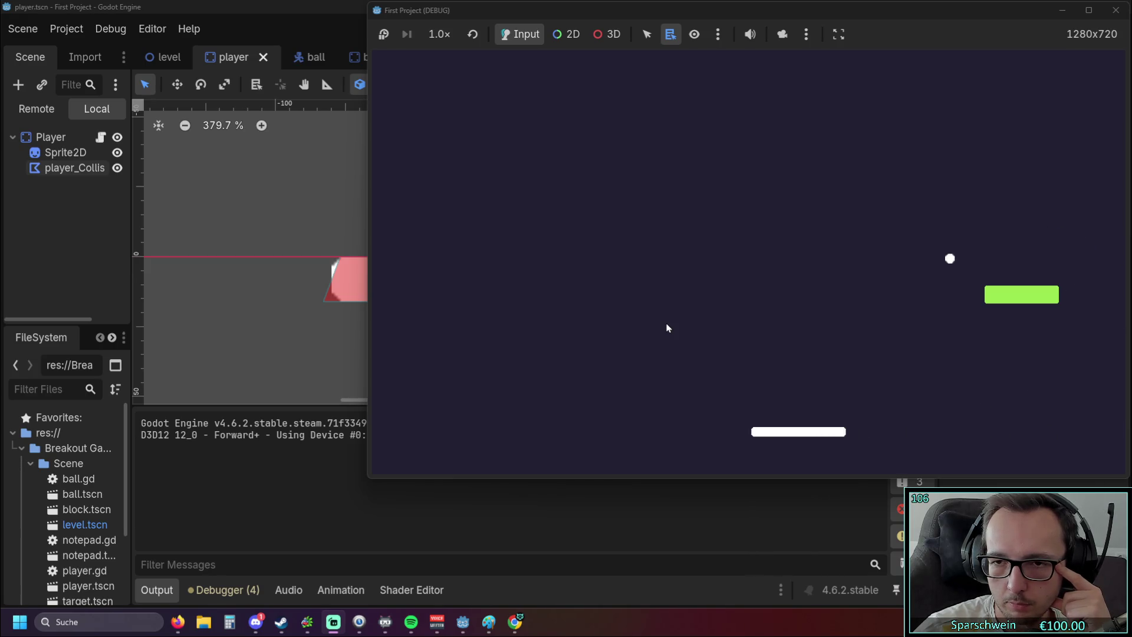
key(Left)
key(Right)
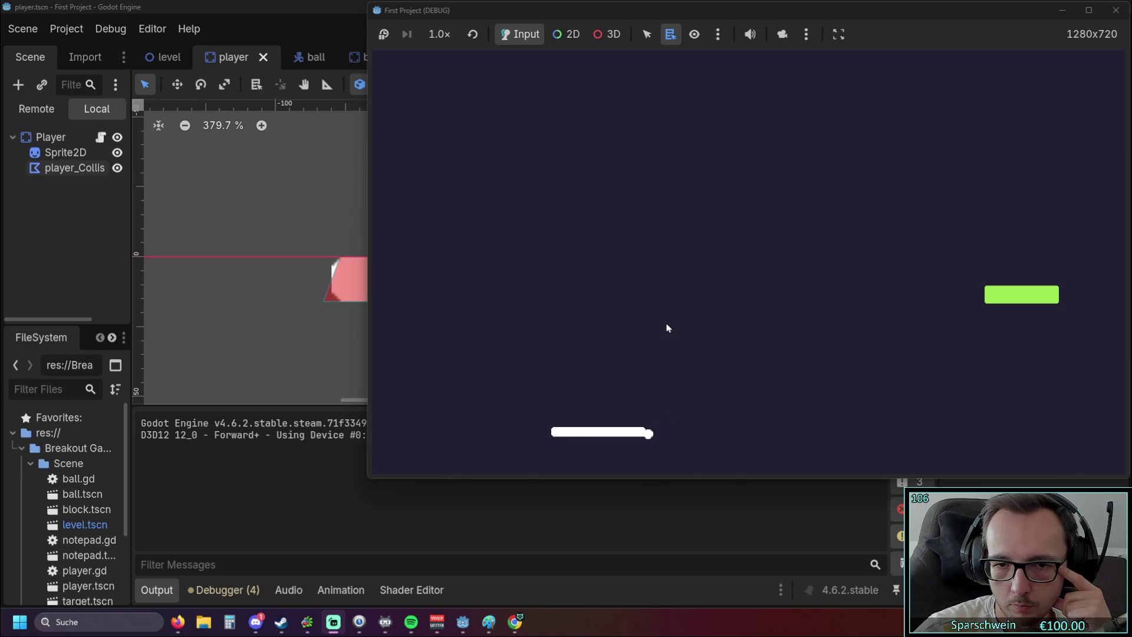
key(Right)
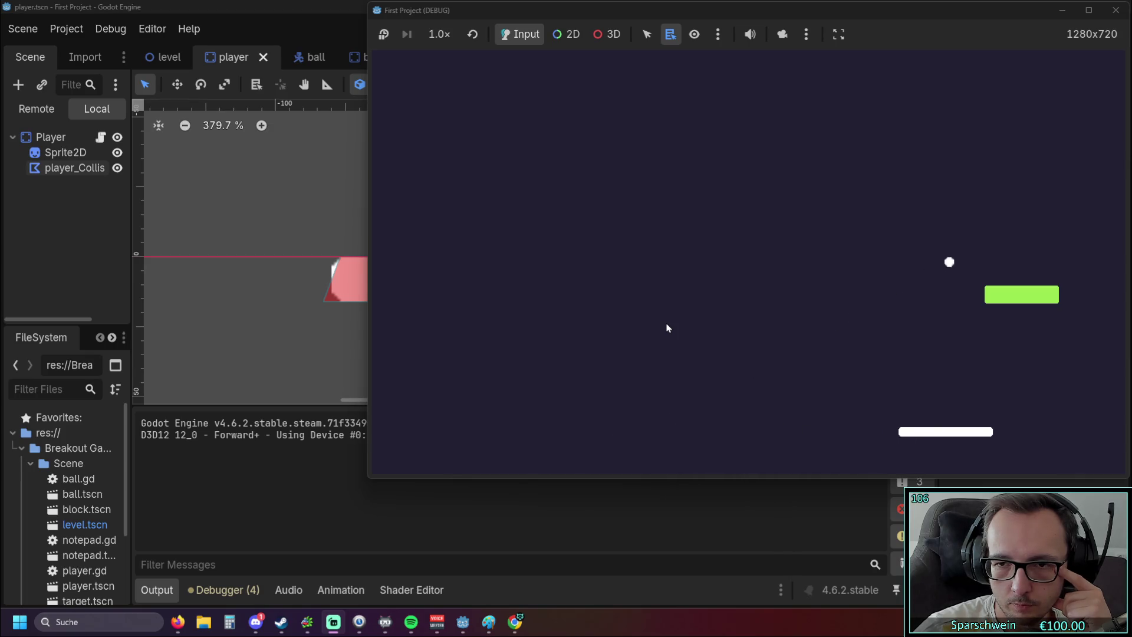
key(Left)
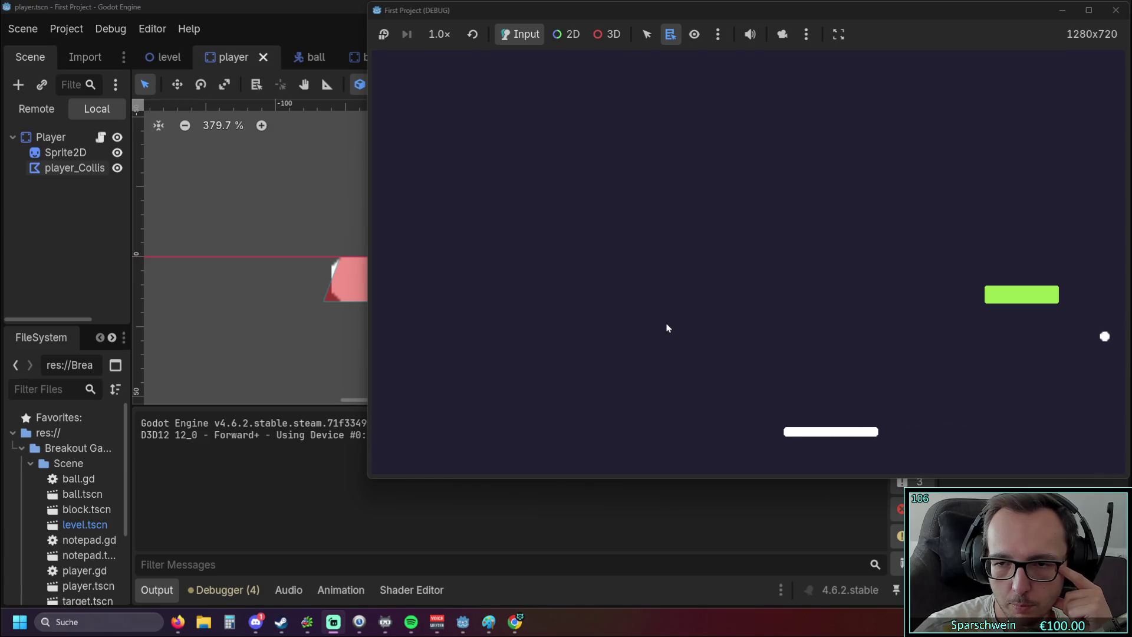
key(Right)
key(Left)
key(Left)
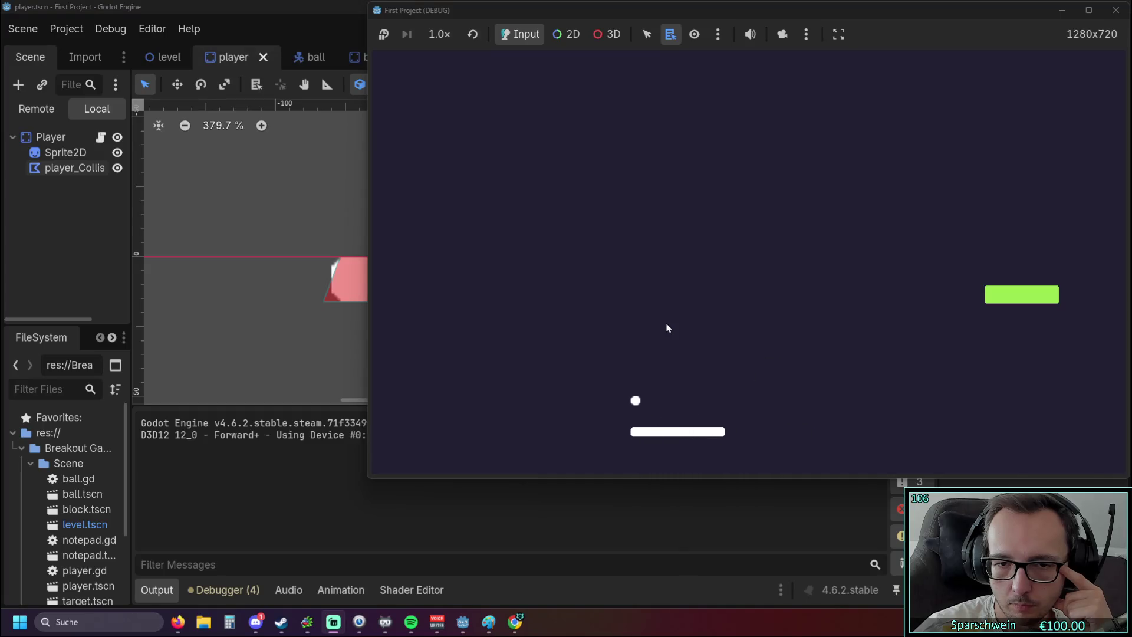
key(Right)
key(Left)
key(Left)
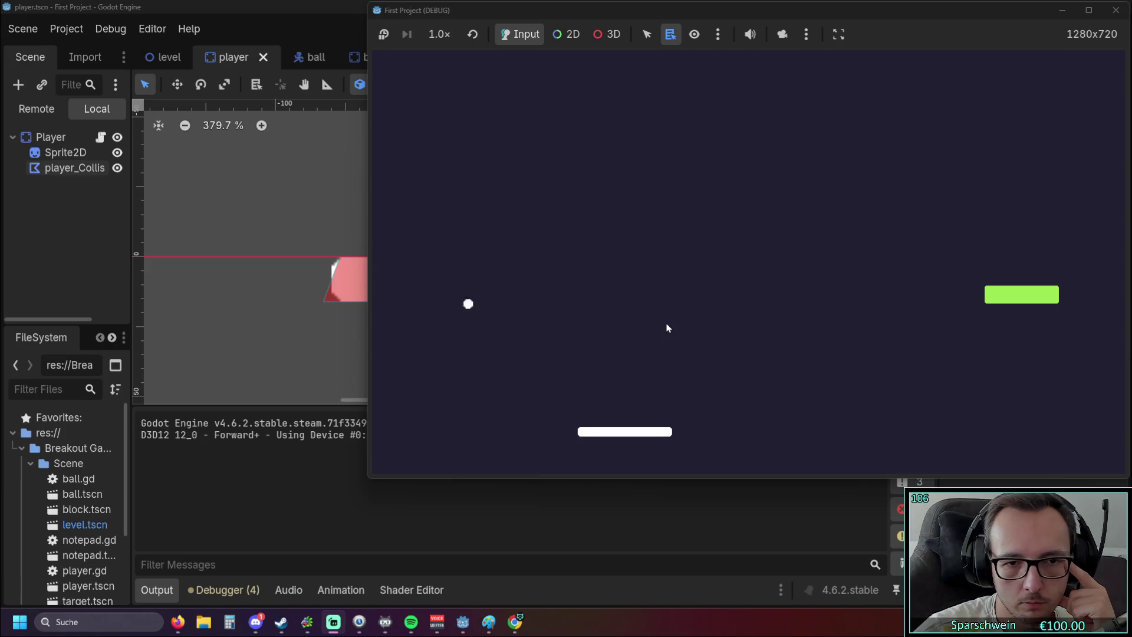
key(Right)
key(Left)
key(Right)
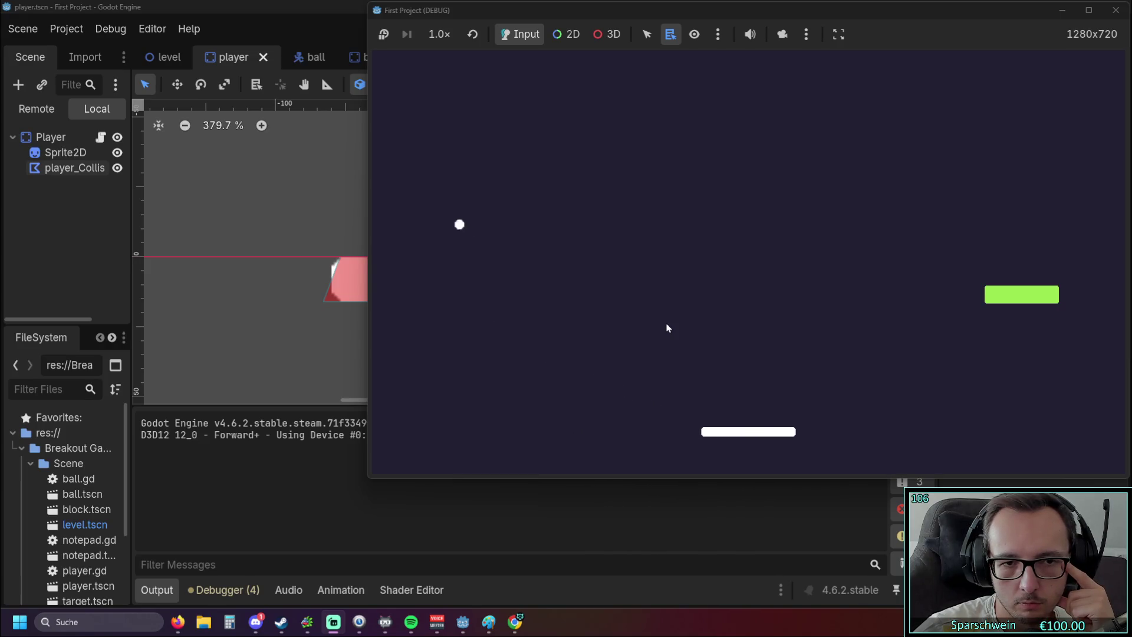
key(Left)
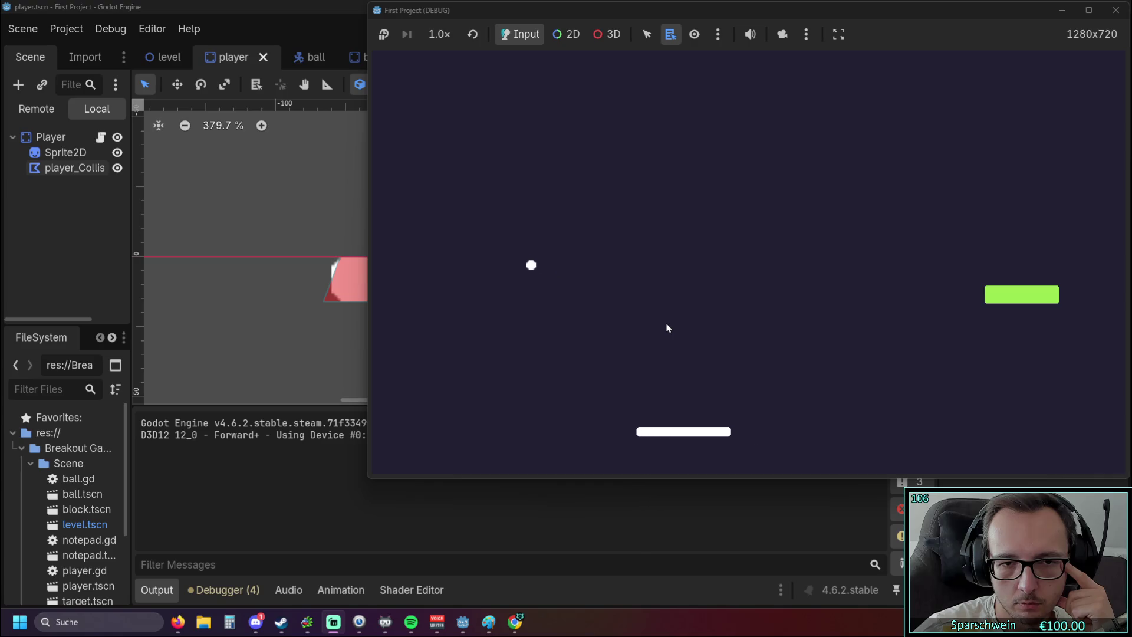
key(Right)
key(Left)
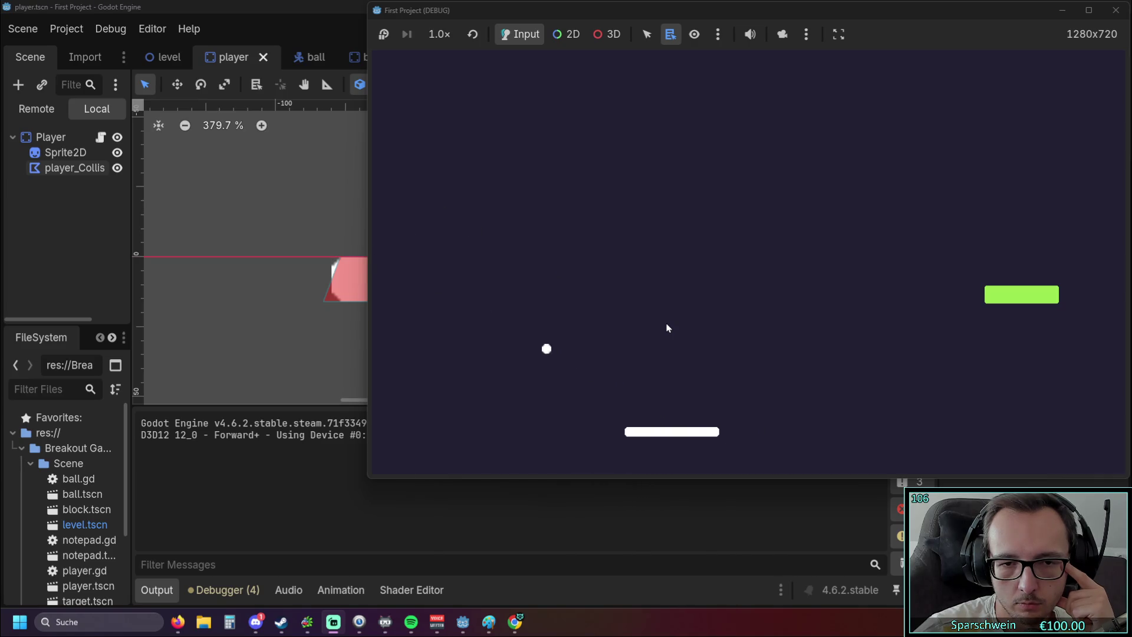
key(Right)
key(Left)
key(Right)
key(Left)
key(Right)
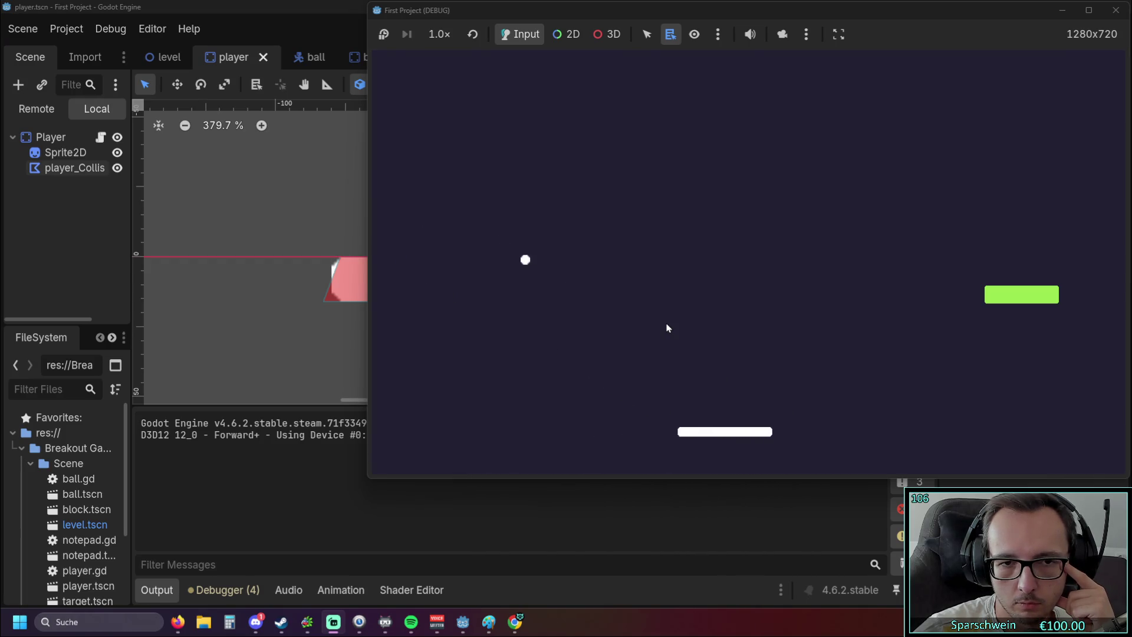
key(Left)
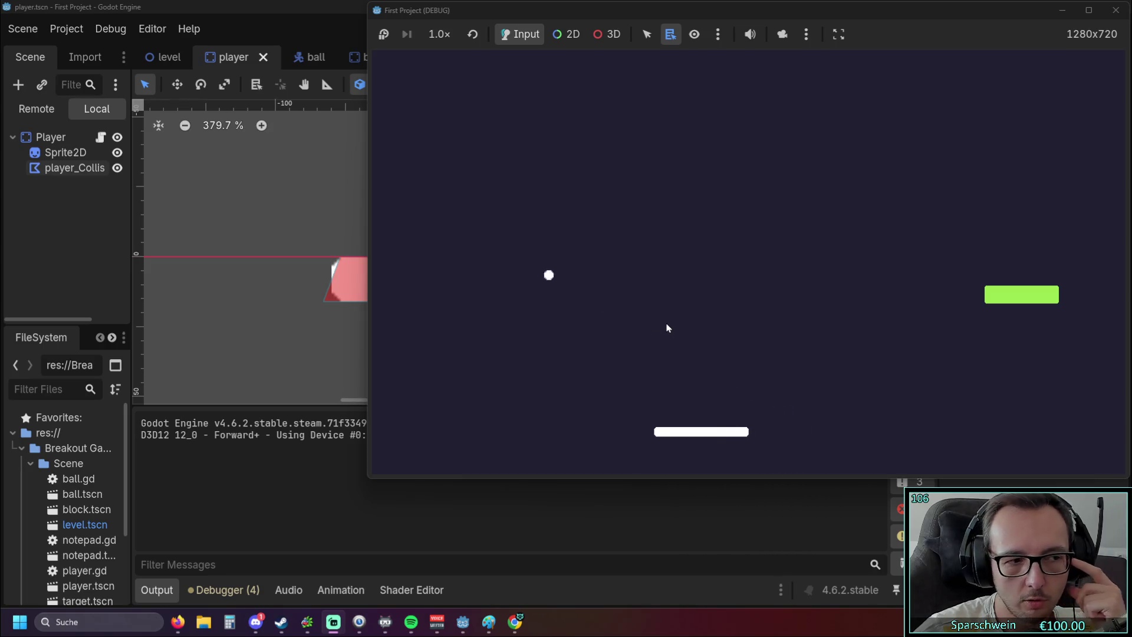
key(Right)
key(Left)
key(Right)
key(Right)
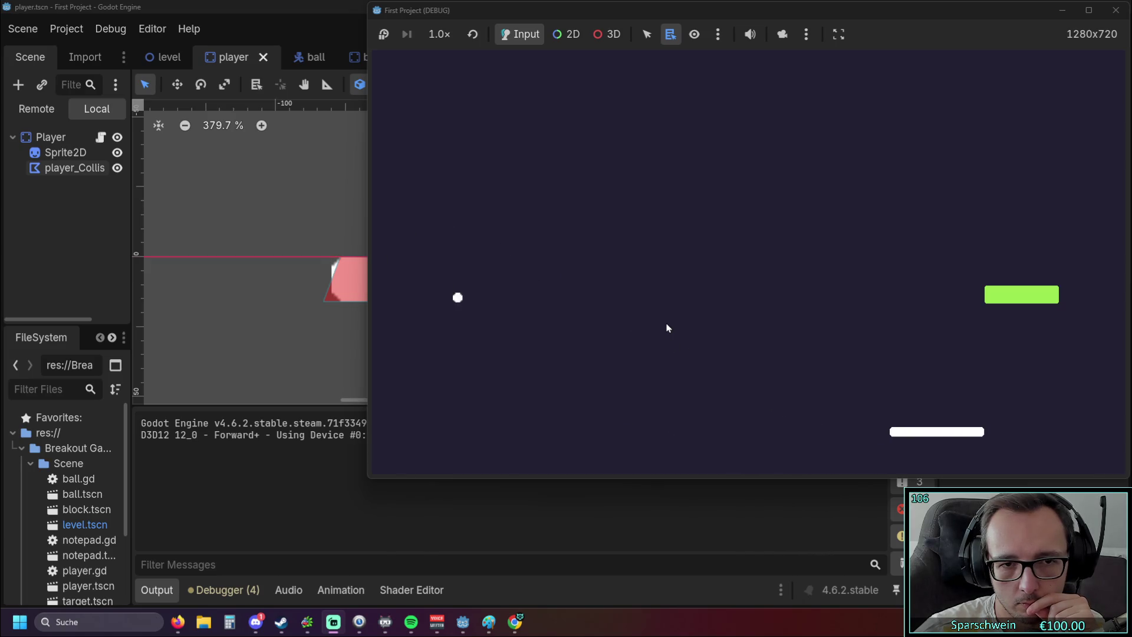
key(Left)
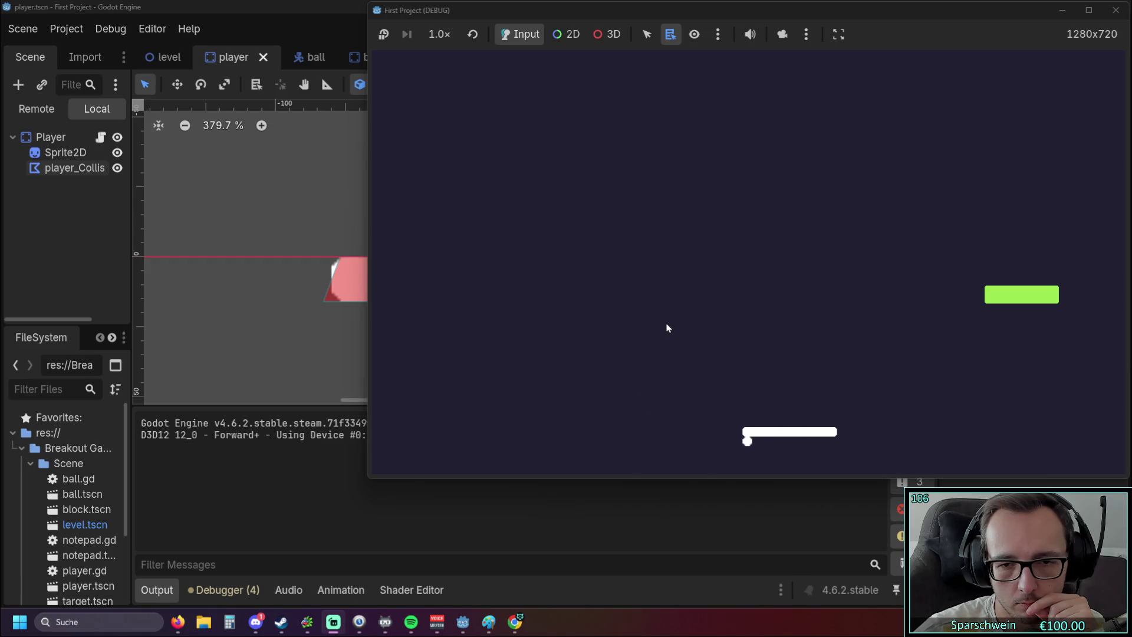
key(Left)
key(Right)
key(Left)
key(Right)
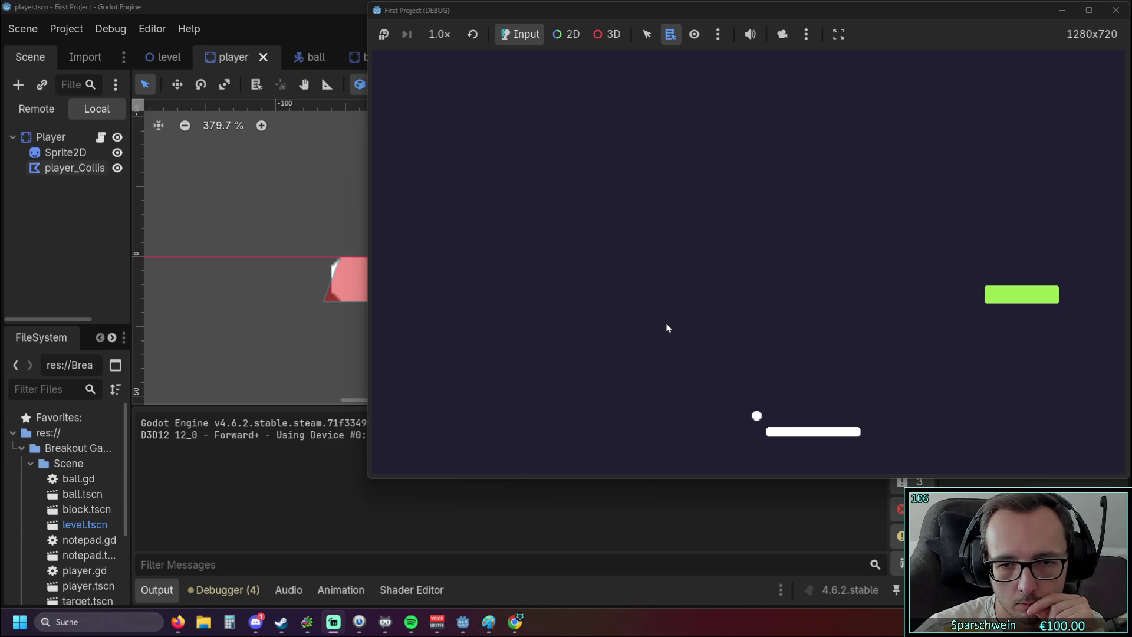
key(Right)
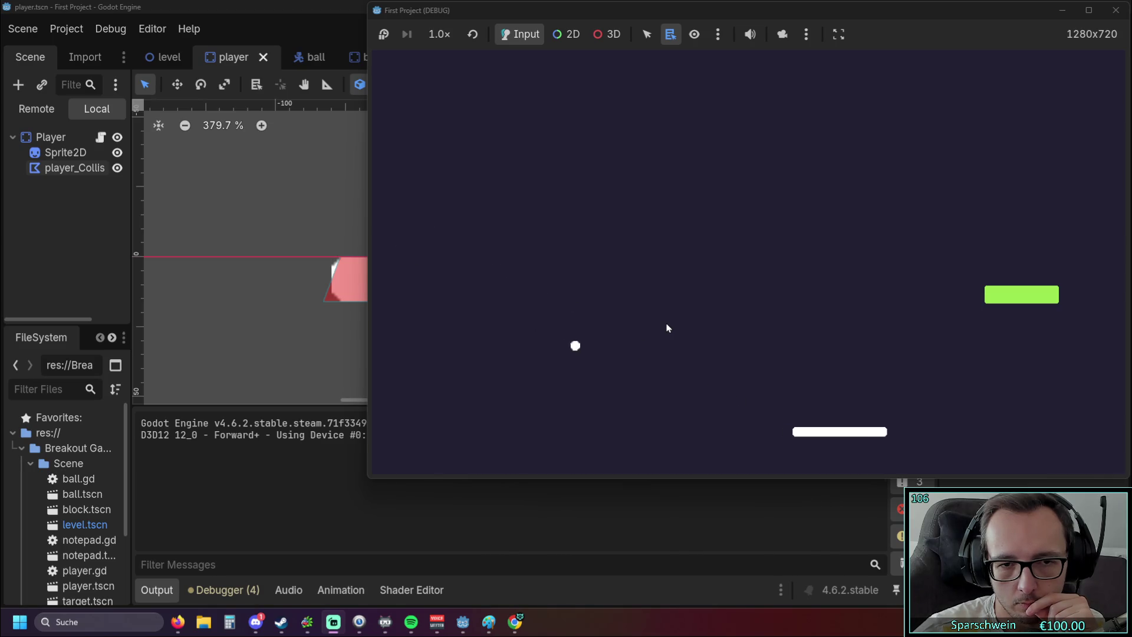
key(Left)
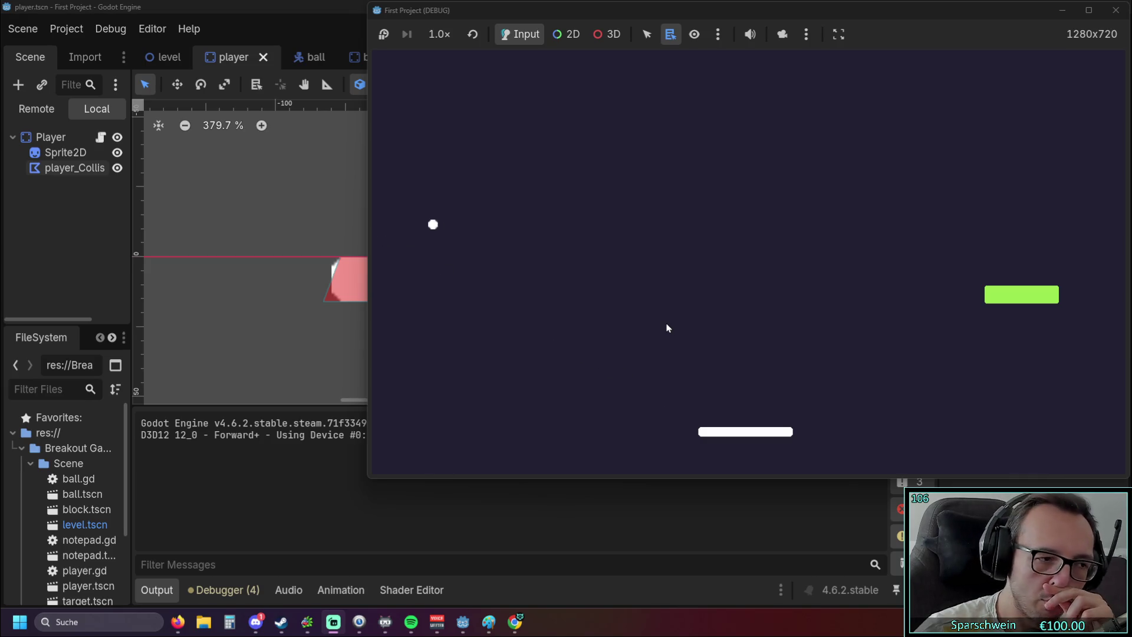
key(Right)
key(Left)
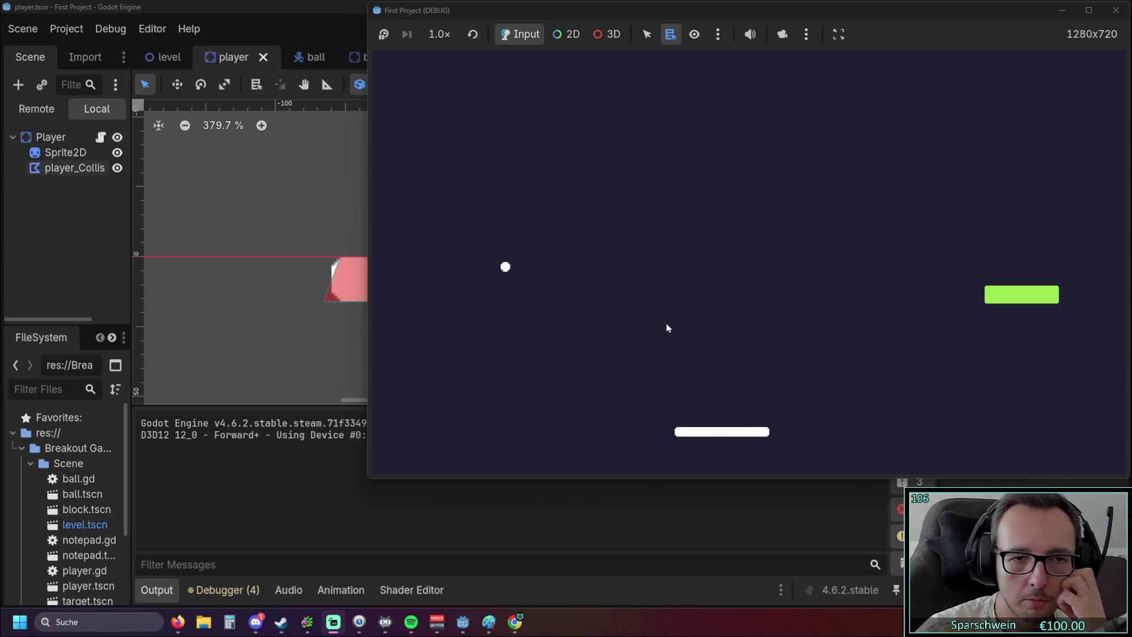
key(Right)
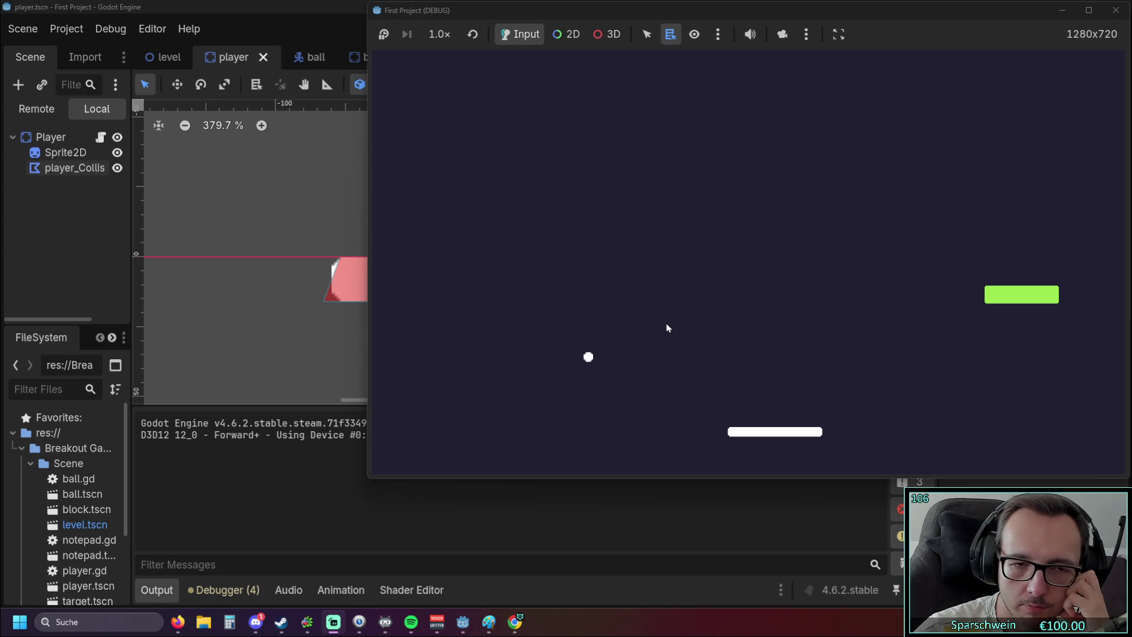
key(Right)
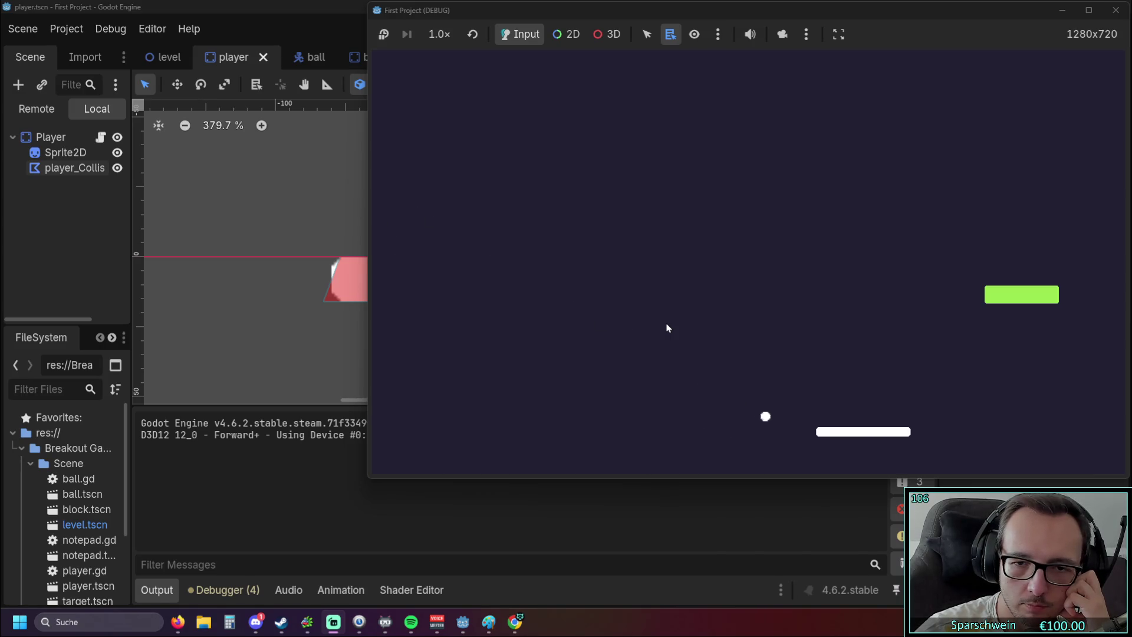
key(Right)
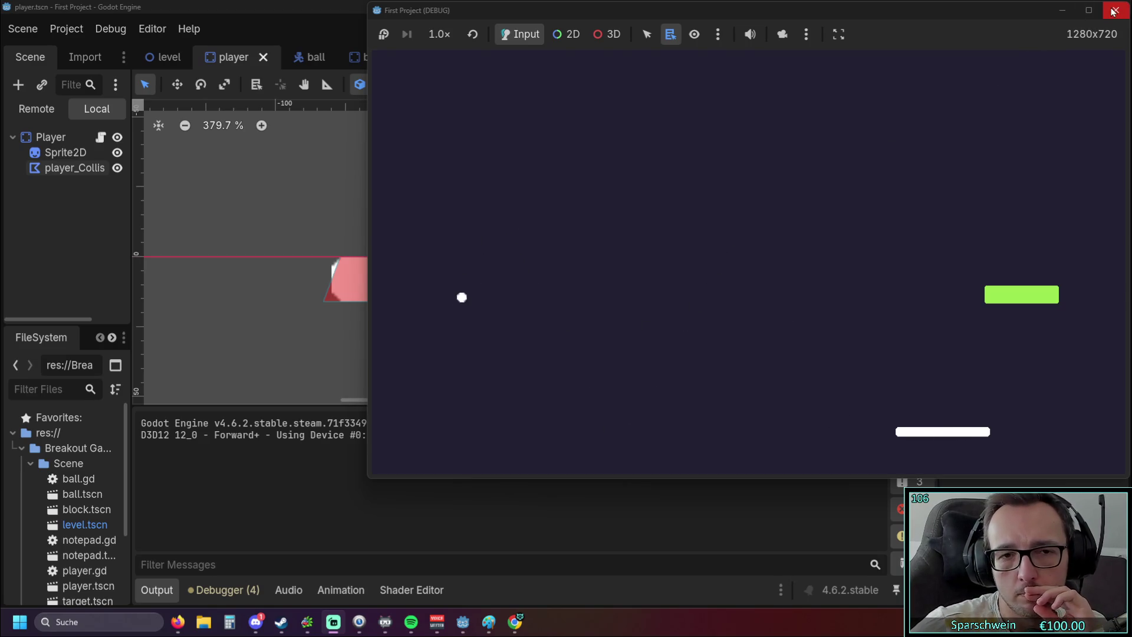
key(Left)
key(Right)
key(Left)
key(Left)
key(Right)
key(Left)
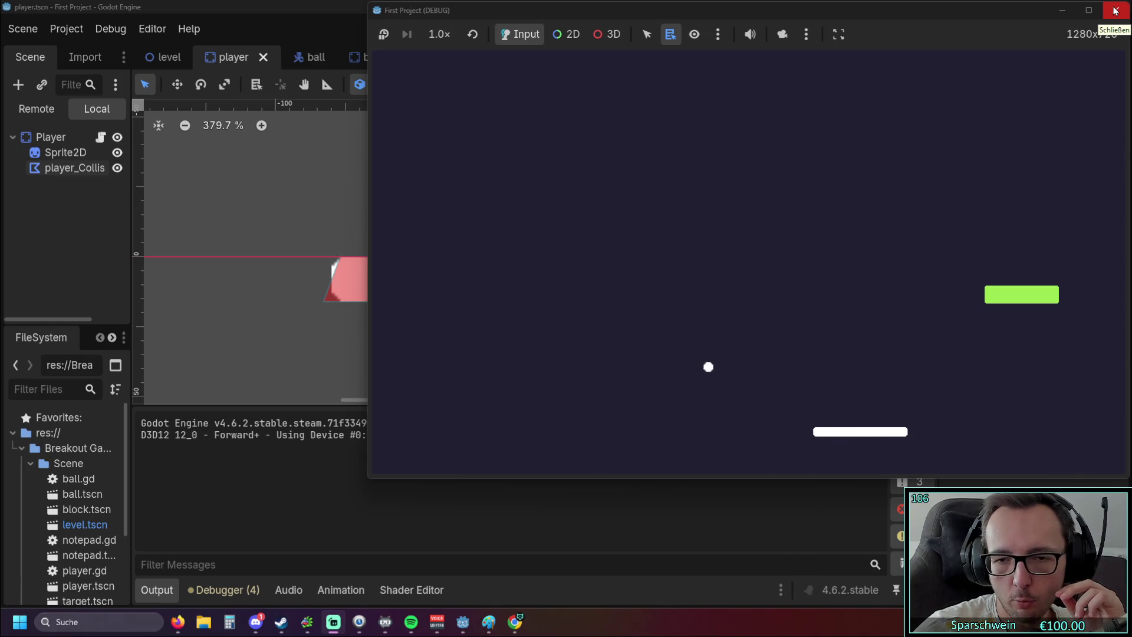
key(Left)
key(Left)
key(Left)
key(Right)
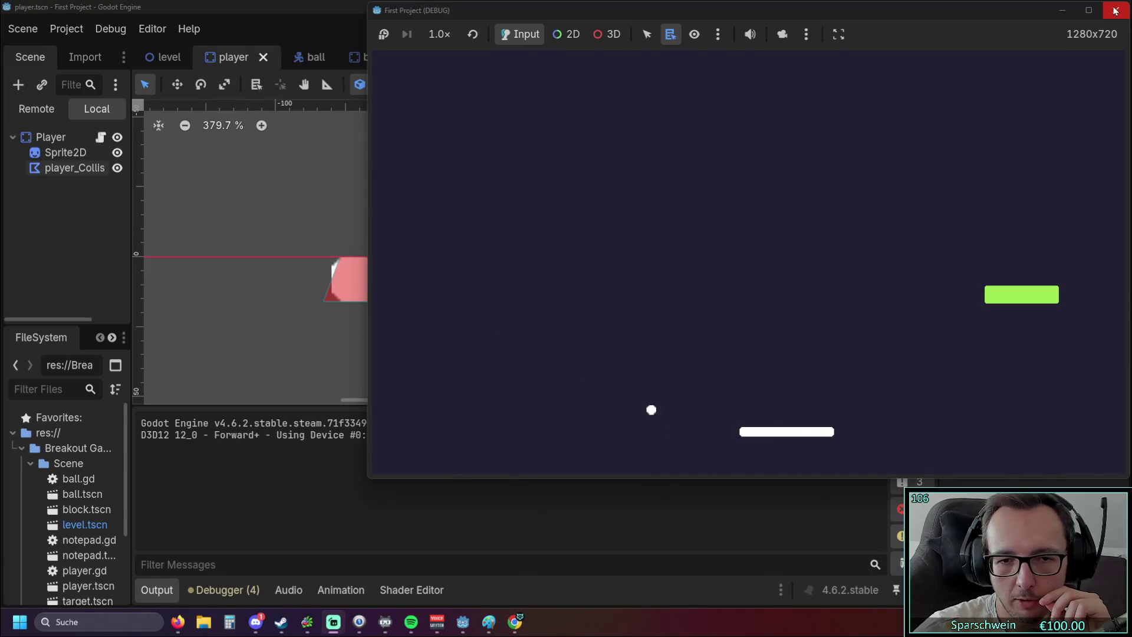
key(Right)
key(Left)
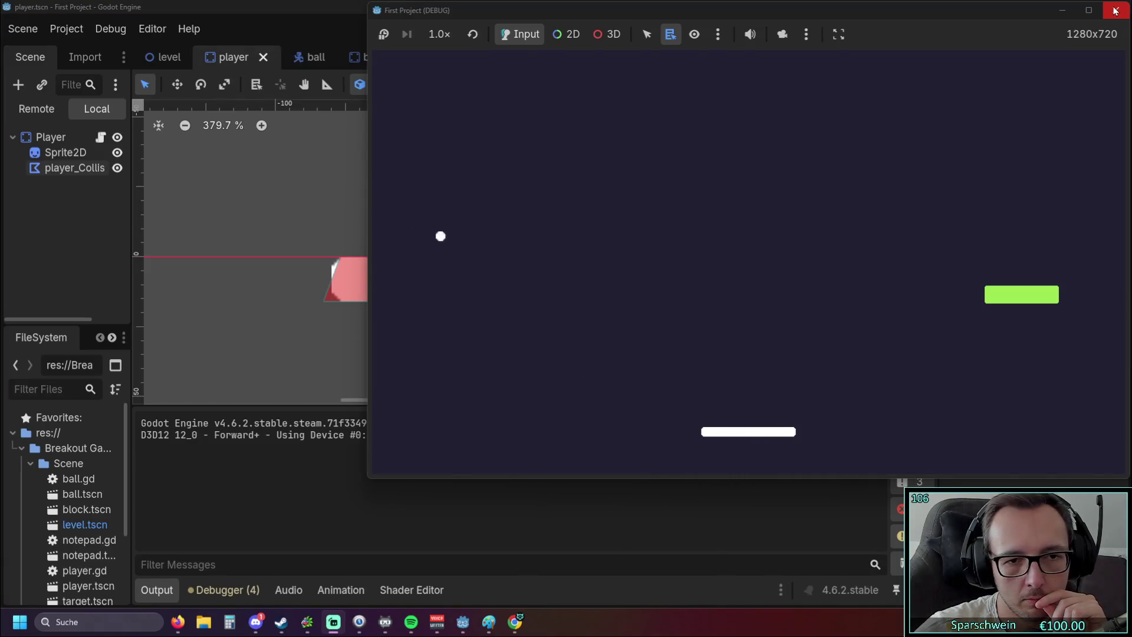
key(Right)
key(Left)
key(Right)
key(Right)
key(Left)
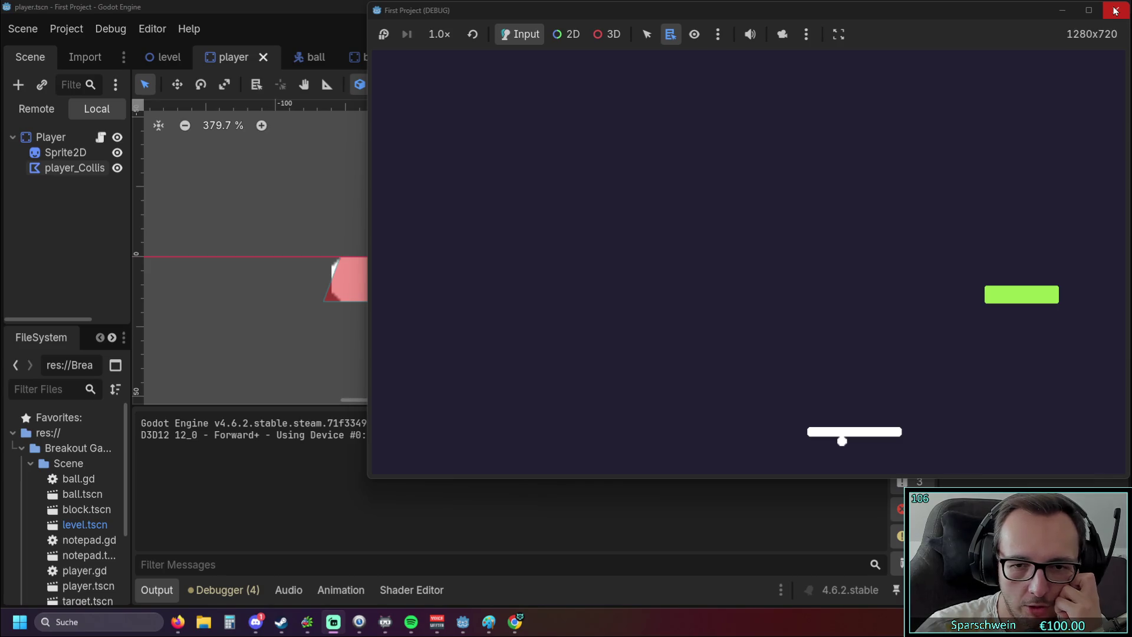
key(Right)
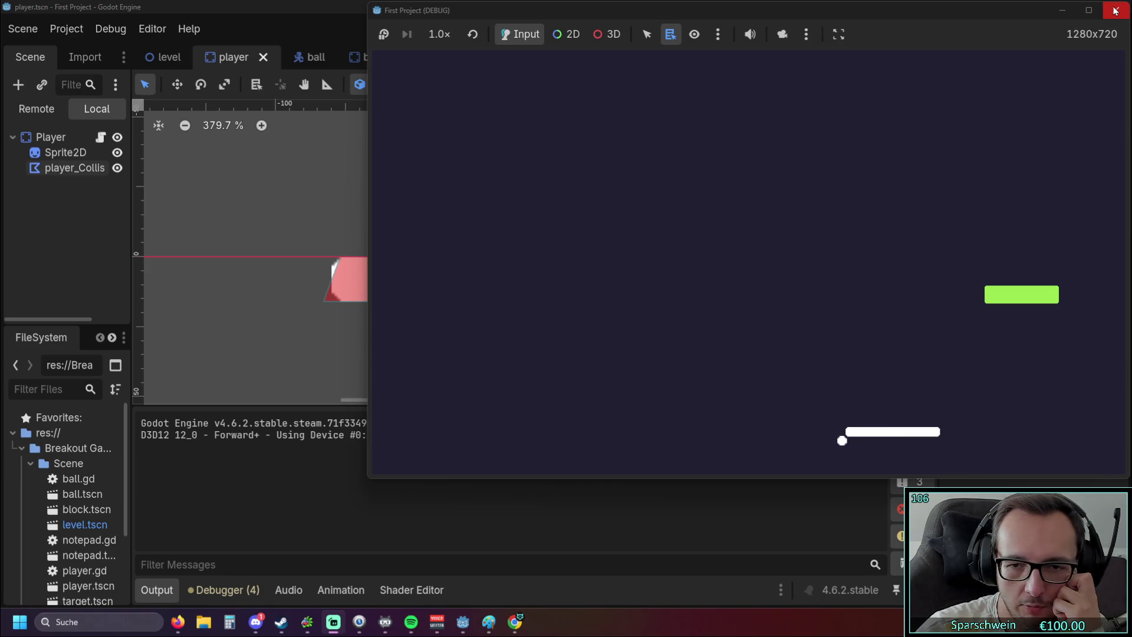
key(Right)
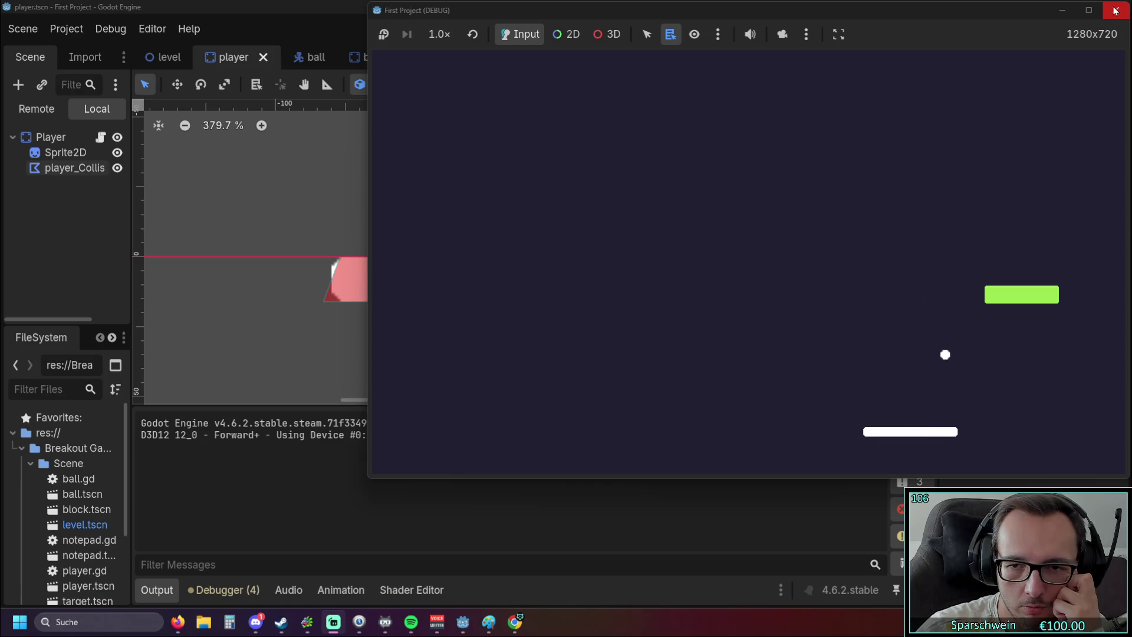
key(Right)
key(Left)
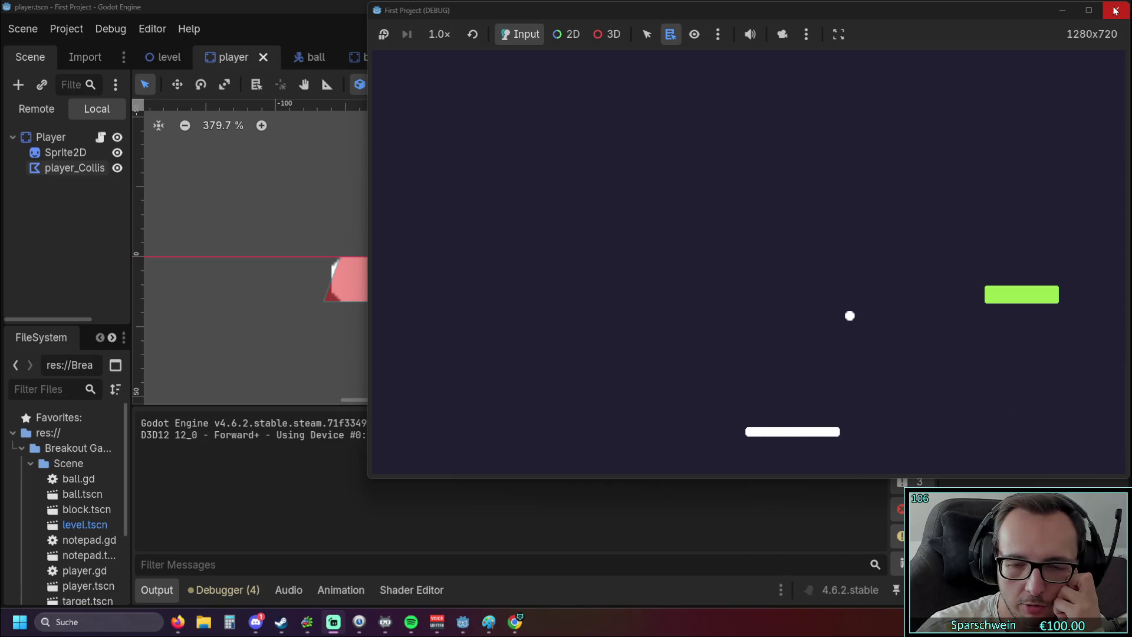
key(Right)
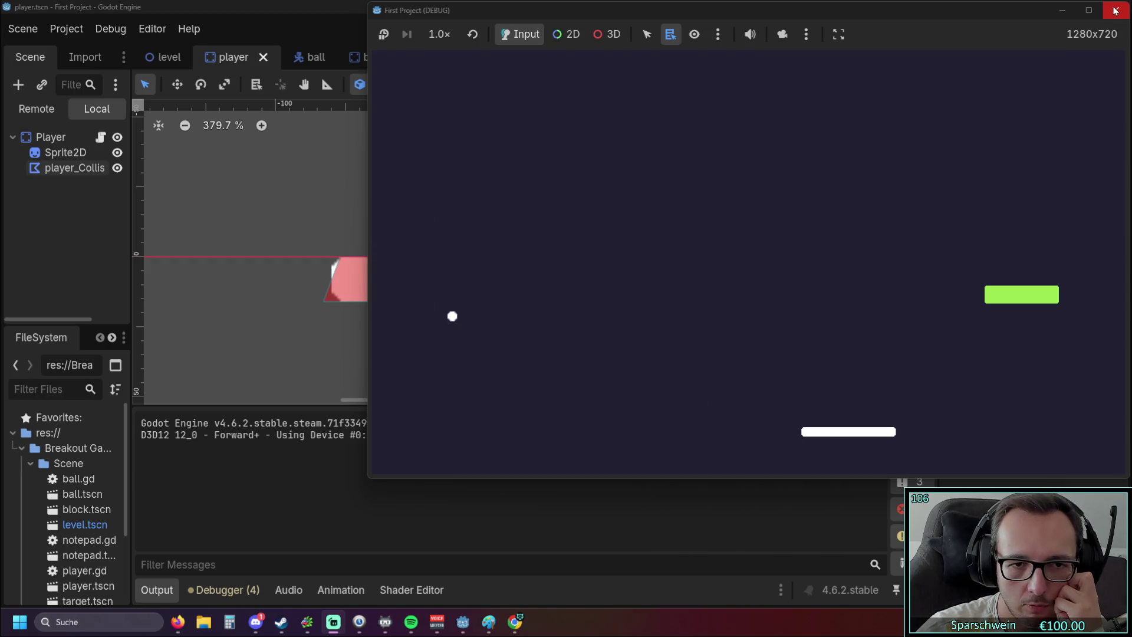
key(Left)
key(Right)
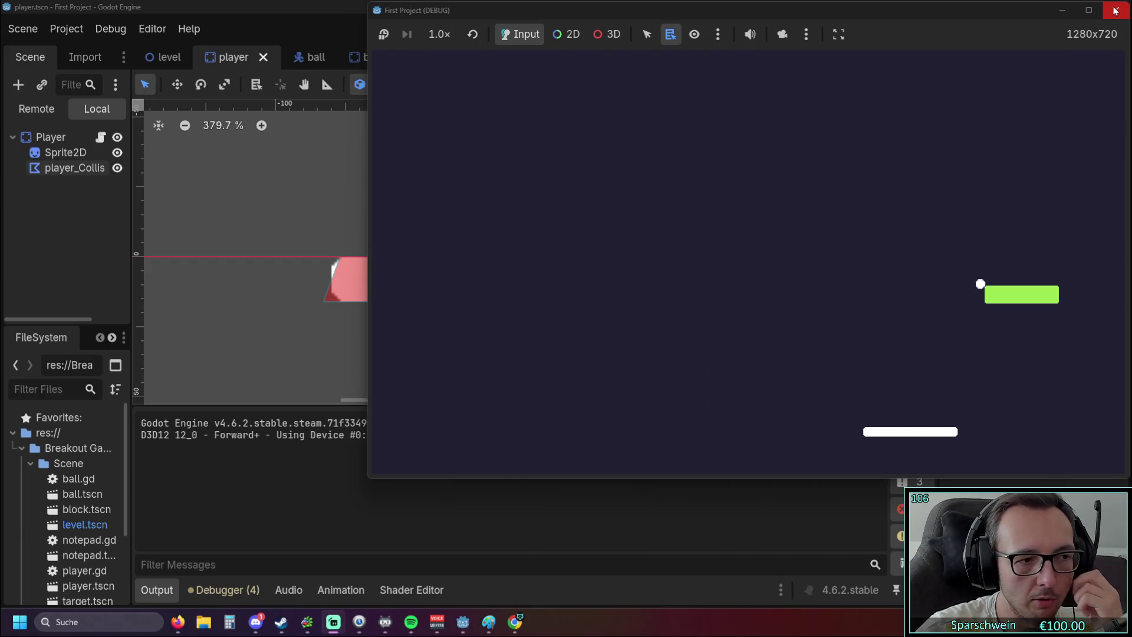
key(Left)
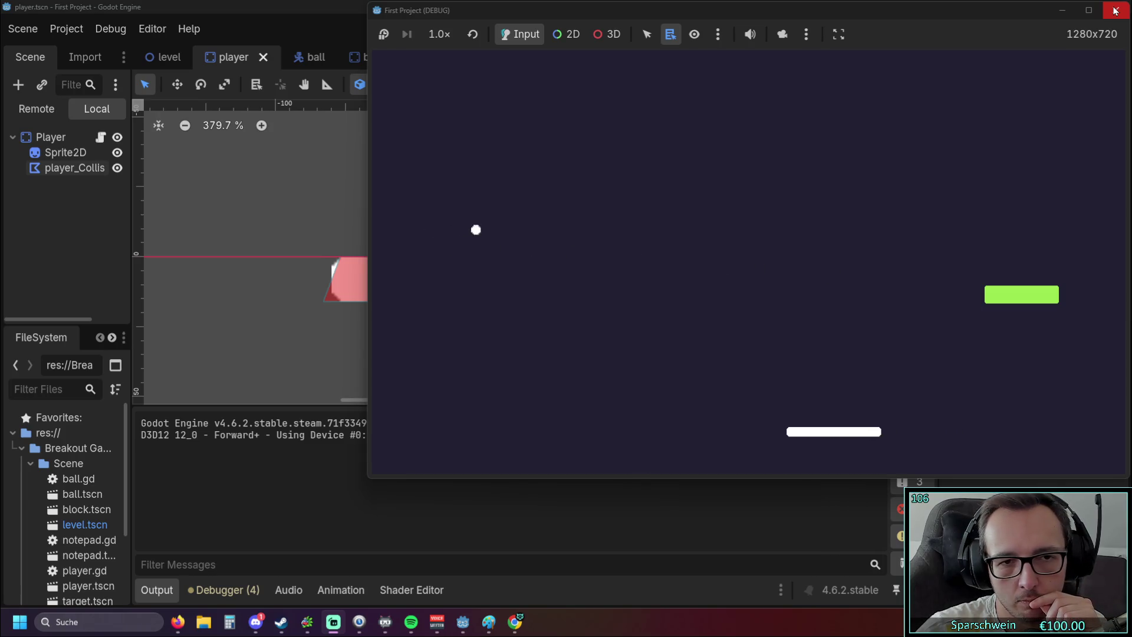
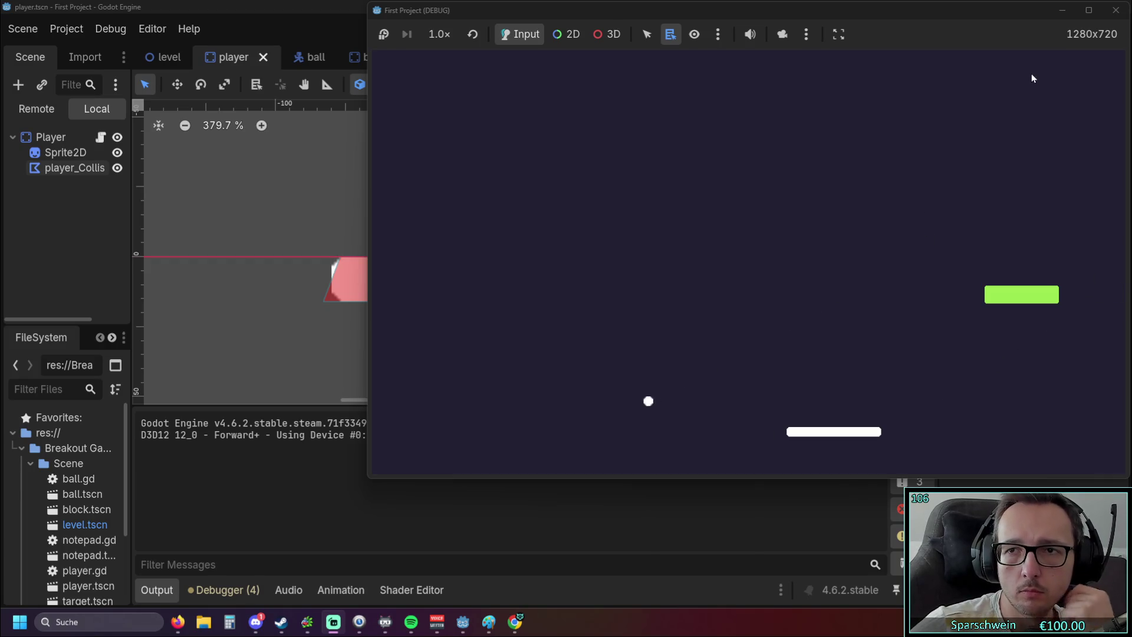
Stop the game and undo the polygon edits to restore the paddle's rectangular collision shape.
click(1115, 10)
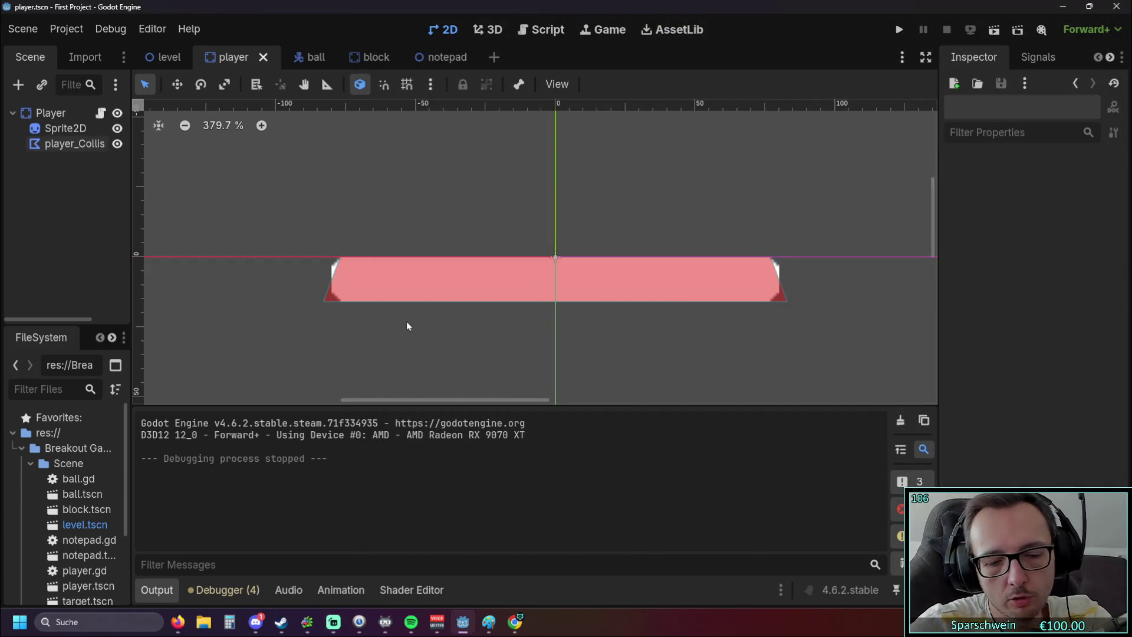
key(ctrl+z)
key(ctrl+z)
key(ctrl+z)
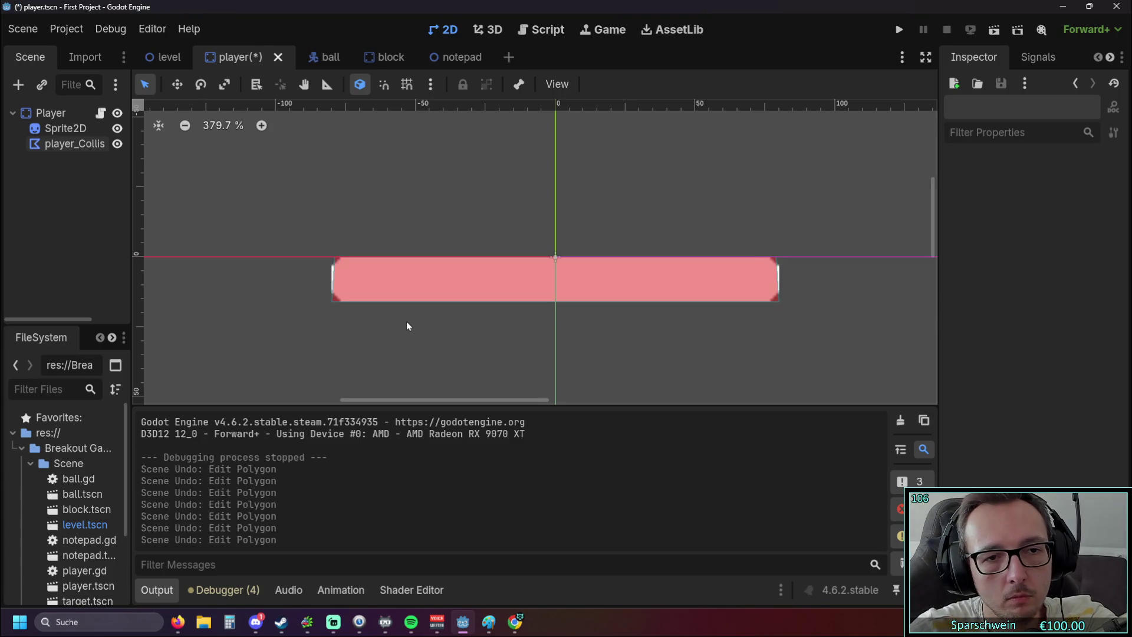
key(ctrl+z)
key(ctrl+z)
key(ctrl+z)
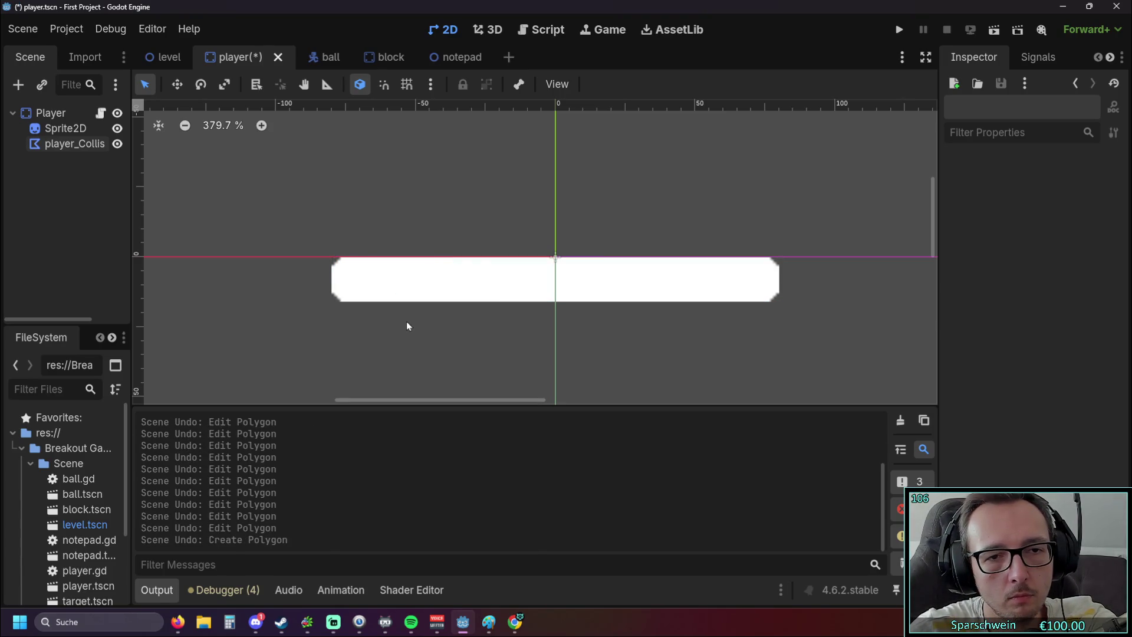
key(ctrl+z)
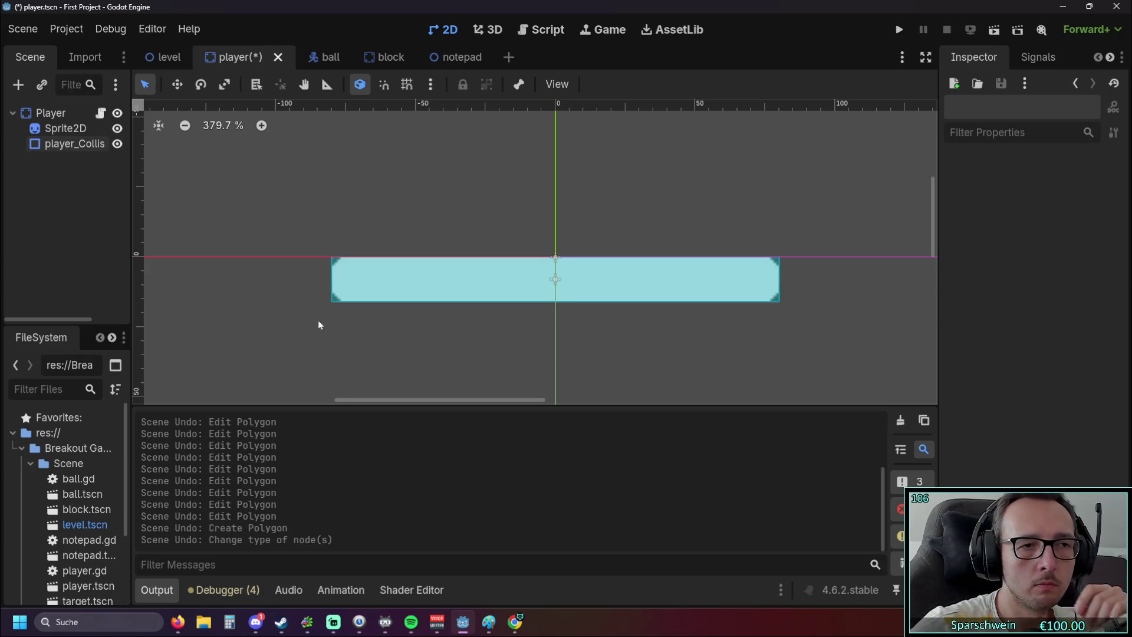
With ball.gd shown, run a quick paddle test, then return to the paddle scene canvas.
click(543, 29)
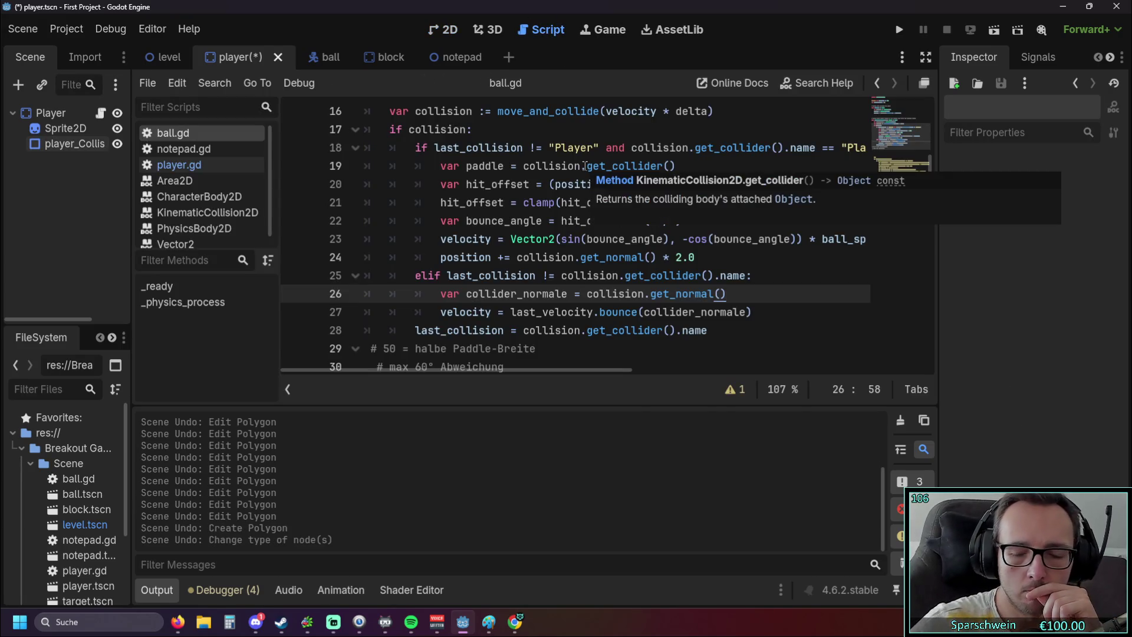
click(899, 30)
key(Left)
key(Right)
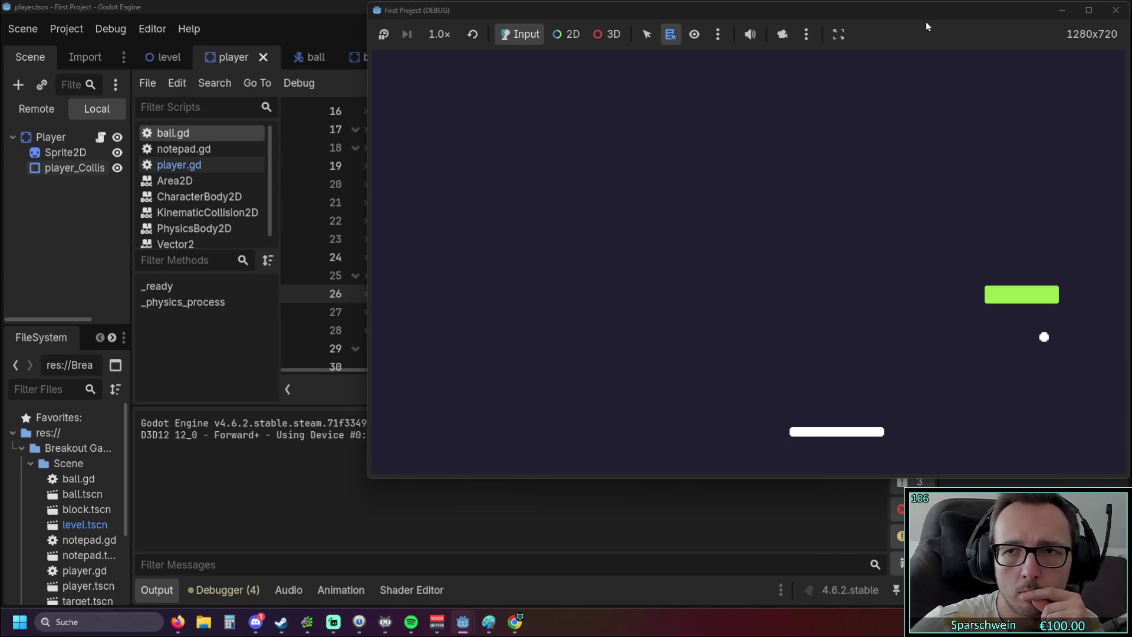
click(1117, 10)
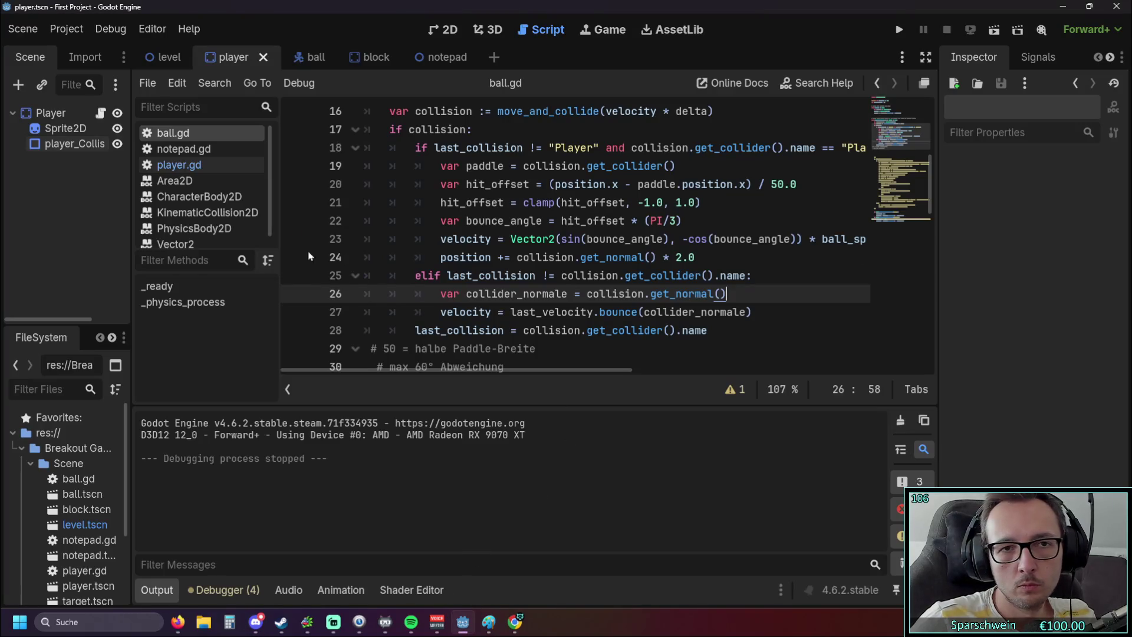
click(448, 30)
Flatten player_CollisionShape2D to a 1 px strip along the paddle's top edge.
click(546, 296)
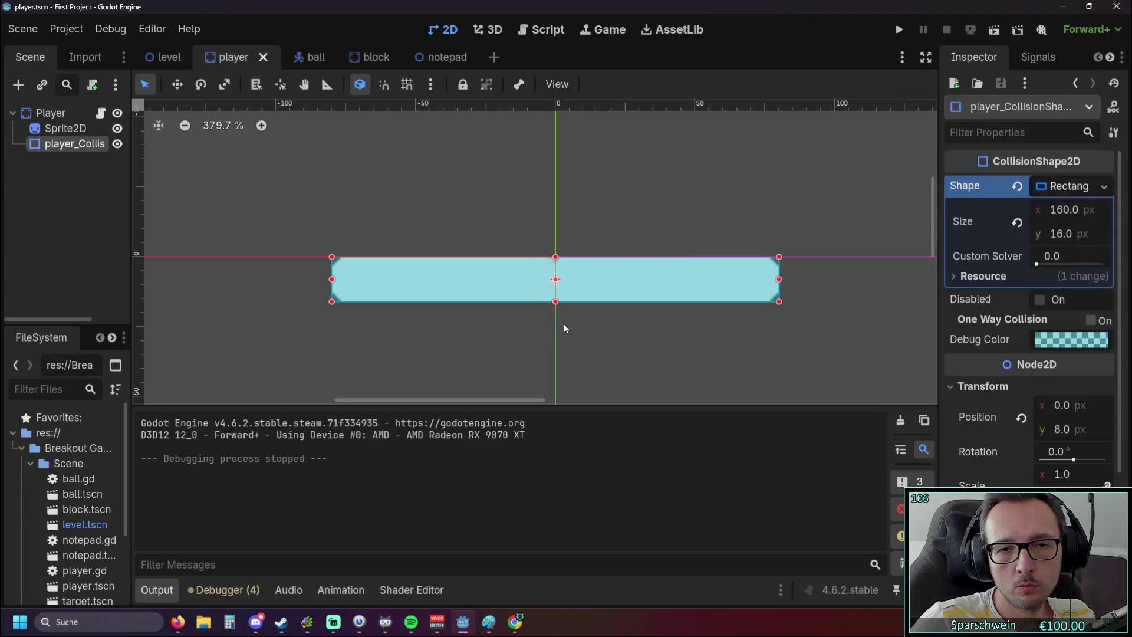
scroll(563, 324, up, 2)
drag(552, 279, 554, 230)
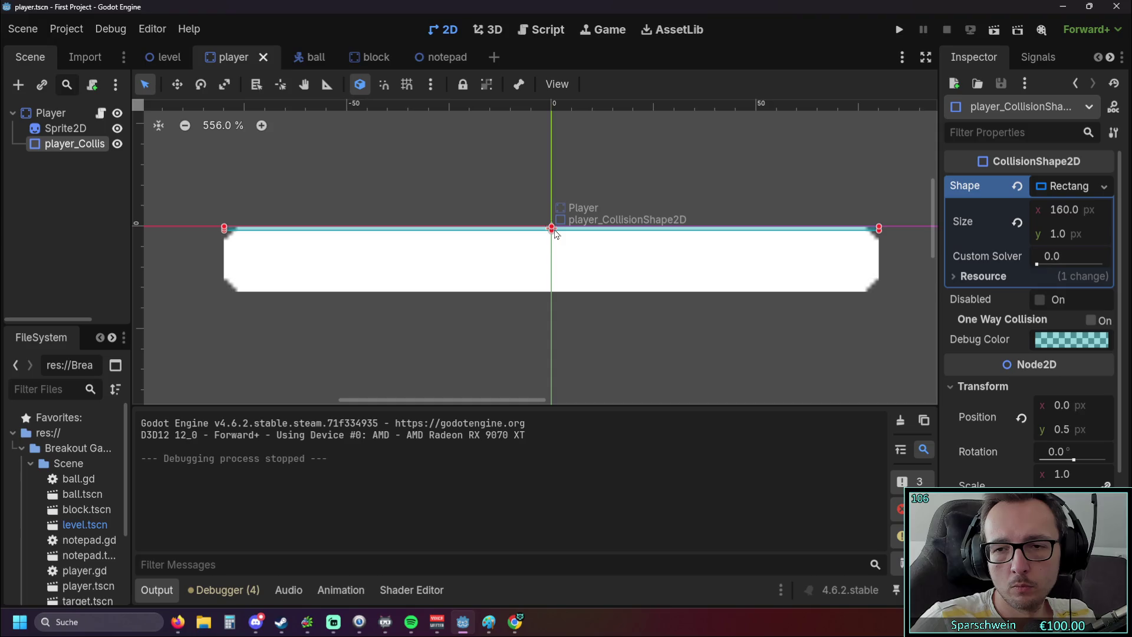
click(627, 165)
Play-test the game, steering the paddle under the ball to check the bounce, then stop it.
click(901, 30)
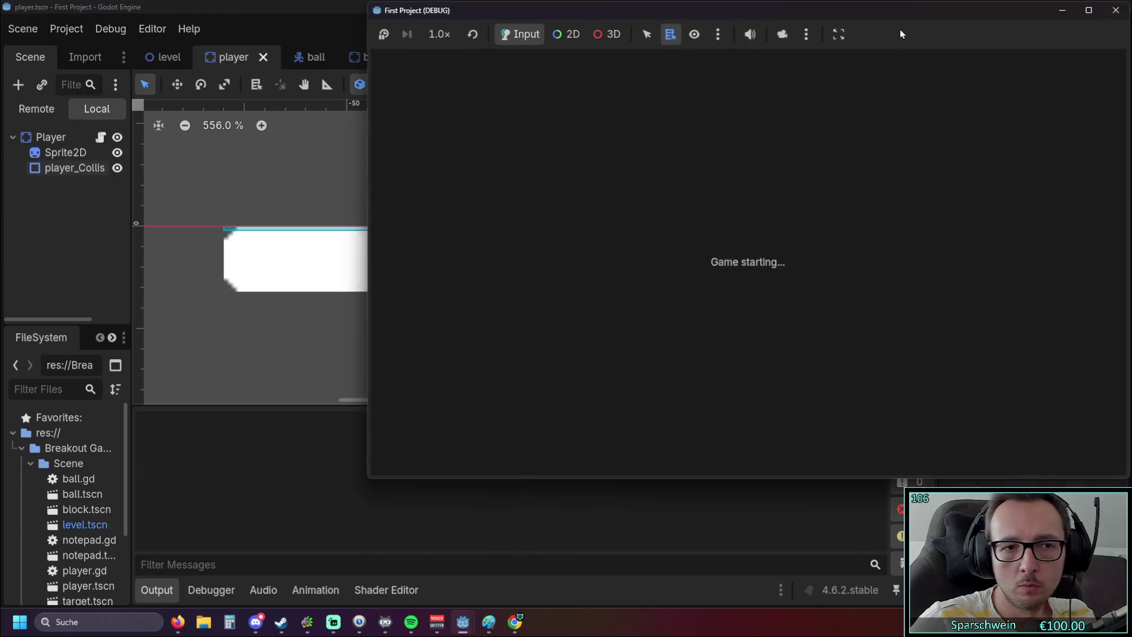
key(Right)
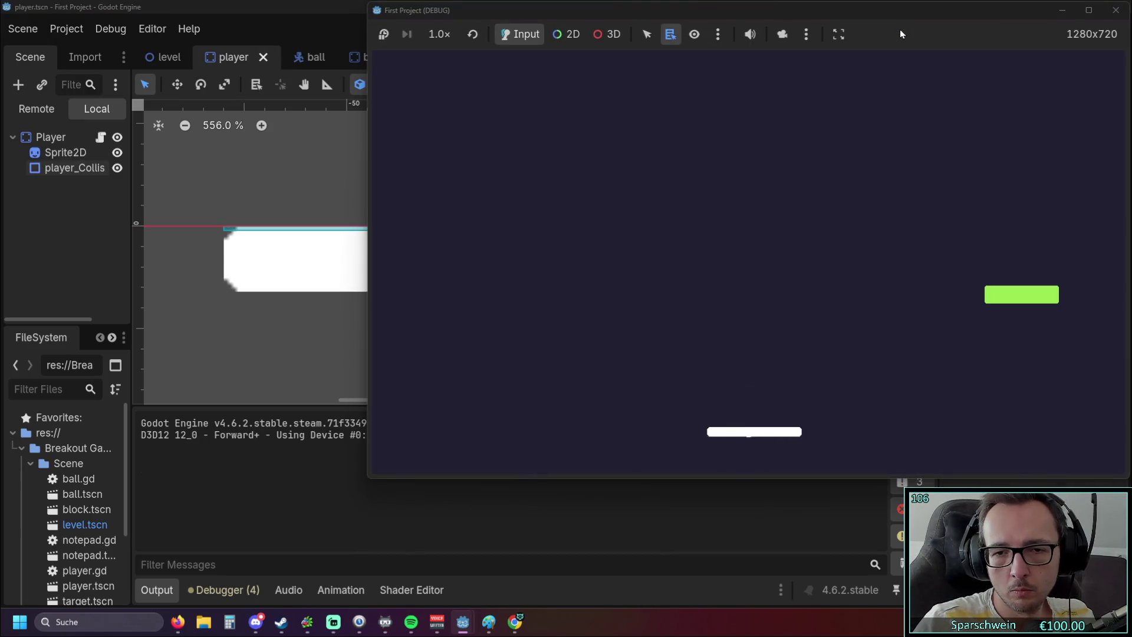
key(Left)
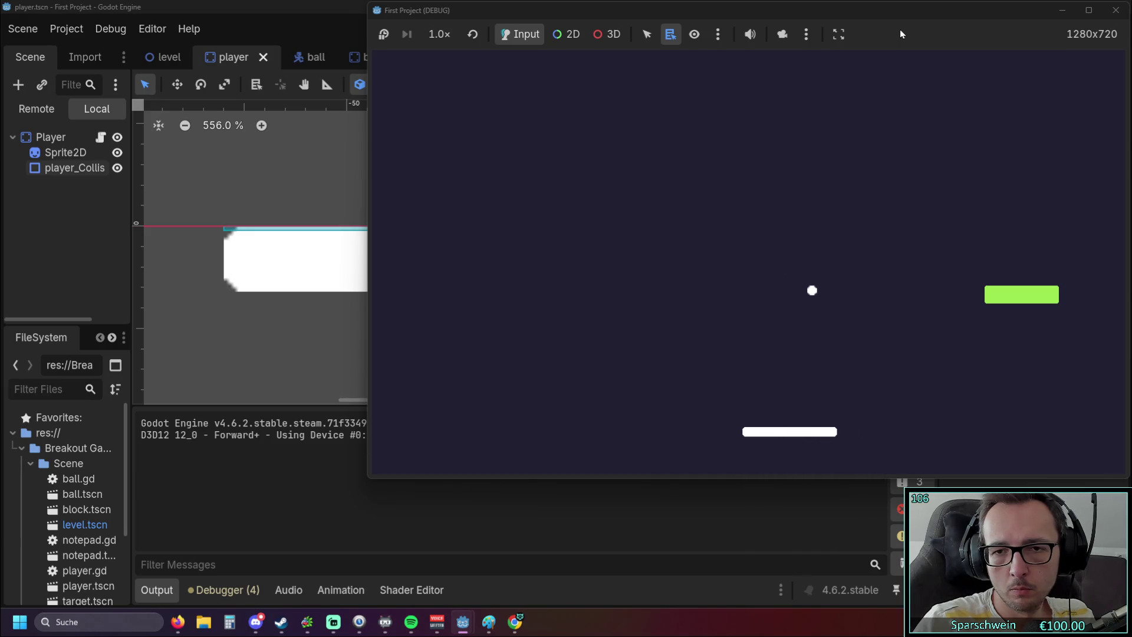
key(Right)
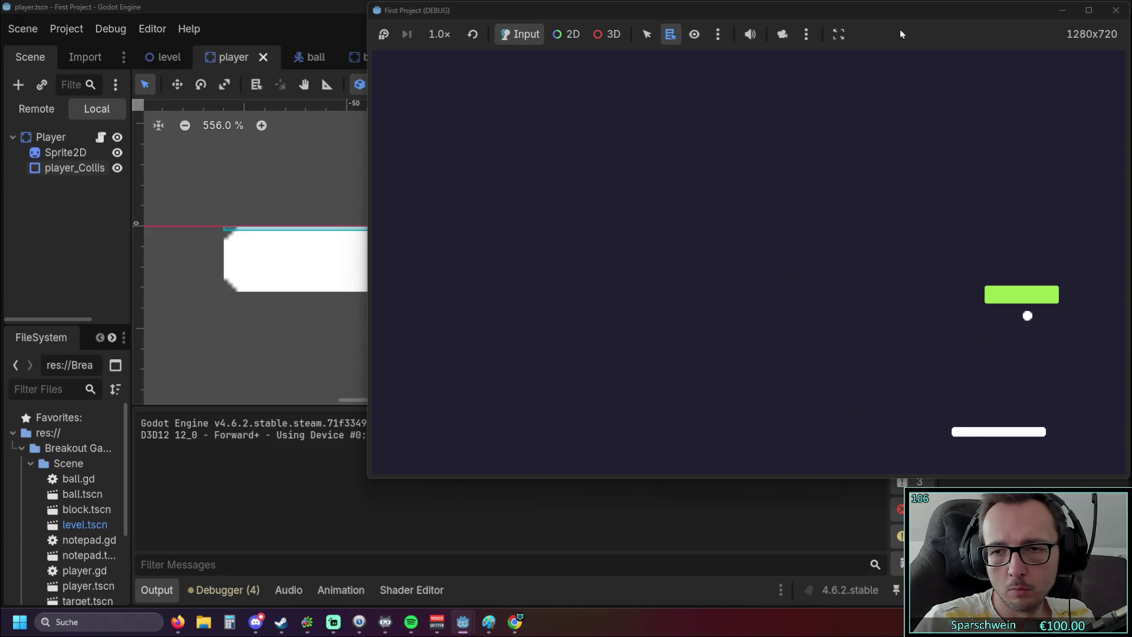
key(Left)
key(Right)
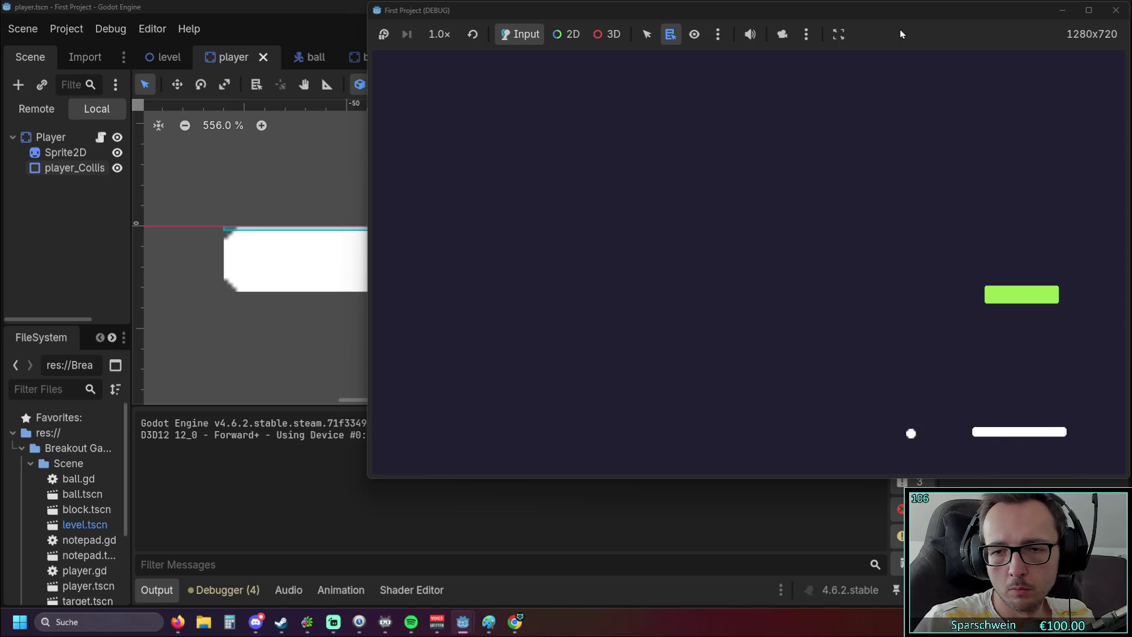
key(Left)
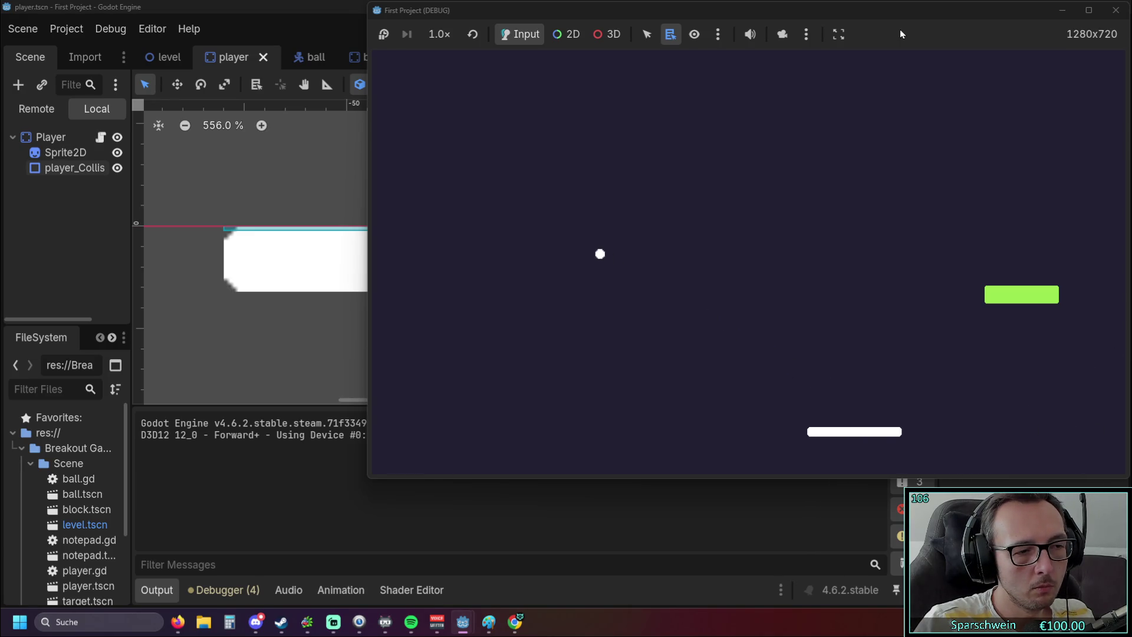
key(Right)
key(Left)
key(Right)
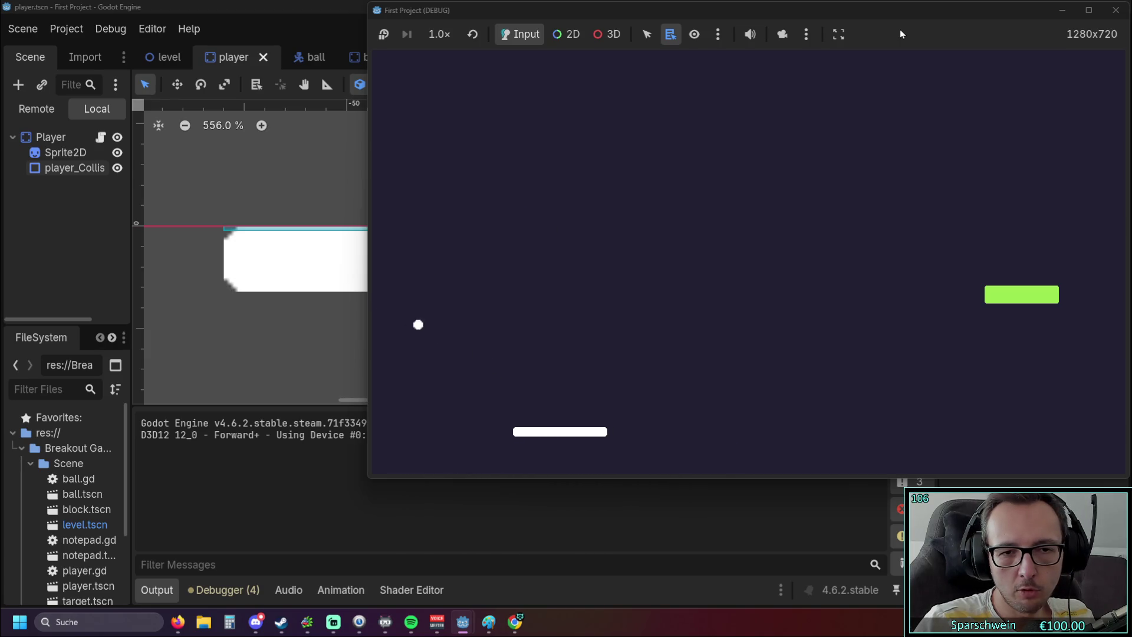
key(Right)
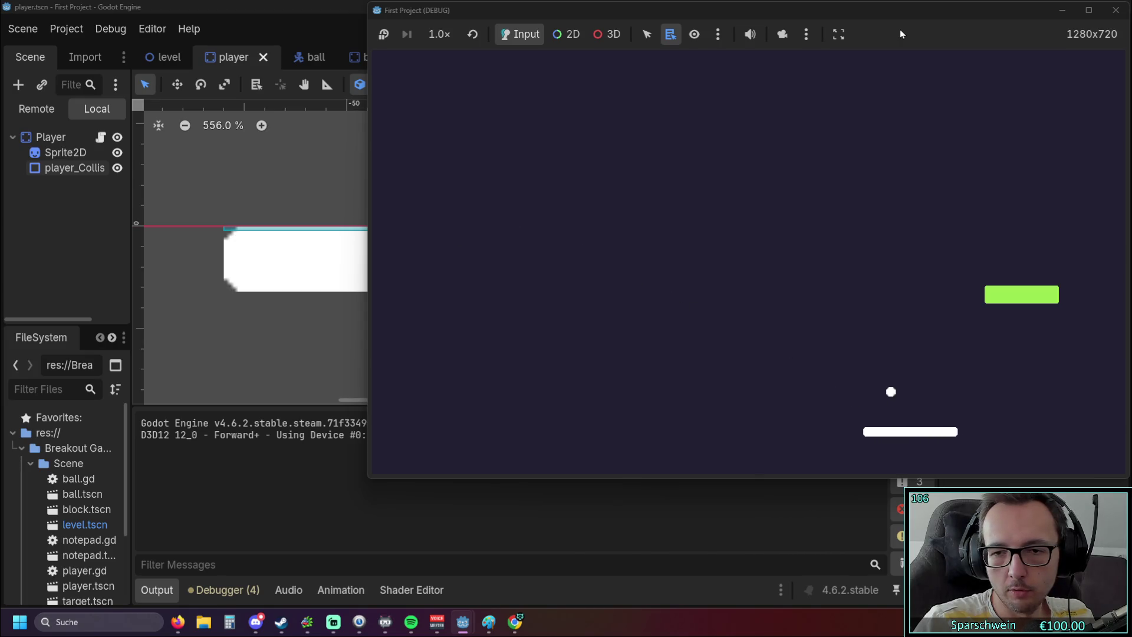
key(Left)
key(Right)
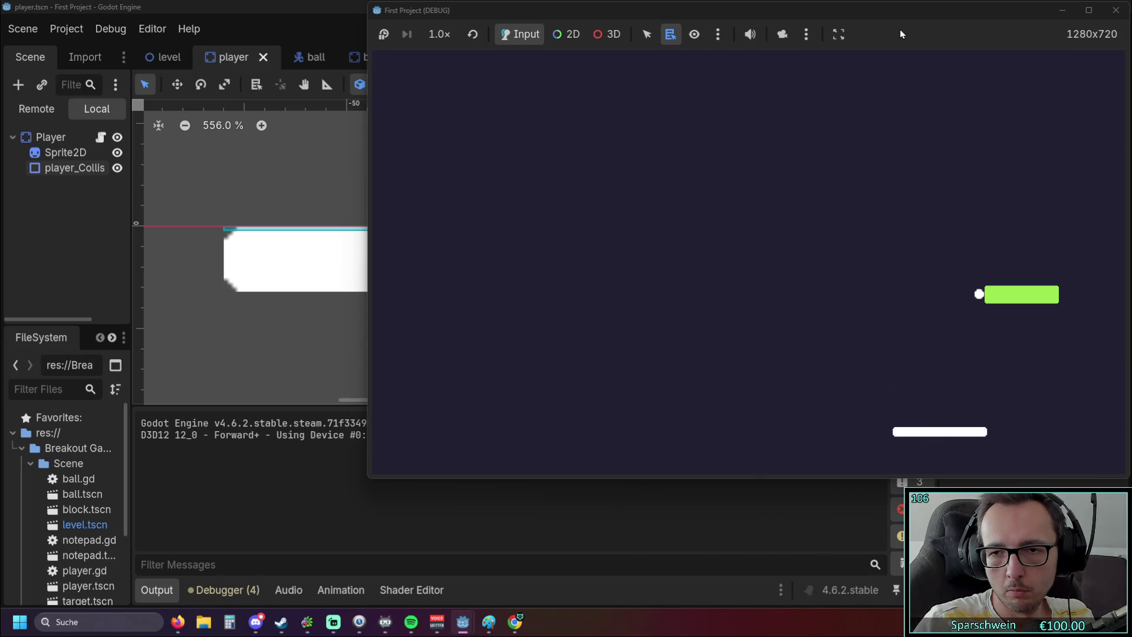
key(F8)
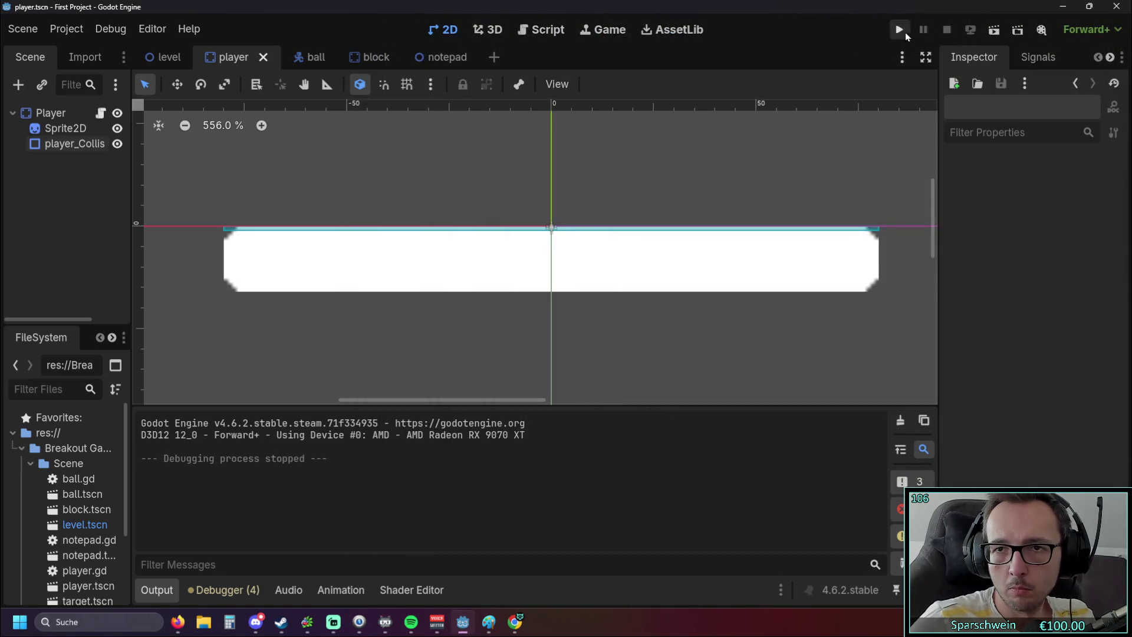
Relaunch the game for a short paddle test and close it.
click(900, 29)
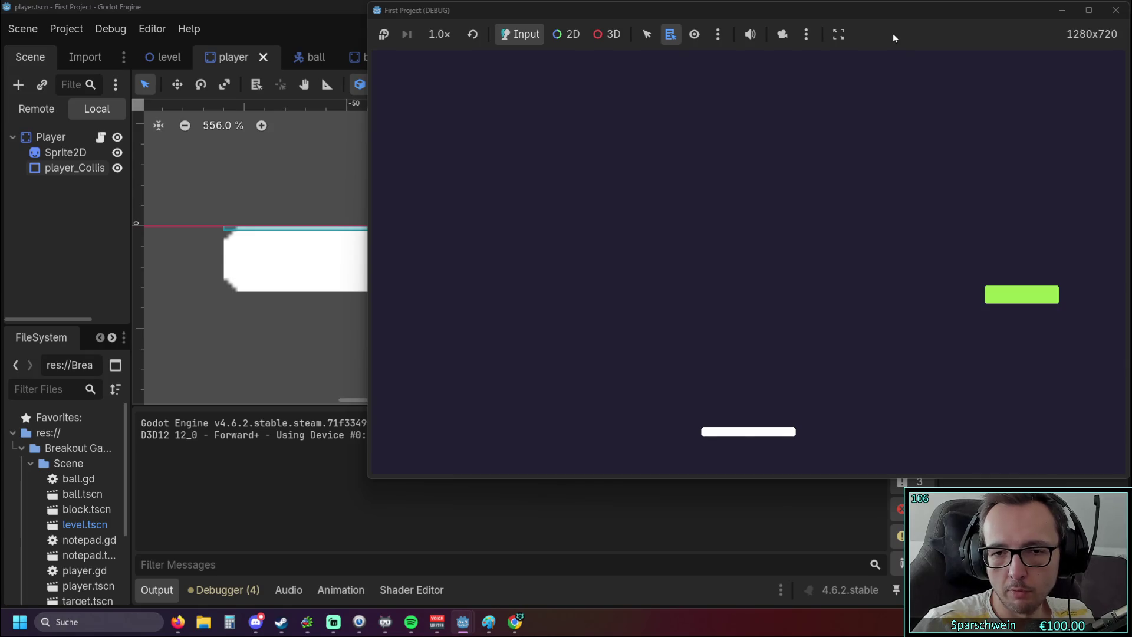
key(Left)
key(Right)
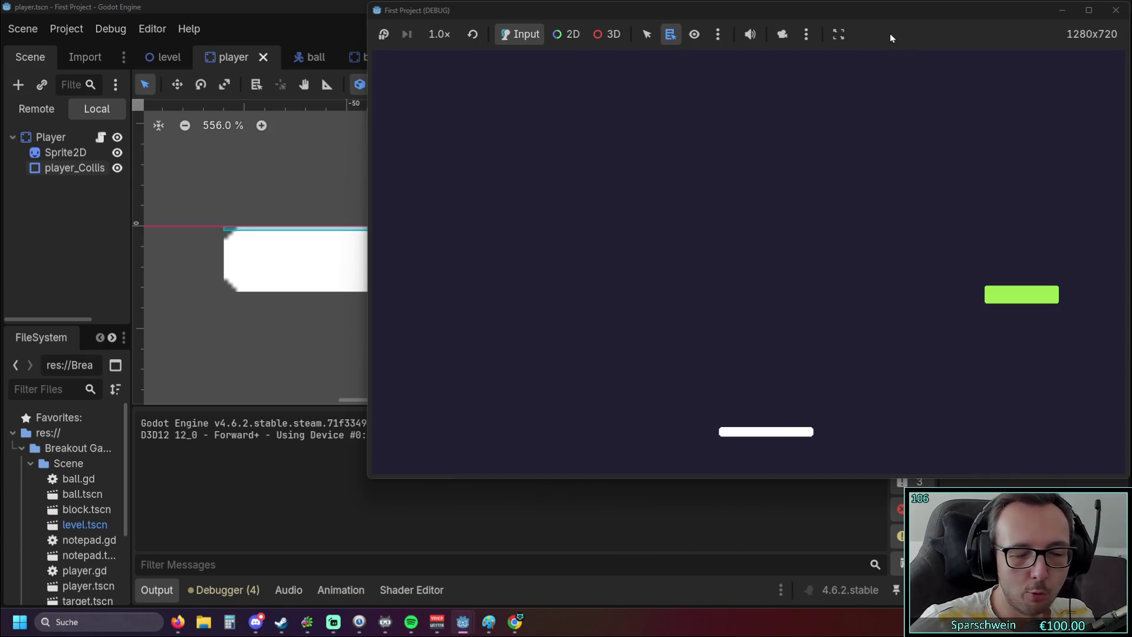
click(1116, 10)
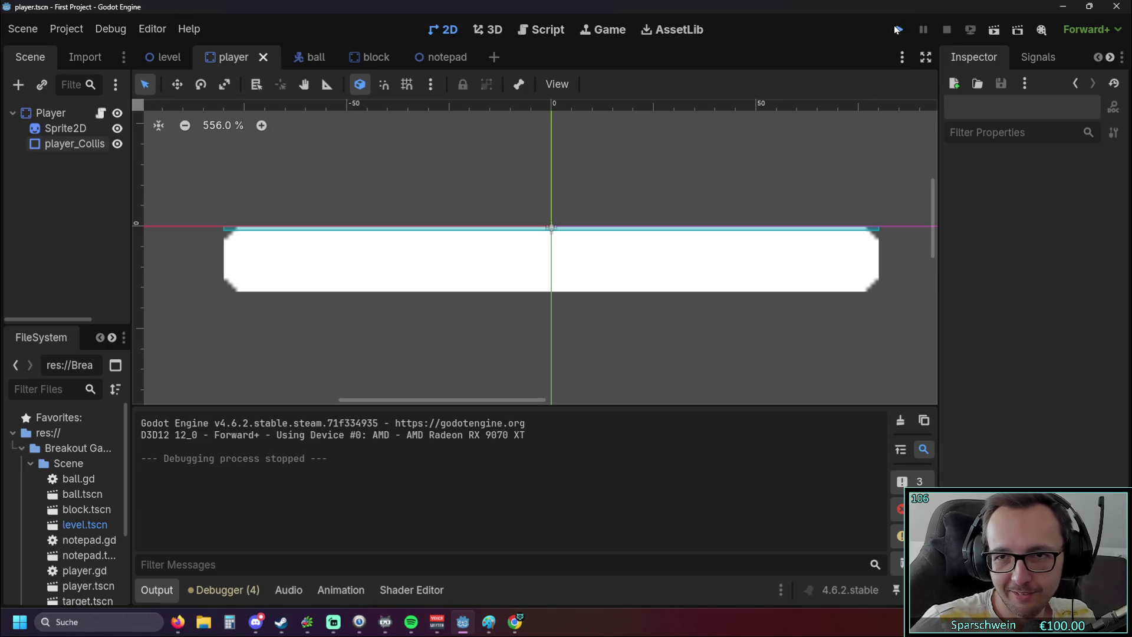
click(897, 30)
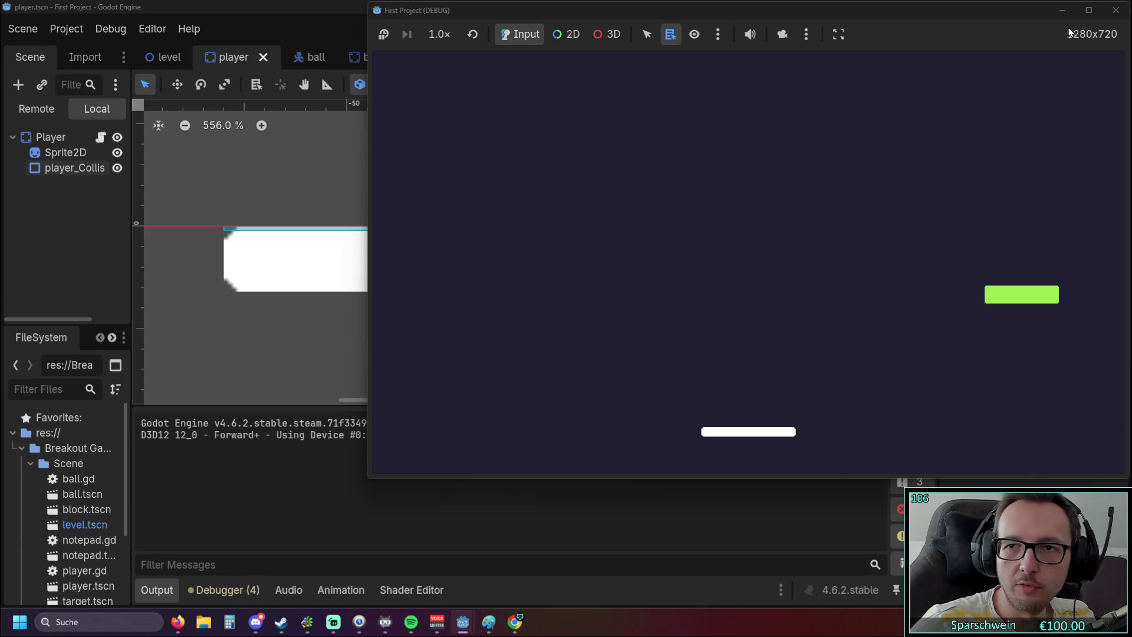
click(1116, 10)
key(F5)
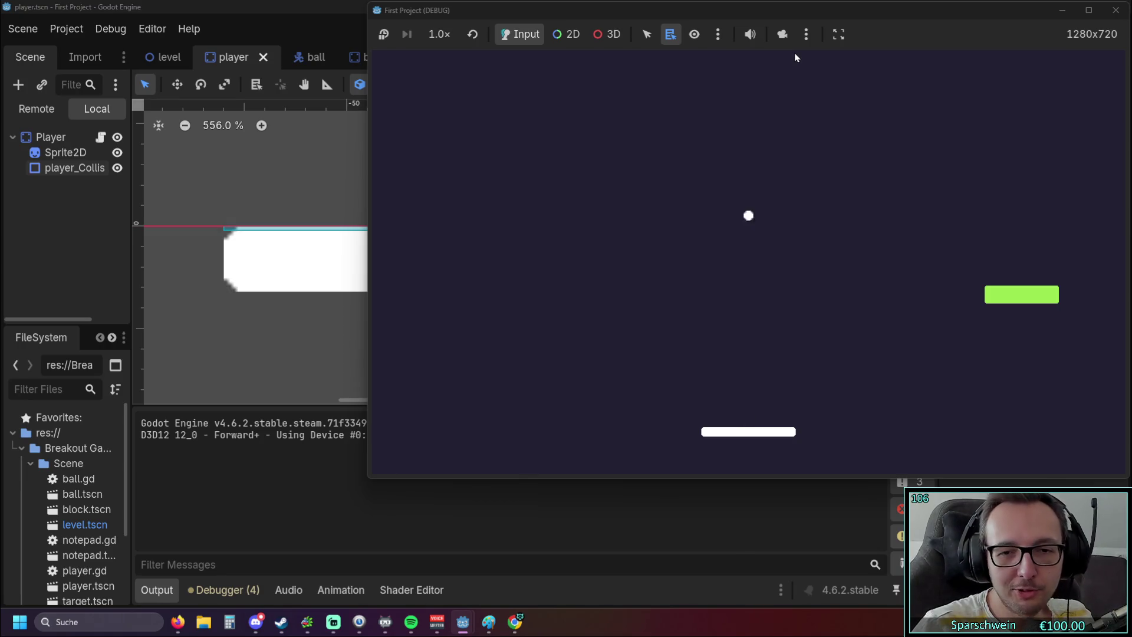
key(Right)
key(Left)
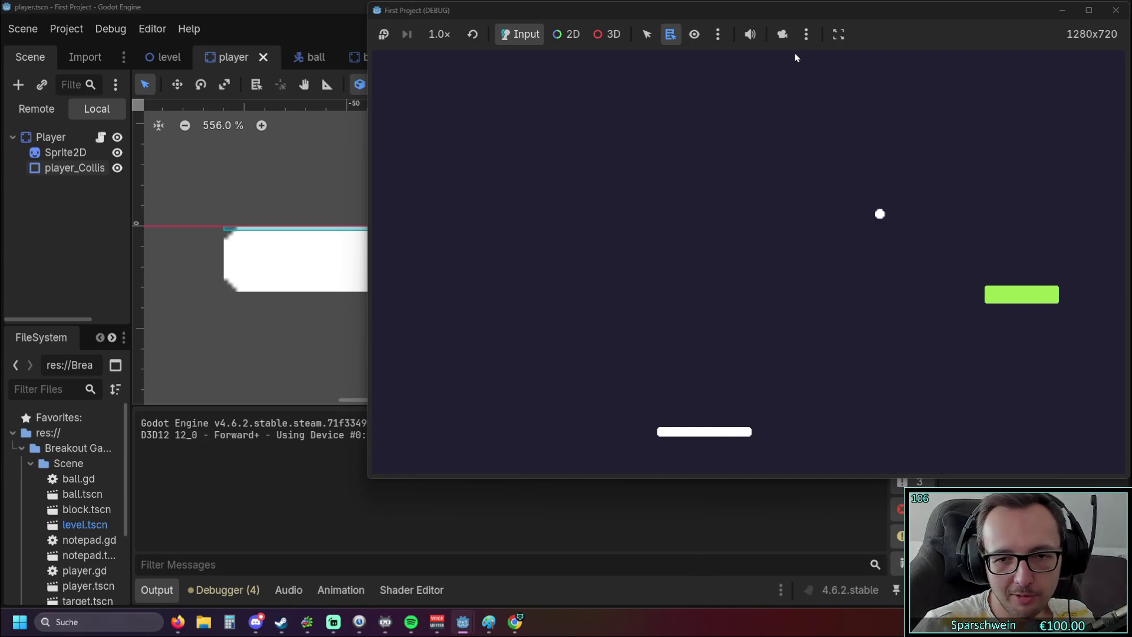
click(1117, 13)
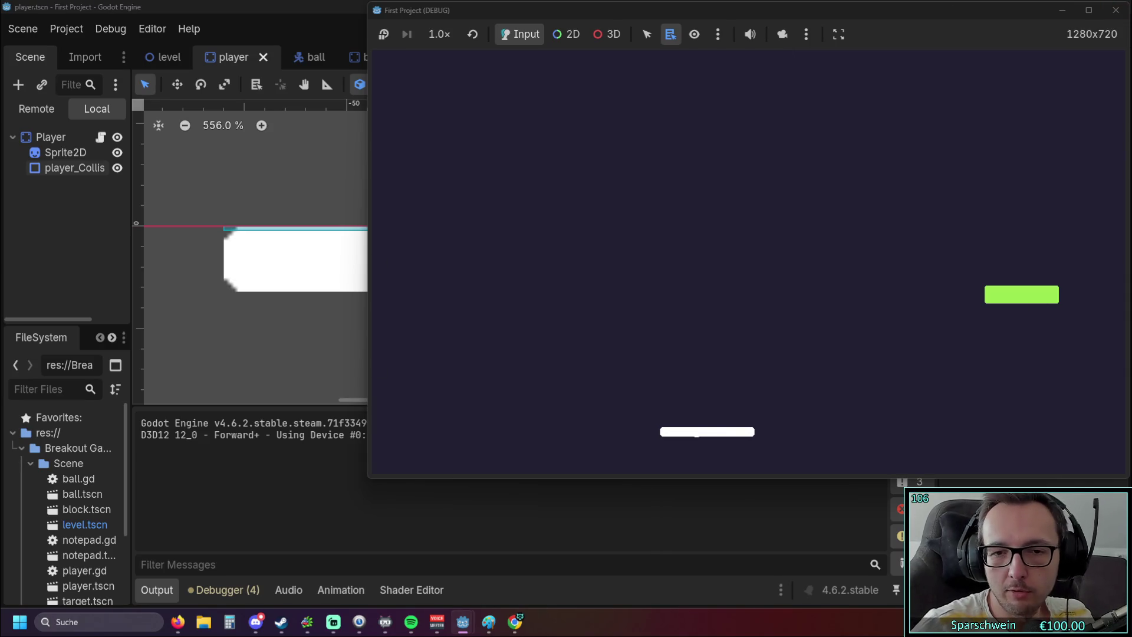
key(Right)
click(1116, 10)
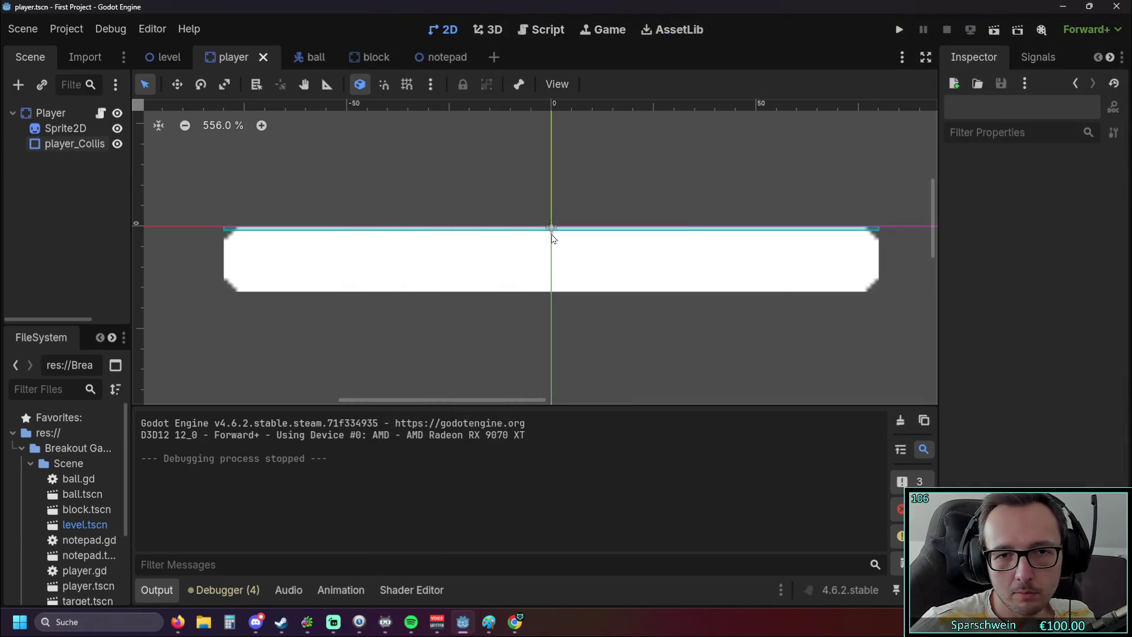
click(552, 230)
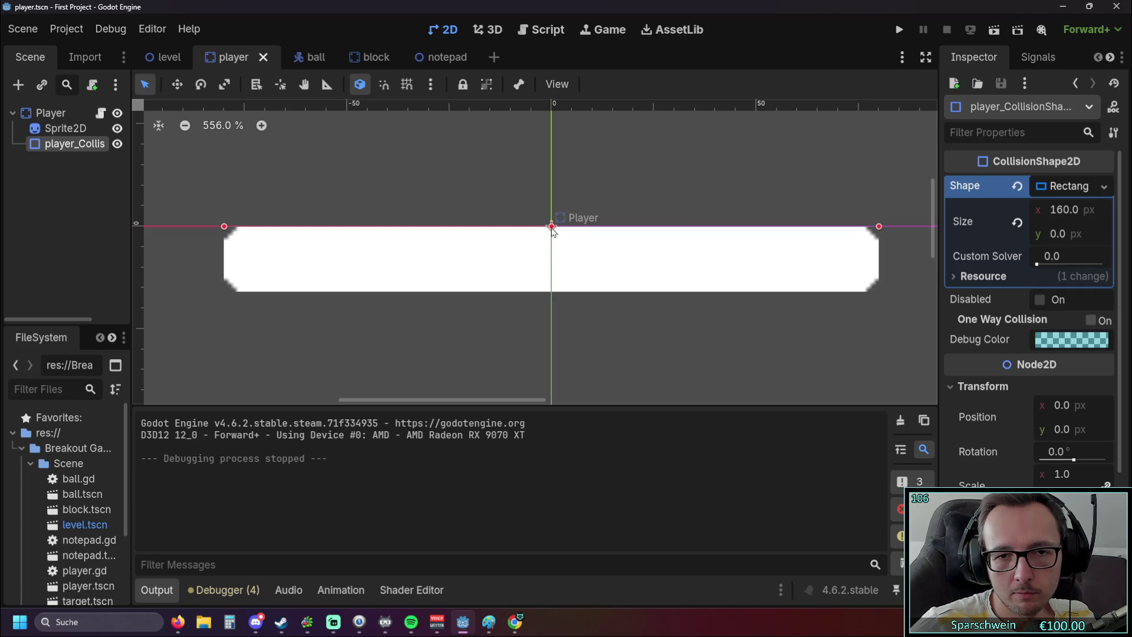
Run the game twice, steering the paddle under the ball to watch it bounce off the flat paddle.
click(899, 30)
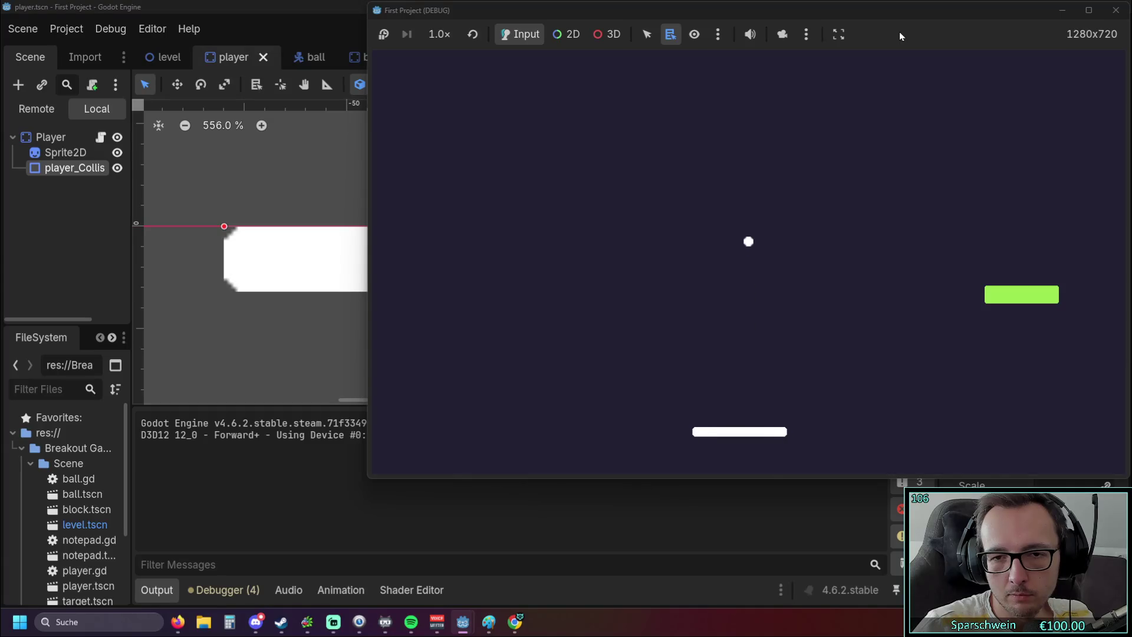
key(Left)
key(Right)
key(Right)
key(Left)
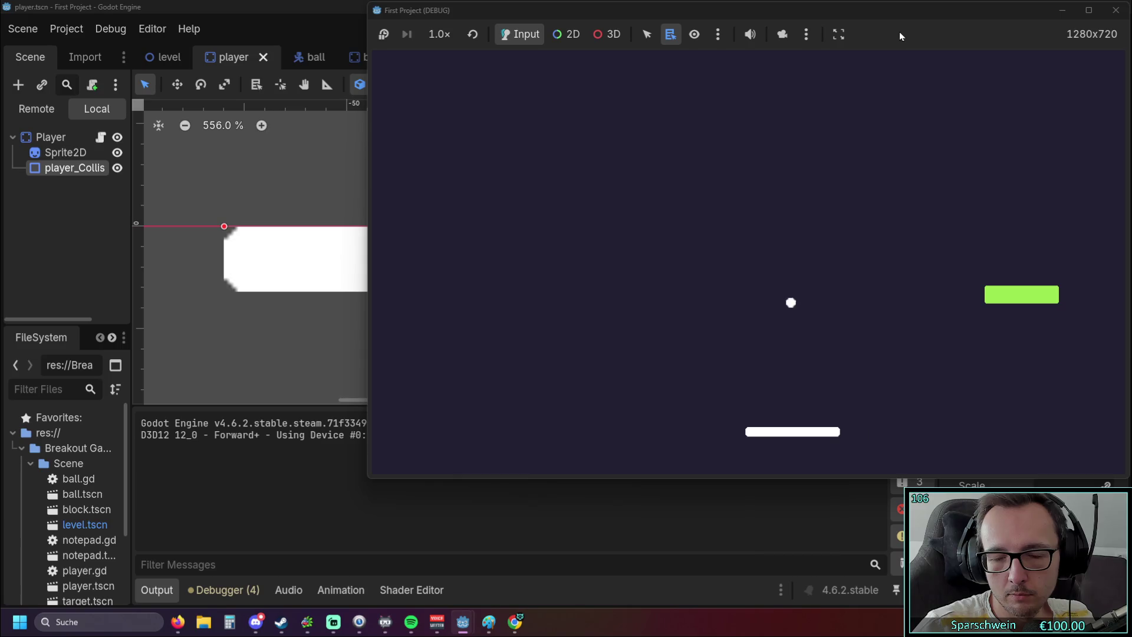
key(Right)
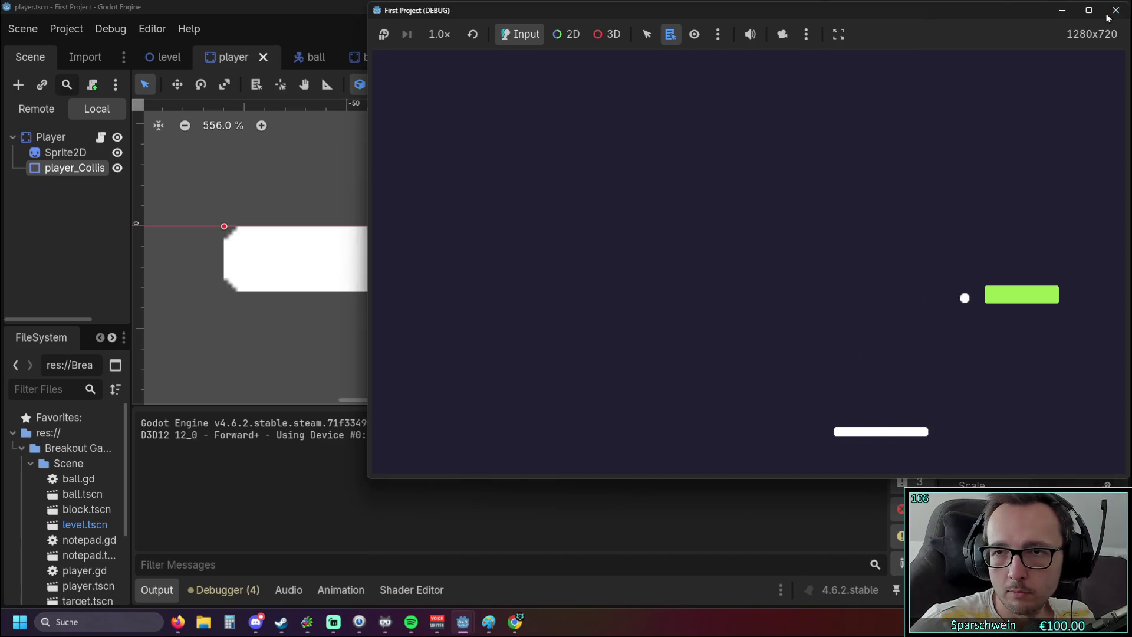
click(1117, 10)
click(897, 30)
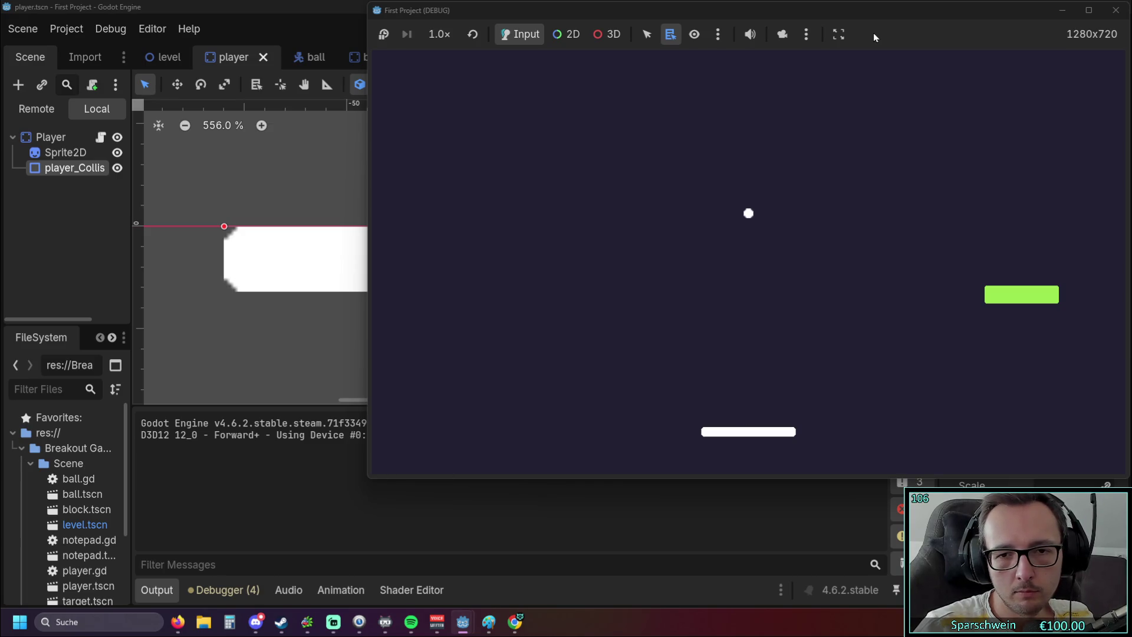
click(1116, 10)
Review player_CollisionShape2D's 160 × 0 px rectangle size in the Inspector, then launch a new play run.
click(527, 332)
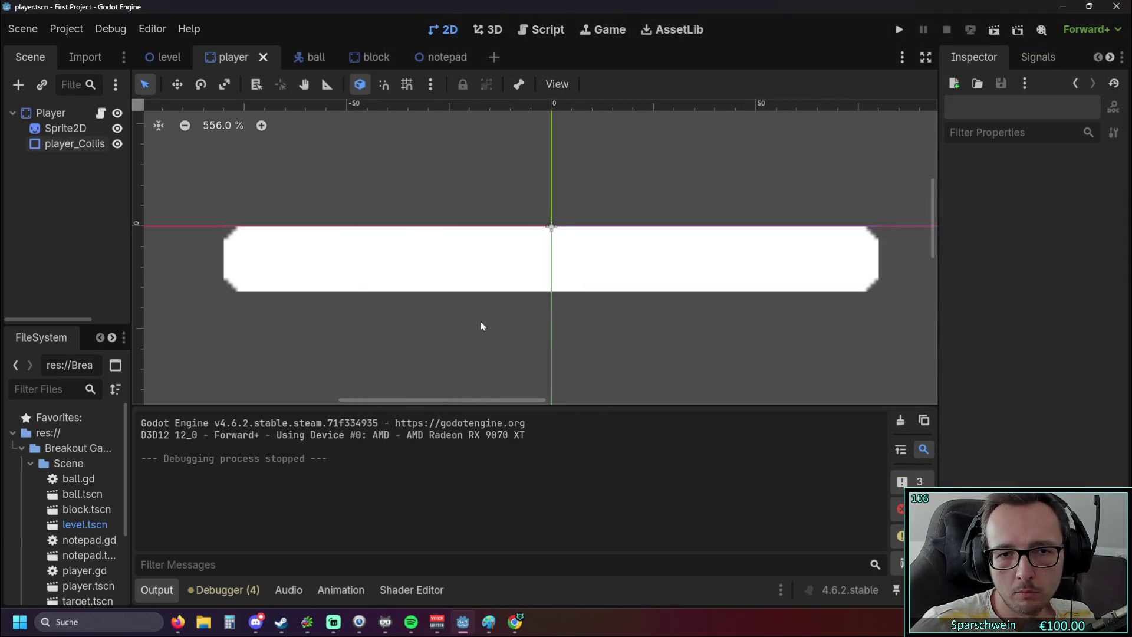
scroll(480, 321, up, 8)
scroll(259, 248, up, 3)
scroll(505, 245, up, 2)
scroll(683, 253, down, 10)
click(115, 147)
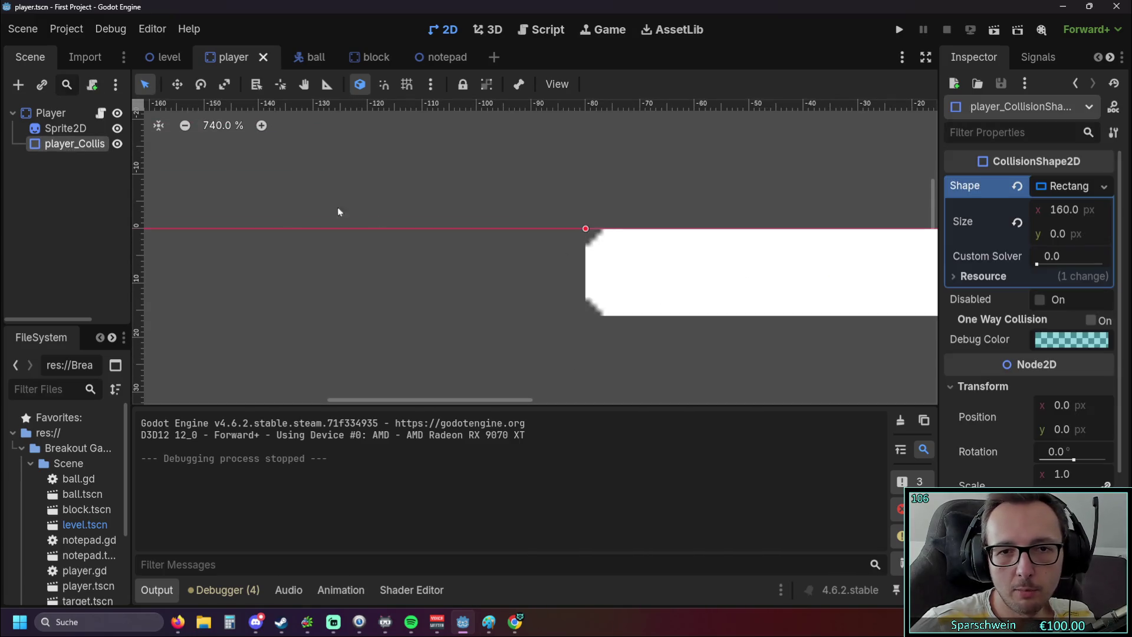
scroll(386, 301, right, 5)
scroll(646, 310, down, 1)
scroll(652, 314, right, 5)
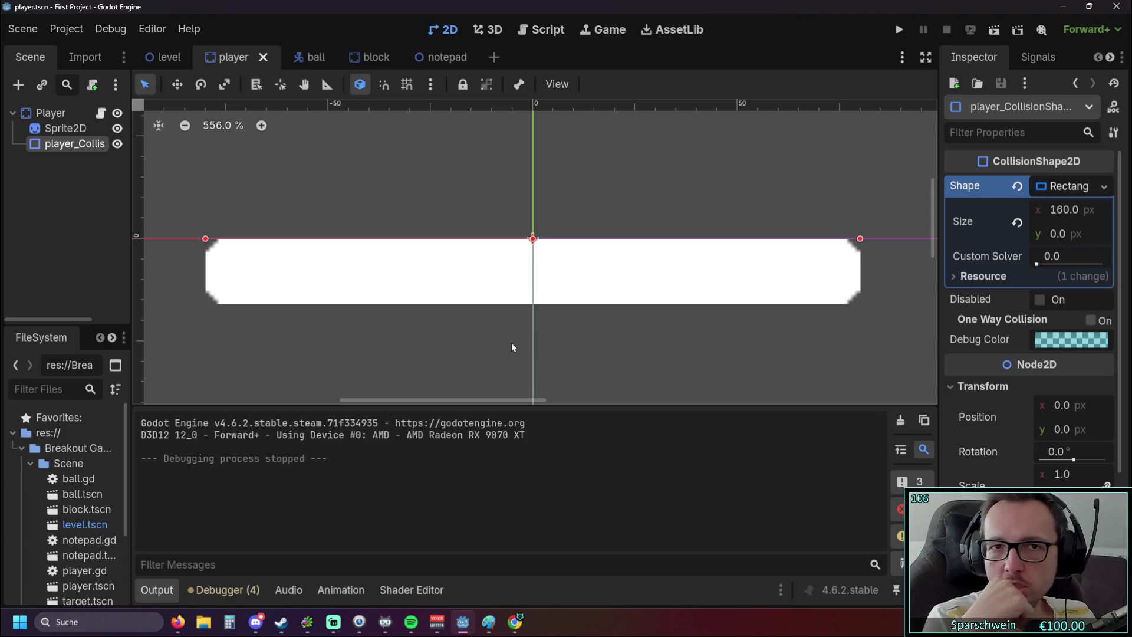
click(896, 37)
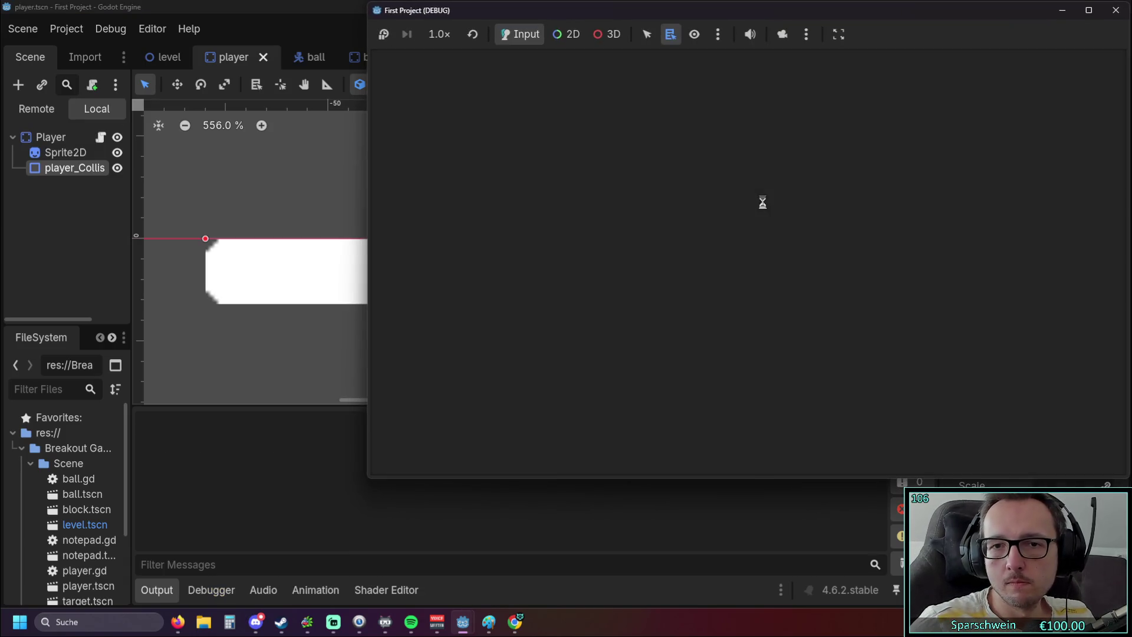
Steer the paddle left and right to keep the ball bouncing near the green block, then stop the game.
key(Right)
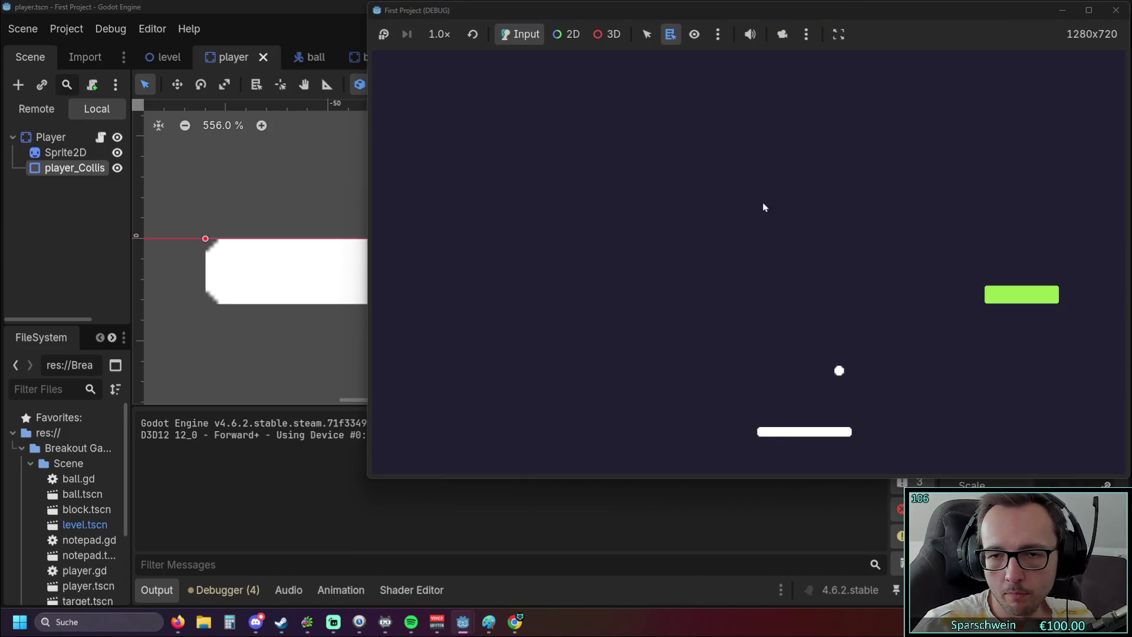
key(Left)
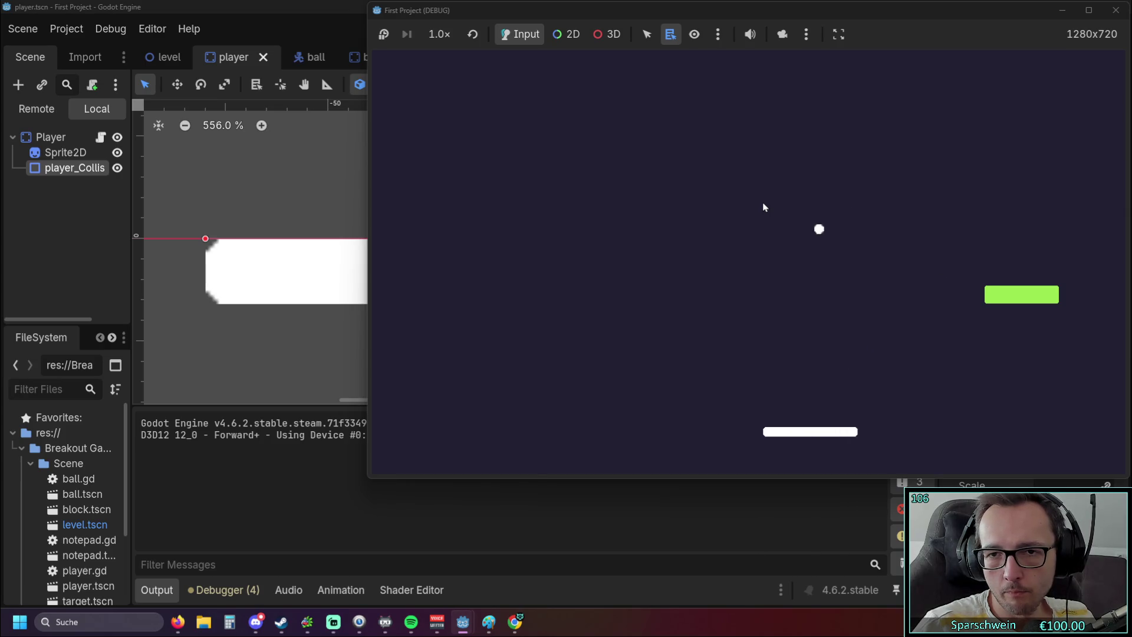
key(Left)
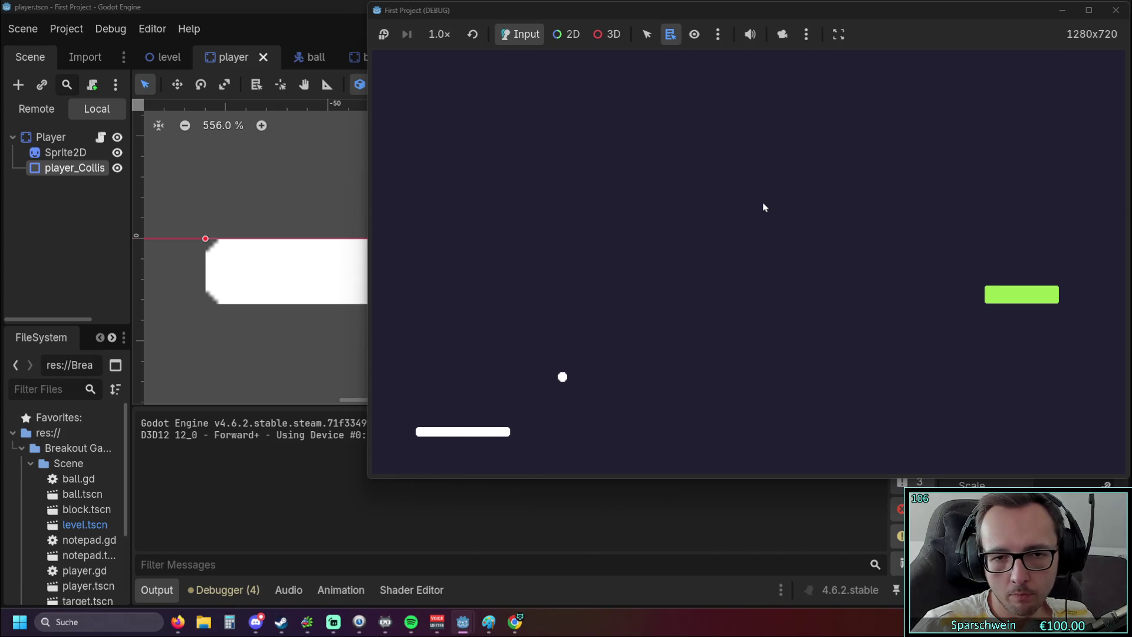
key(Right)
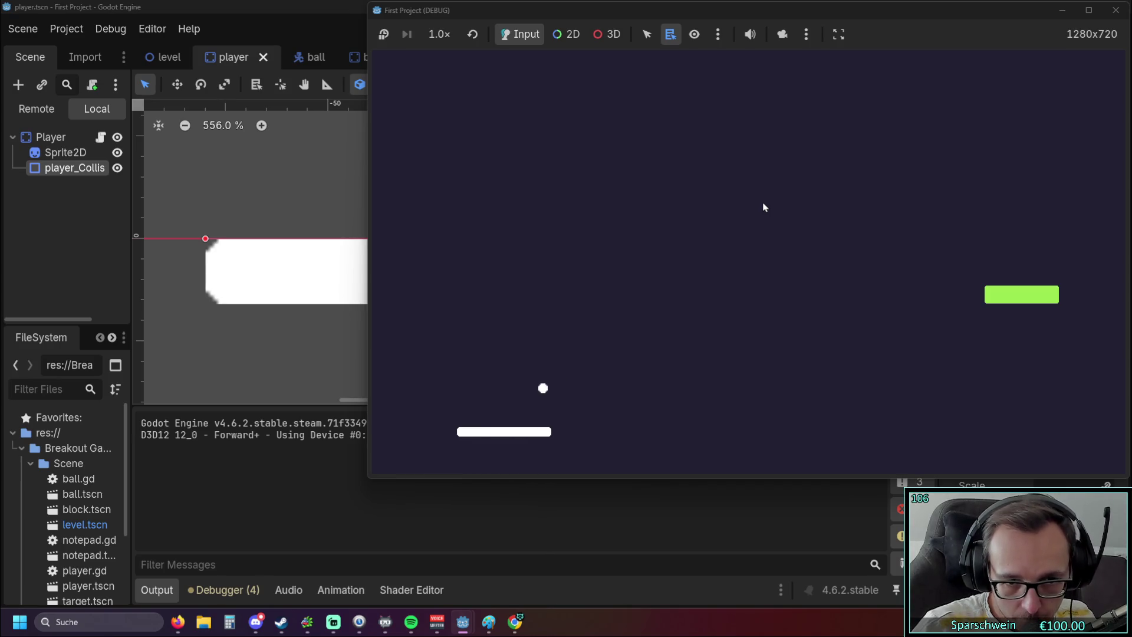
key(Left)
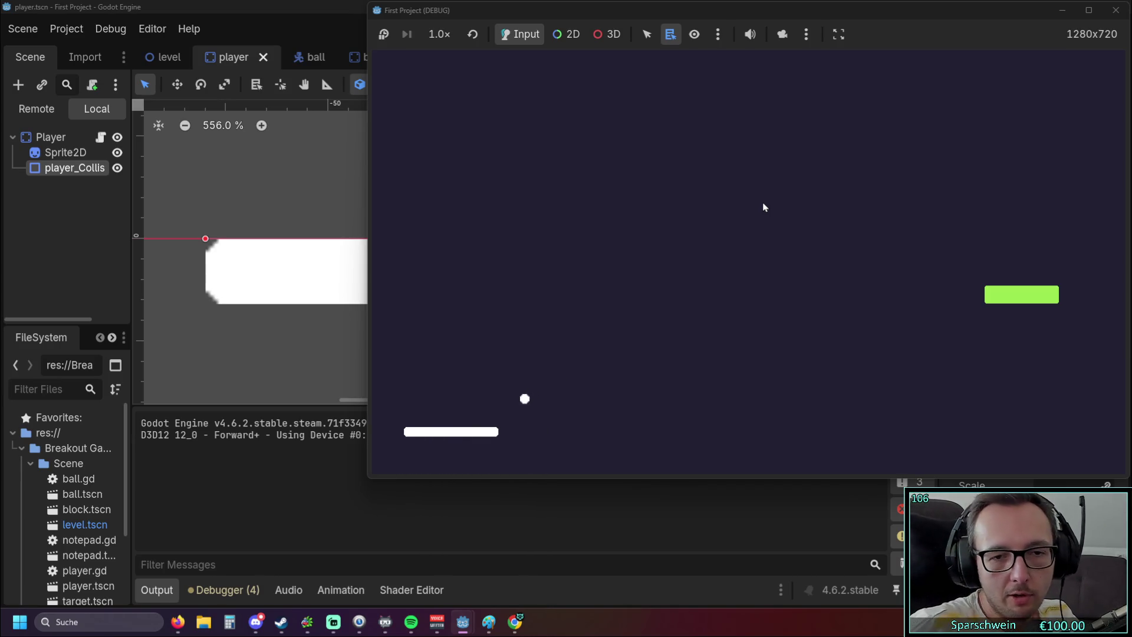
key(Left)
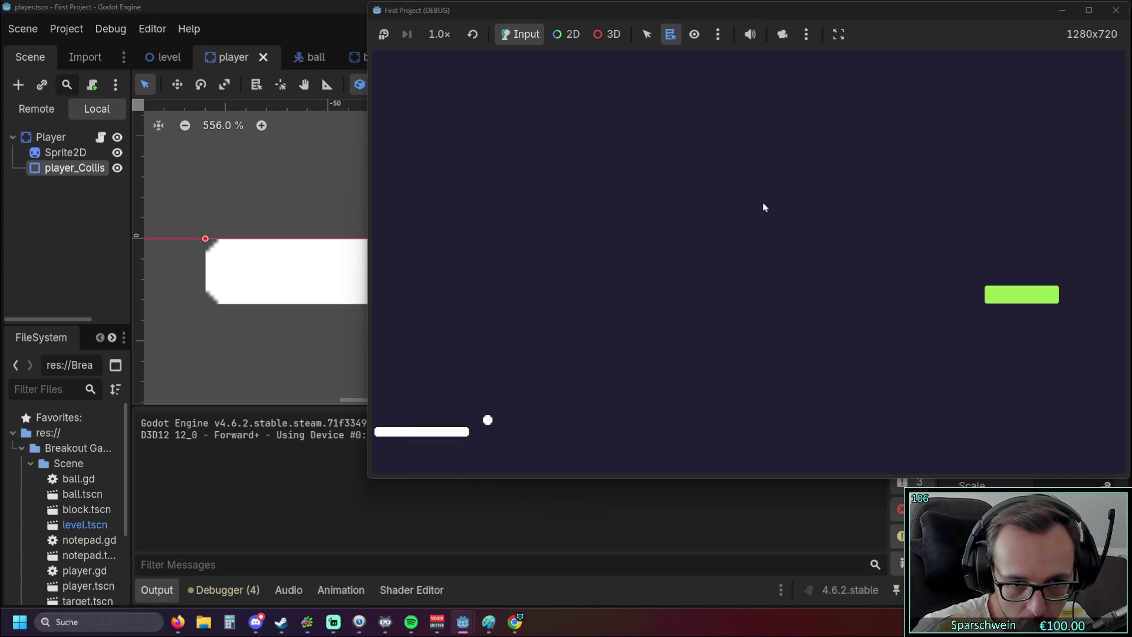
key(Right)
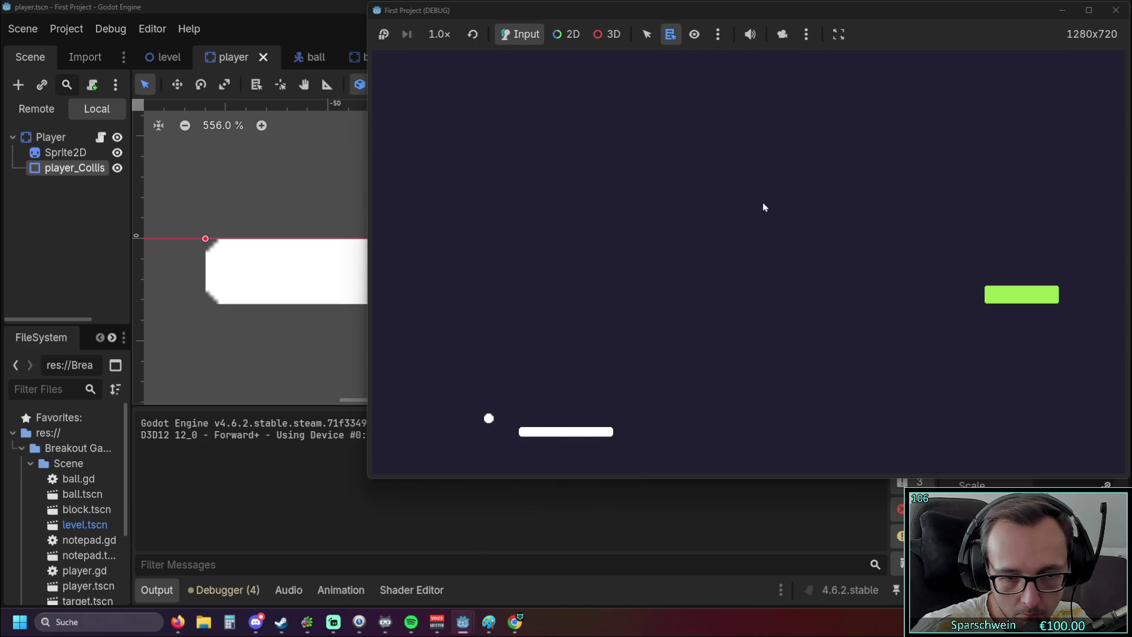
key(Left)
key(Left)
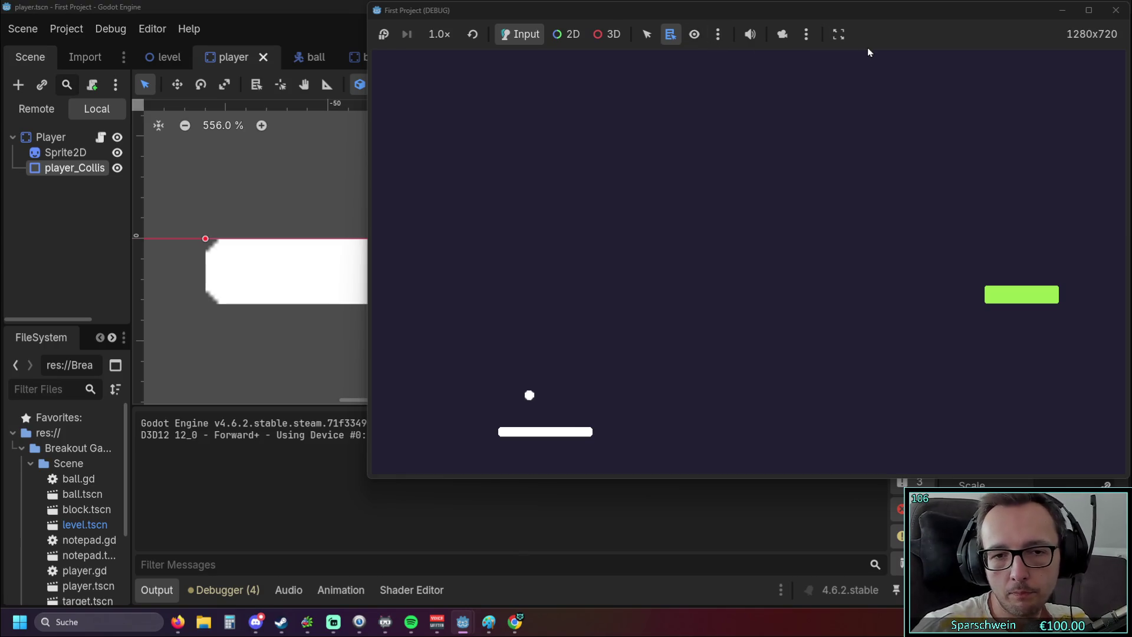
key(Right)
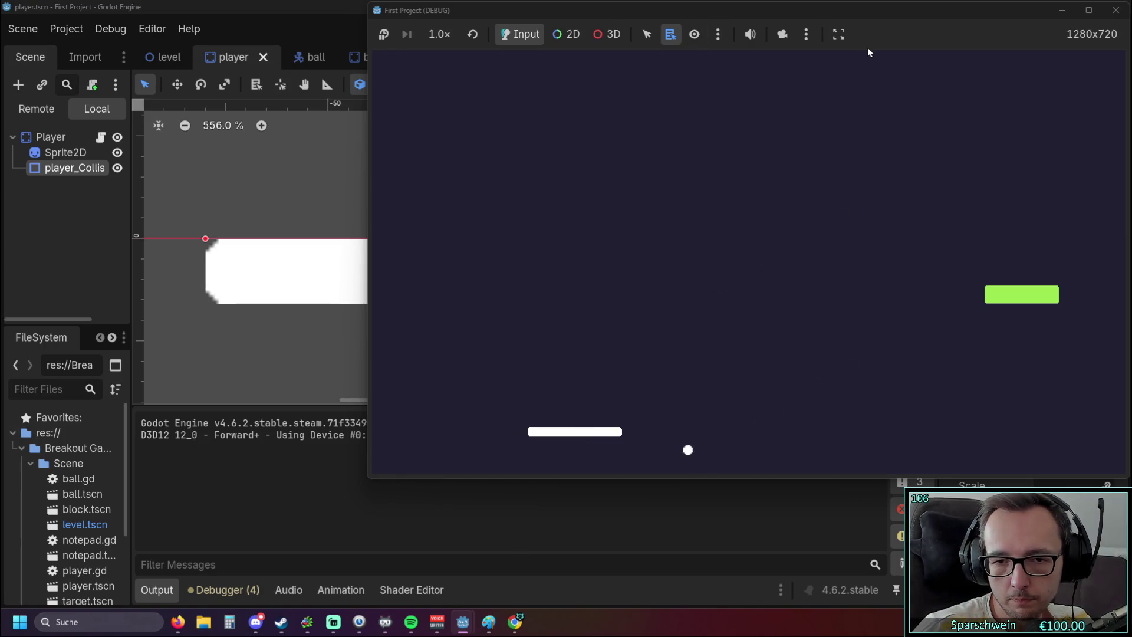
key(Right)
key(Right)
key(Right)
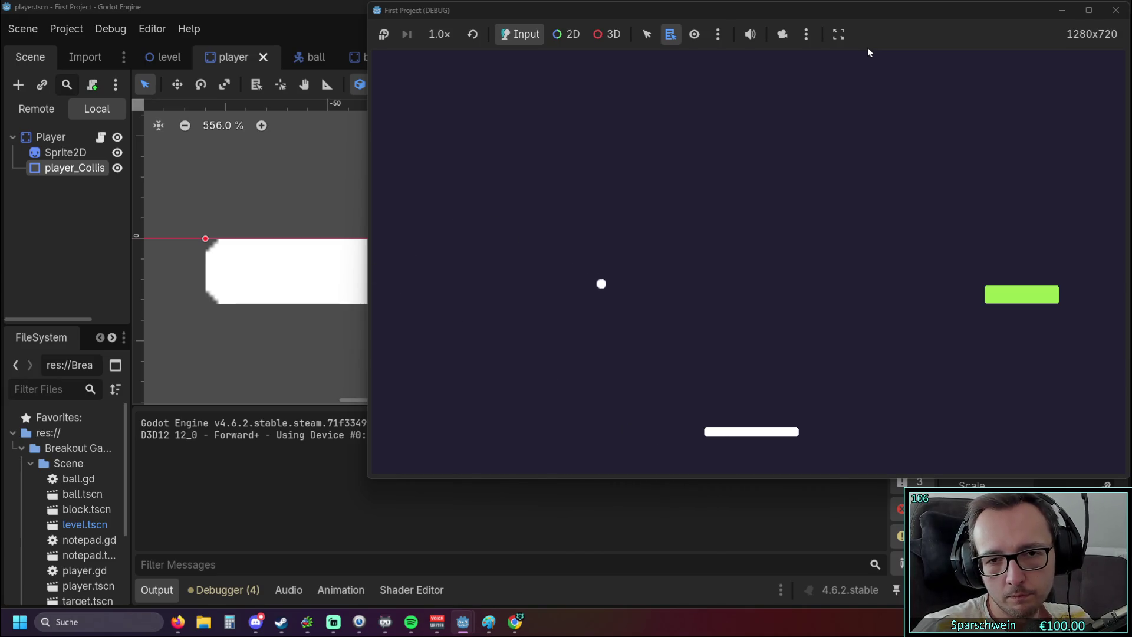
key(Right)
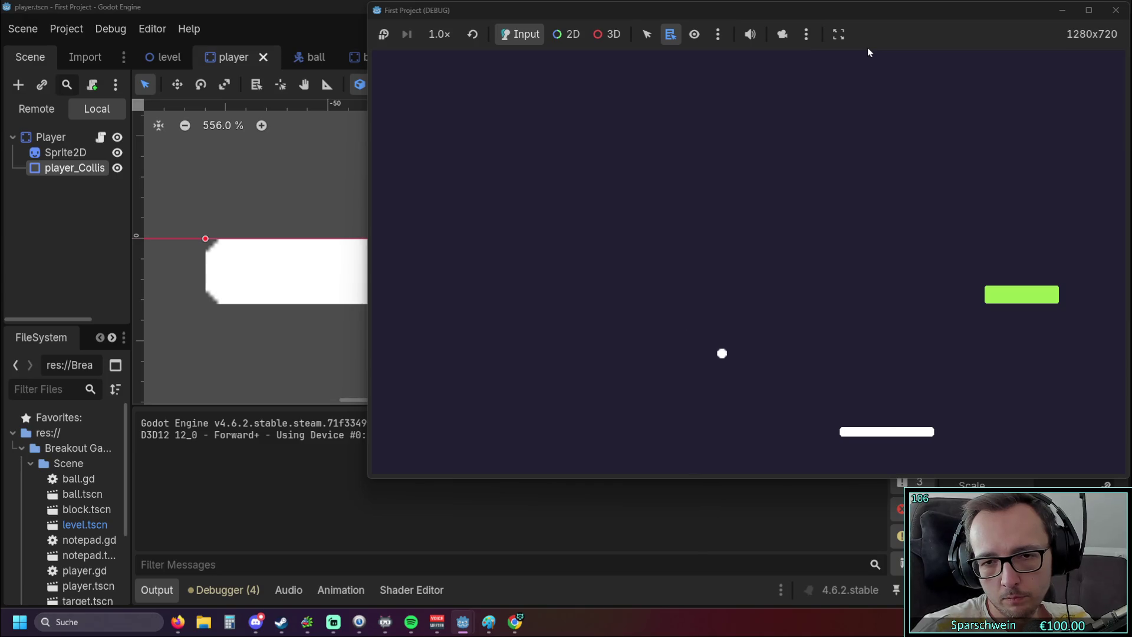
key(Right)
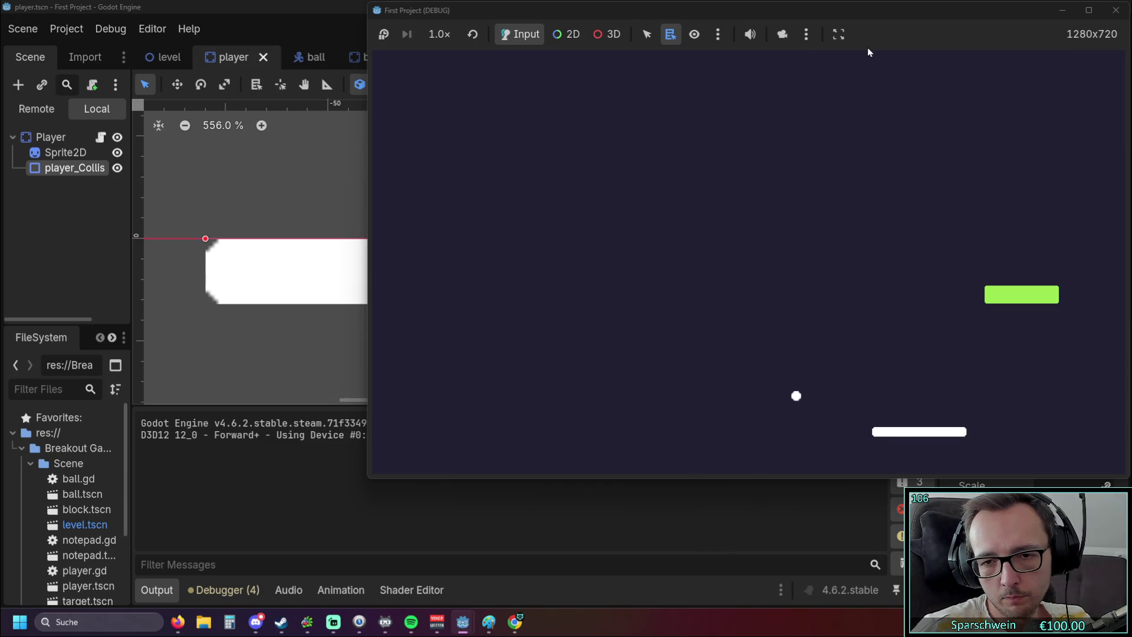
key(Left)
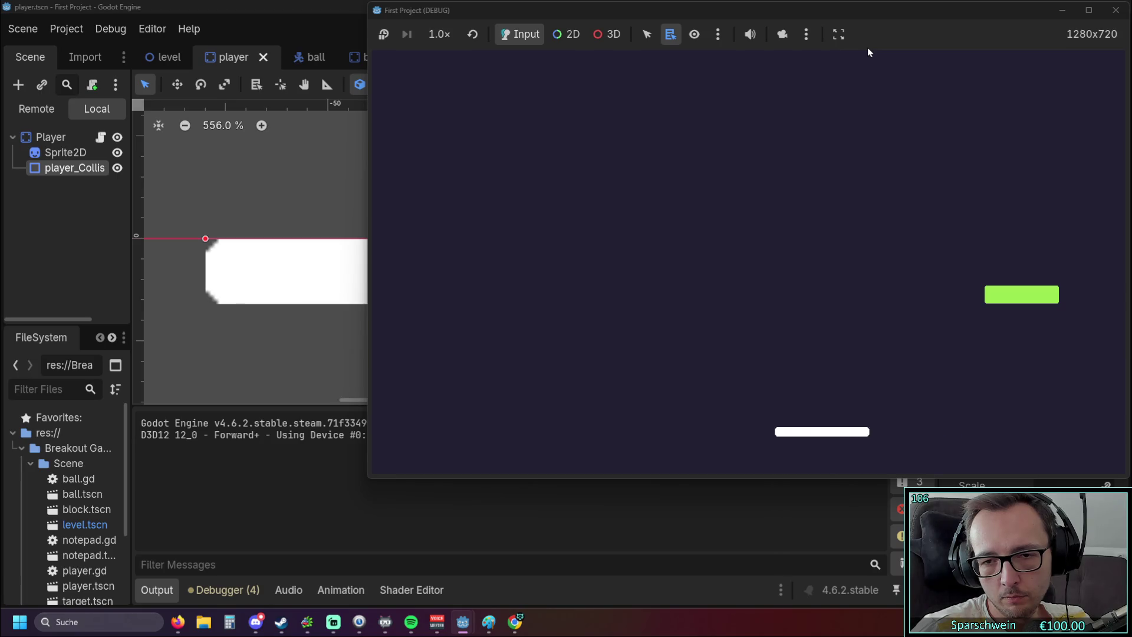
key(Left)
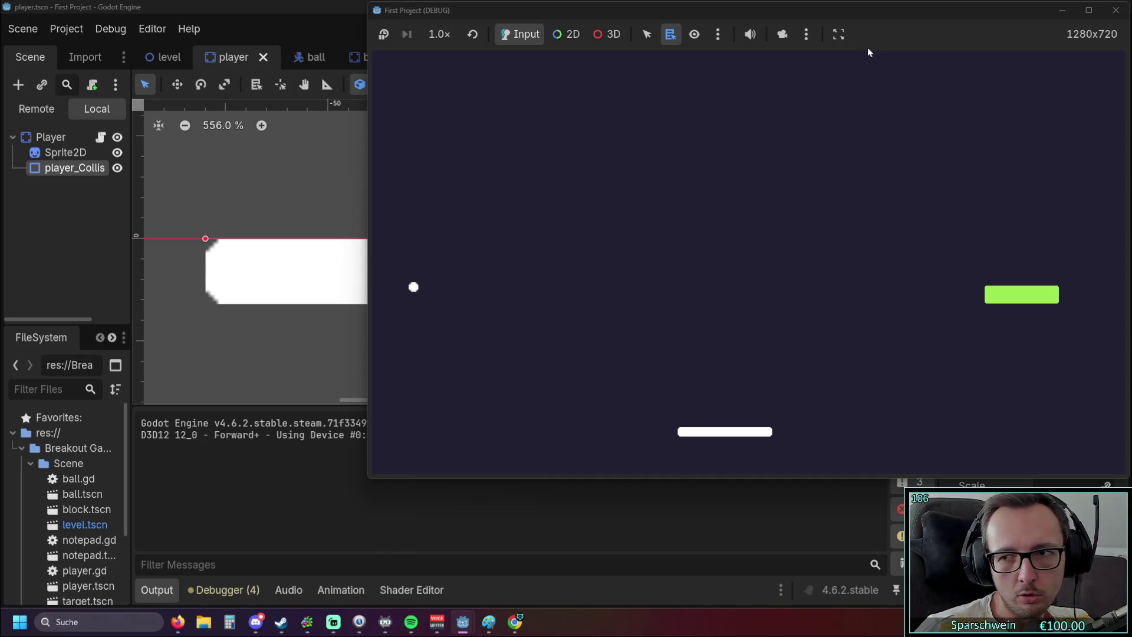
key(Left)
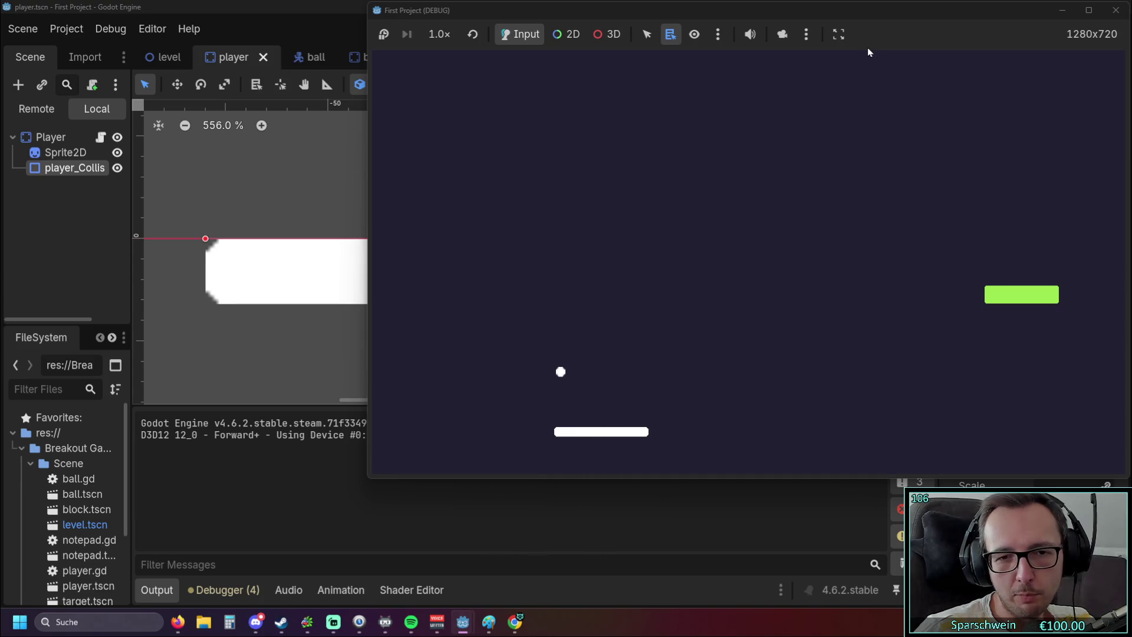
key(Right)
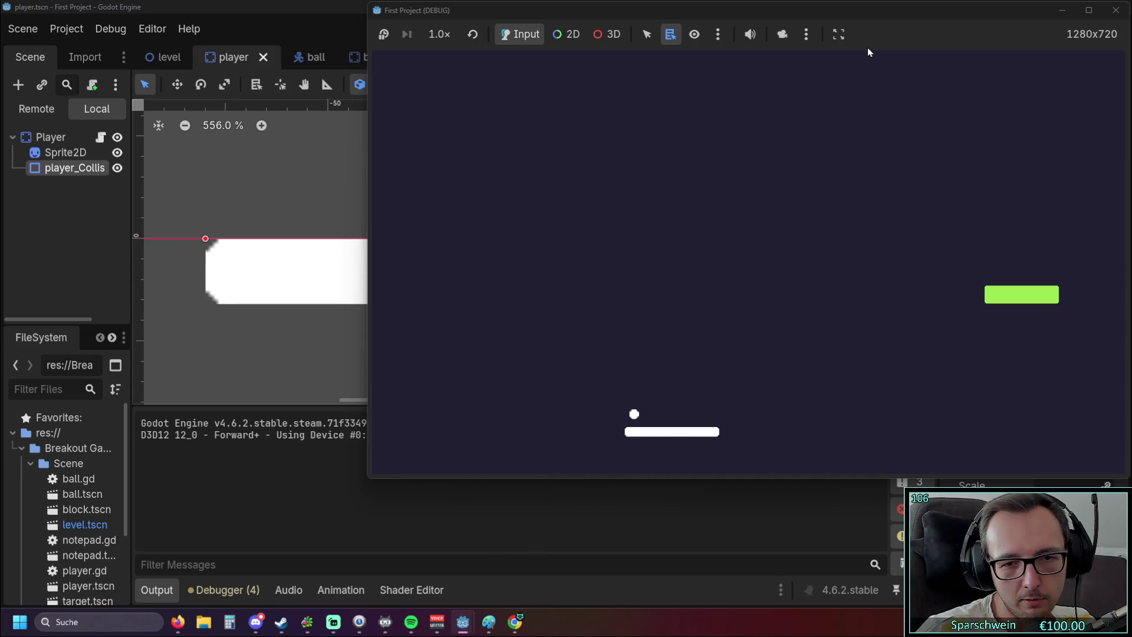
key(Left)
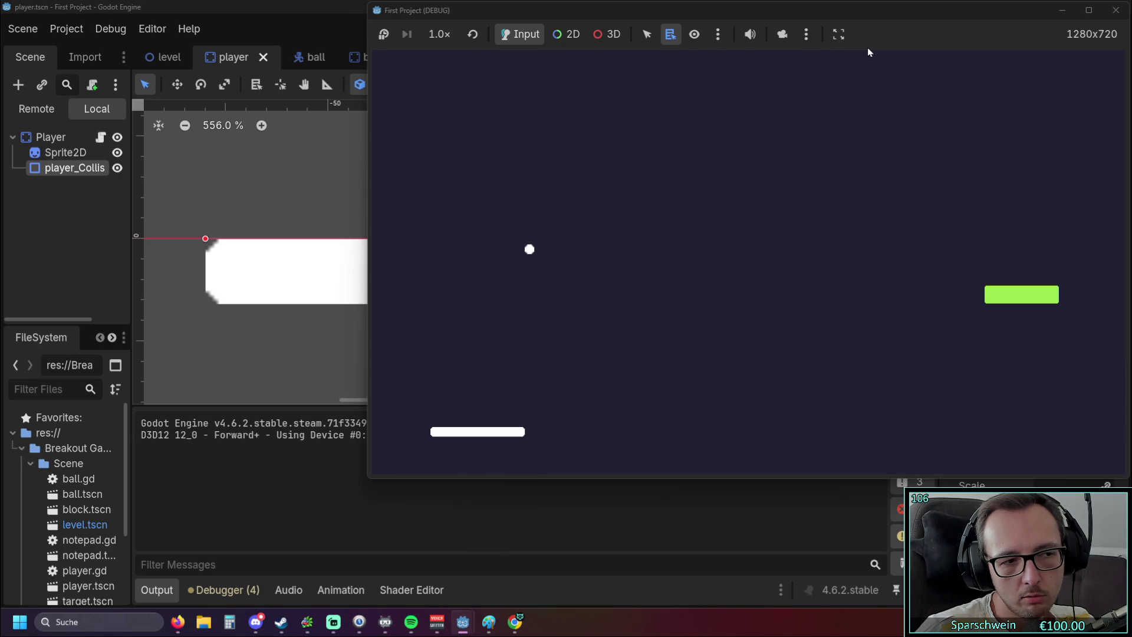
key(Right)
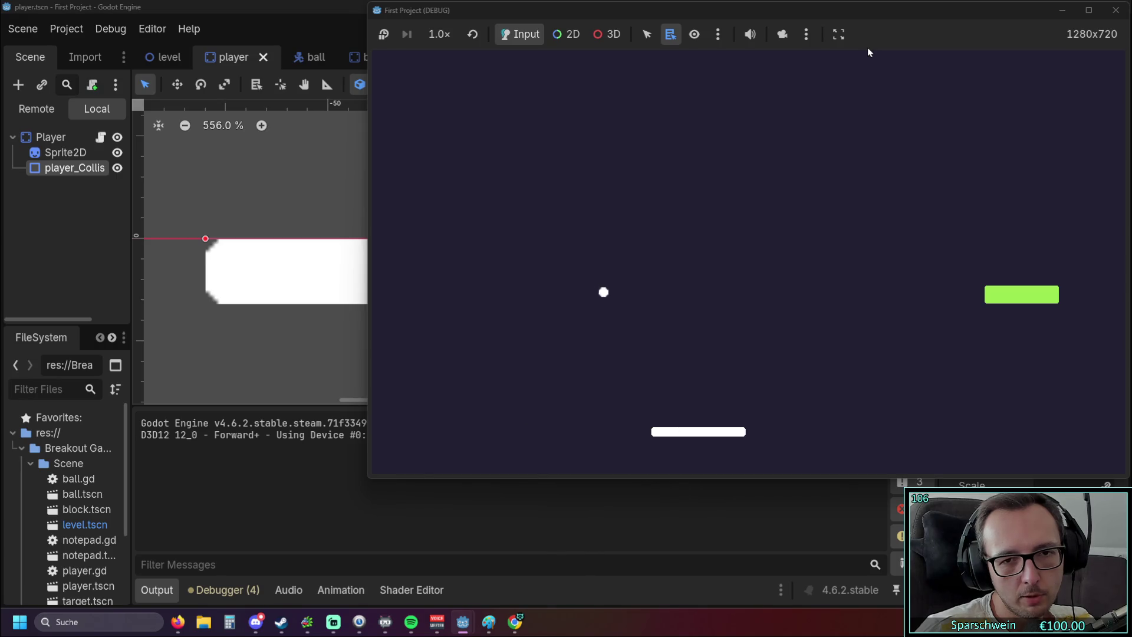
key(Right)
key(Right)
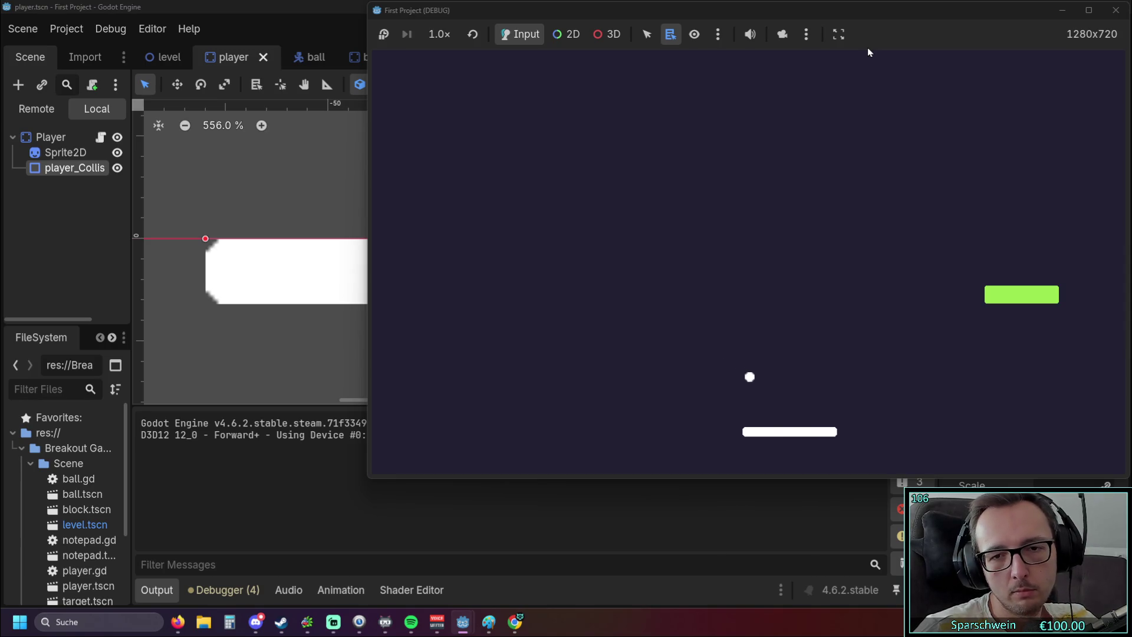
key(Right)
key(Right)
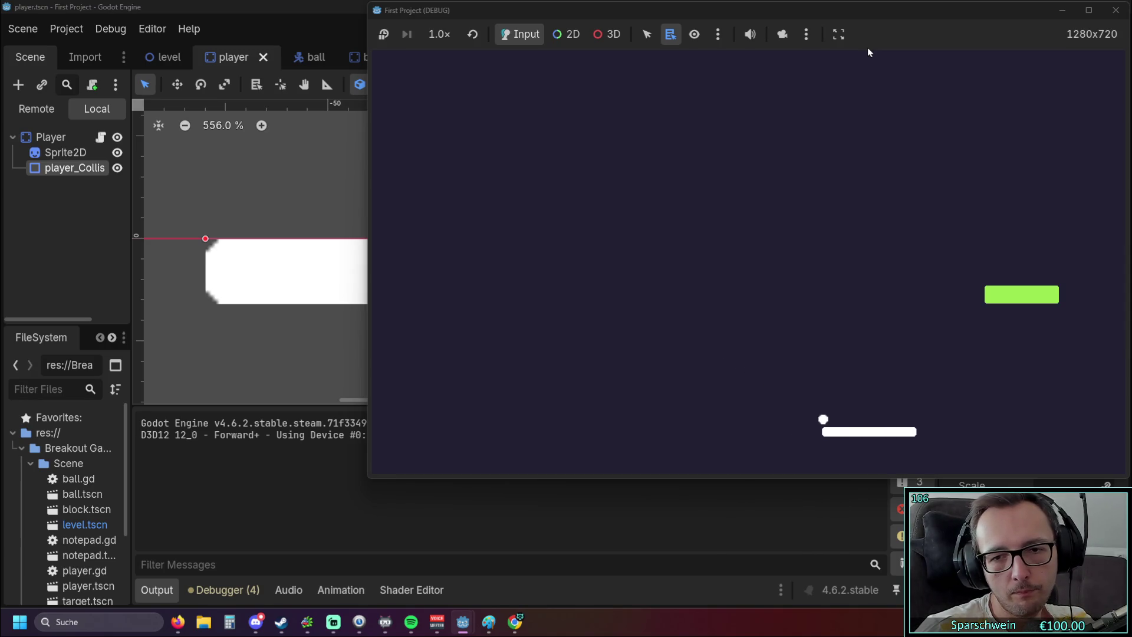
key(Left)
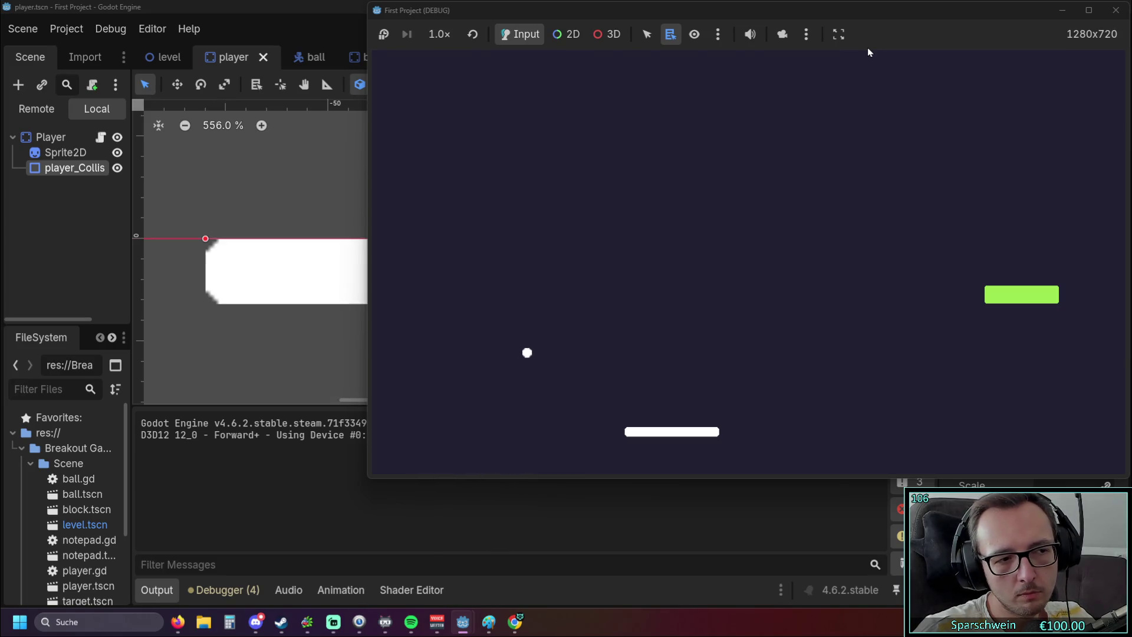
key(Right)
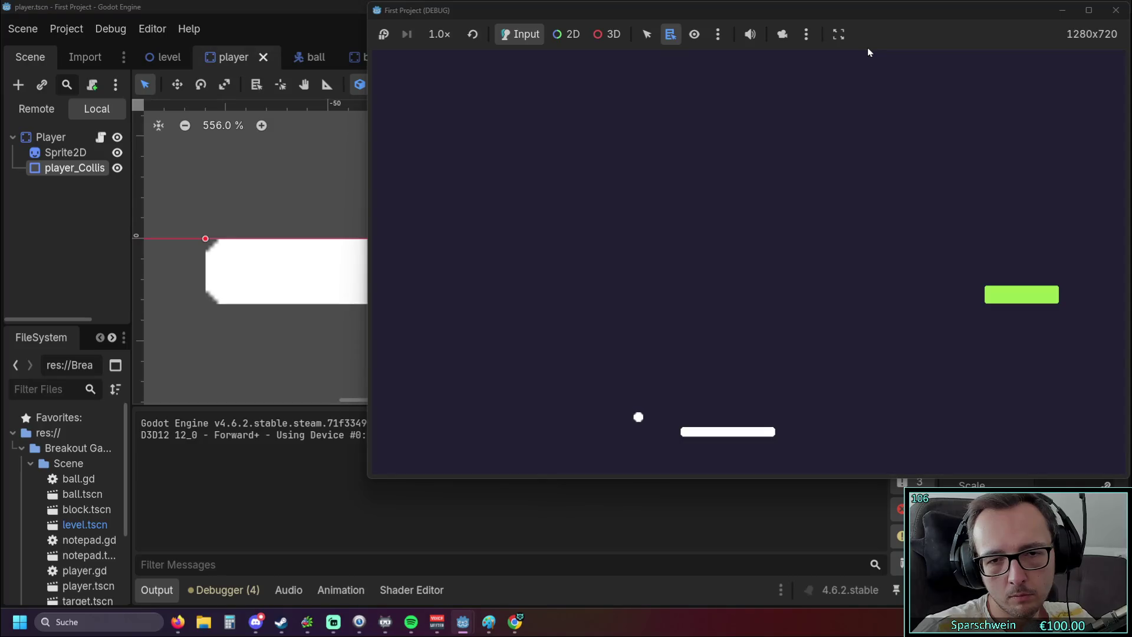
key(Left)
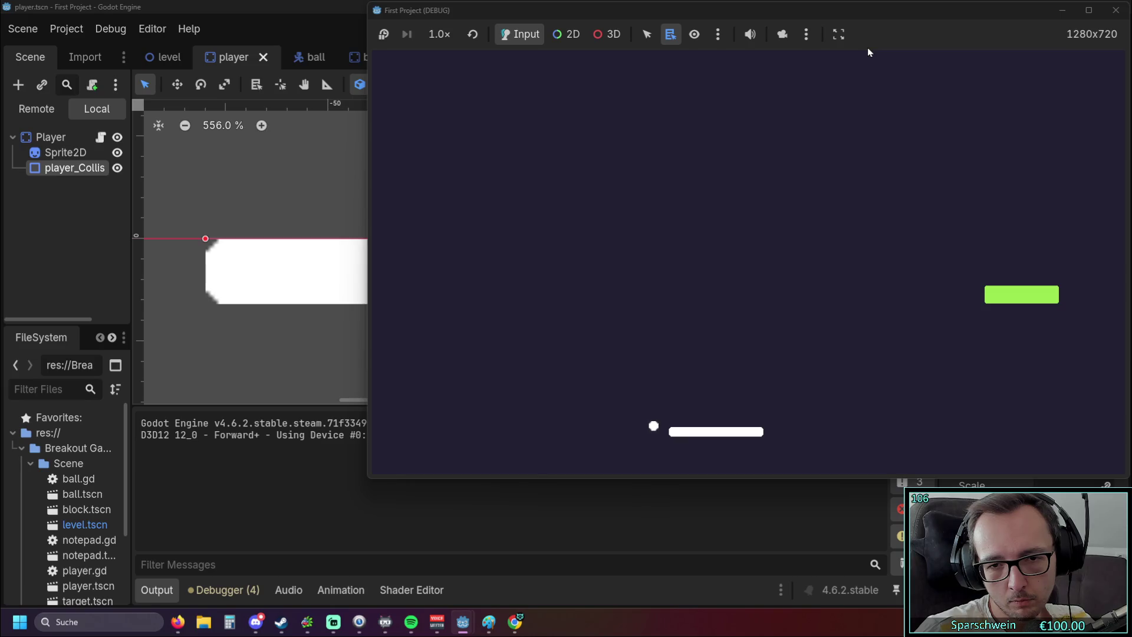
key(Left)
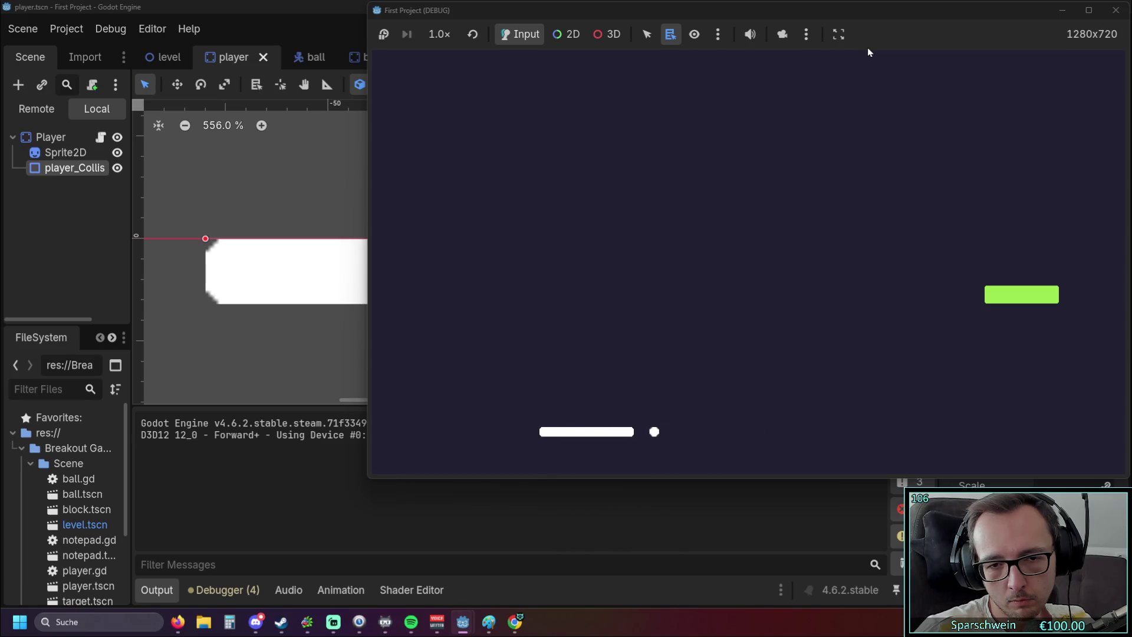
key(Right)
key(Left)
key(Left)
key(Right)
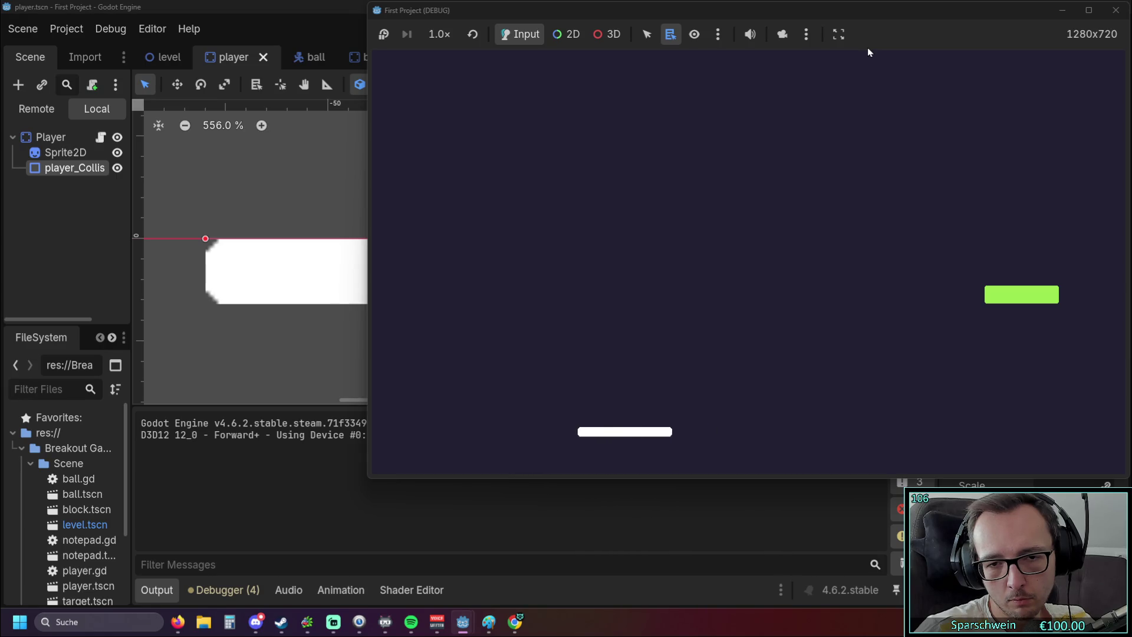
key(Left)
key(Right)
key(Left)
key(Right)
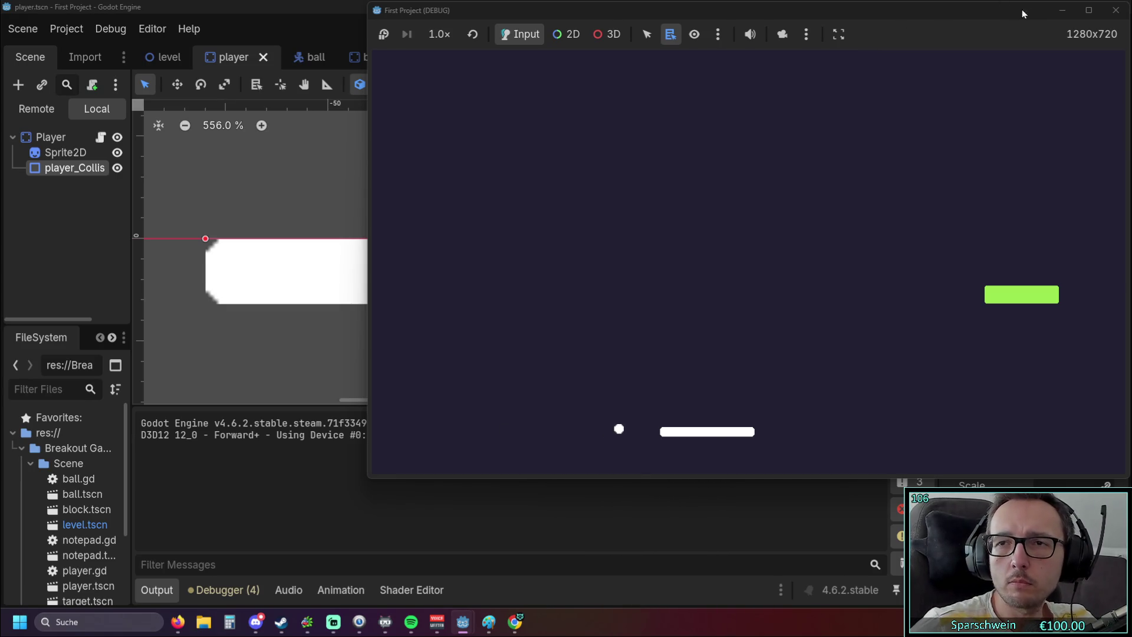
click(1116, 10)
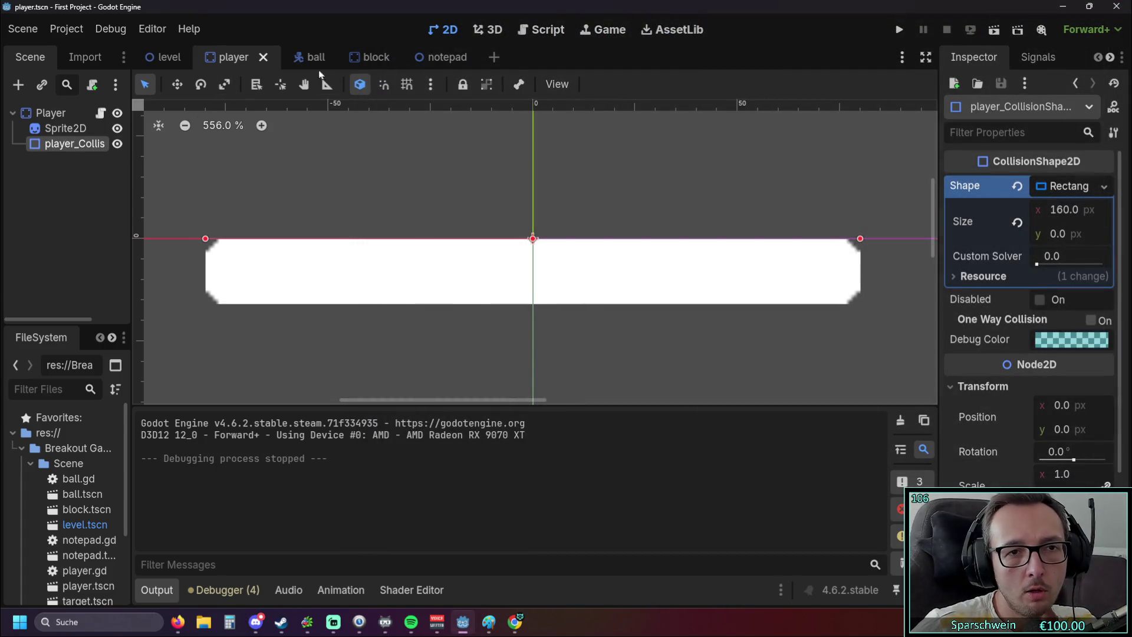
In the ball scene, replace CollisionShape2D's circle with a new RectangleShape2D.
click(311, 56)
click(71, 144)
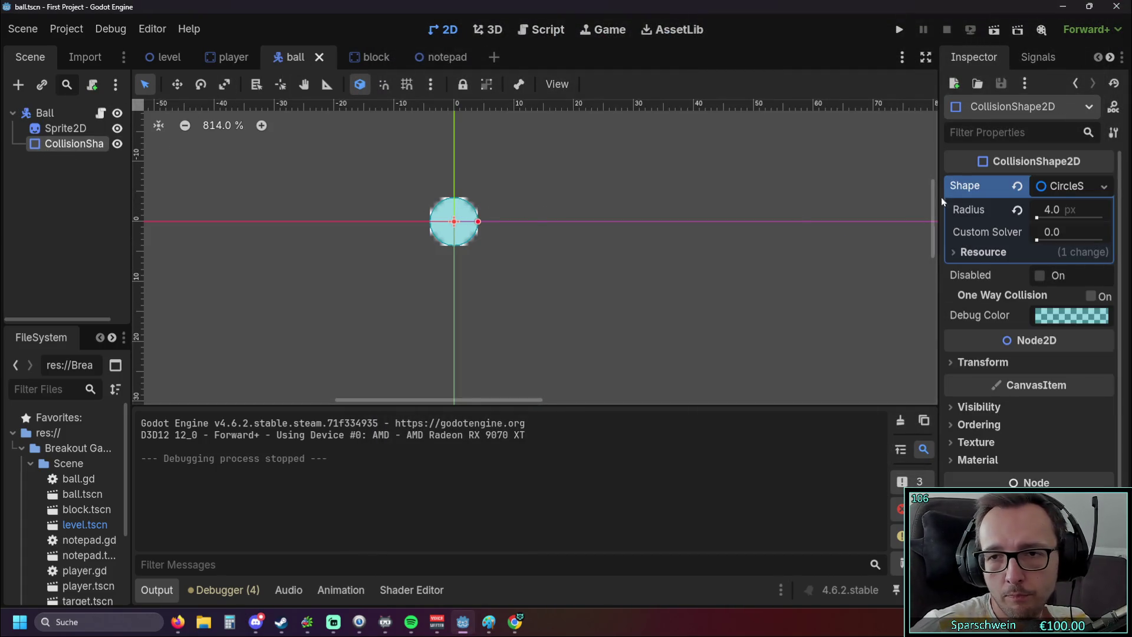
click(1100, 190)
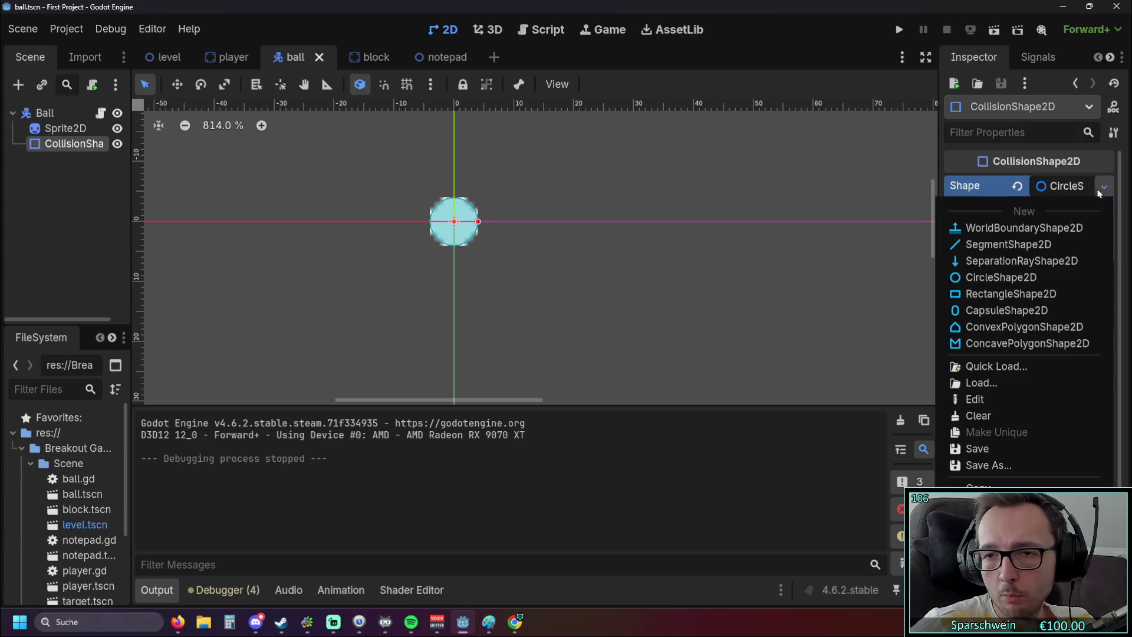
click(1018, 296)
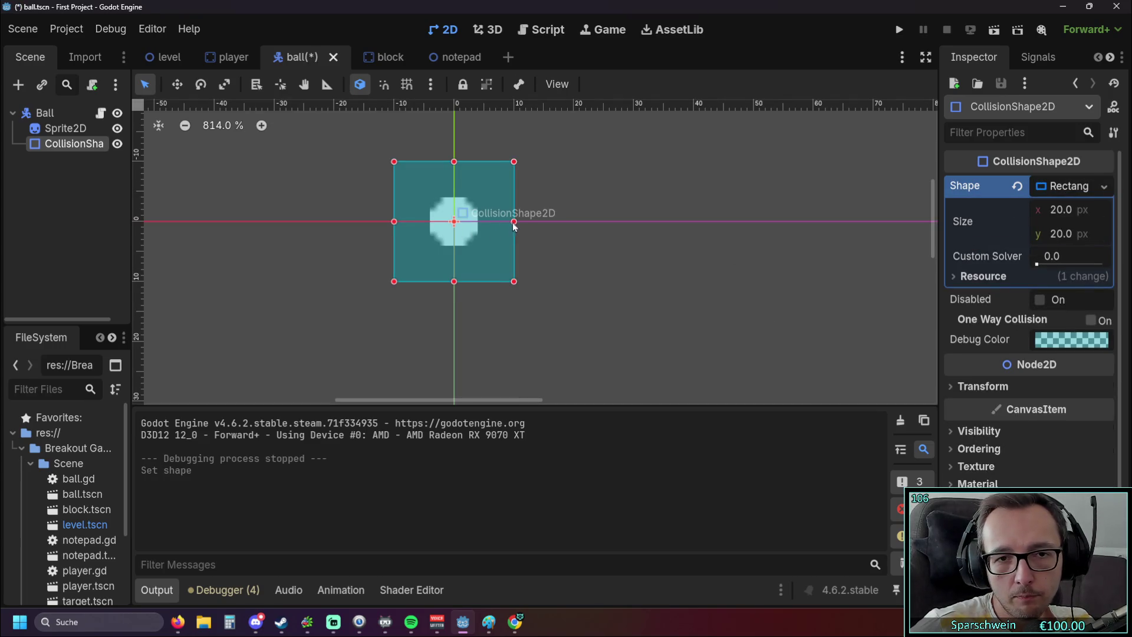
Resize the ball's collision rectangle to 8 × 14 px and launch the game.
drag(513, 224, 478, 223)
drag(394, 223, 429, 226)
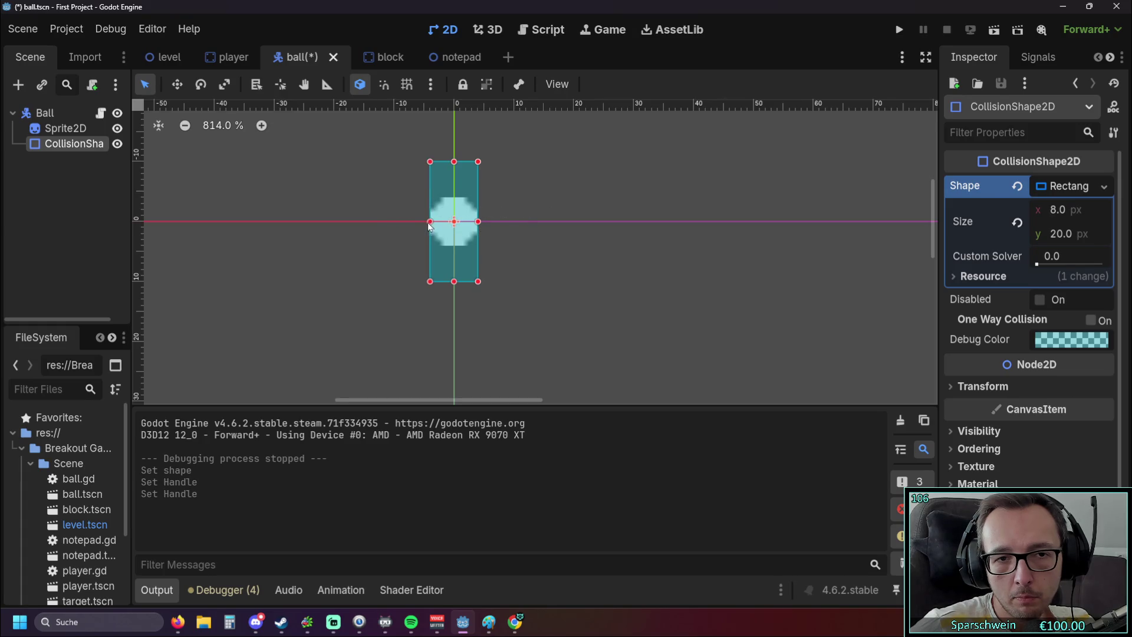
drag(454, 162, 453, 199)
drag(455, 282, 457, 260)
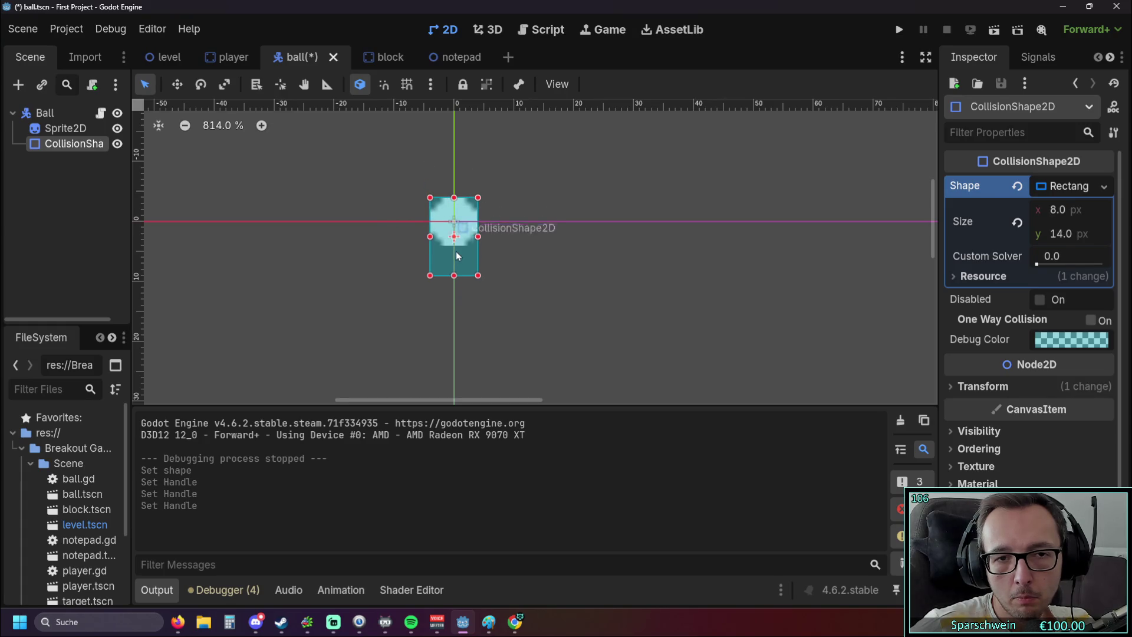
key(F5)
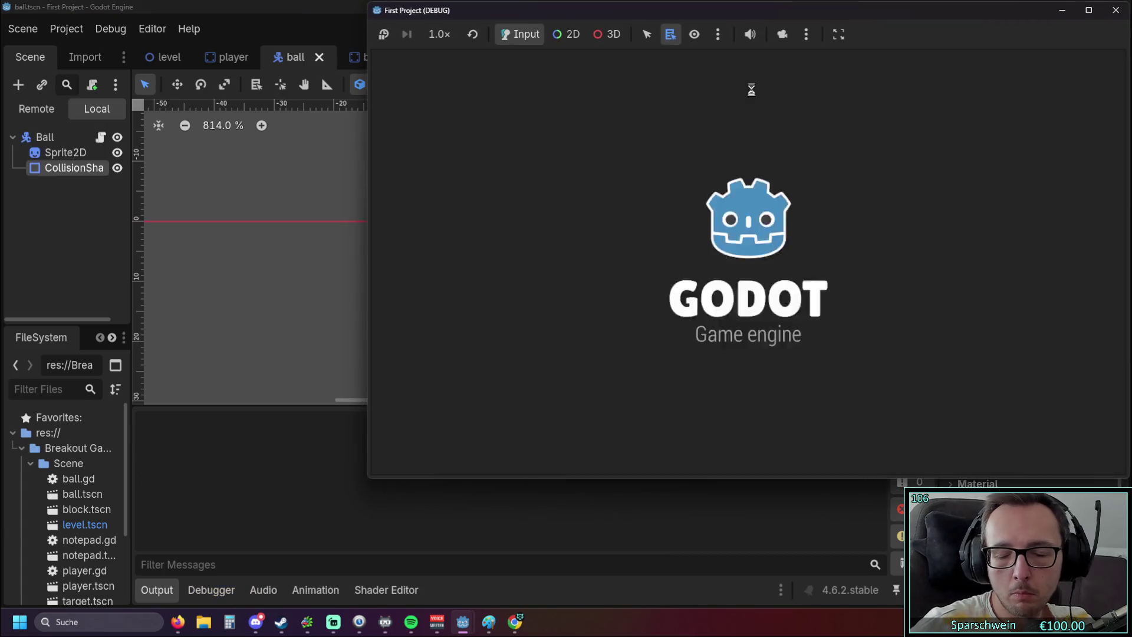
Steer the paddle to return the rectangular-collision ball across several rallies, then stop the game.
key(Left)
key(Right)
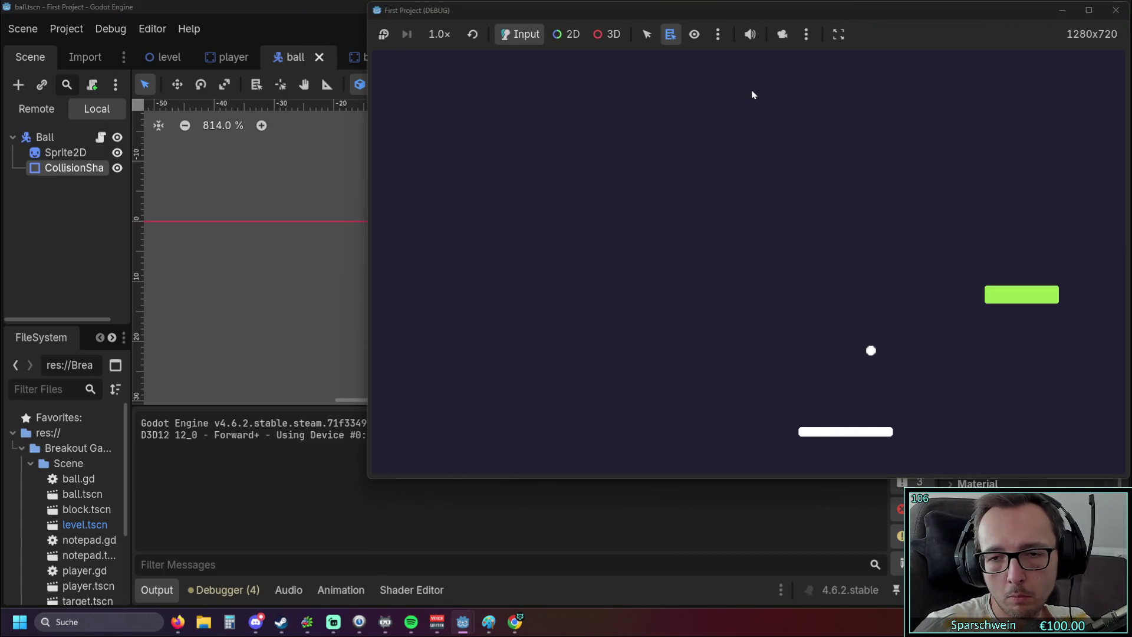
key(Right)
key(Left)
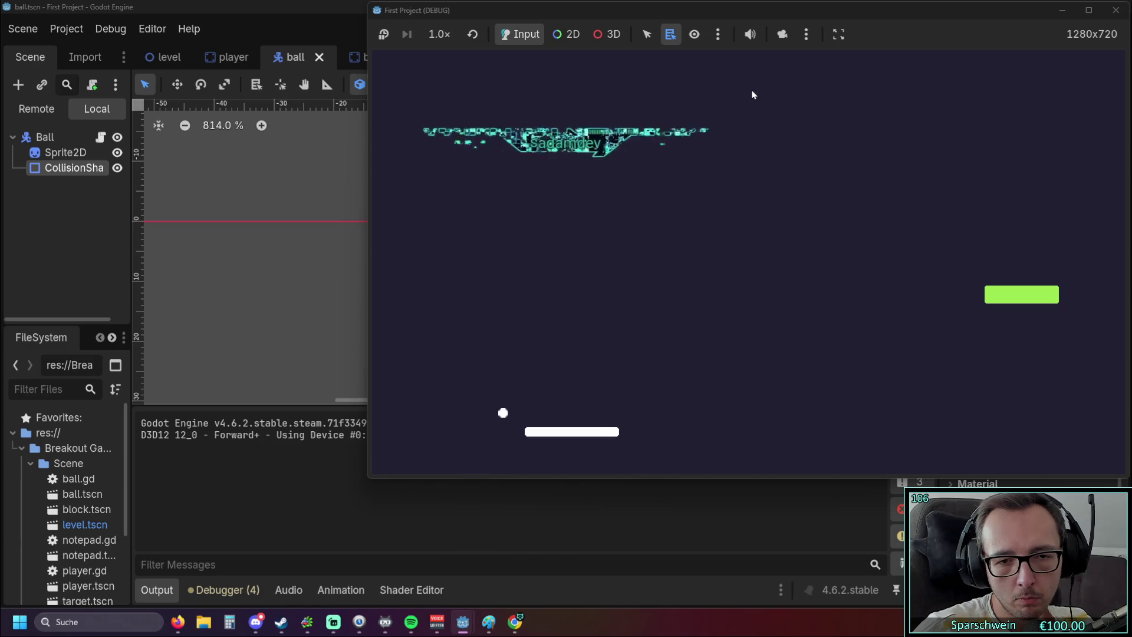
key(Left)
key(Right)
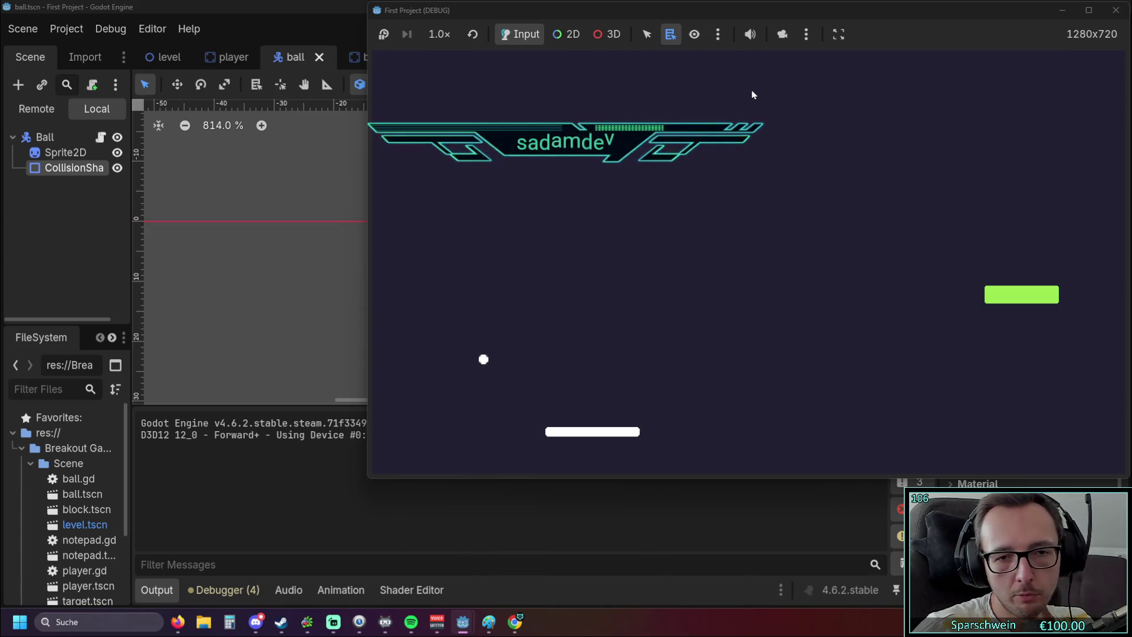
key(Right)
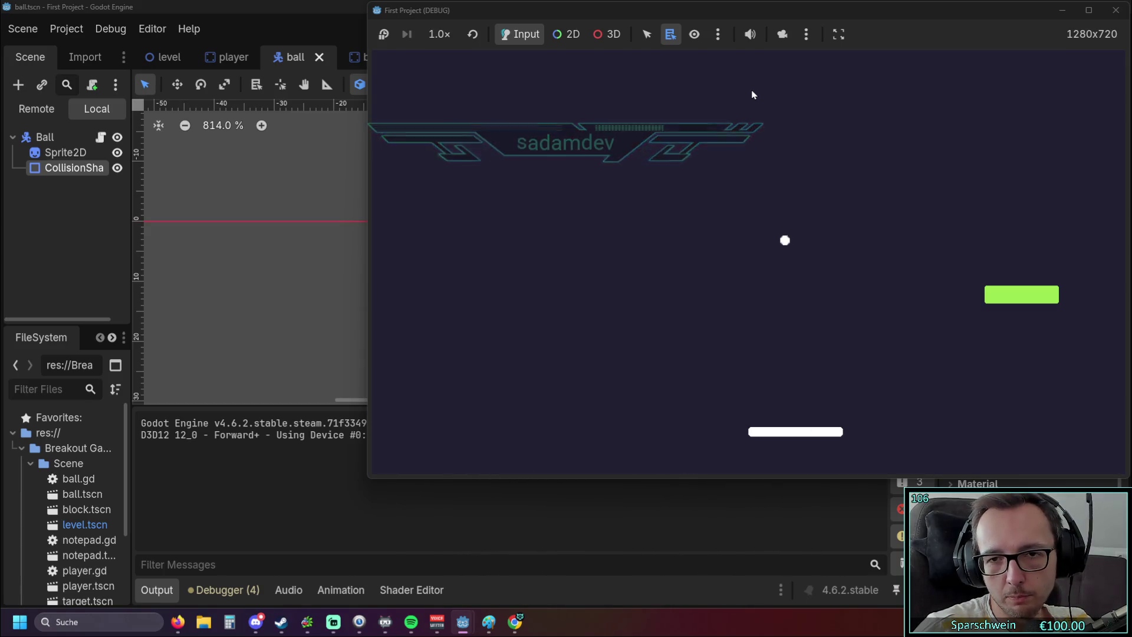
key(Right)
key(Right)
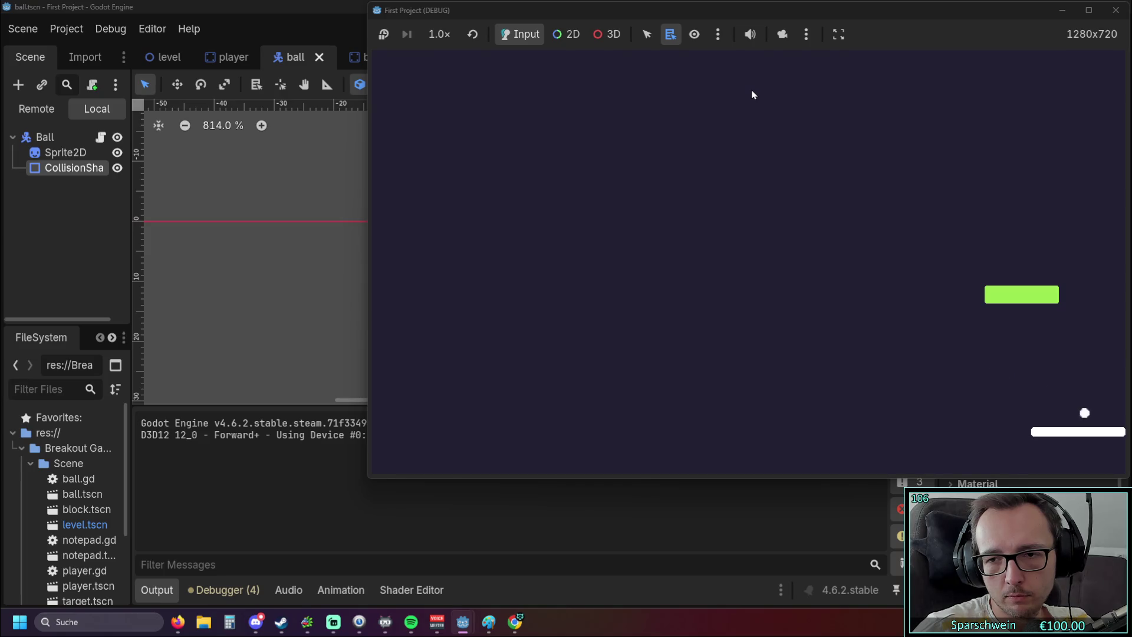
key(Left)
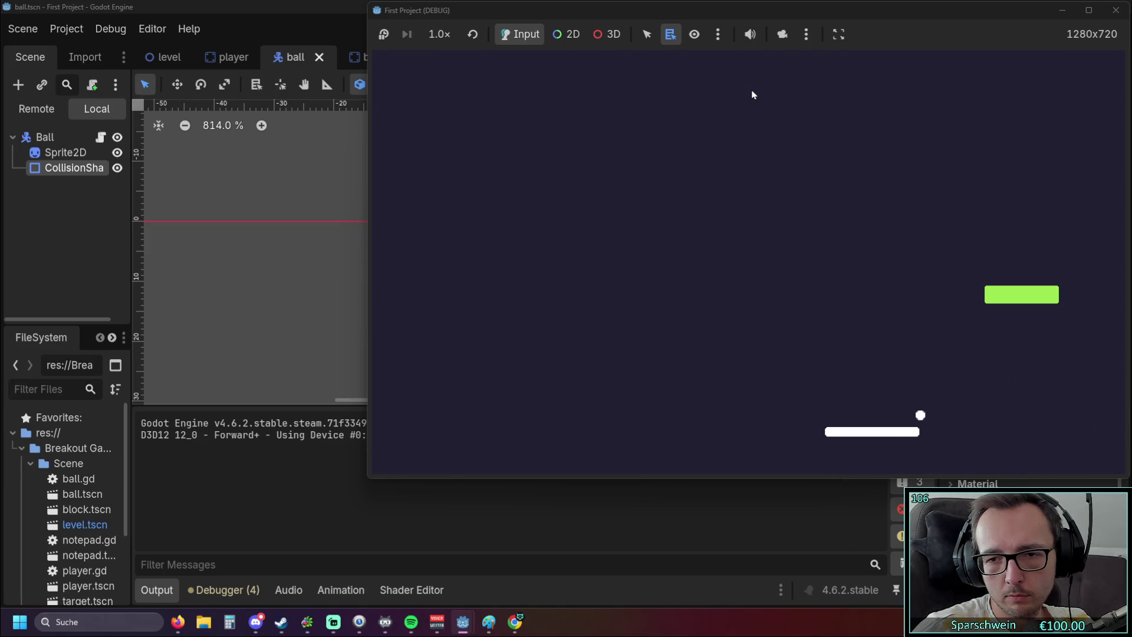
key(Right)
key(Left)
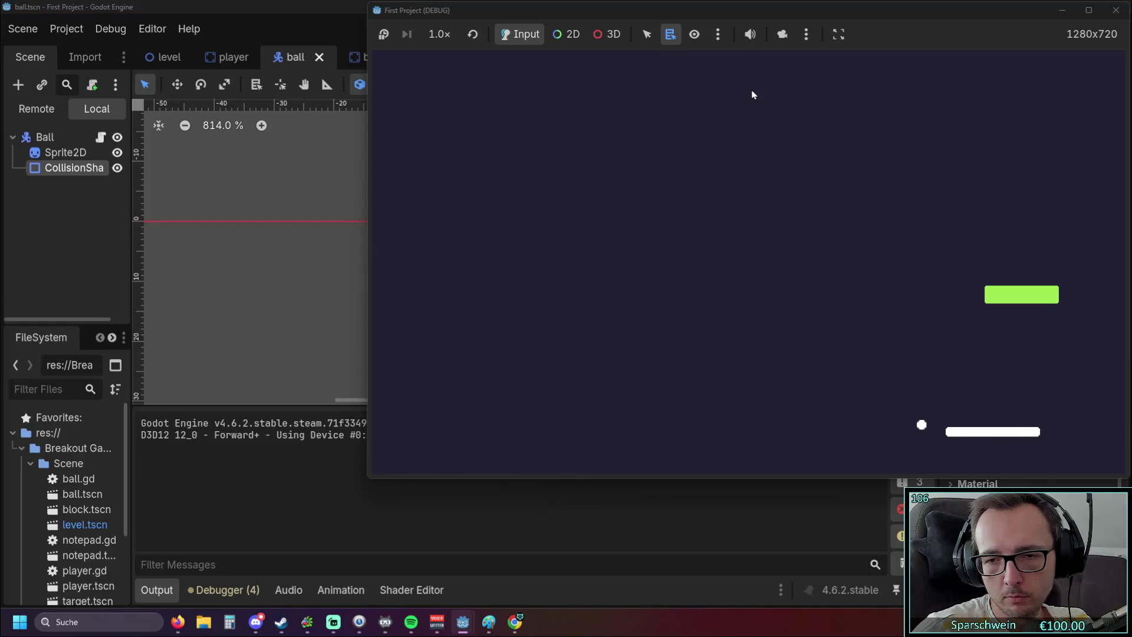
key(Left)
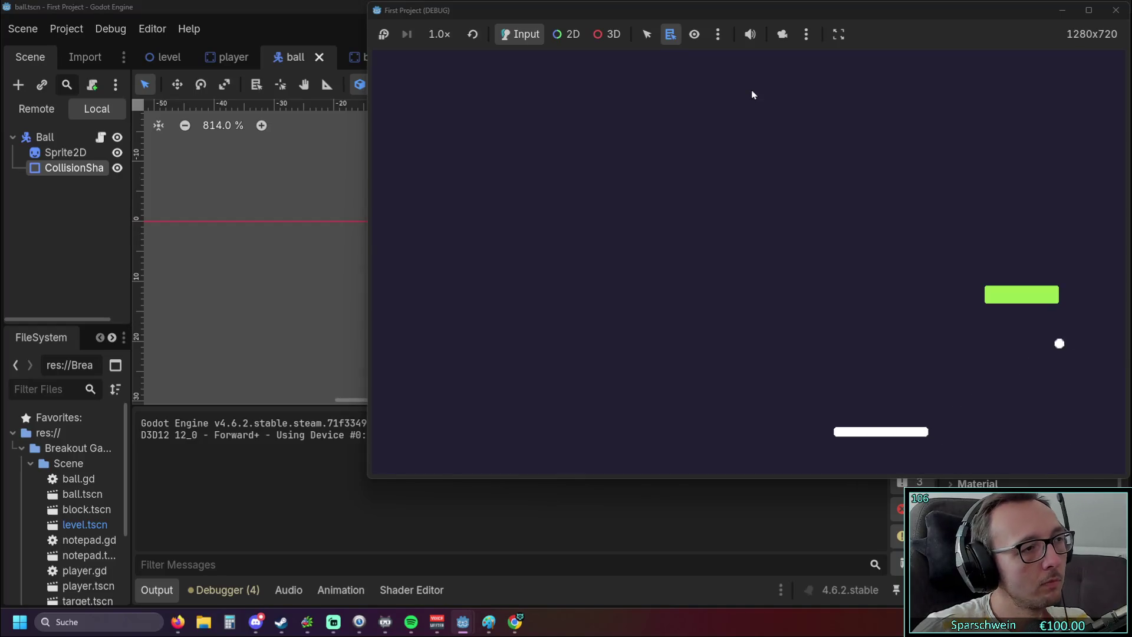
key(Left)
key(Left)
key(Right)
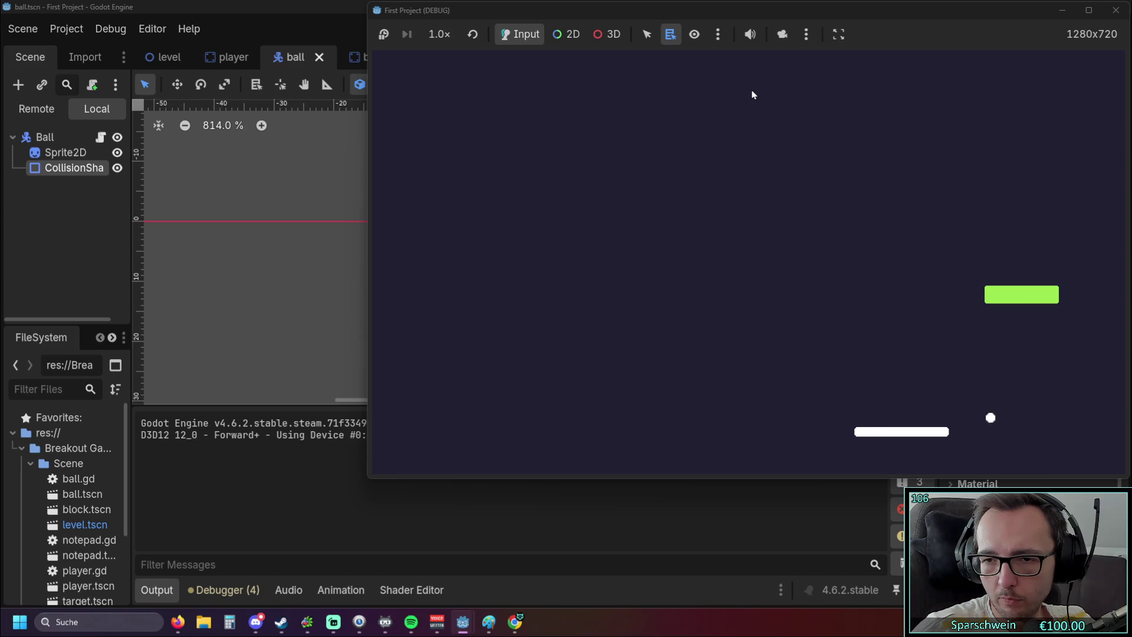
key(Right)
key(Left)
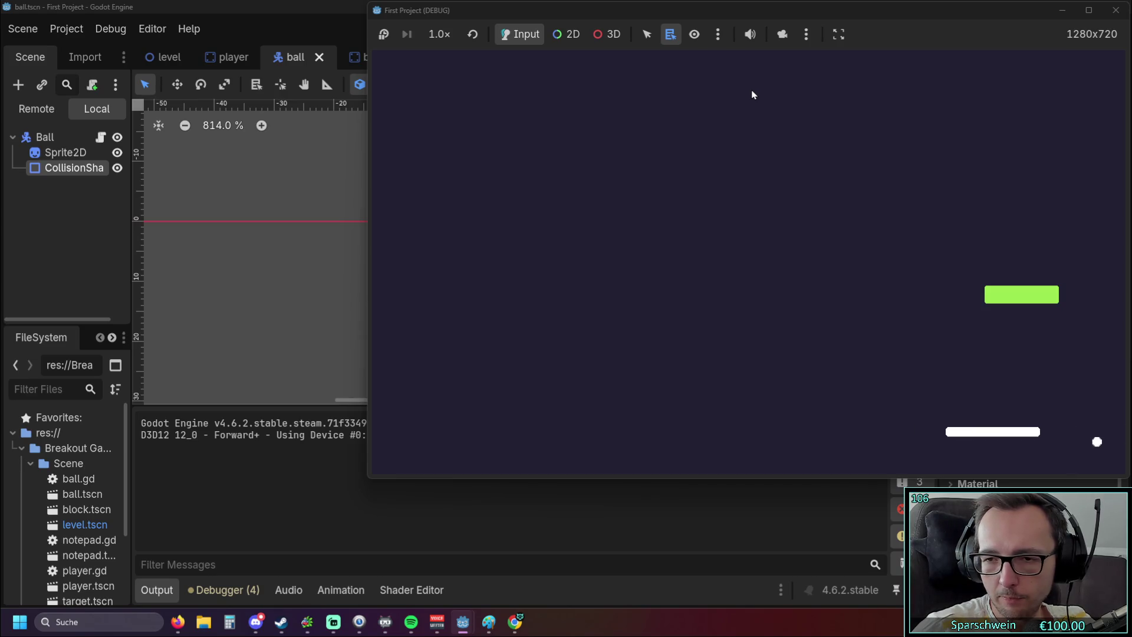
key(Left)
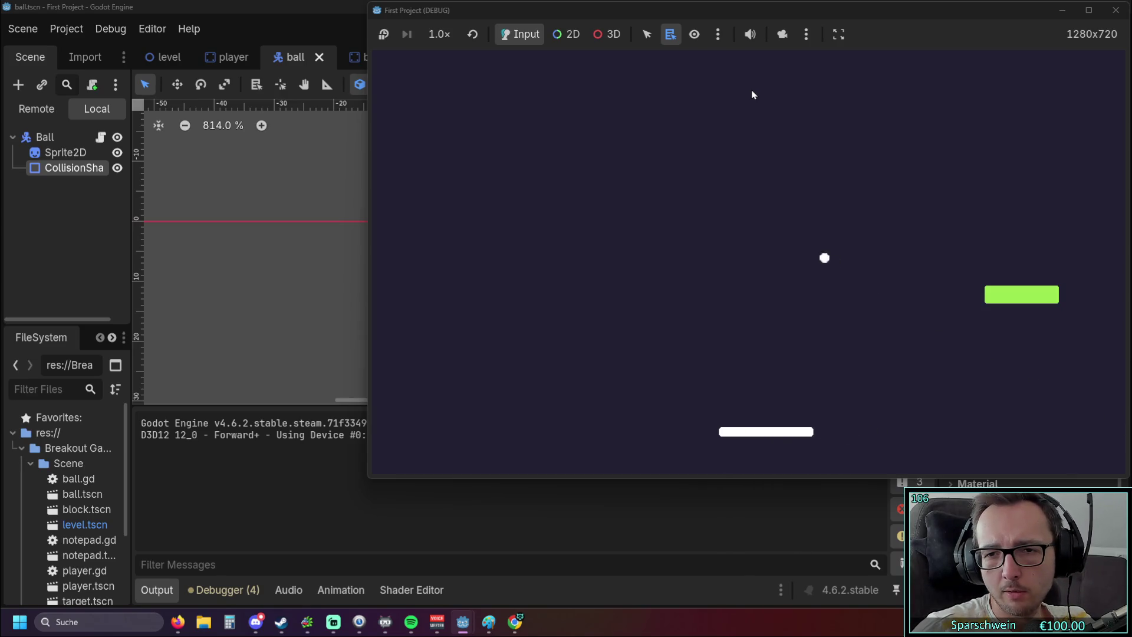
key(Right)
key(Left)
key(Left)
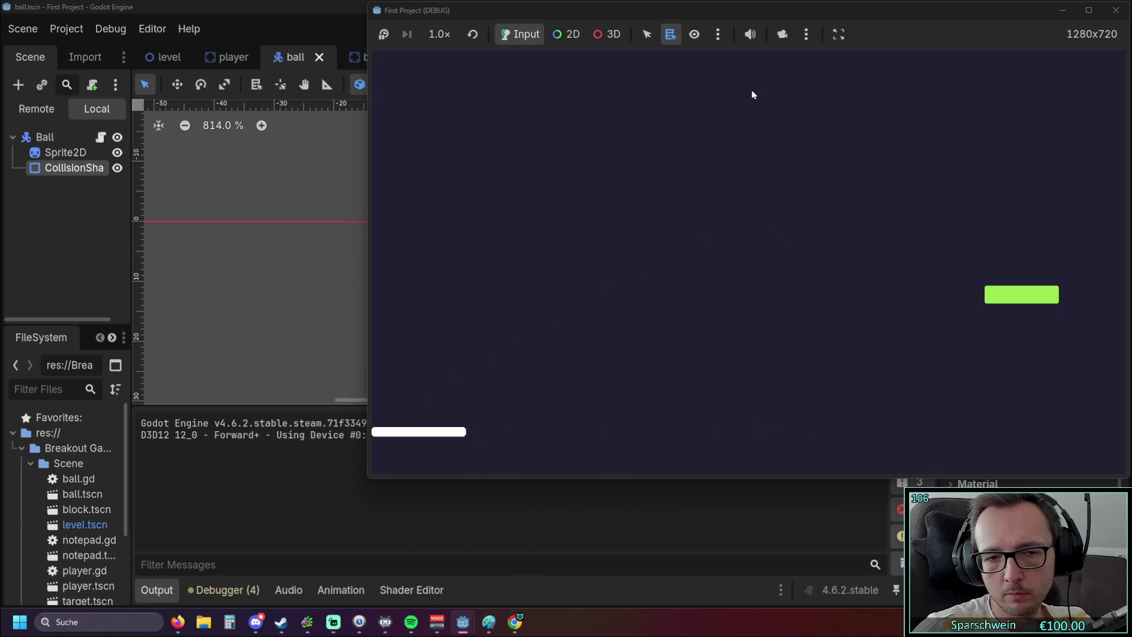
key(Right)
key(Right)
key(Right)
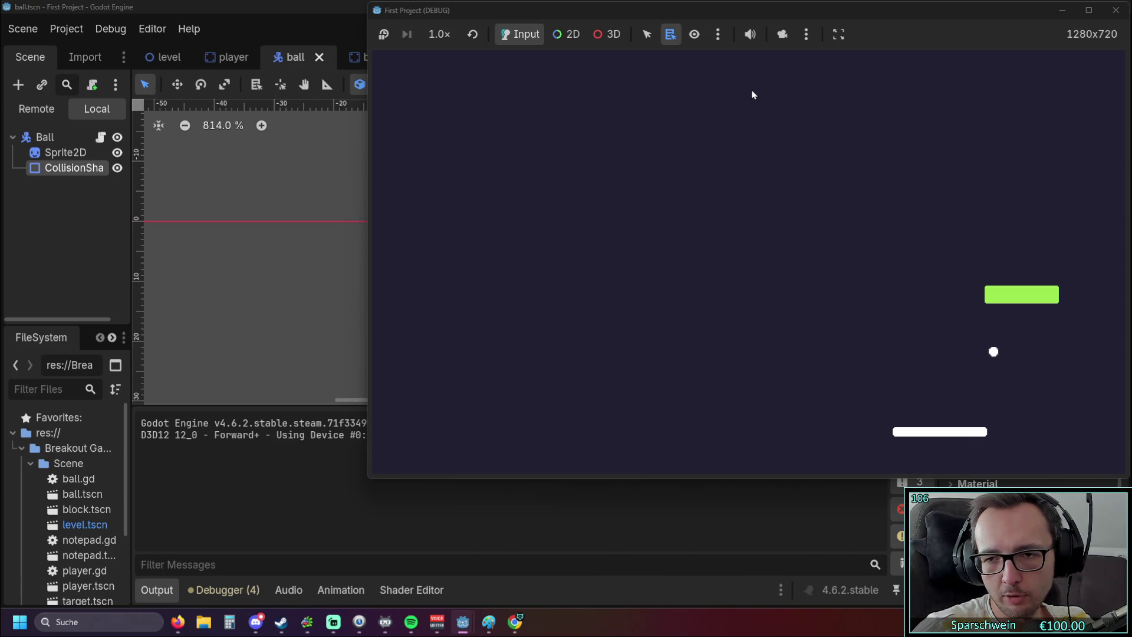
key(Right)
key(Left)
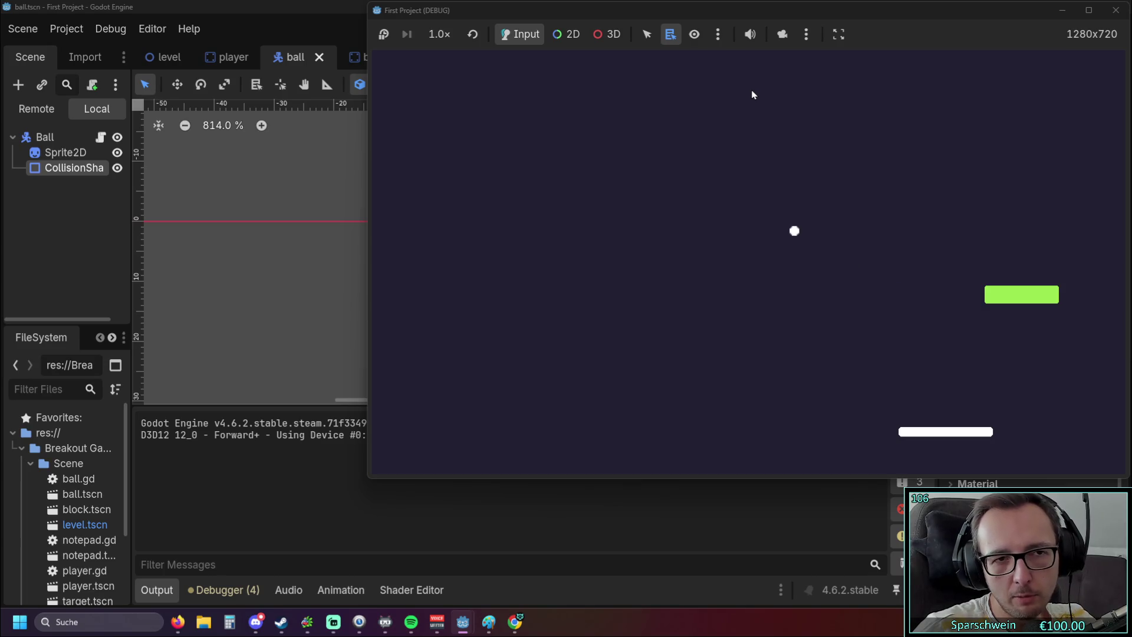
key(Left)
key(Left)
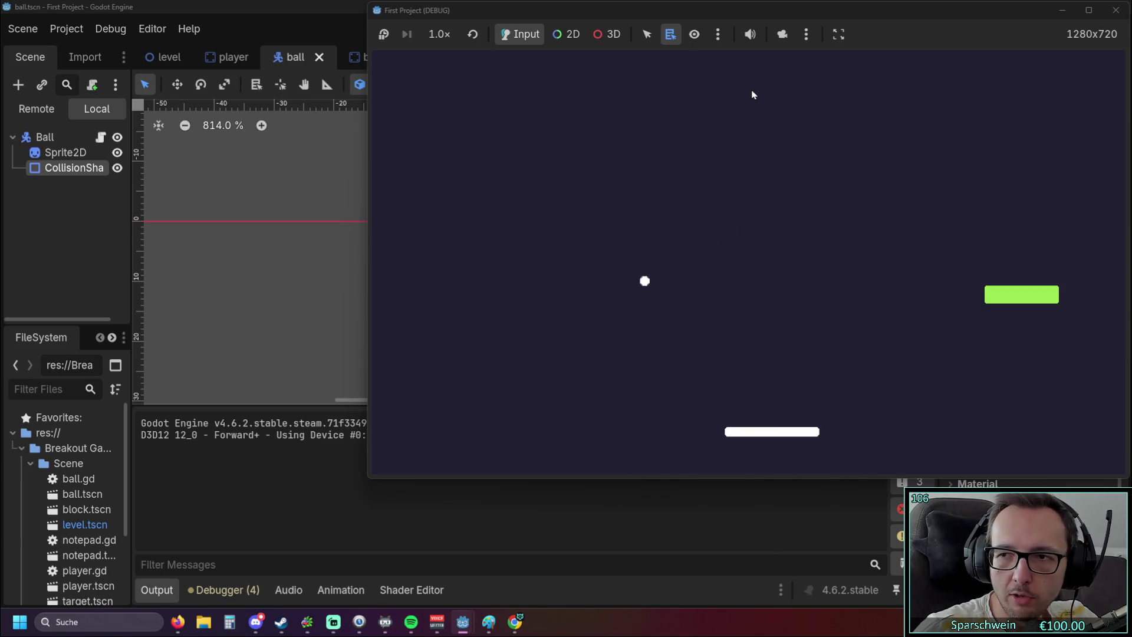
key(Left)
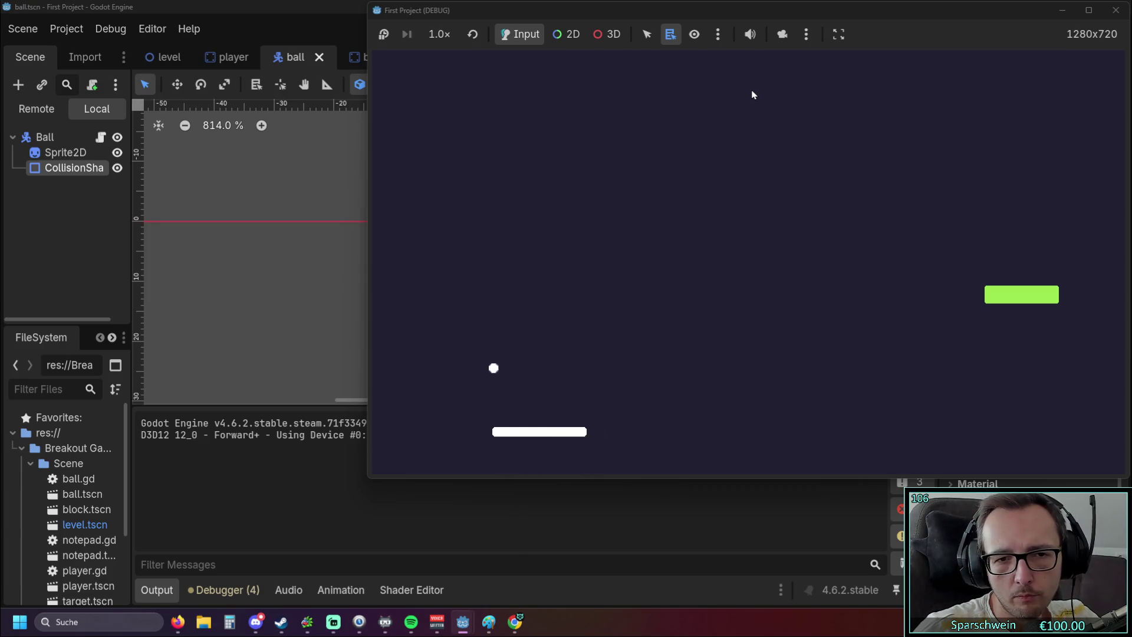
key(Left)
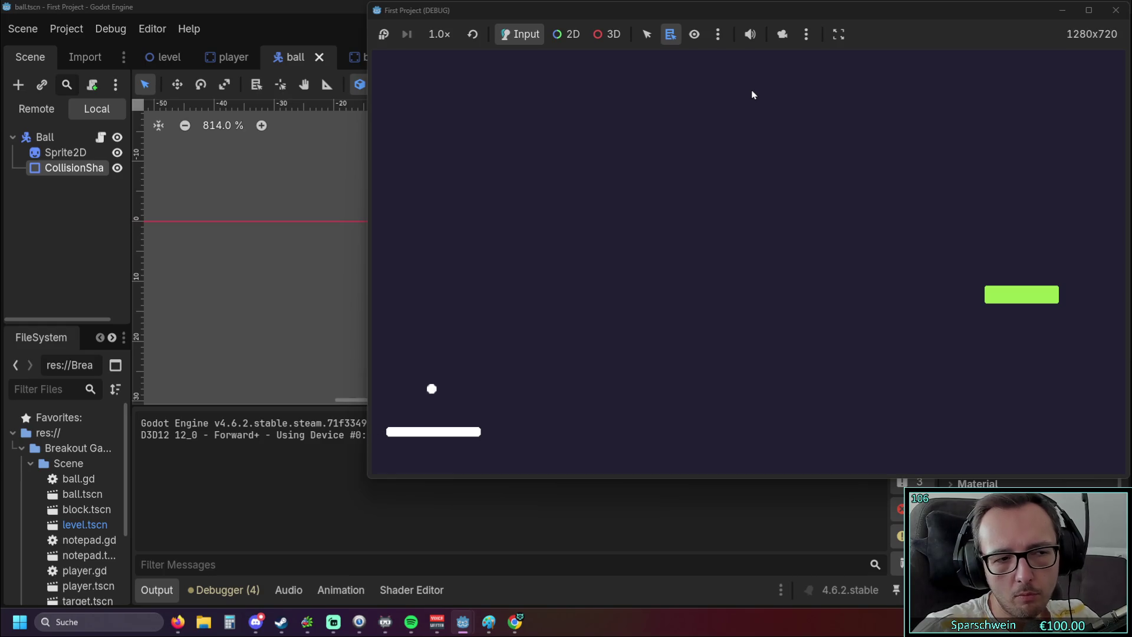
key(Right)
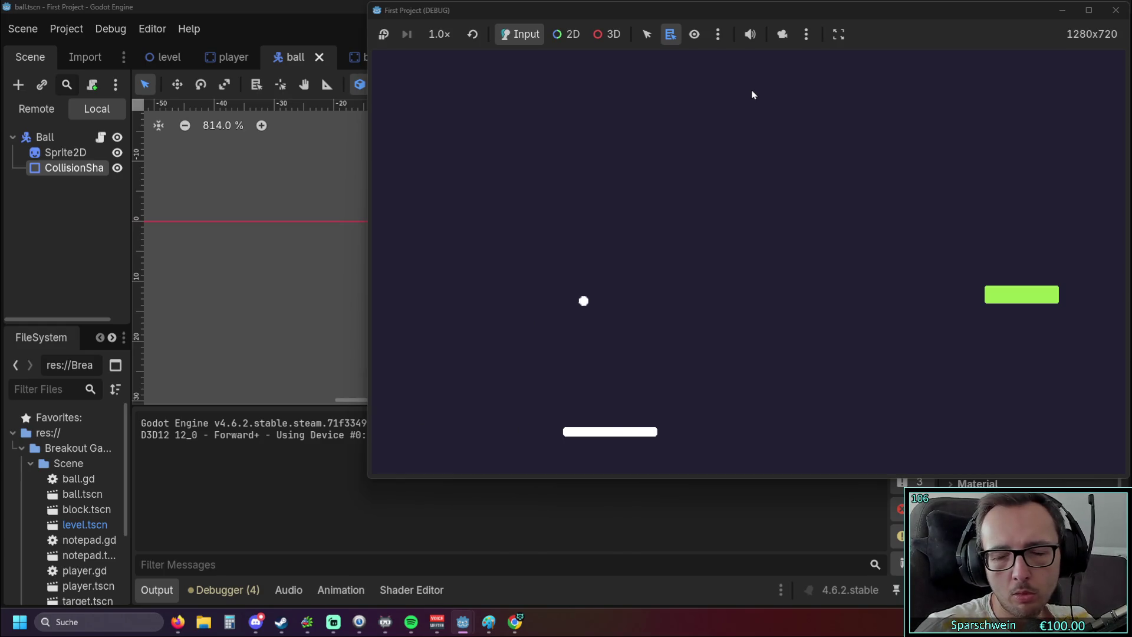
key(F8)
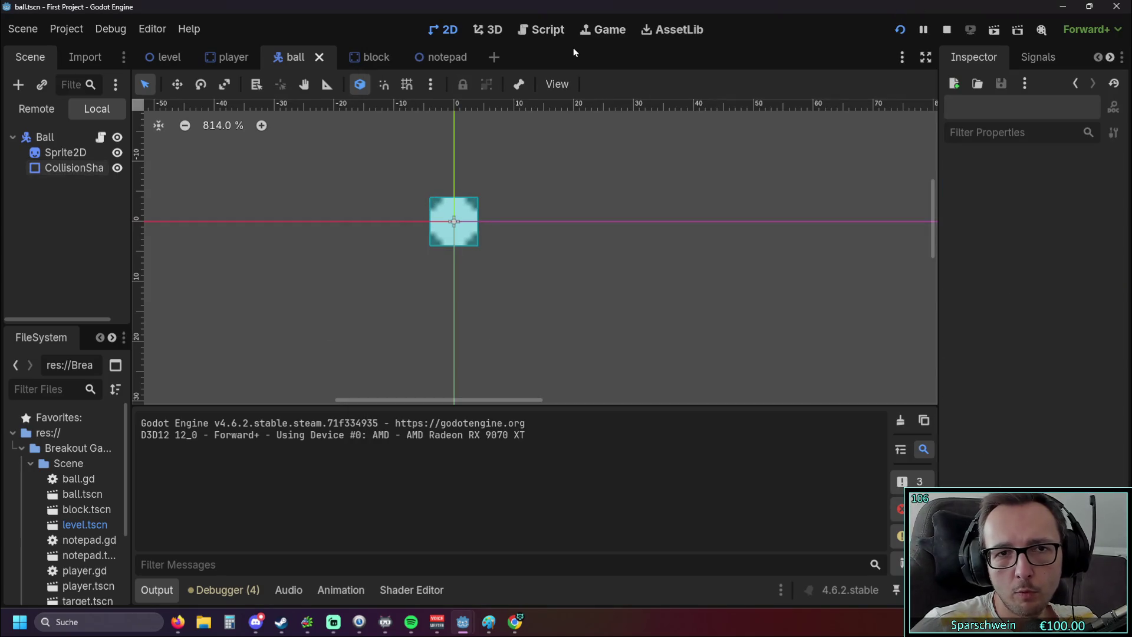
Bring up ball.gd in the script editor and give the game a brief test run.
click(539, 33)
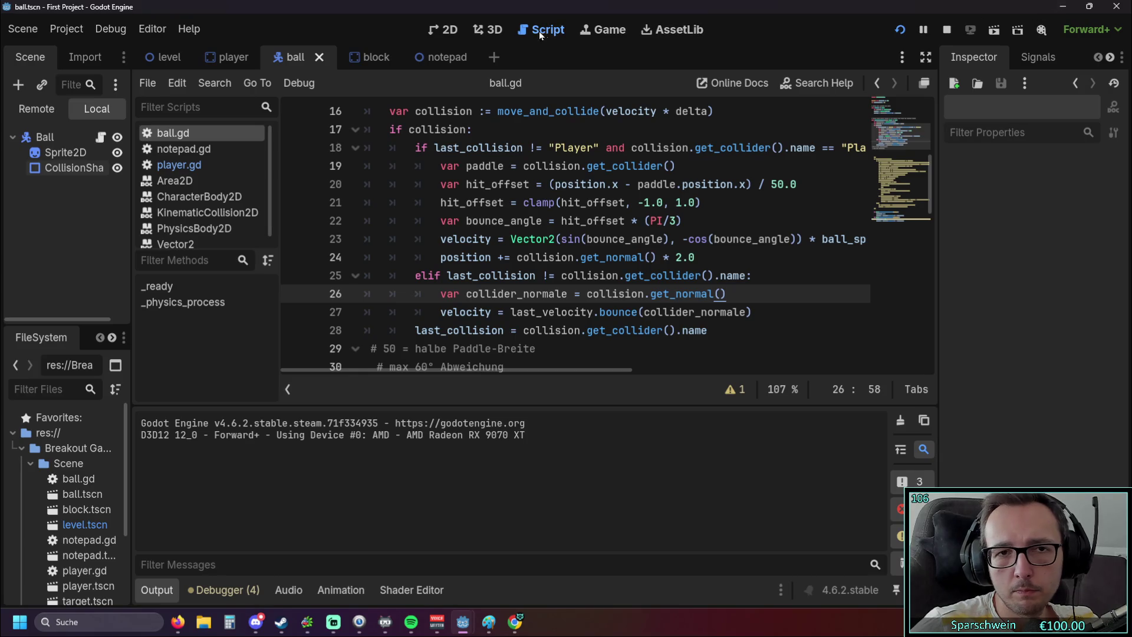
click(451, 31)
click(538, 32)
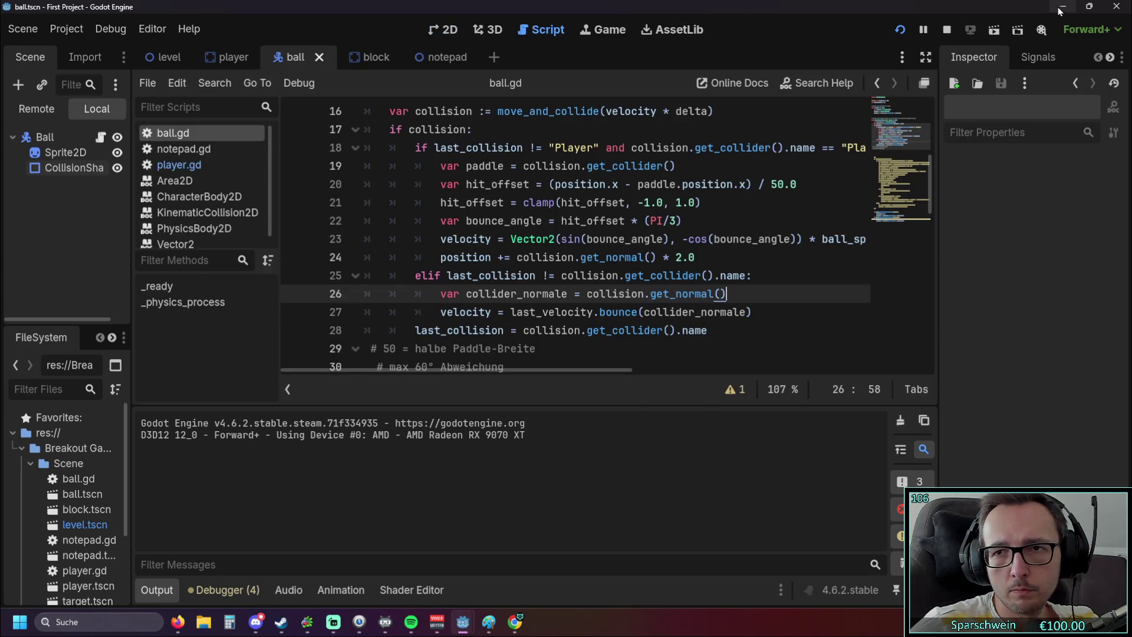
click(900, 30)
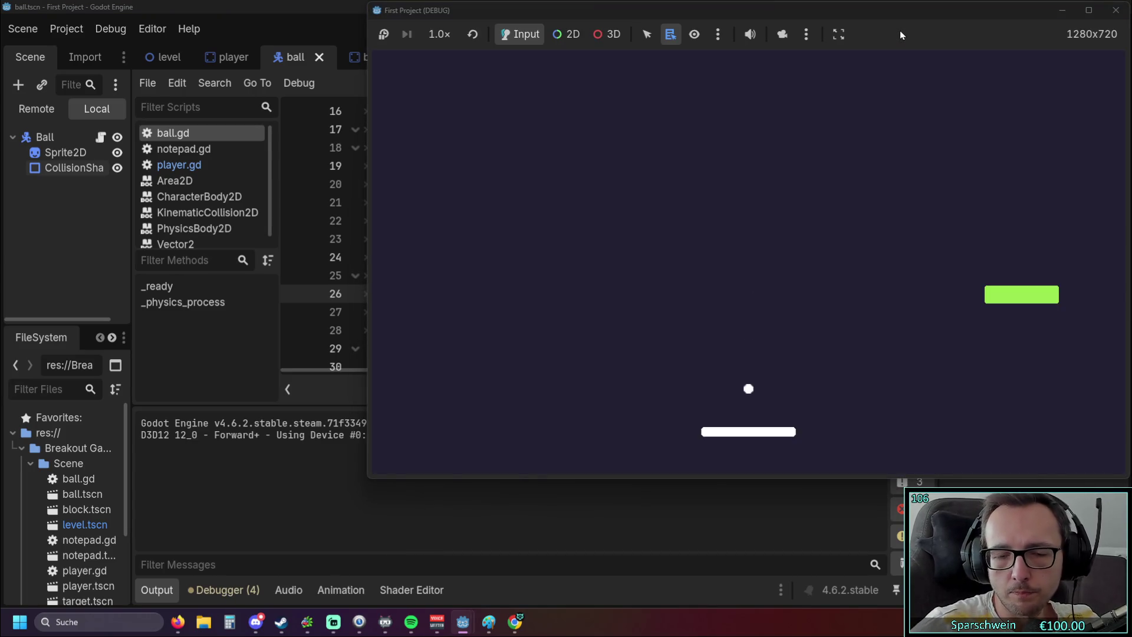
click(1116, 10)
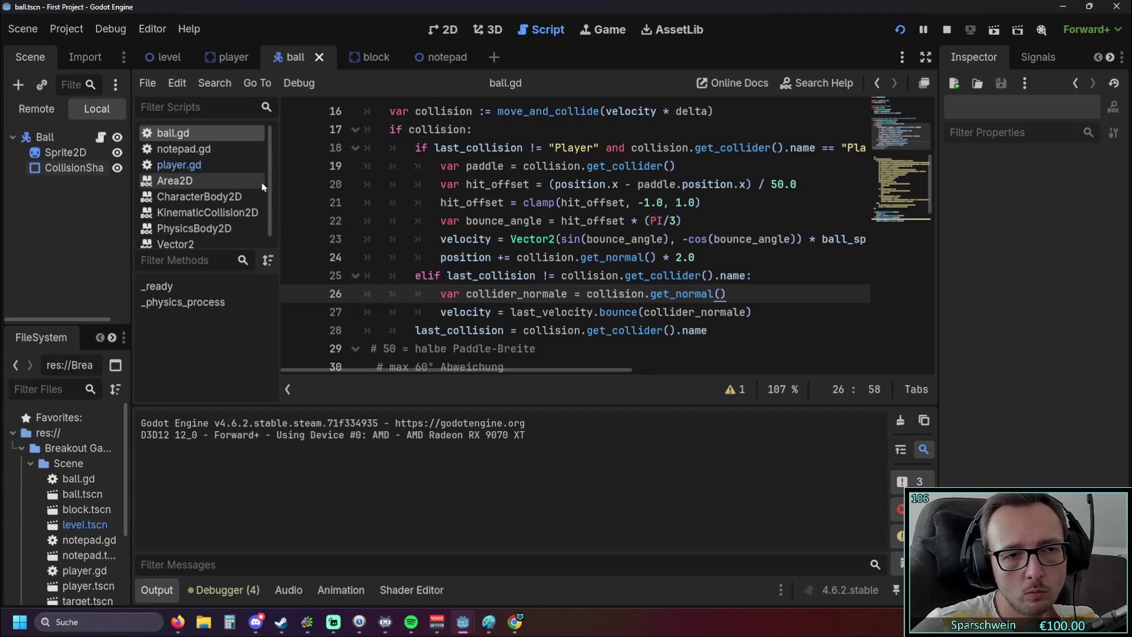
In the player scene, extend the paddle's collision rectangle to 160 × 16 px and launch a test run.
click(231, 61)
mouse_move(180, 63)
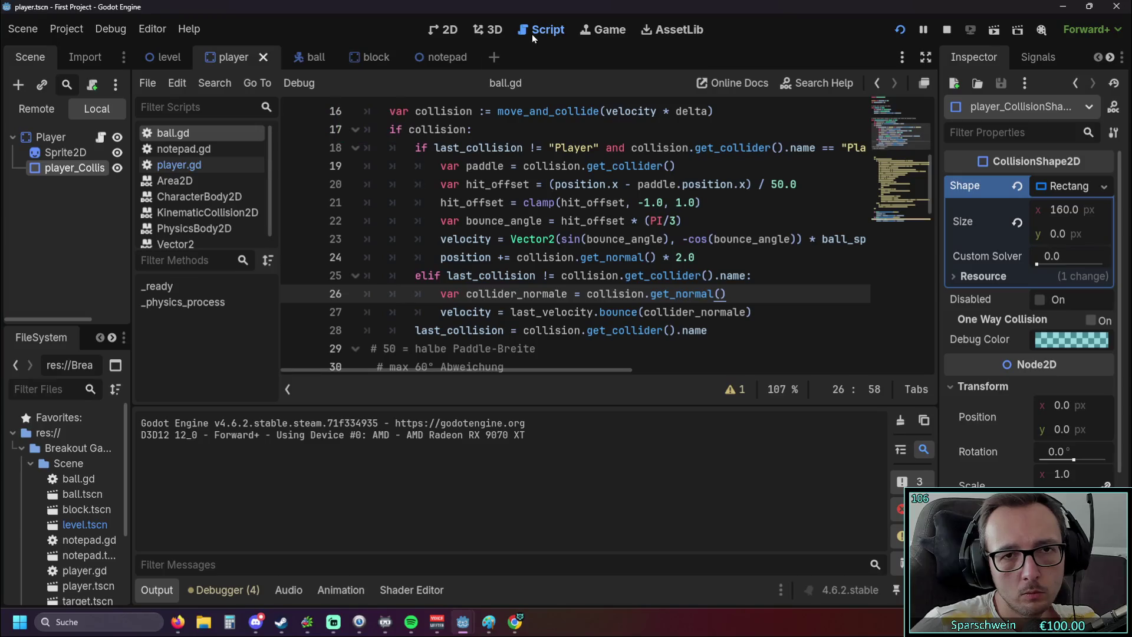
click(441, 31)
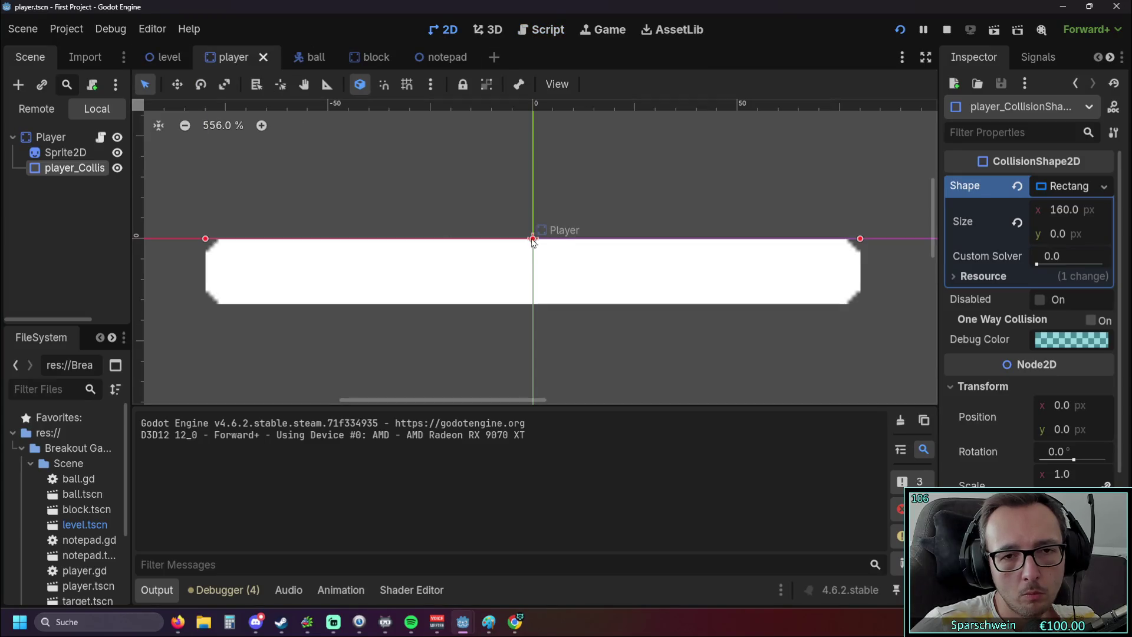
drag(533, 239, 535, 303)
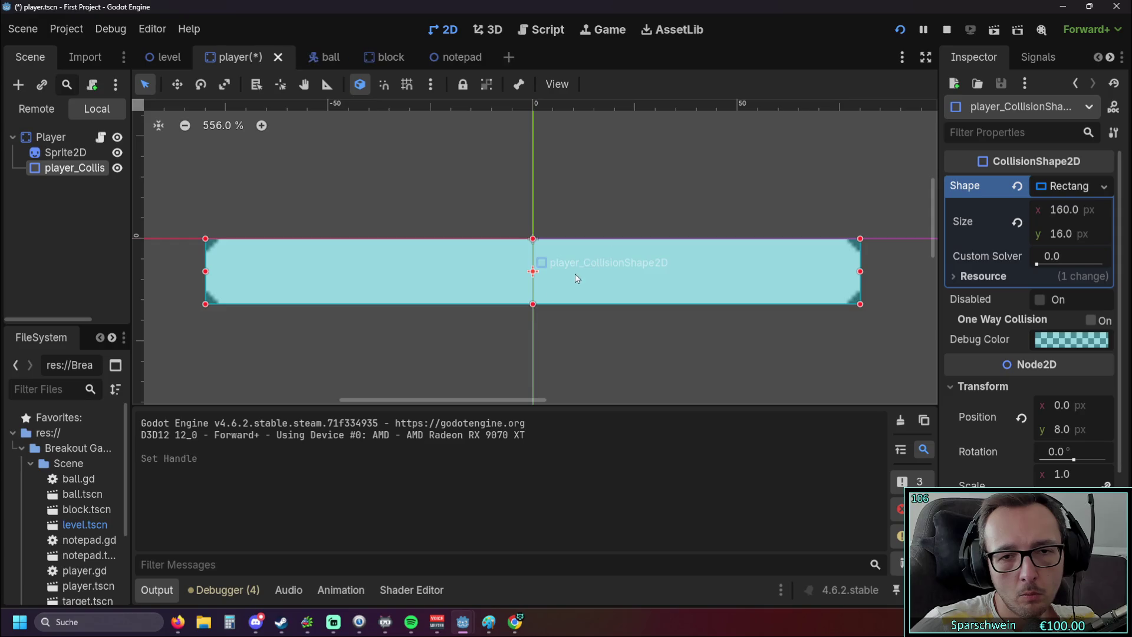
key(F5)
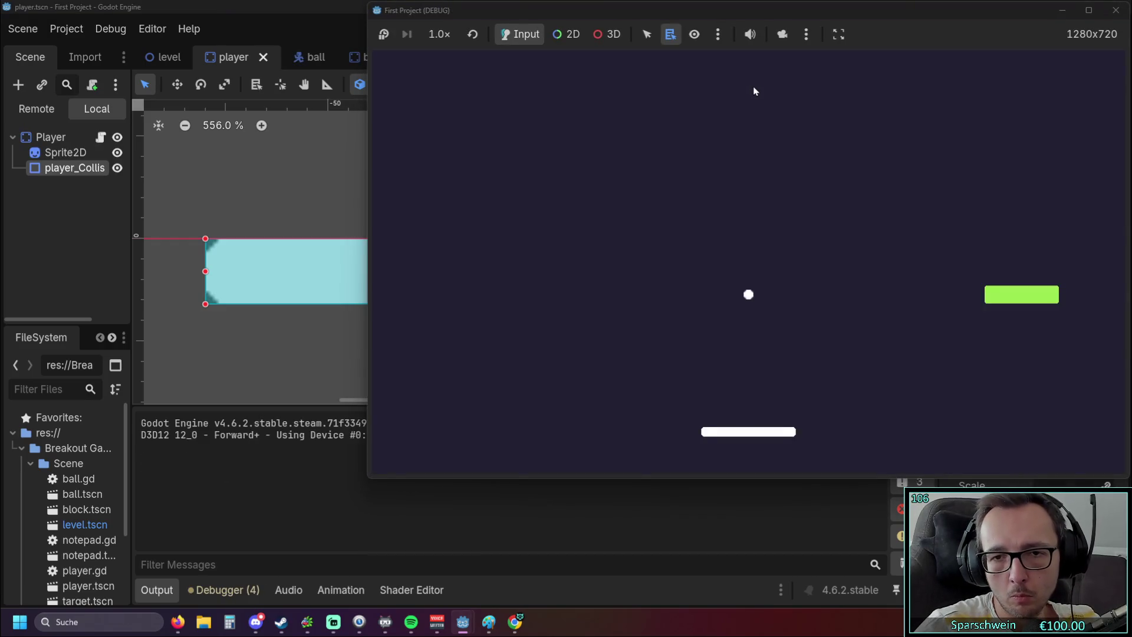
key(Right)
key(Left)
key(Left)
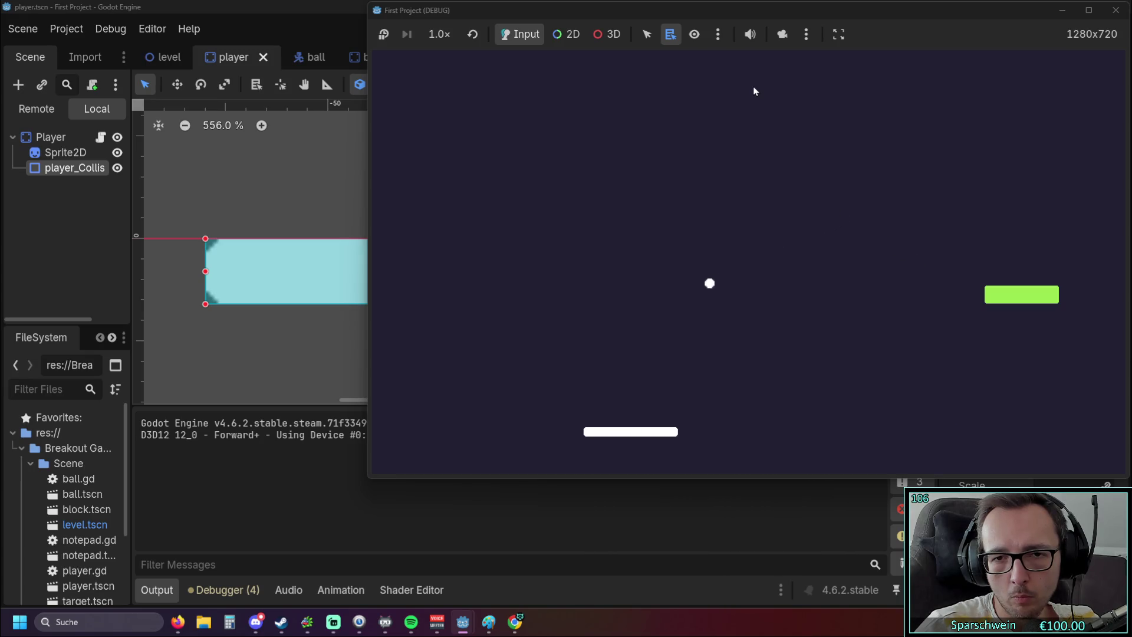
key(Right)
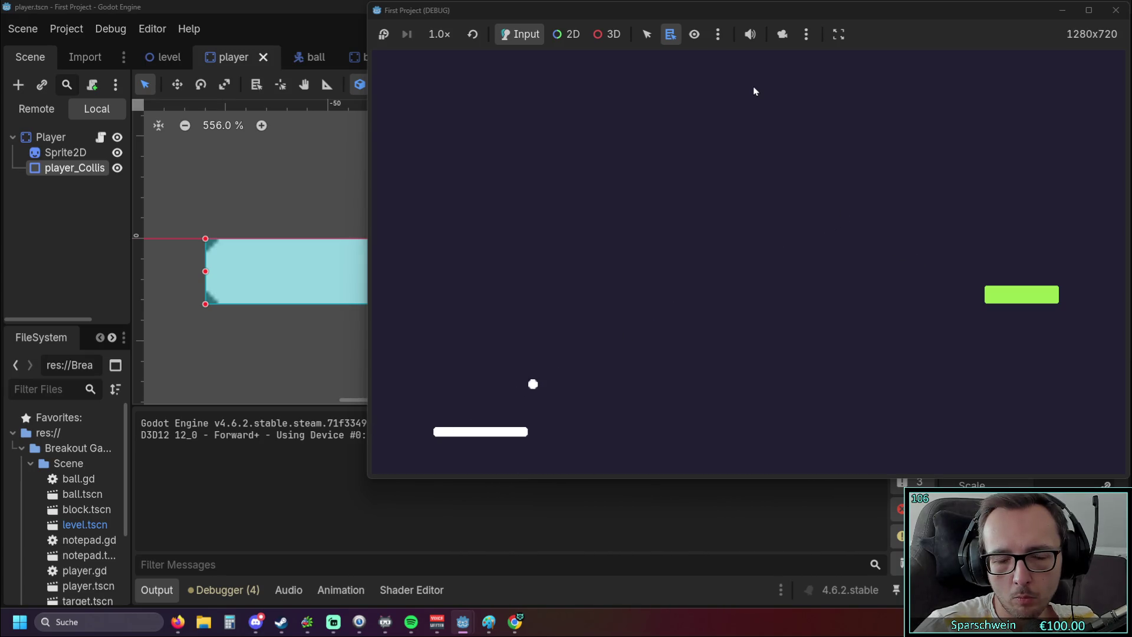
key(Left)
key(Right)
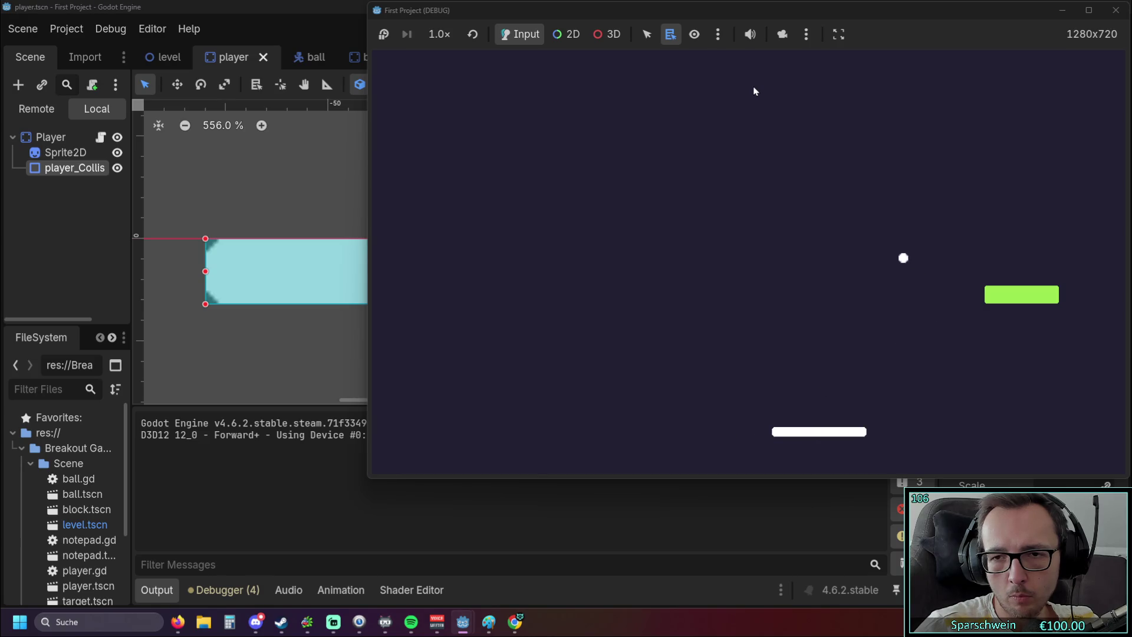
key(Left)
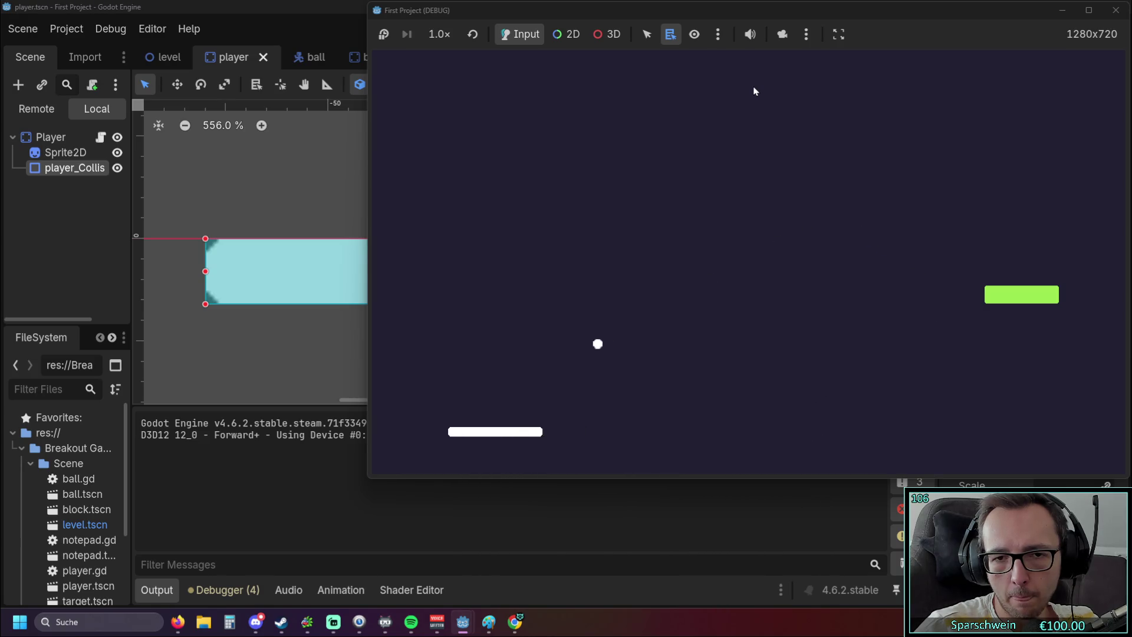
key(Right)
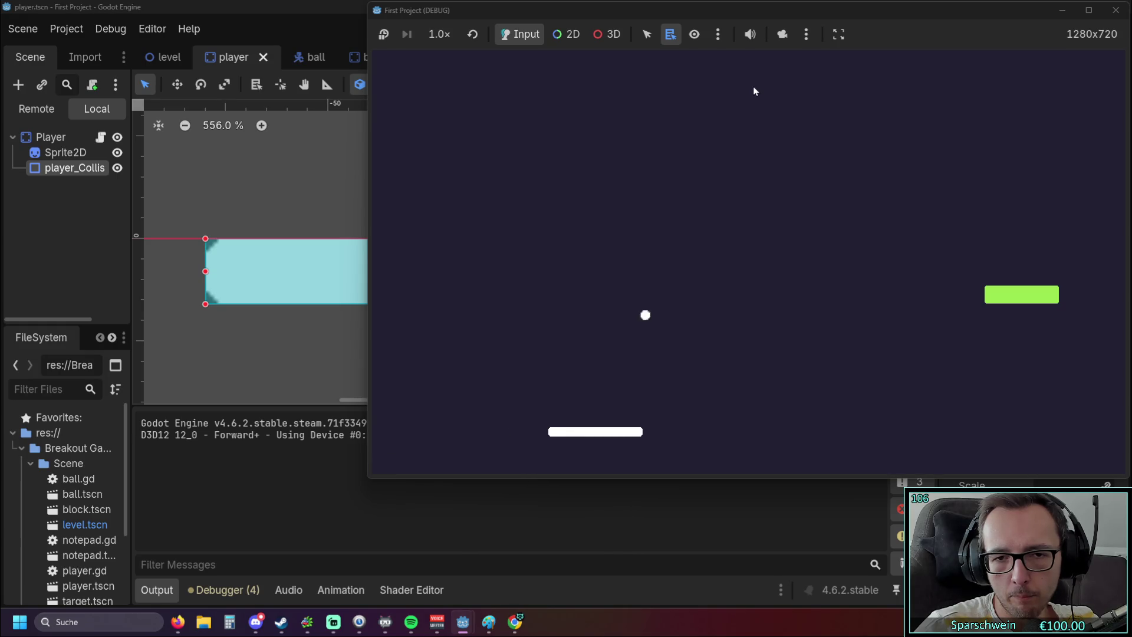
key(Left)
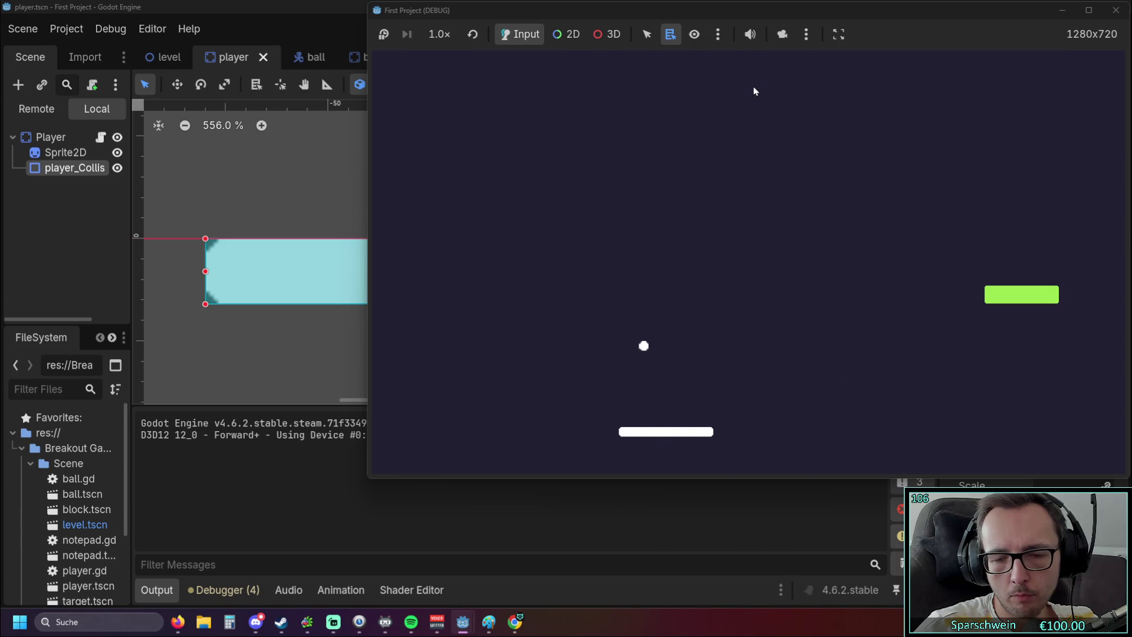
key(Right)
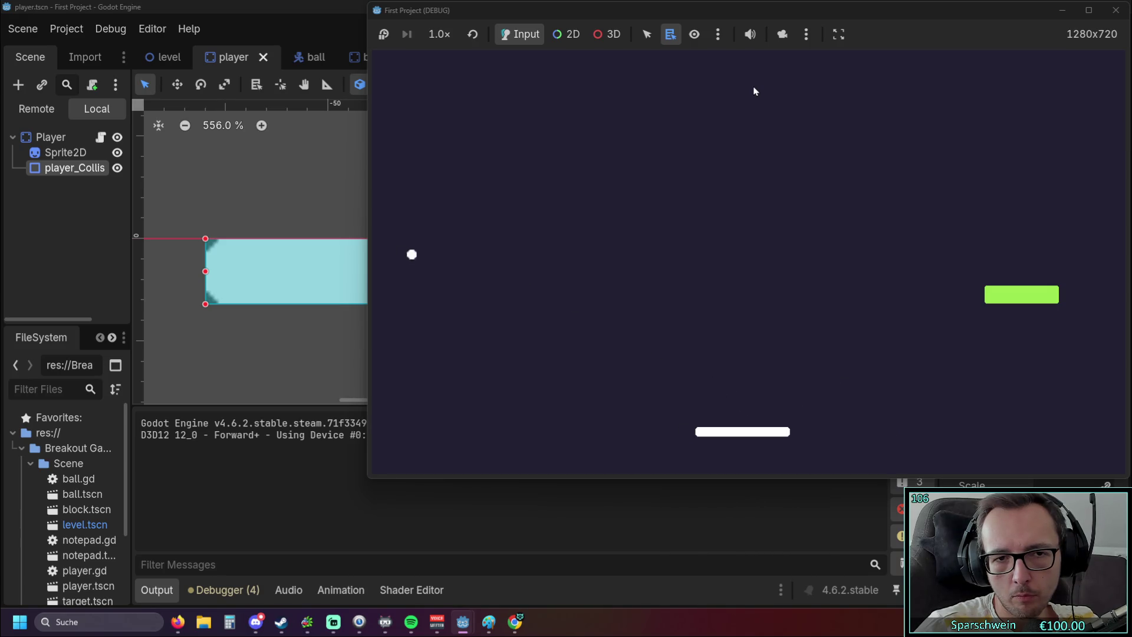
key(Right)
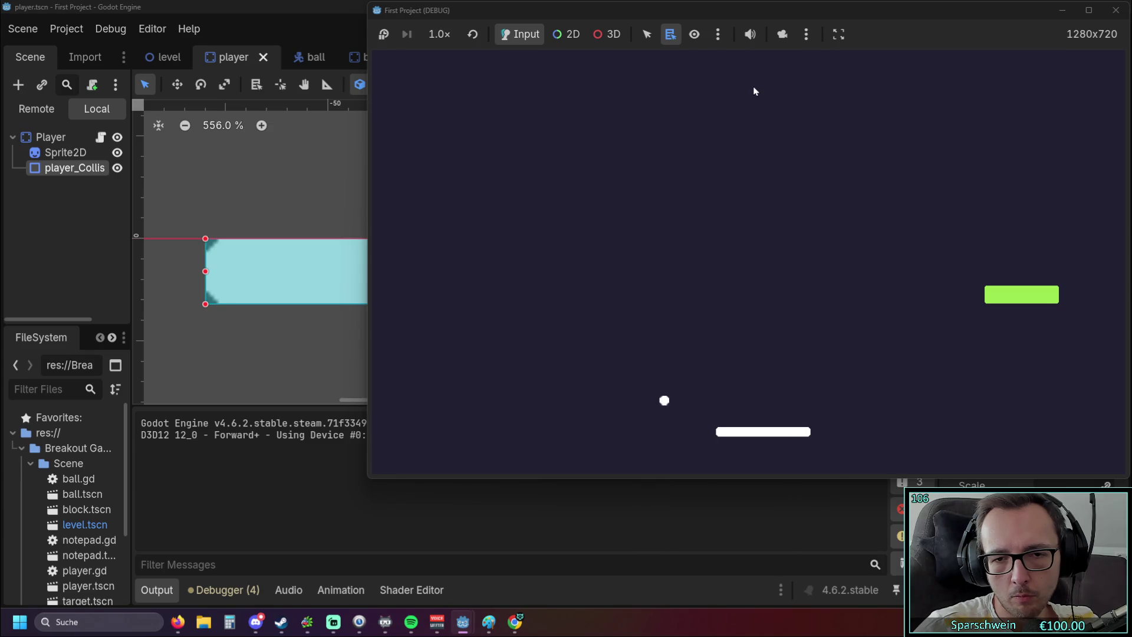
key(Left)
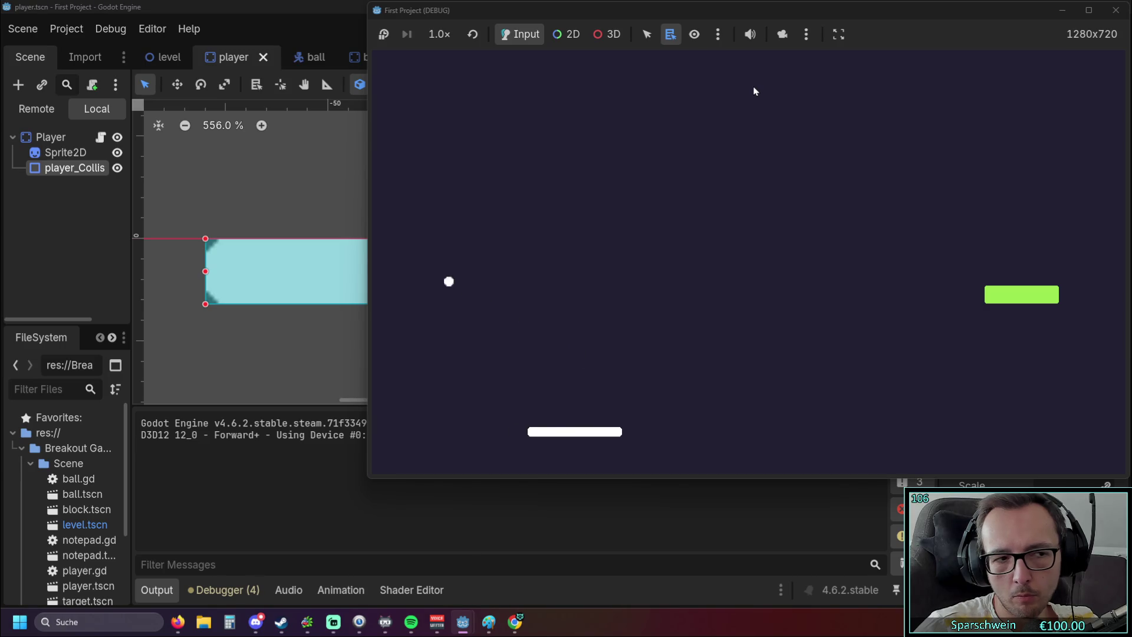
key(Right)
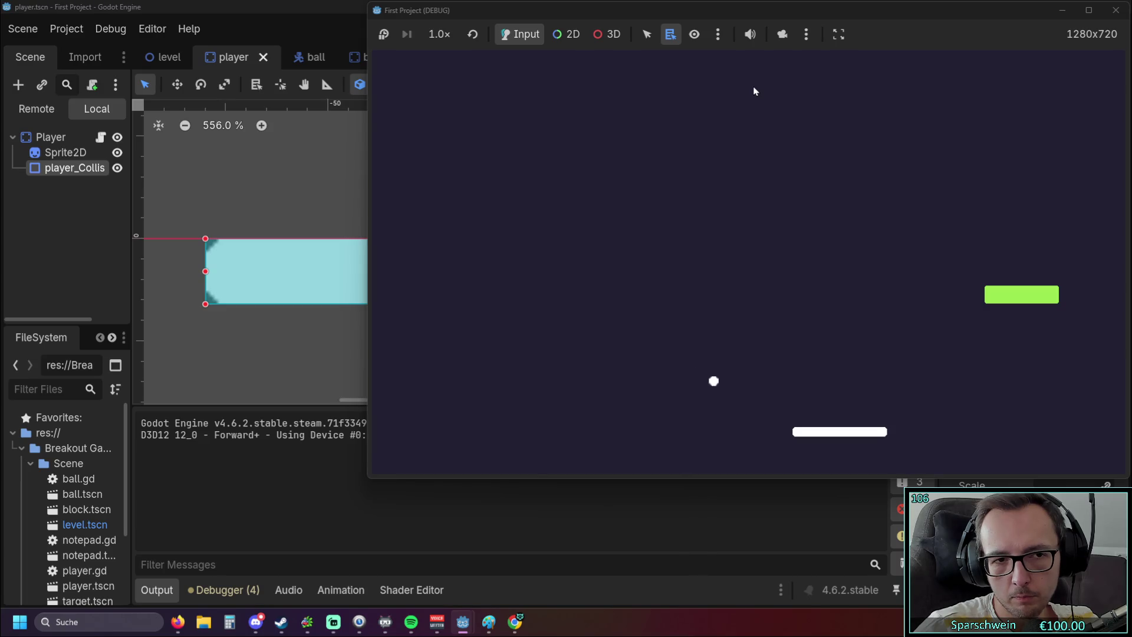
key(Left)
key(Left)
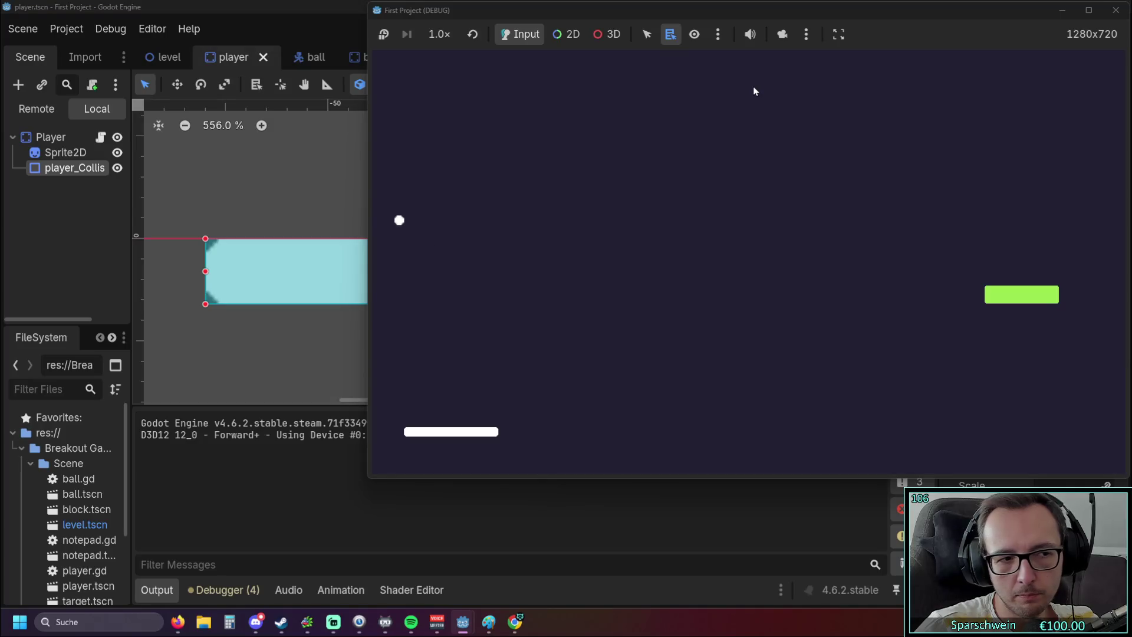
key(Right)
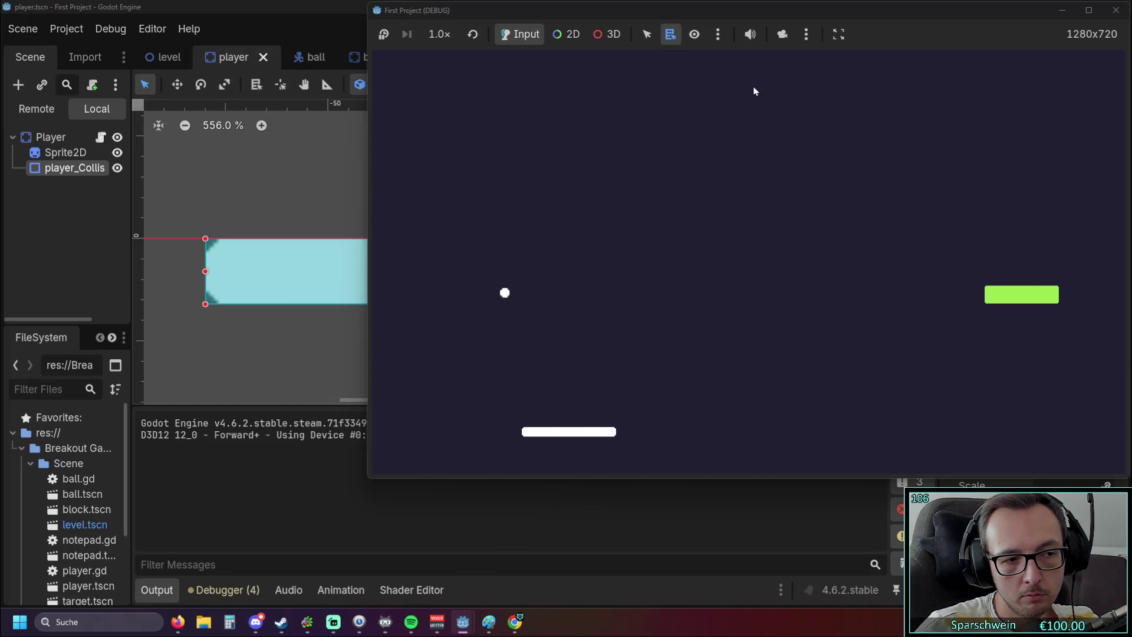
key(Right)
key(Right)
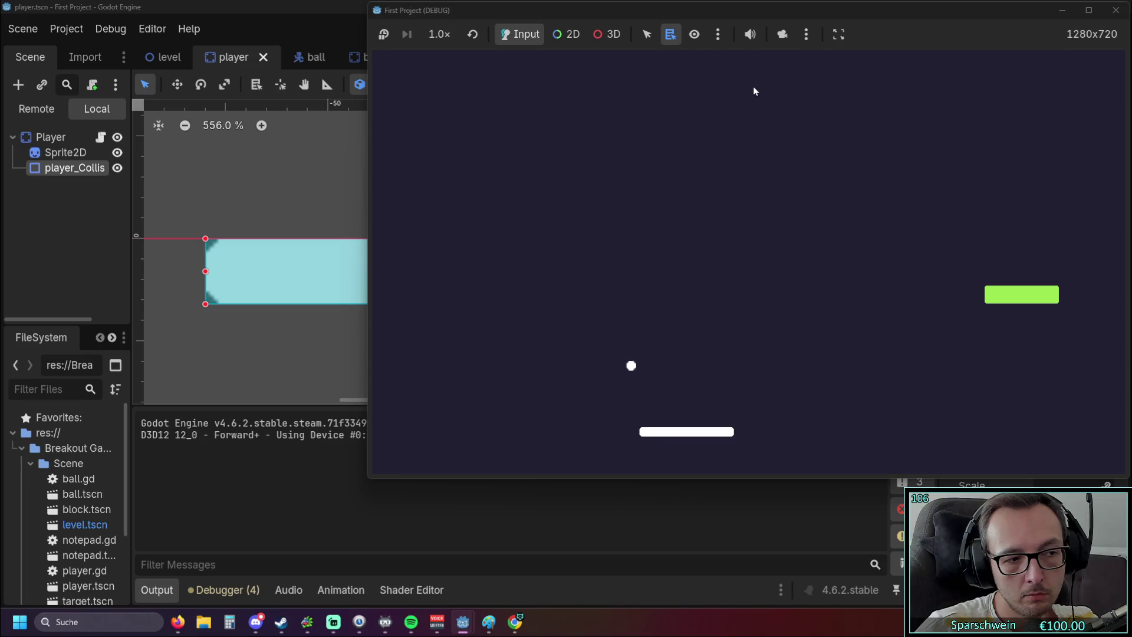
key(Right)
key(Right)
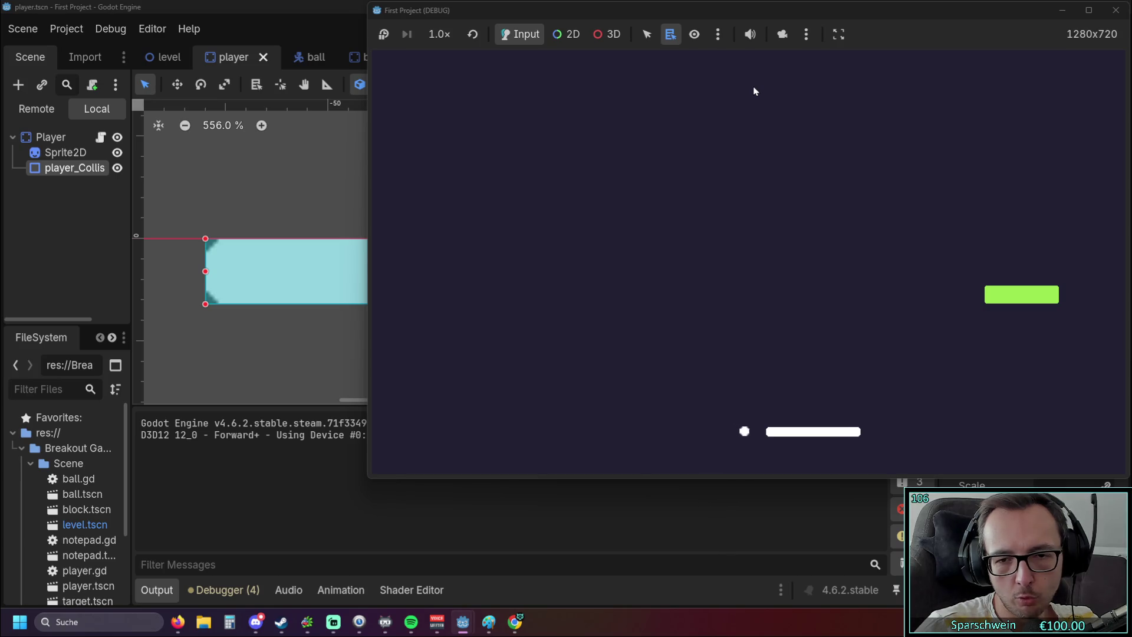
key(Left)
key(Right)
key(Left)
key(Right)
key(Right)
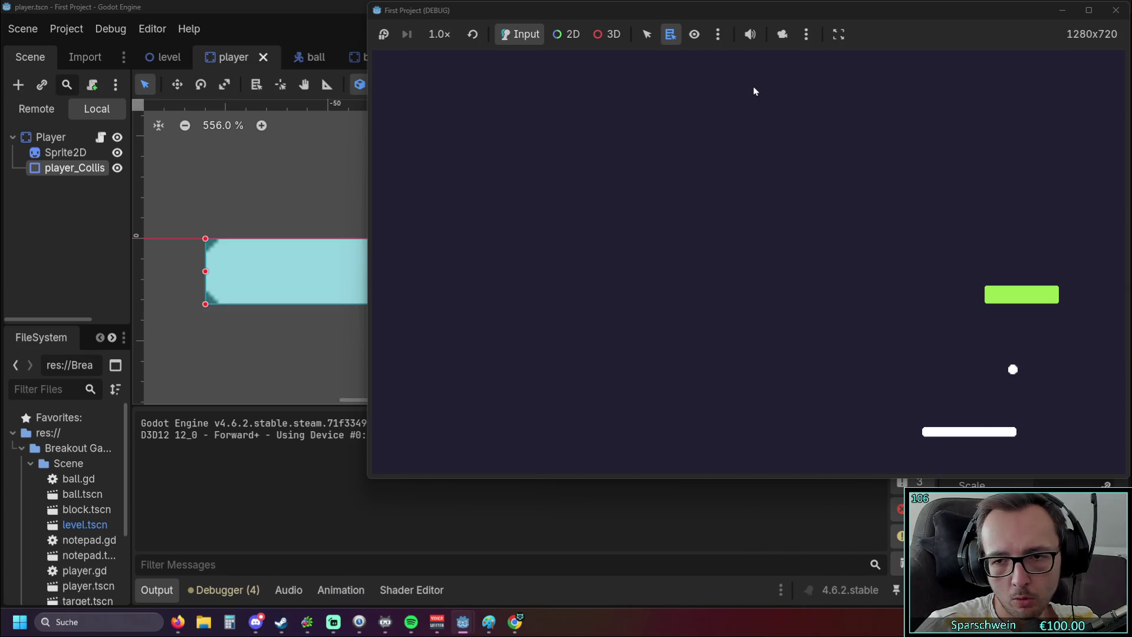
key(Right)
key(Left)
key(Left)
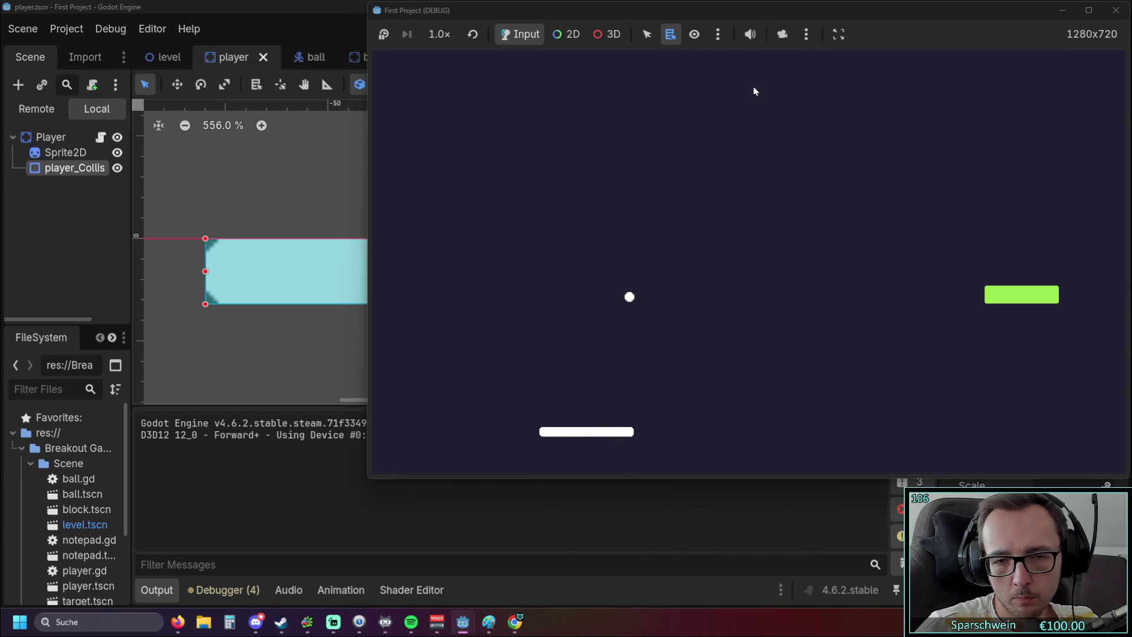
key(Left)
key(Left)
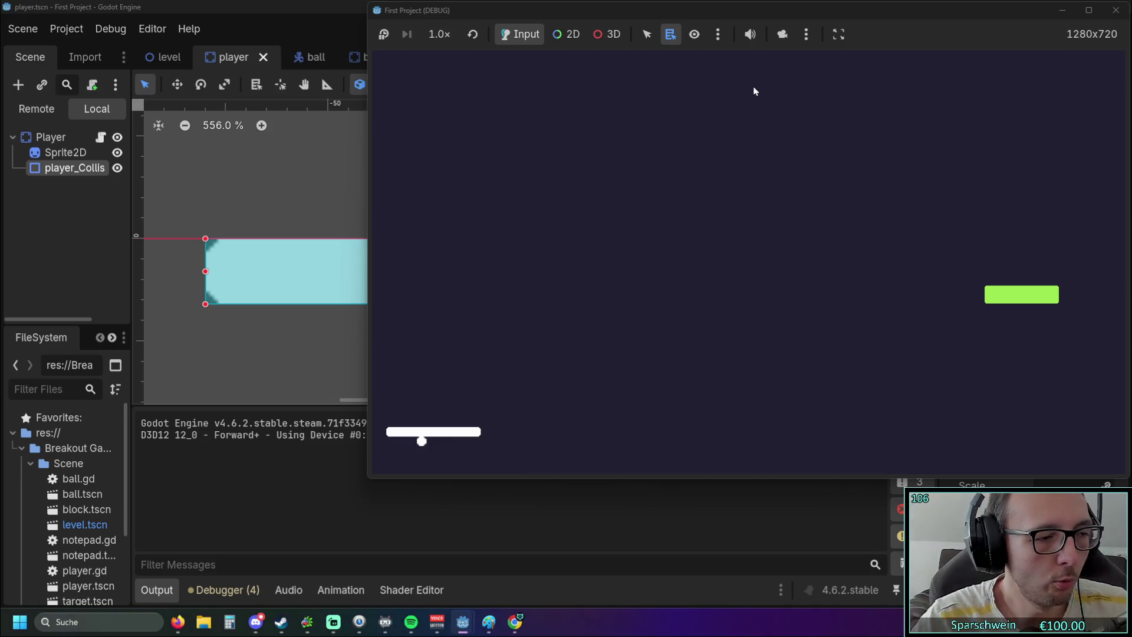
Steer the paddle left and right with the arrow keys, bouncing the ball off different paddle spots.
key(Right)
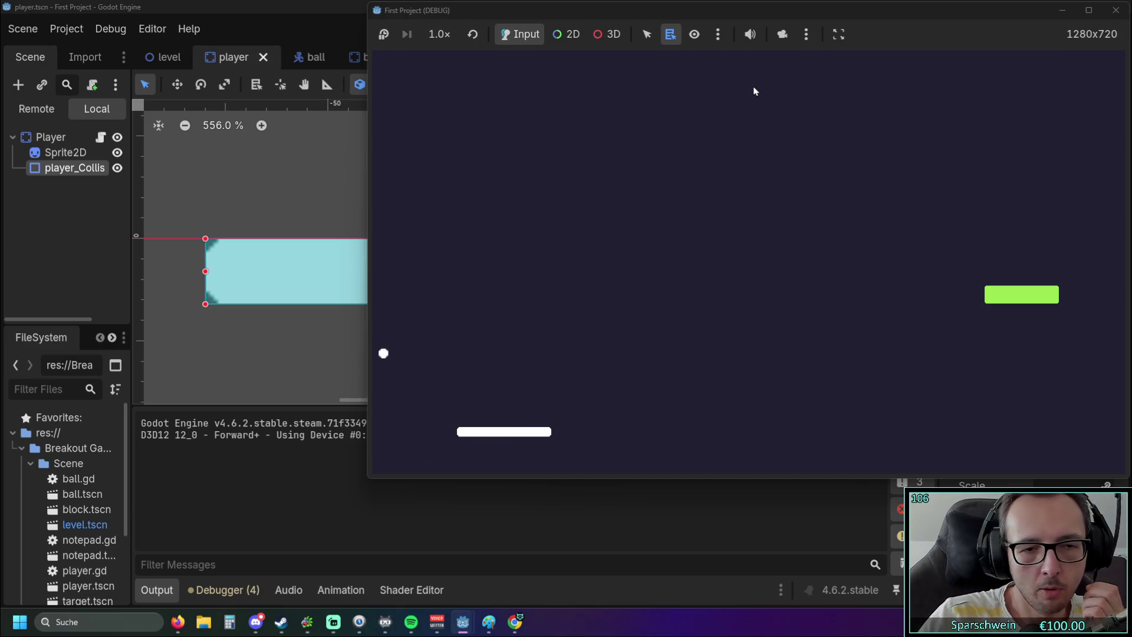
key(Right)
key(Left)
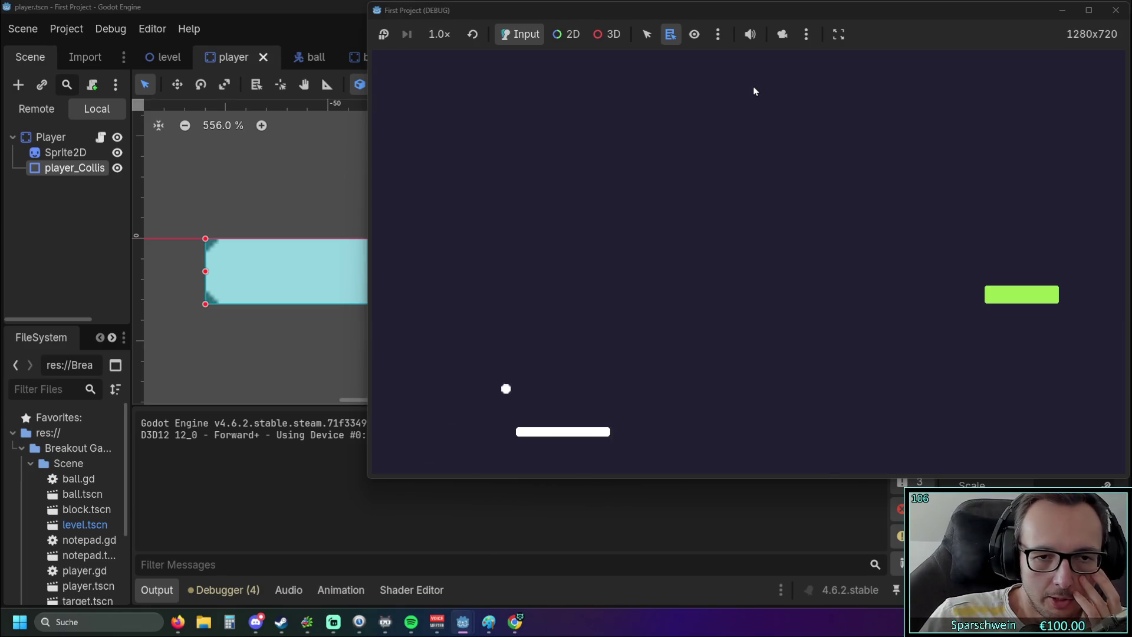
key(Right)
key(Right)
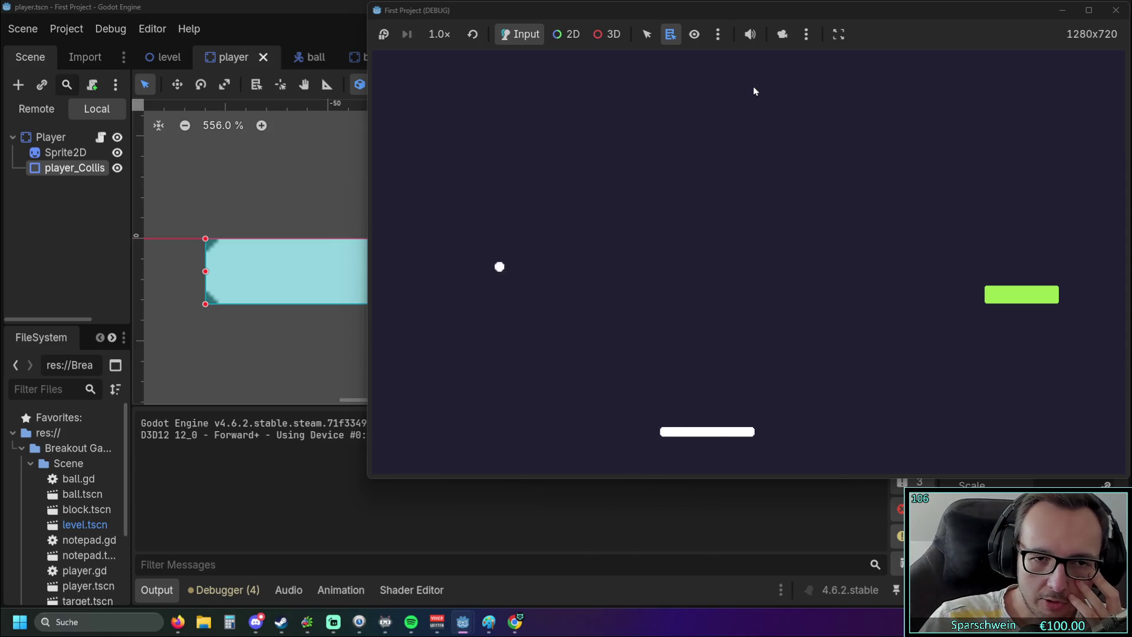
key(Right)
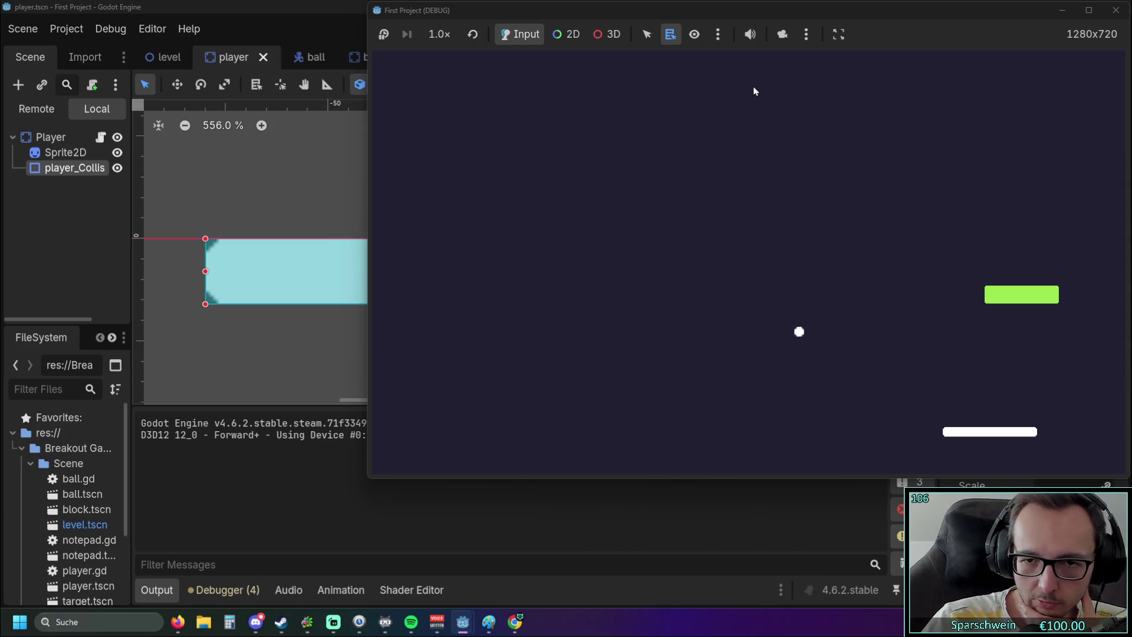
key(Left)
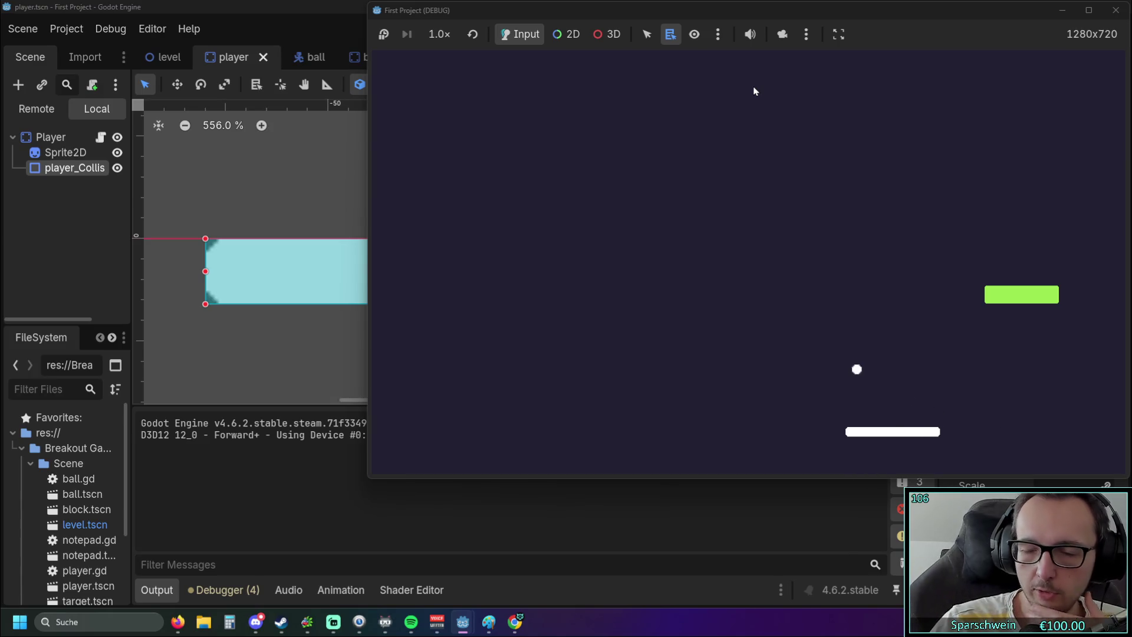
key(Left)
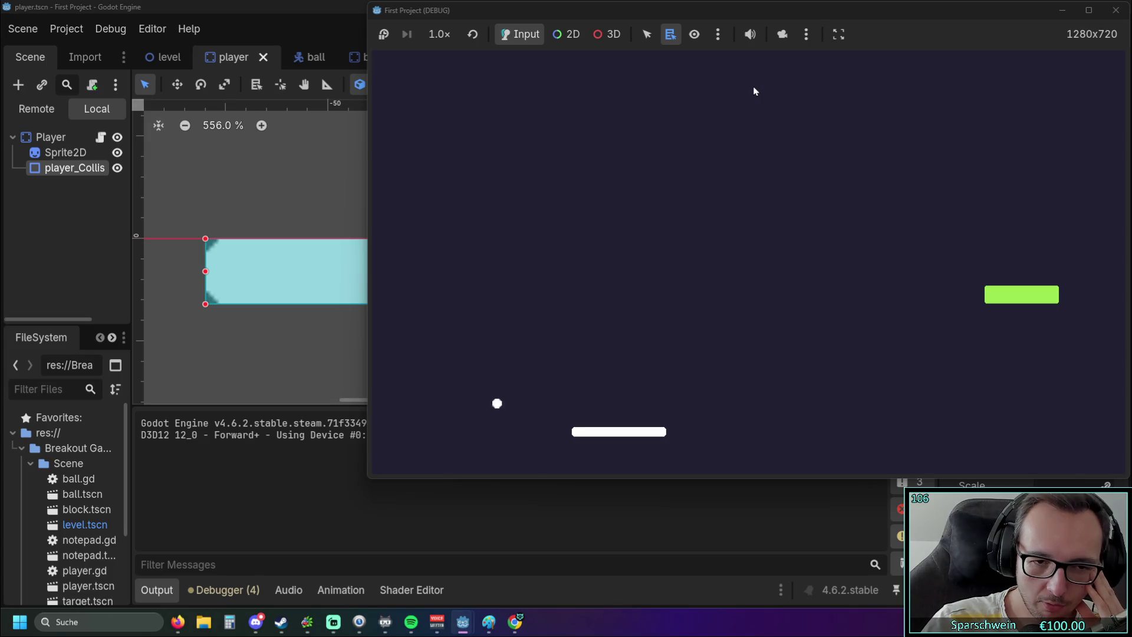
key(Left)
key(Right)
key(Right)
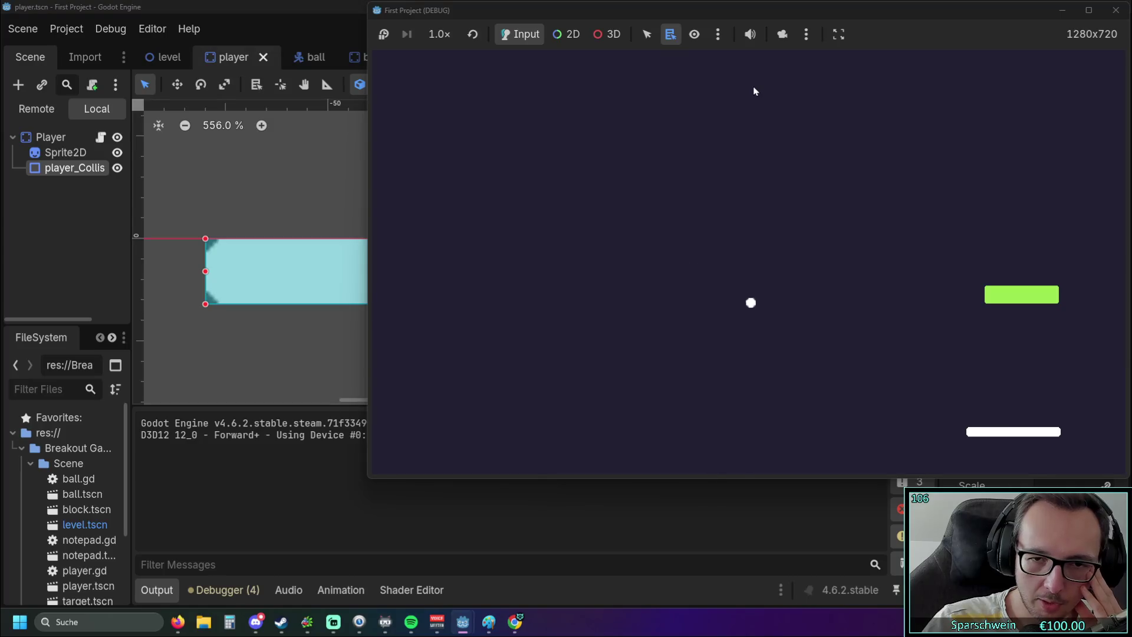
key(Right)
key(Left)
key(Right)
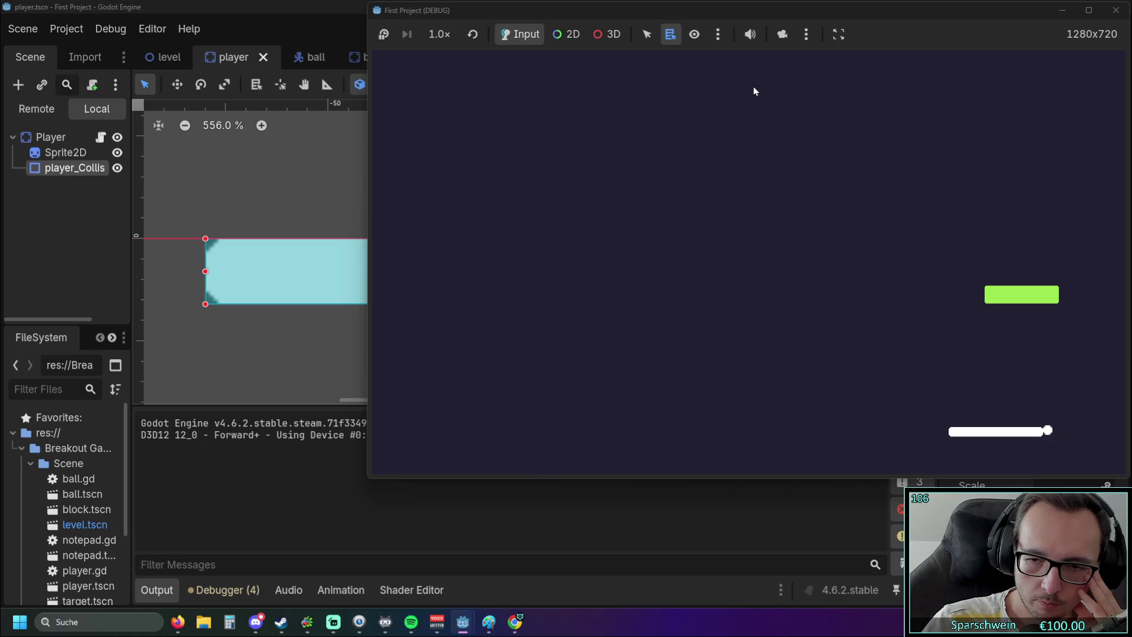
key(Right)
key(Left)
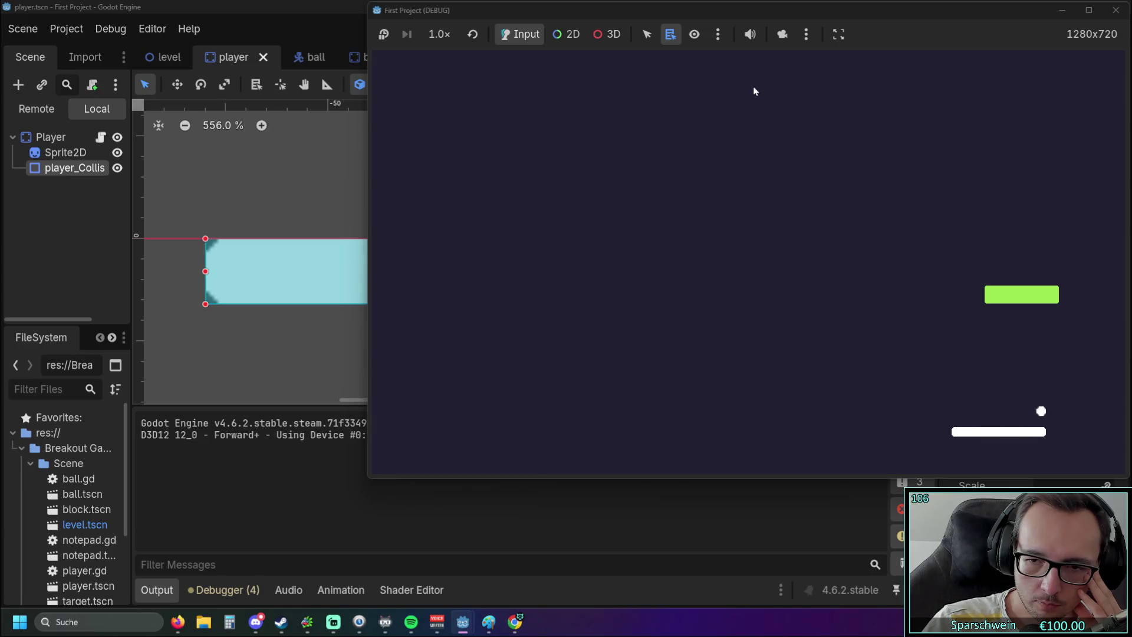
key(Left)
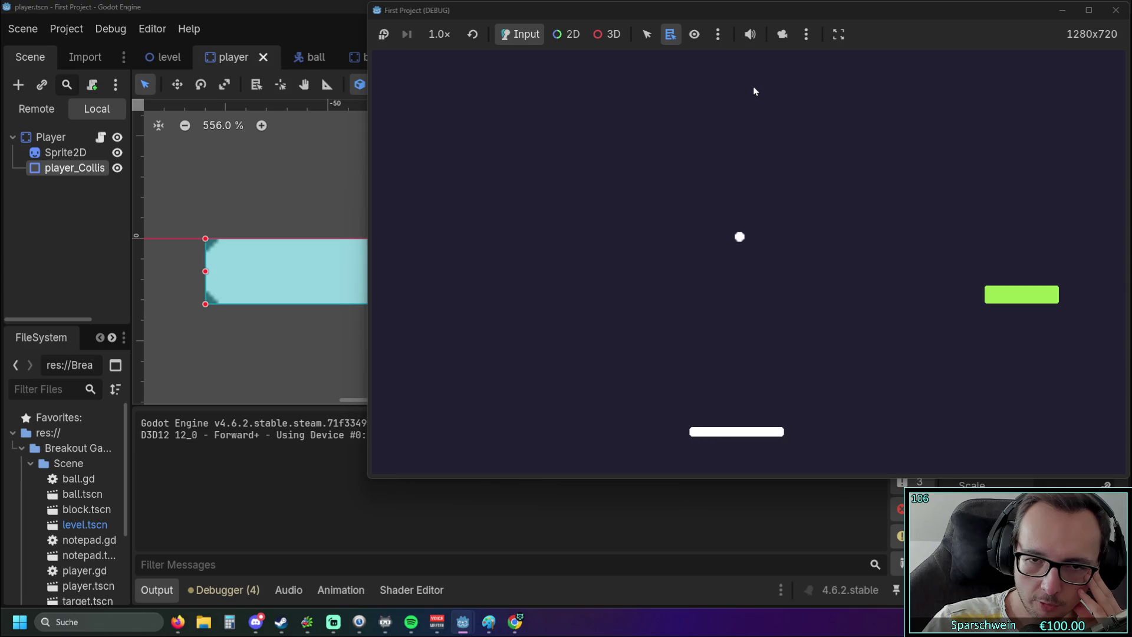
key(Right)
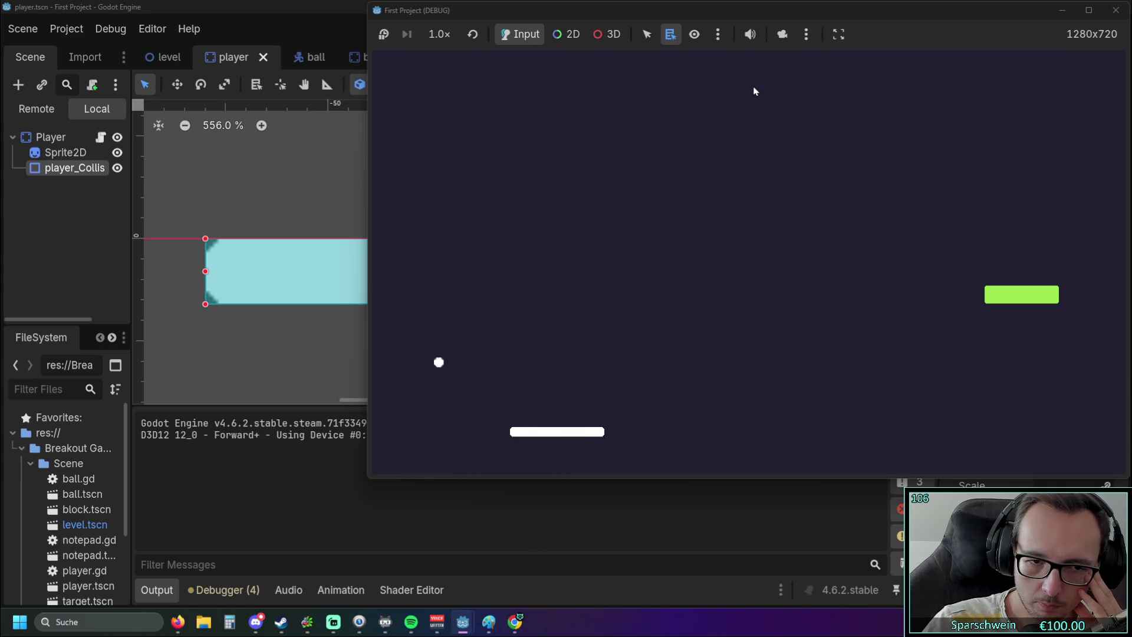
key(Left)
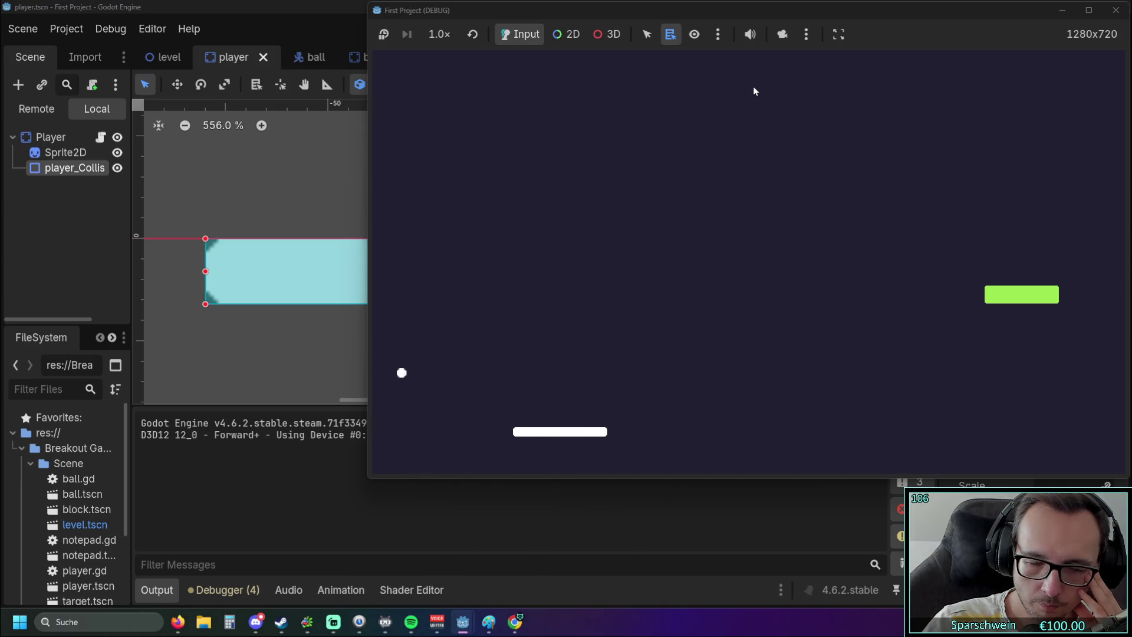
key(Right)
key(Right)
key(Right)
key(Left)
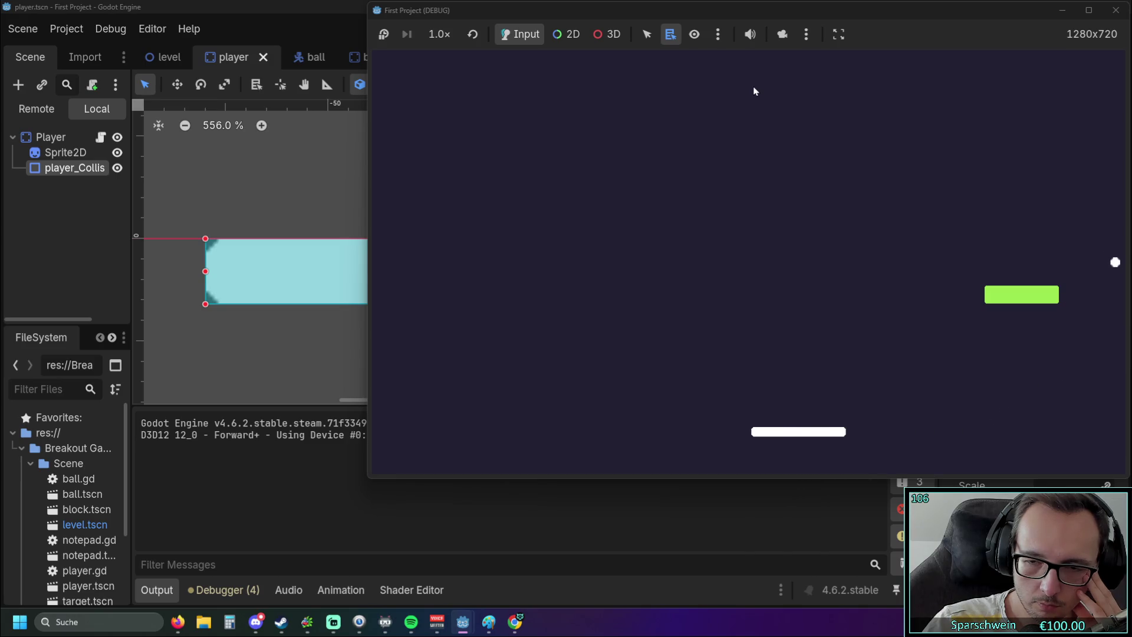
key(Left)
key(Left)
key(Left)
key(Left)
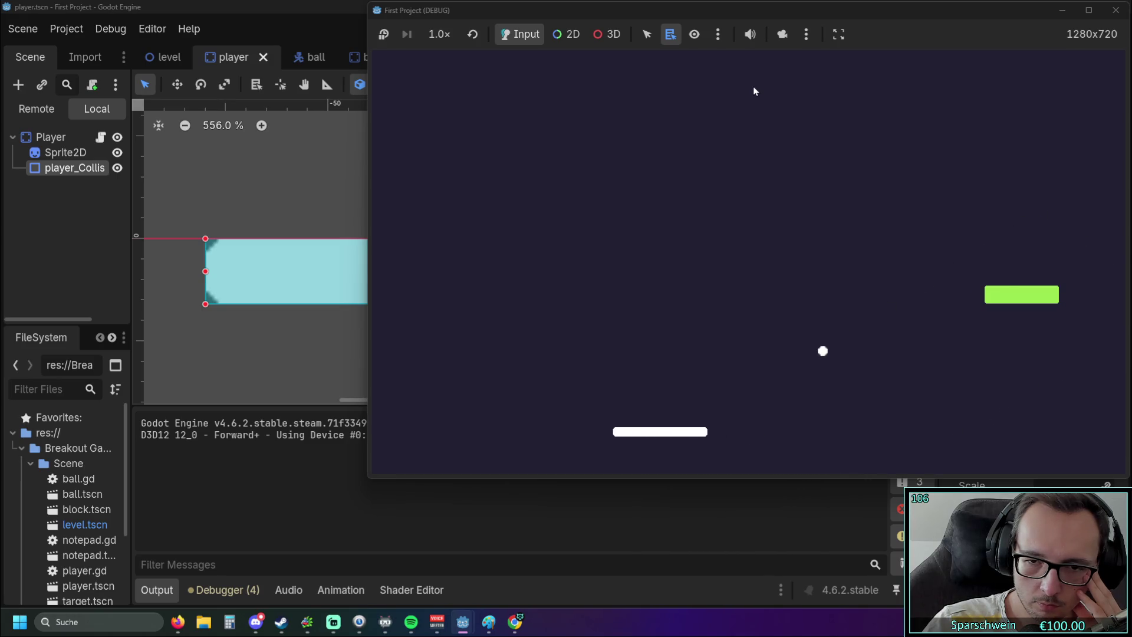
key(Right)
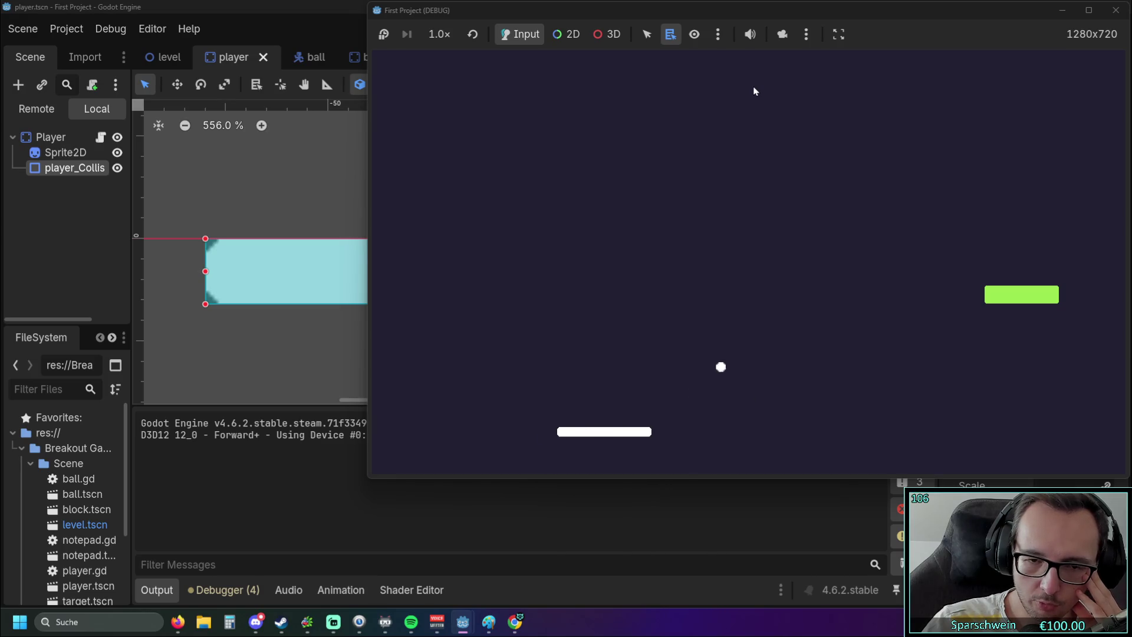
key(Right)
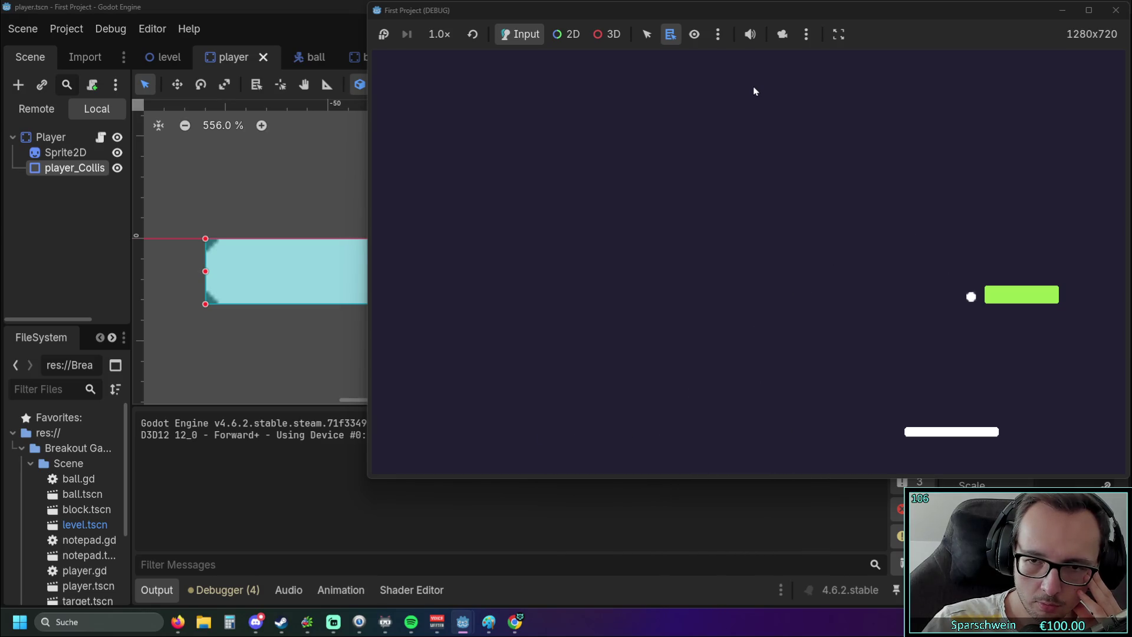
key(Left)
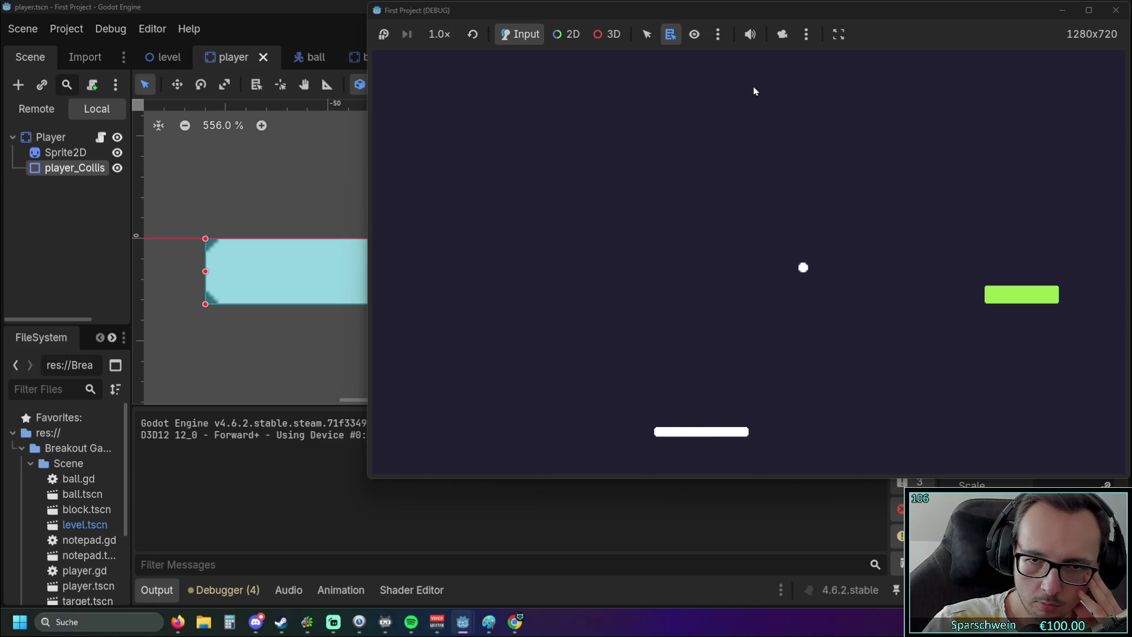
key(Right)
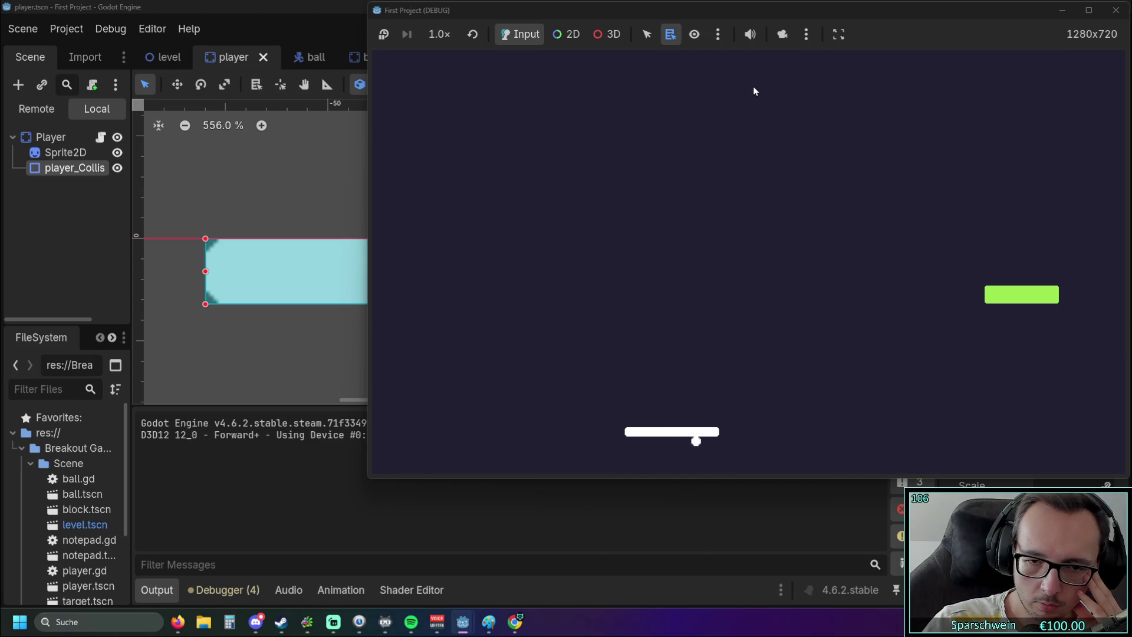
key(Left)
key(Right)
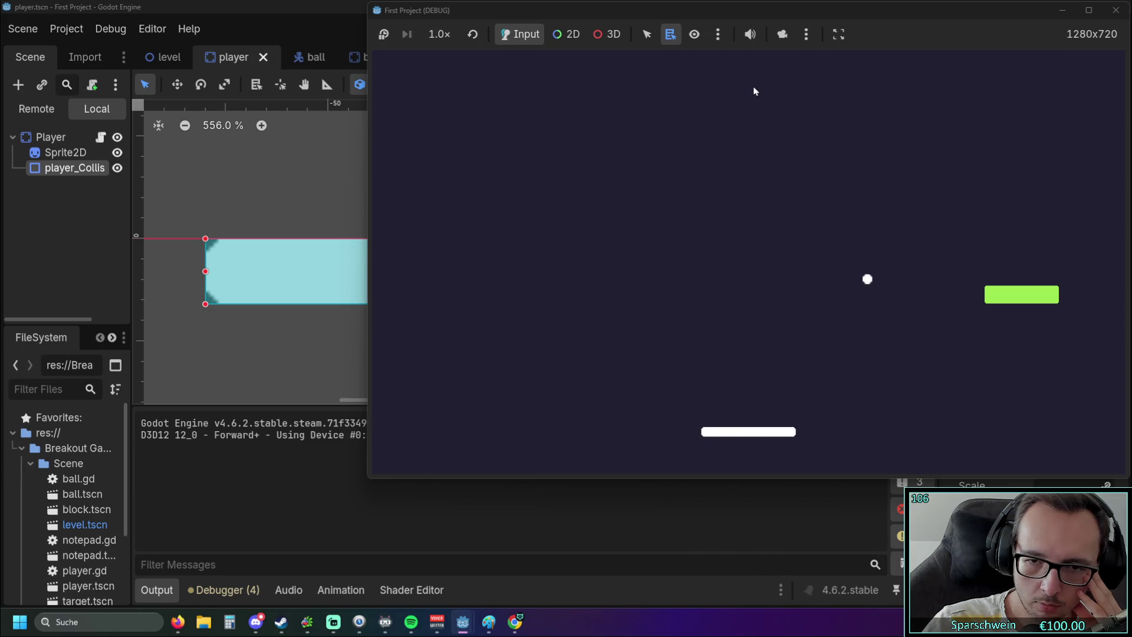
key(Right)
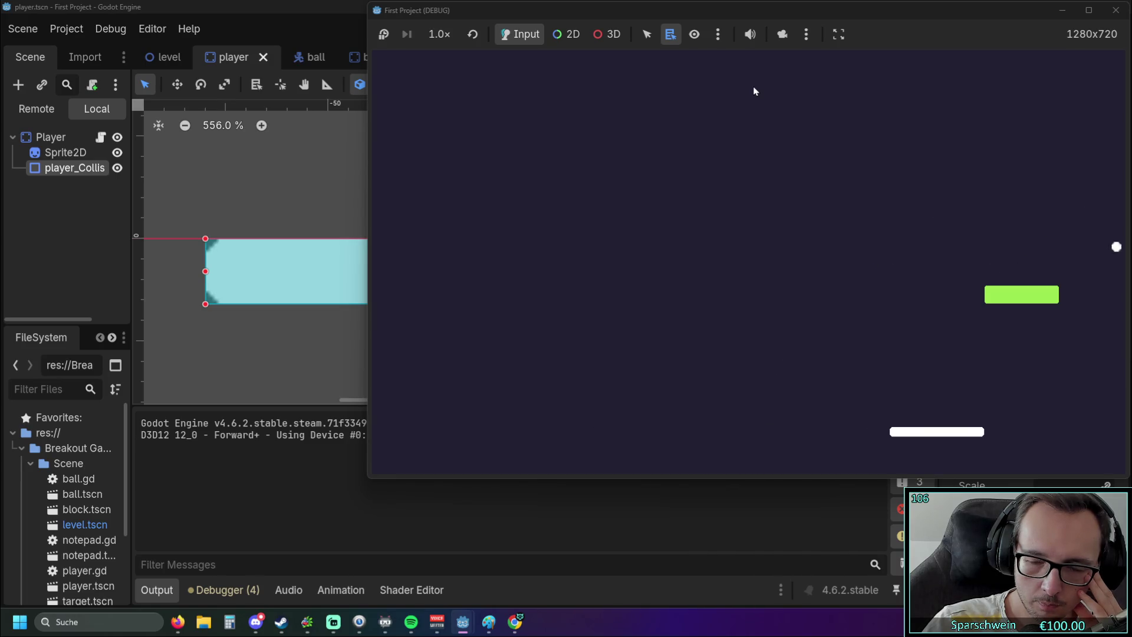
key(Left)
key(Right)
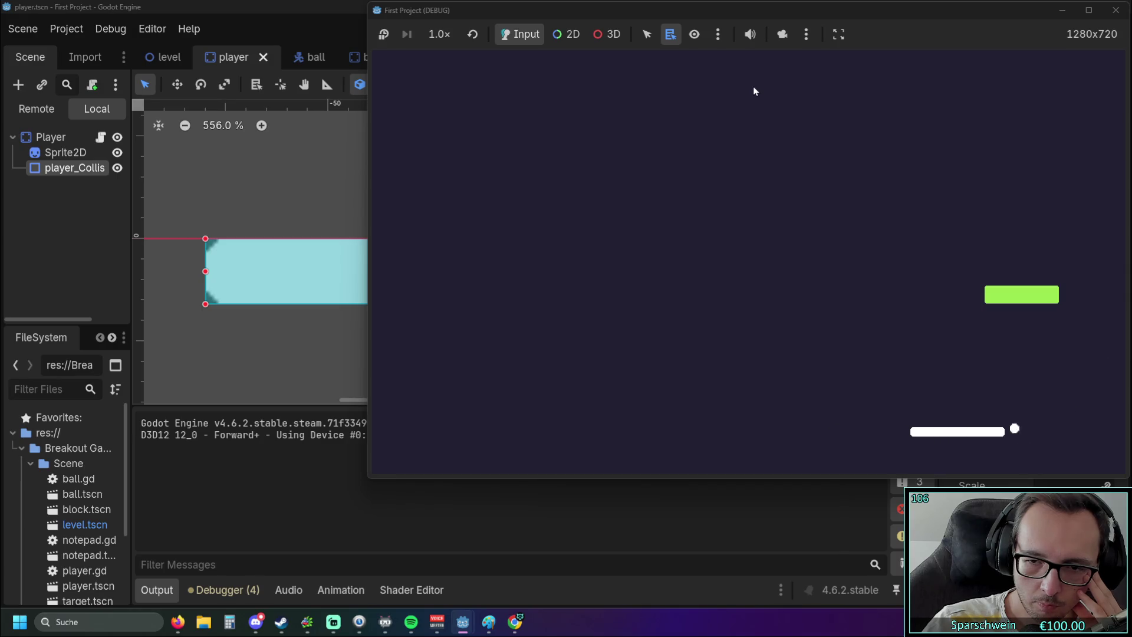
key(Left)
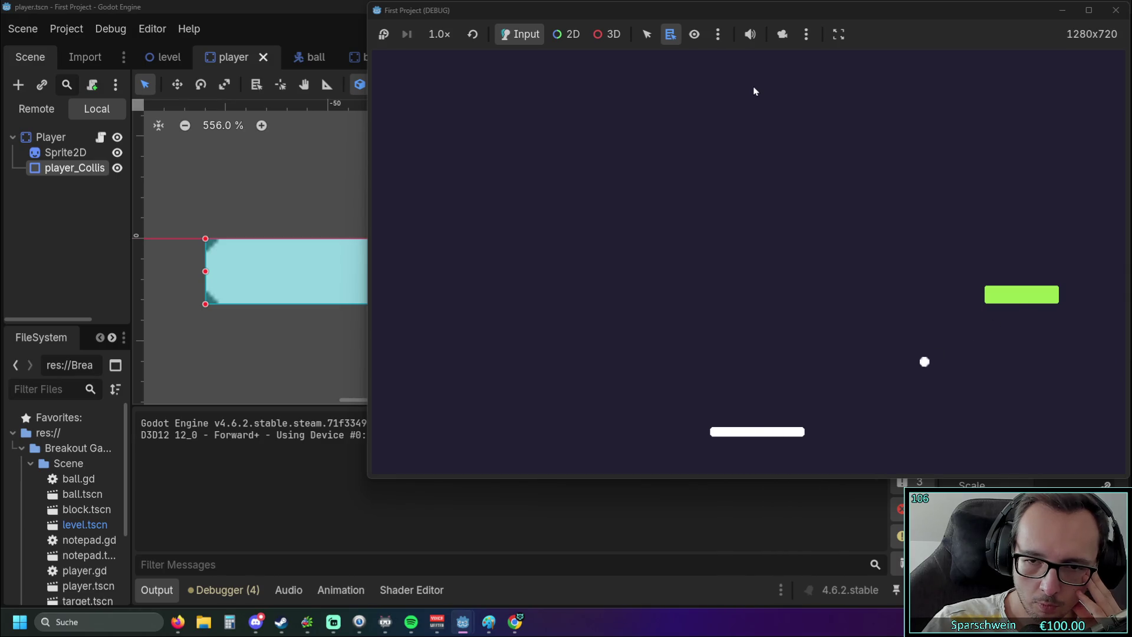
key(Left)
key(Left)
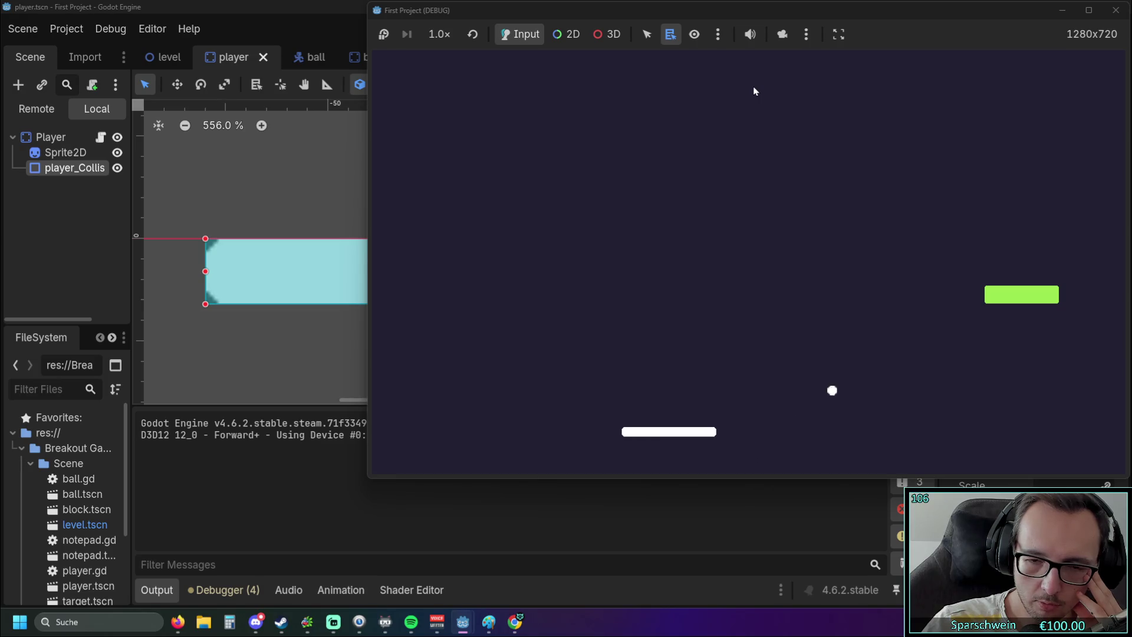
key(Right)
key(Left)
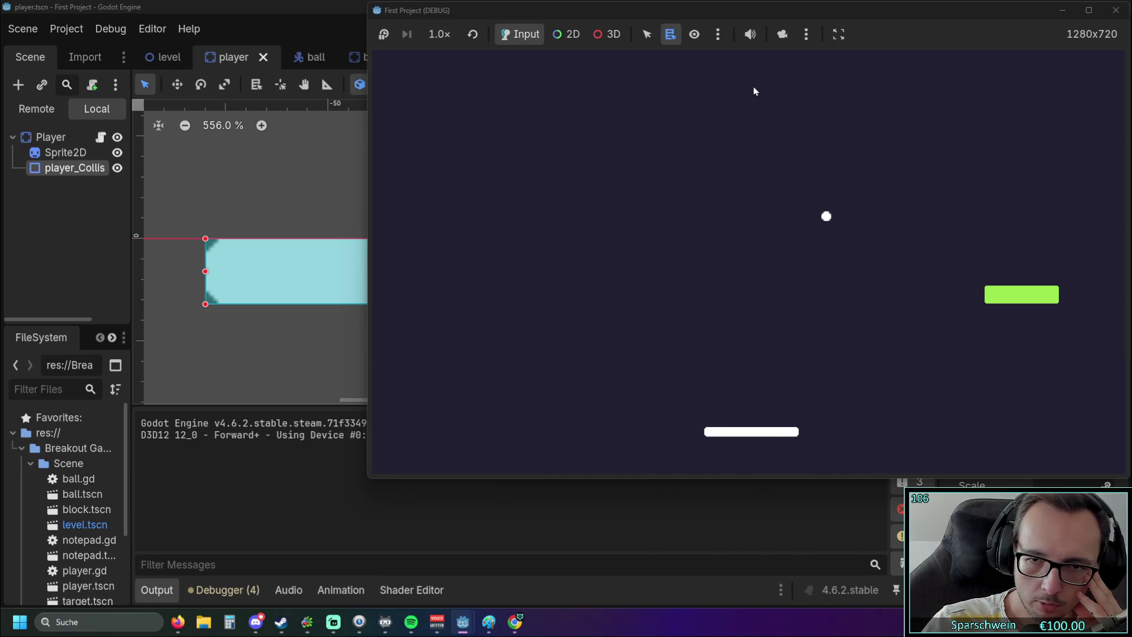
key(Right)
key(Right)
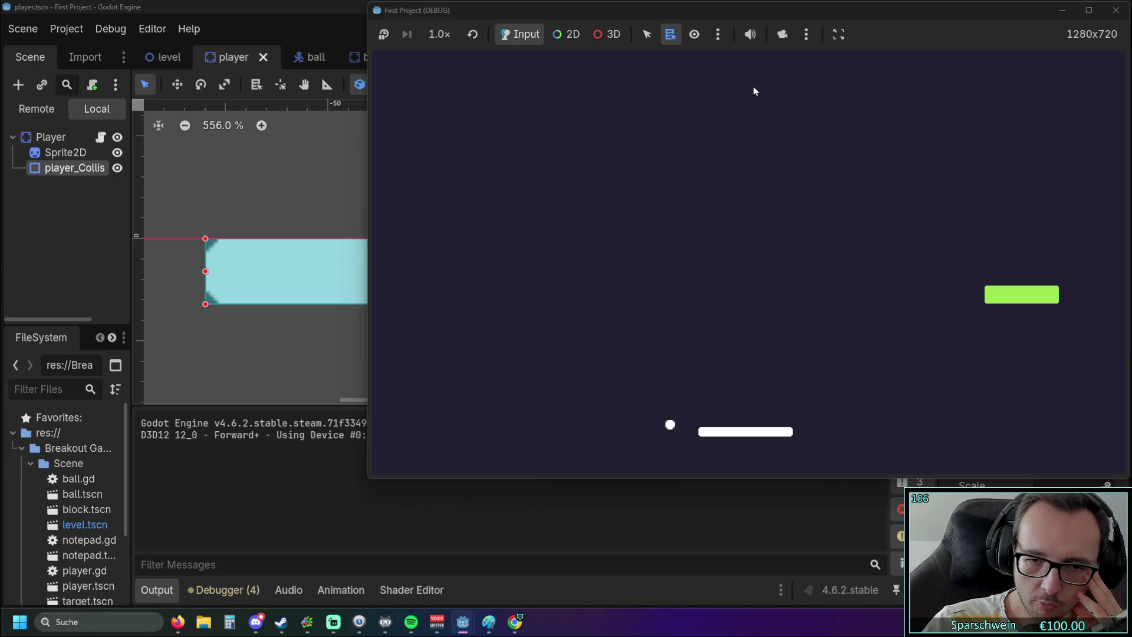
key(Left)
key(Right)
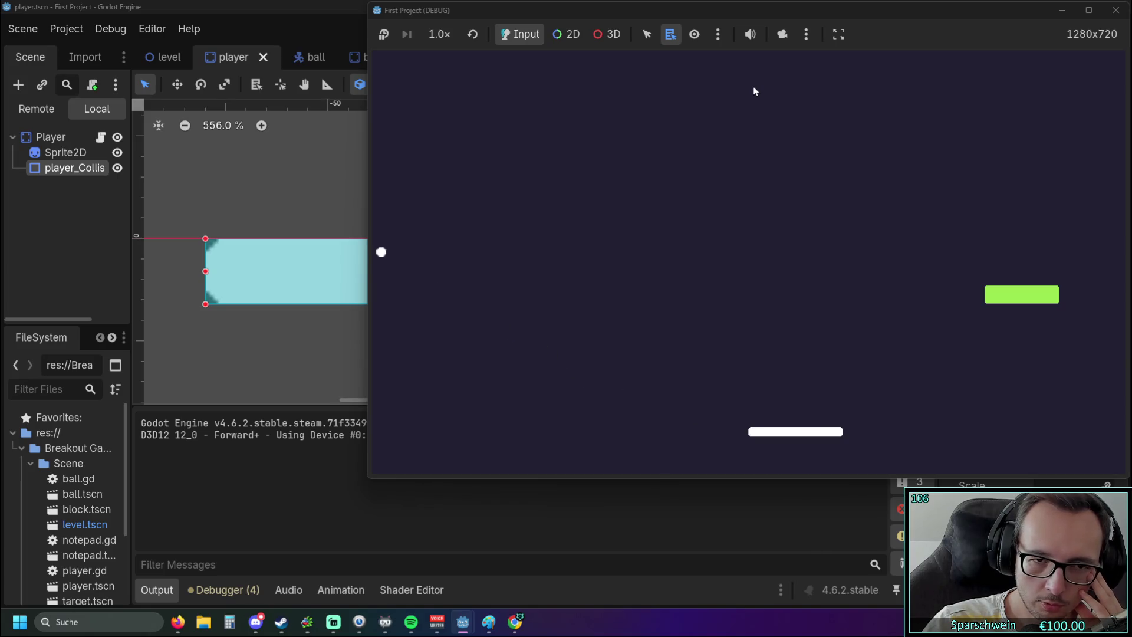
key(Right)
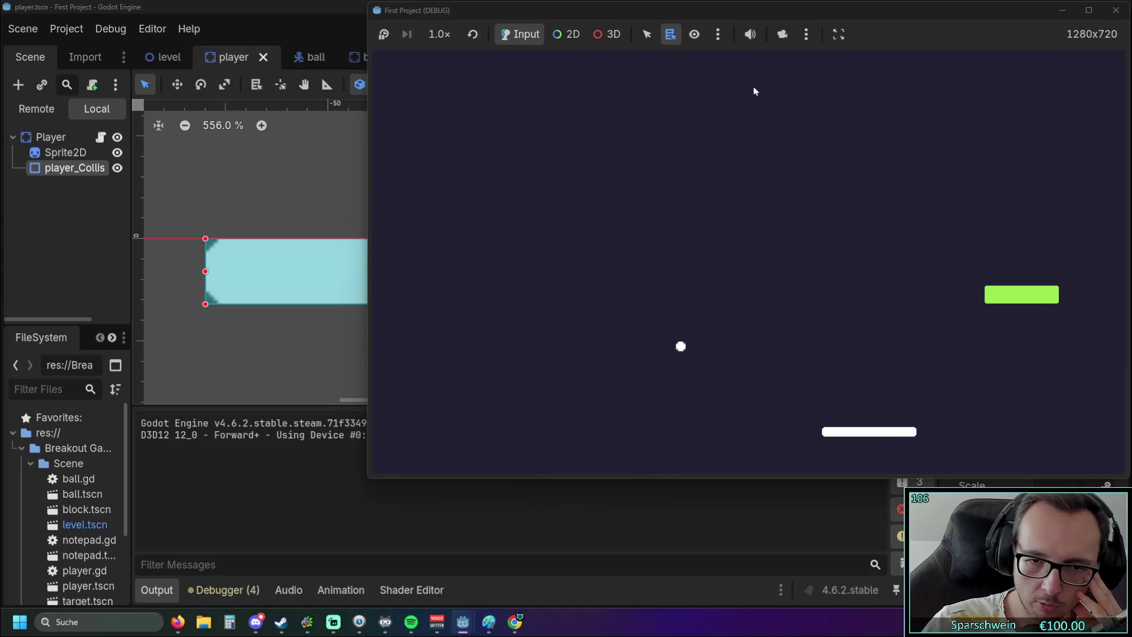
key(Left)
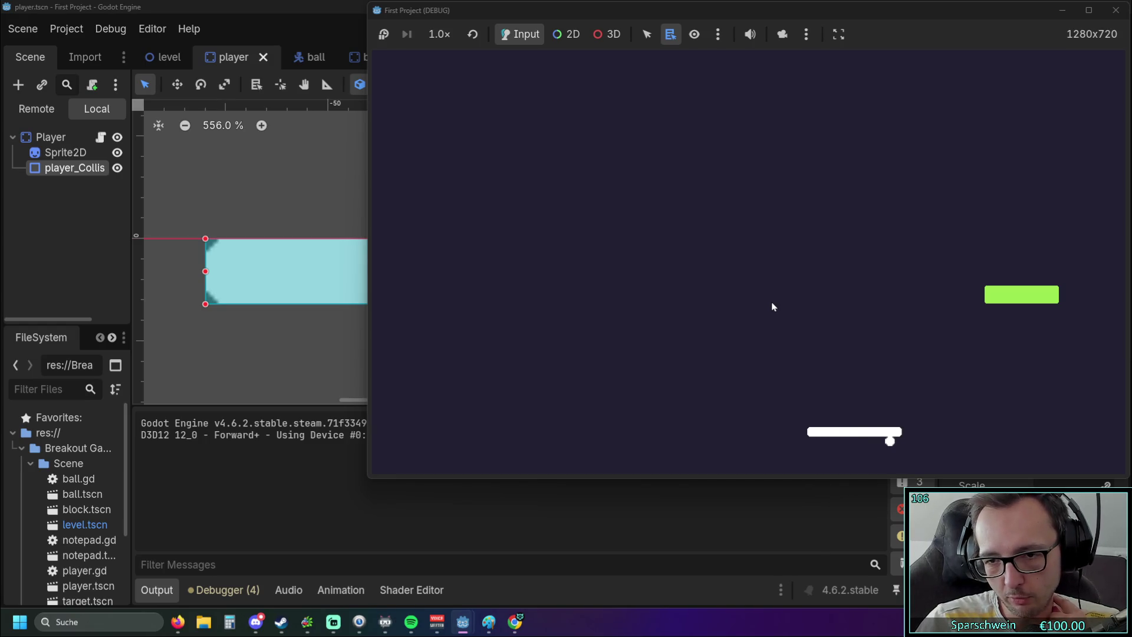
key(Right)
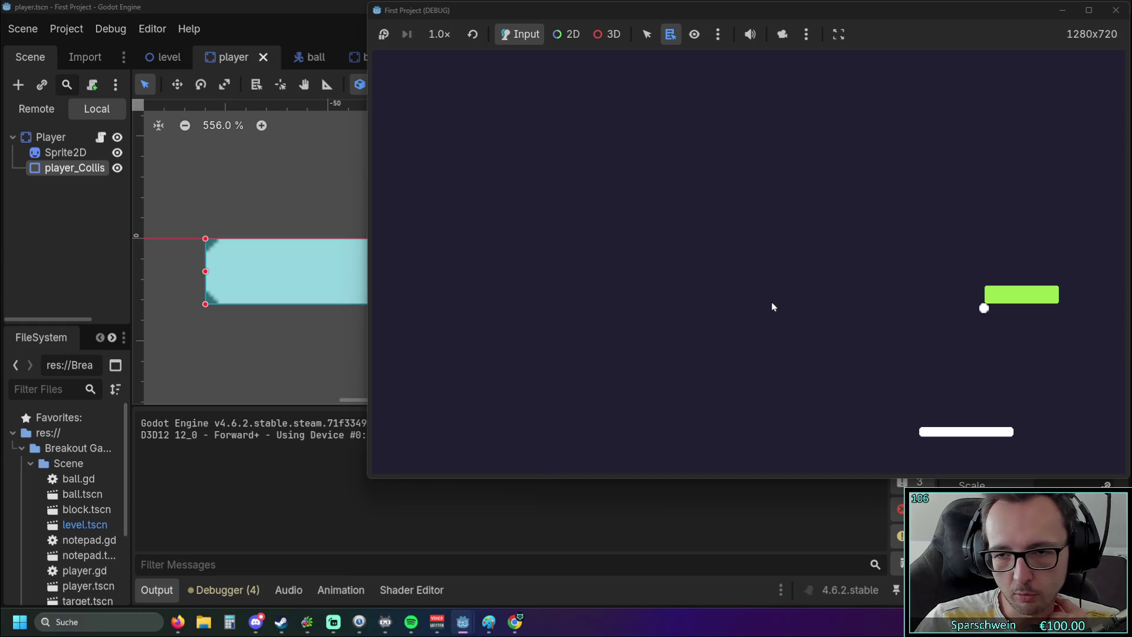
key(Left)
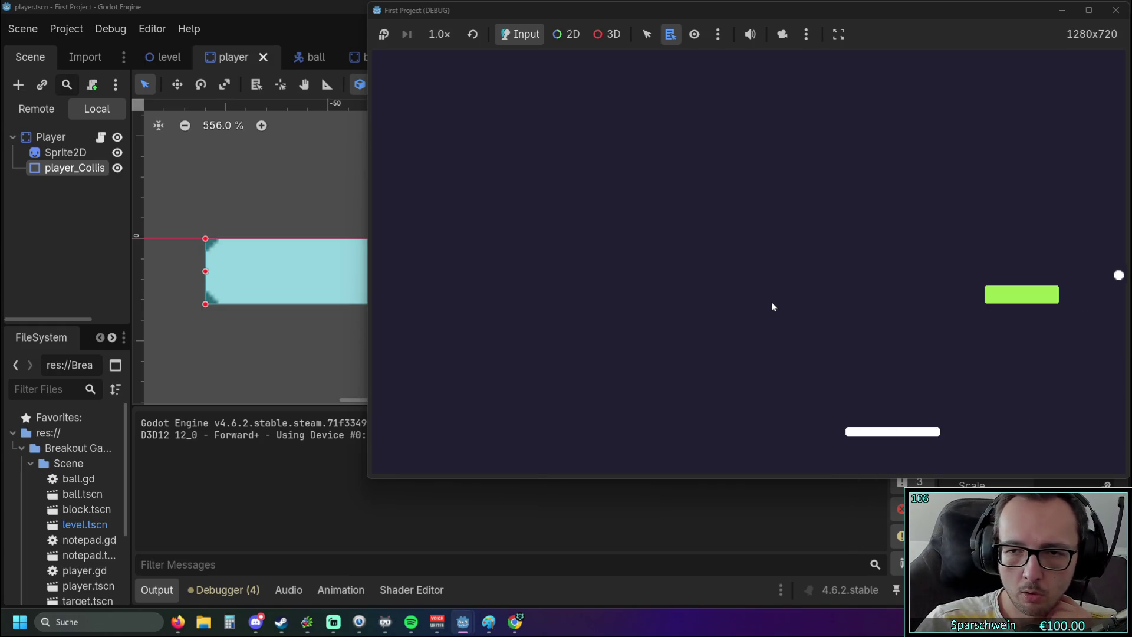
key(Left)
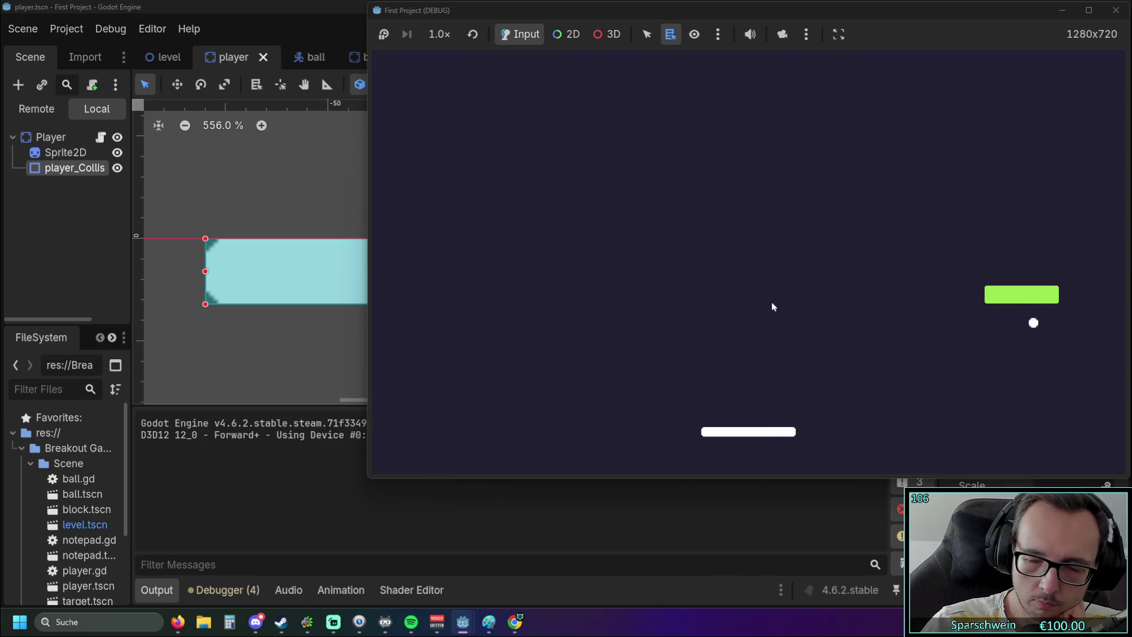
key(Right)
key(Left)
key(Right)
key(Left)
key(Right)
key(Left)
key(Left)
key(Right)
key(Right)
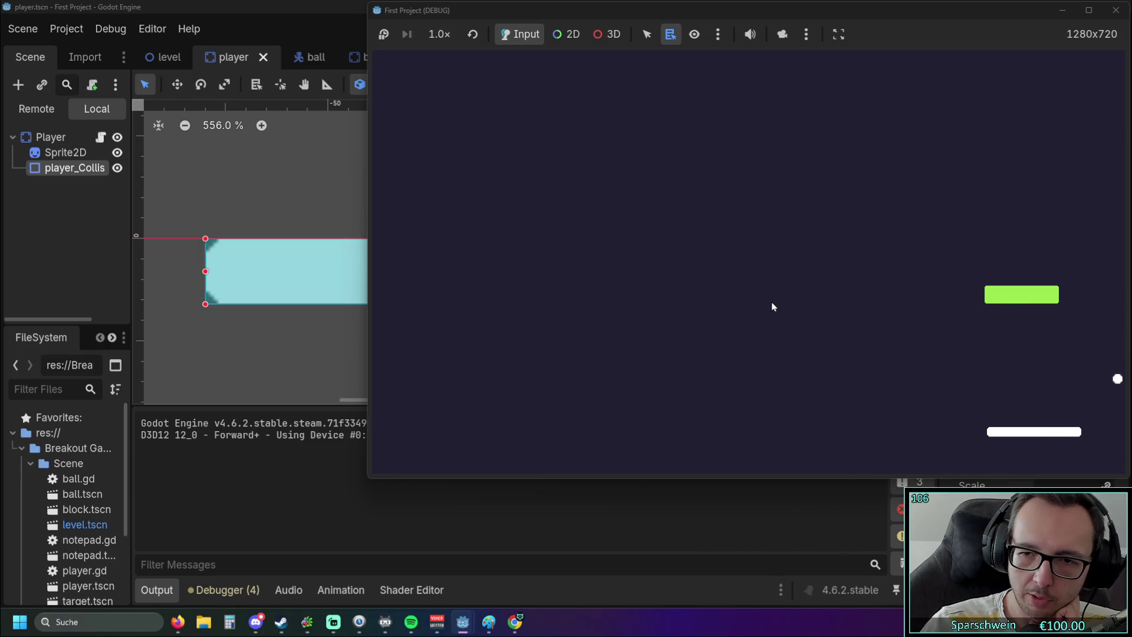
key(Left)
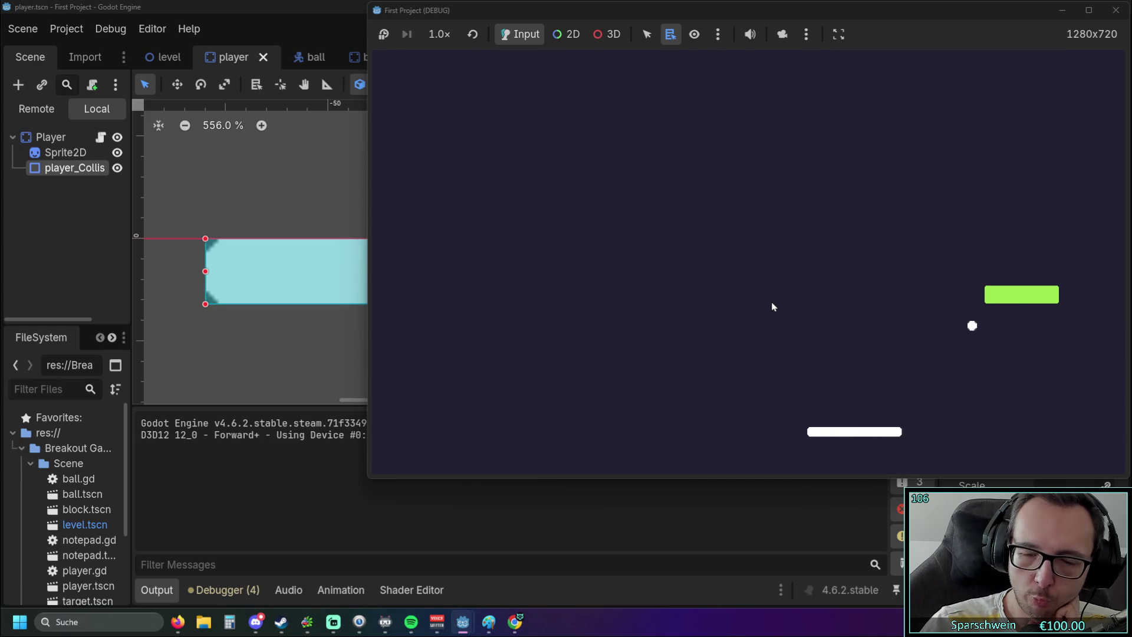
key(Left)
key(Right)
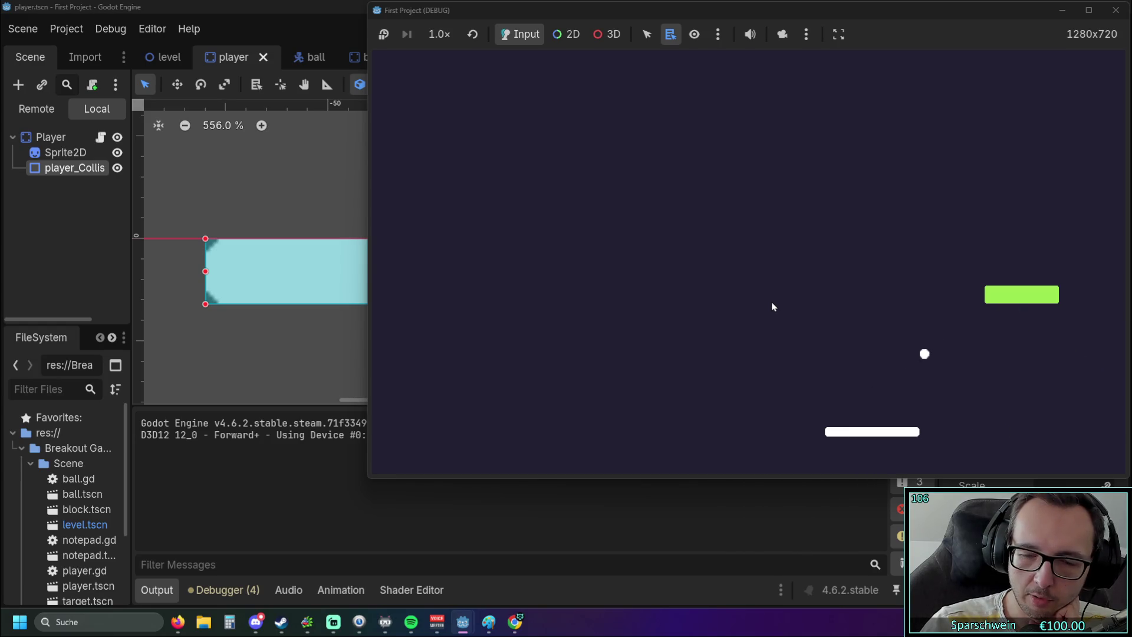
key(Left)
key(Right)
key(Left)
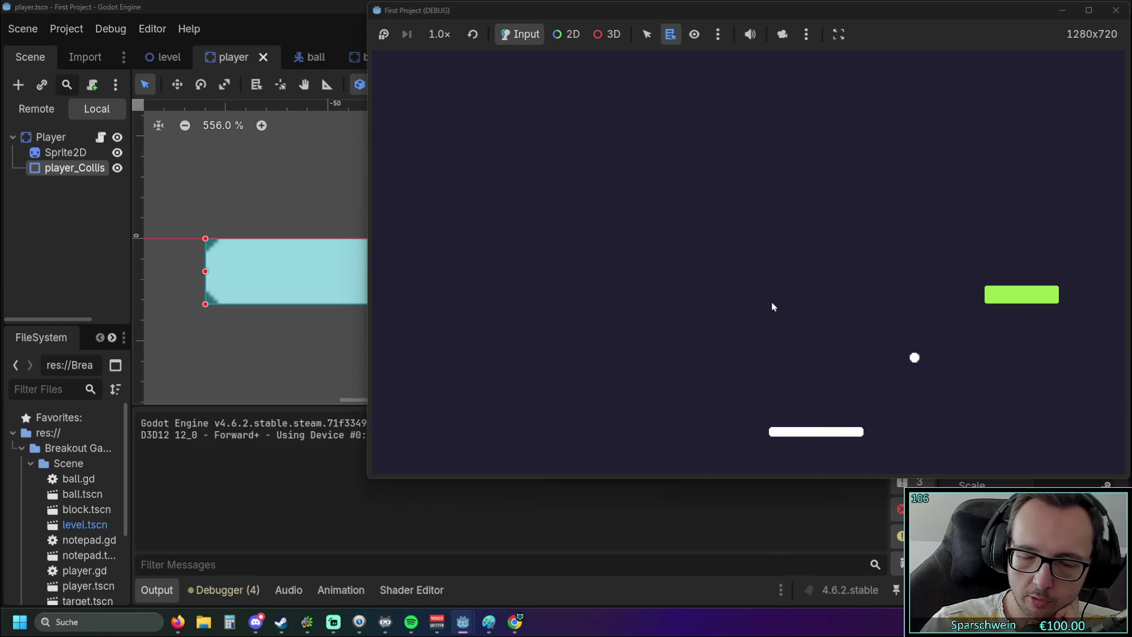
key(Right)
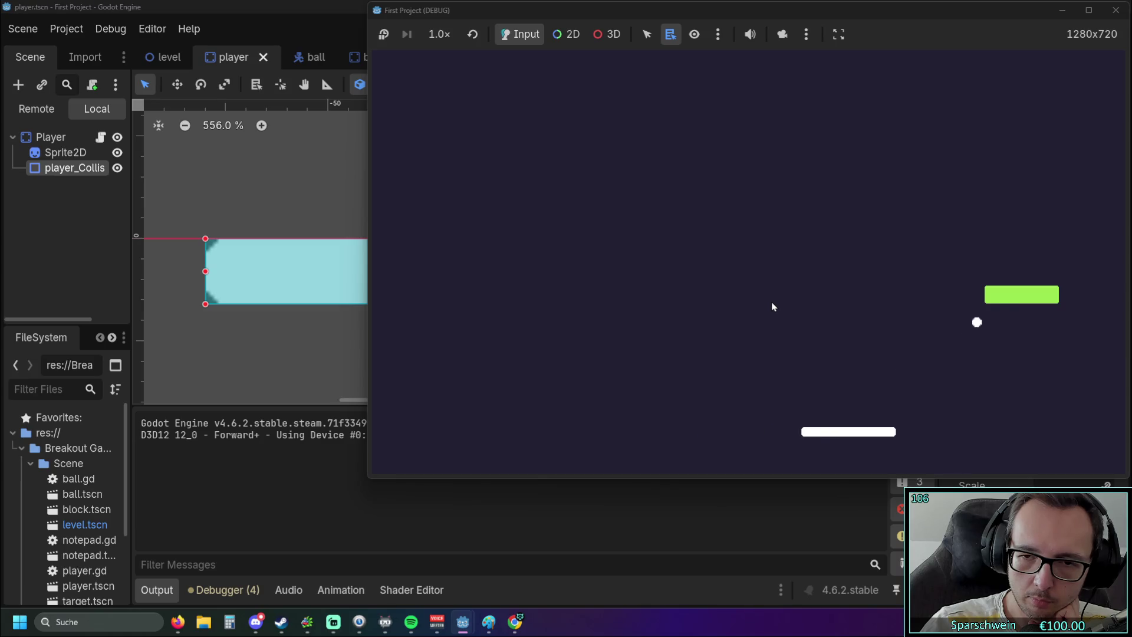
key(Left)
key(Left)
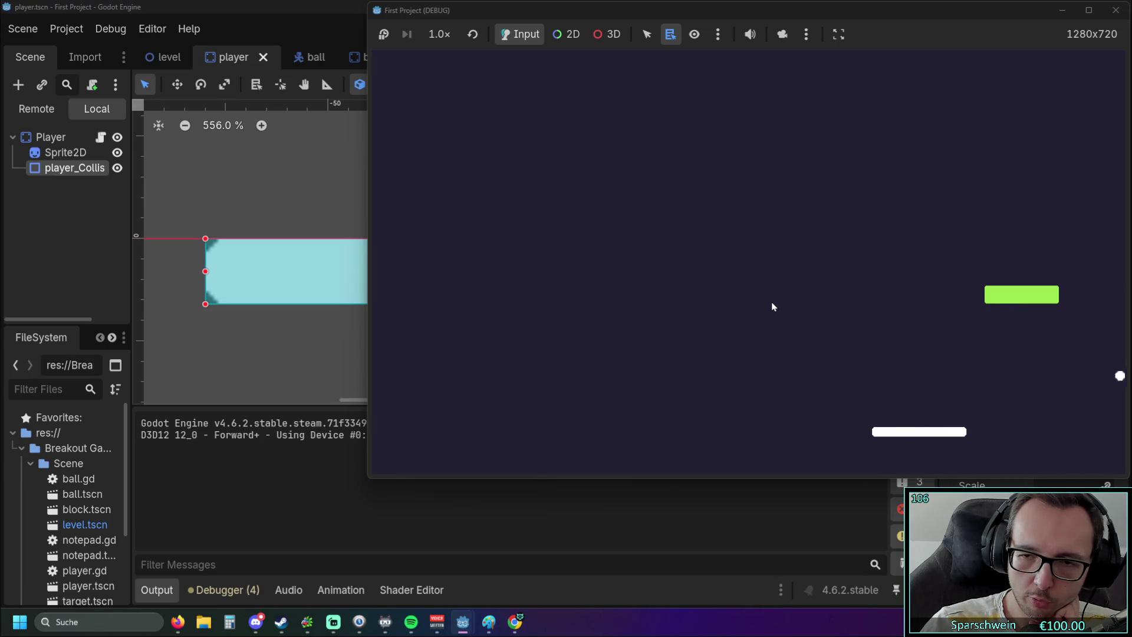
key(Right)
key(Left)
key(Right)
key(Left)
key(Right)
key(Left)
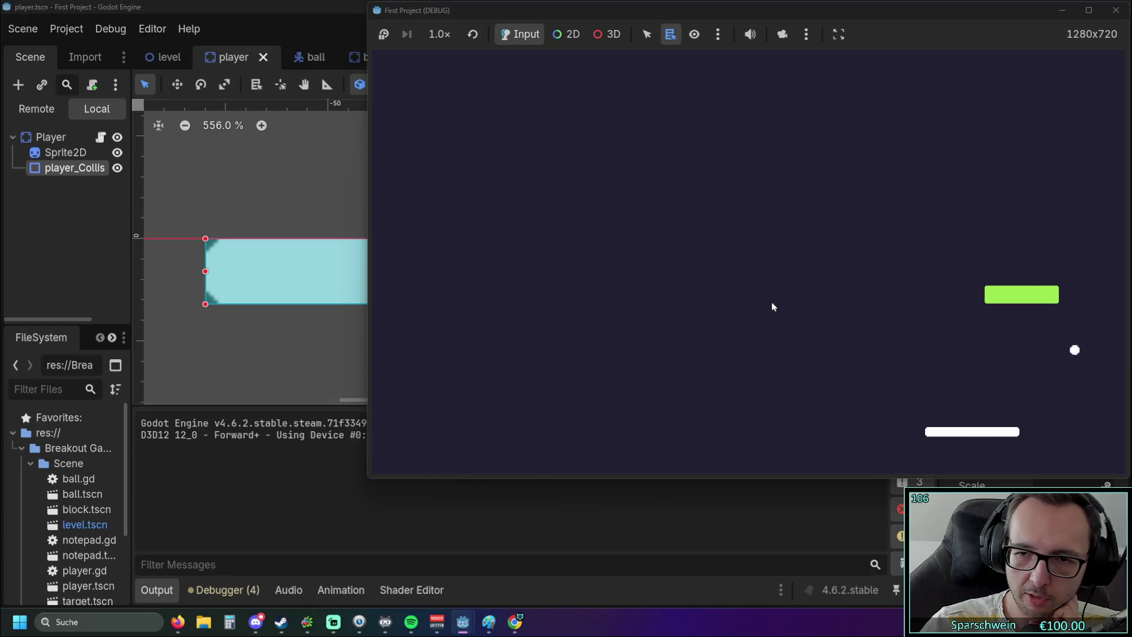
key(Right)
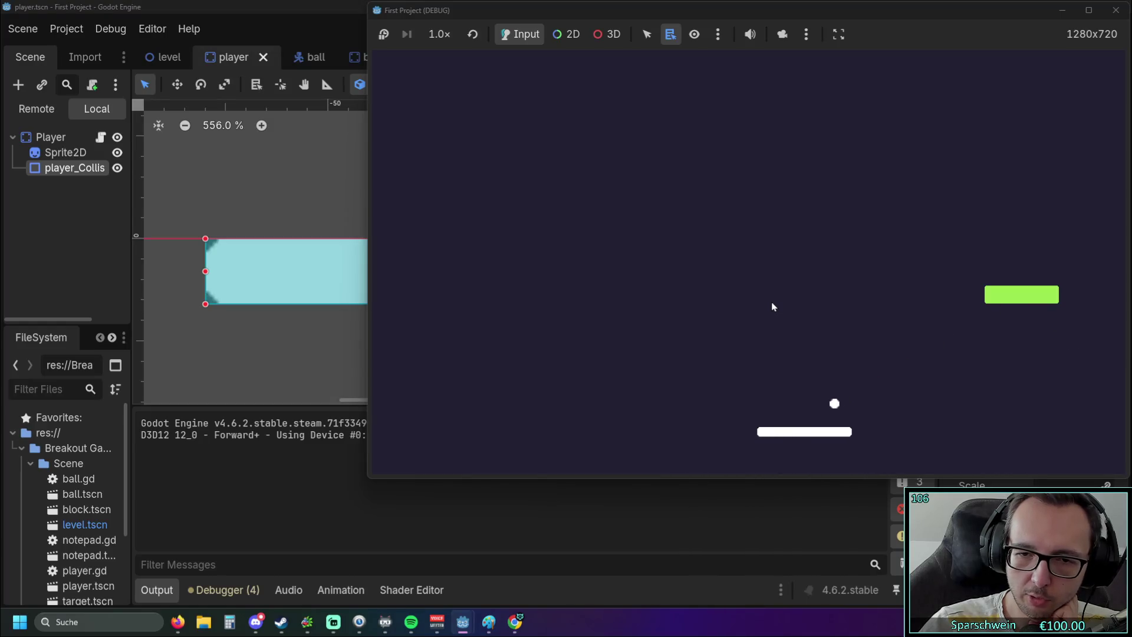
key(Left)
key(Right)
key(Left)
key(Left)
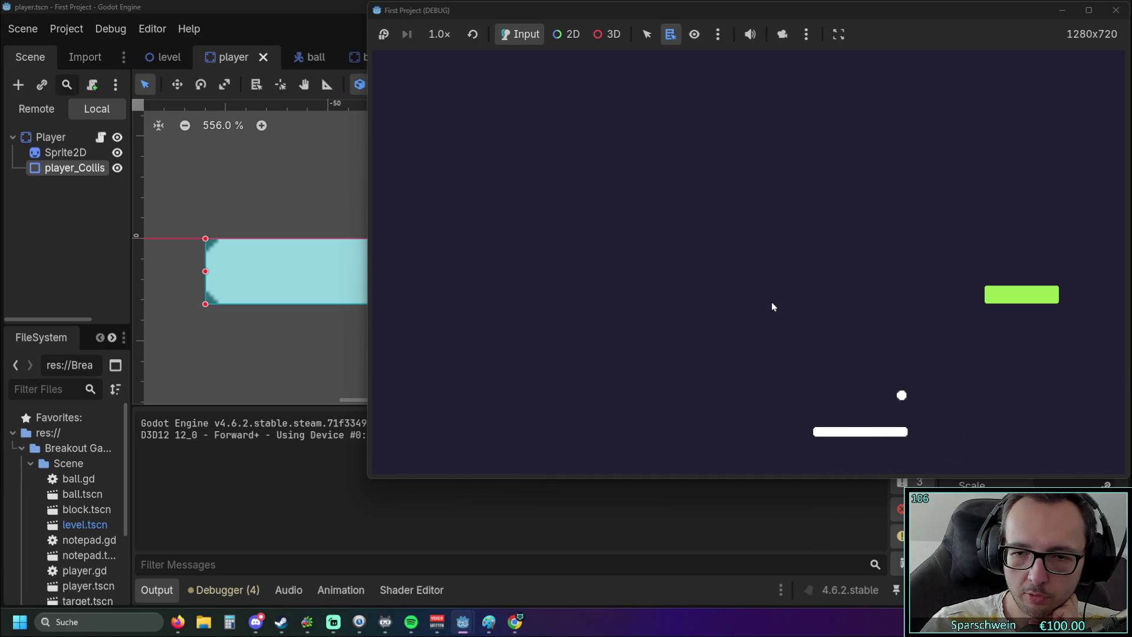
key(Left)
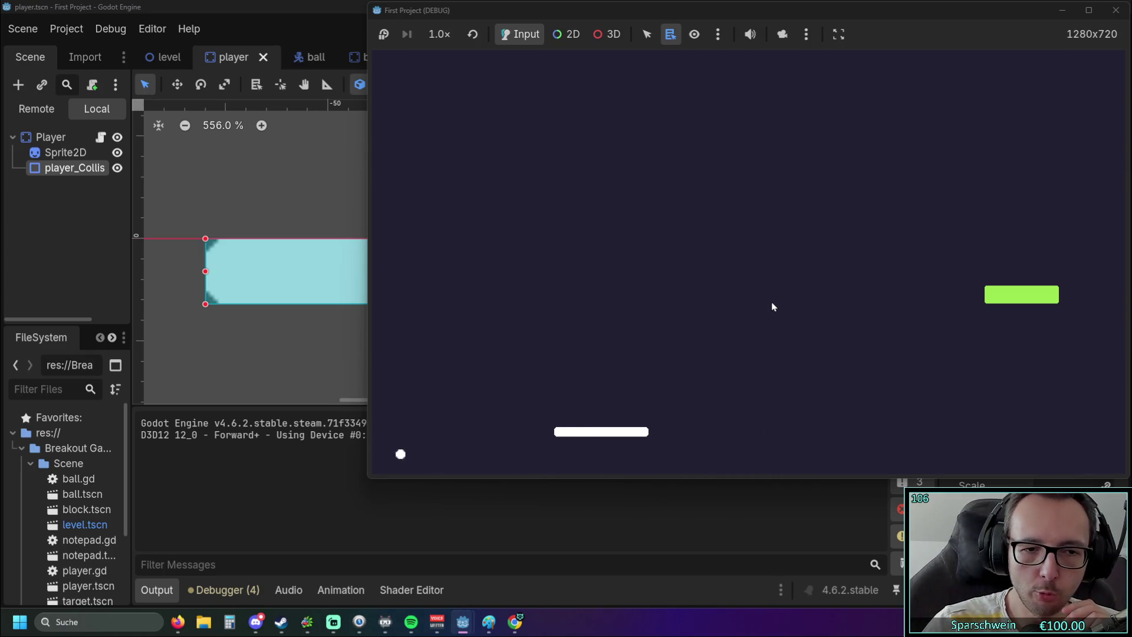
key(Right)
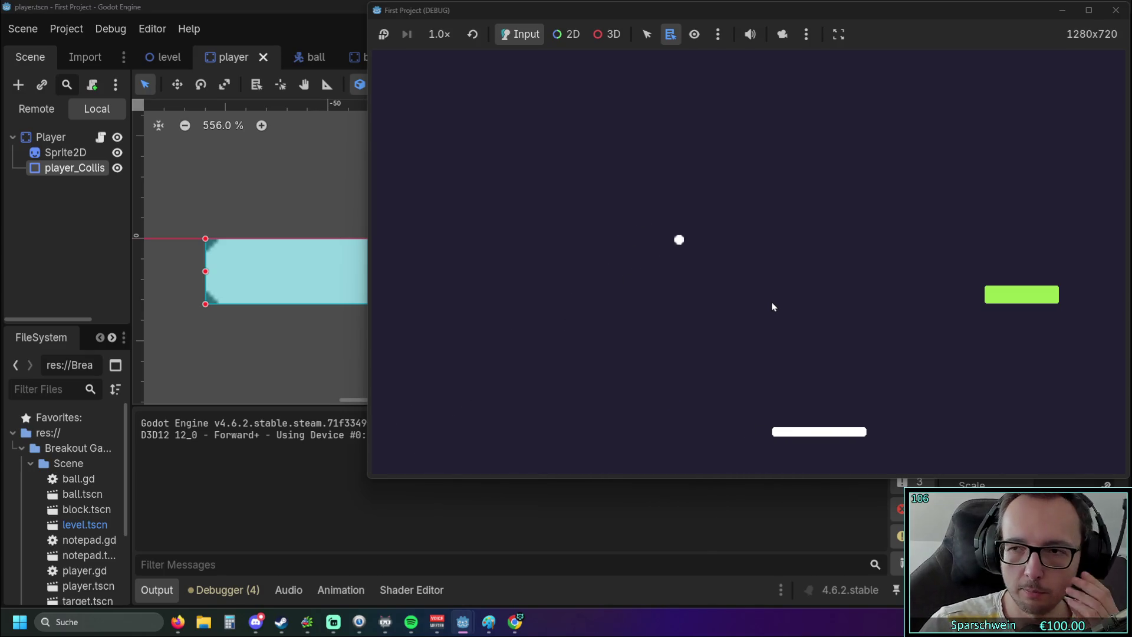
key(Right)
key(Left)
key(Left)
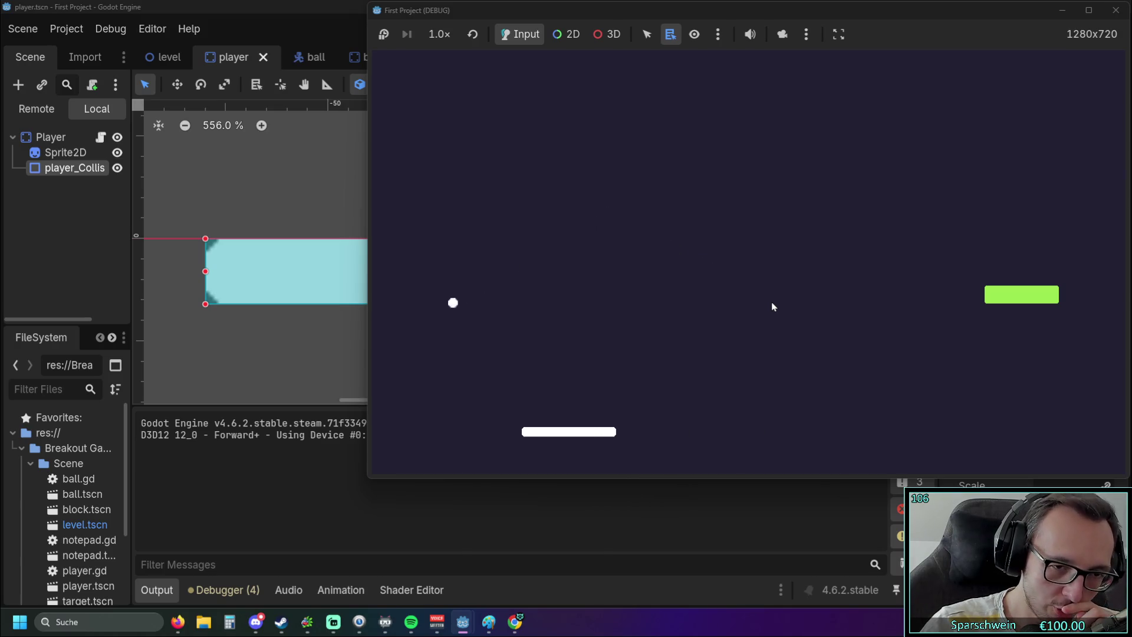
key(Left)
key(Right)
key(Right)
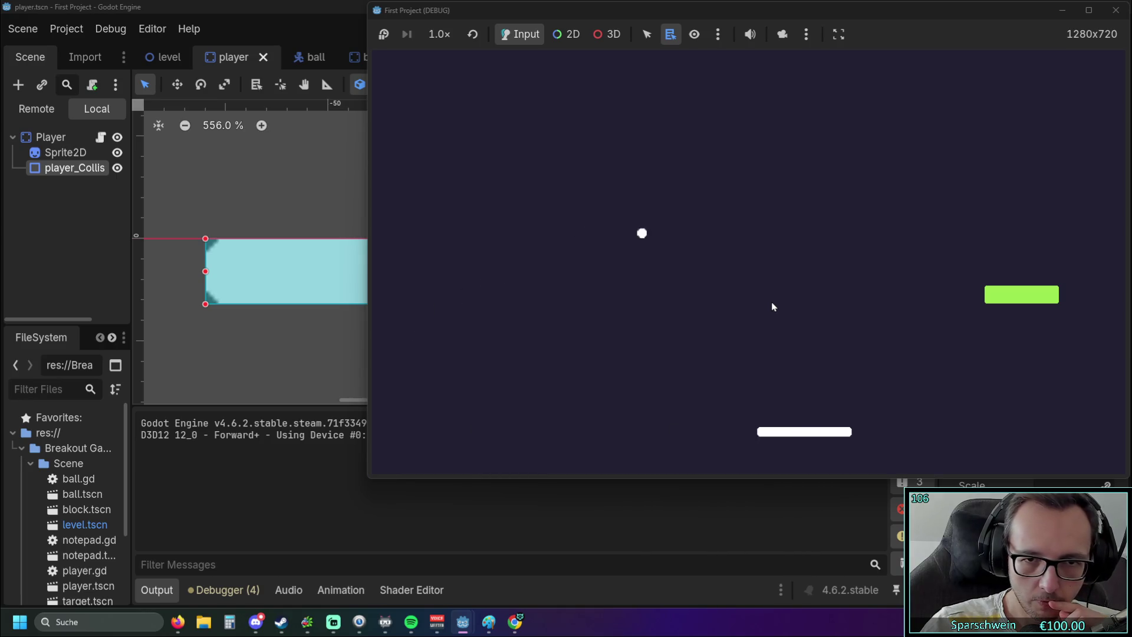
key(Right)
key(Left)
key(Left)
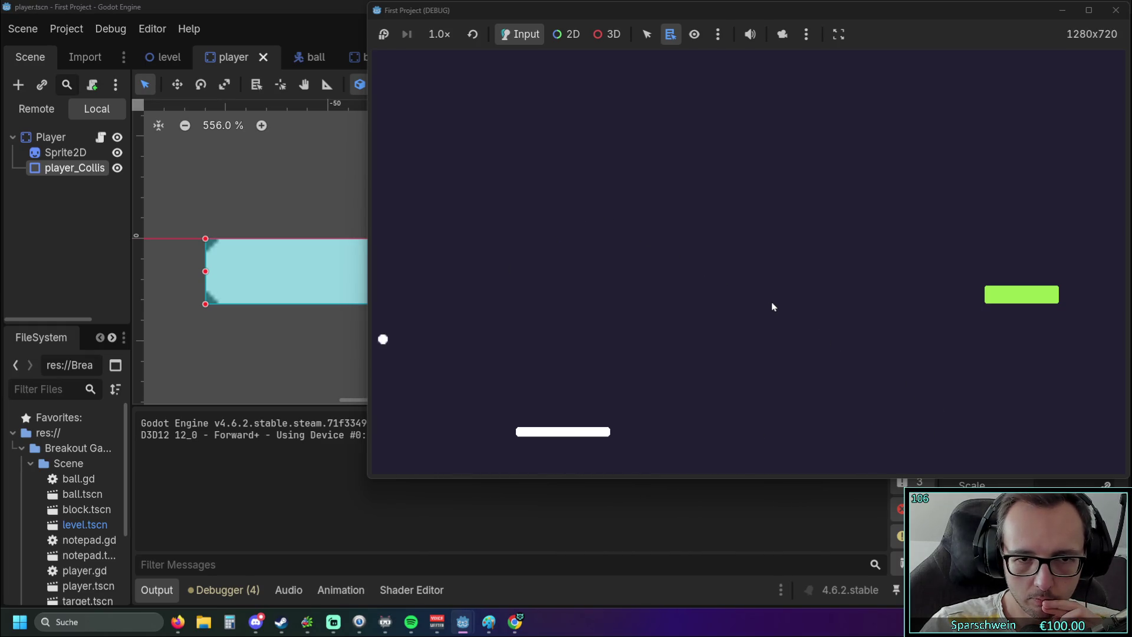
key(Right)
key(Left)
key(Right)
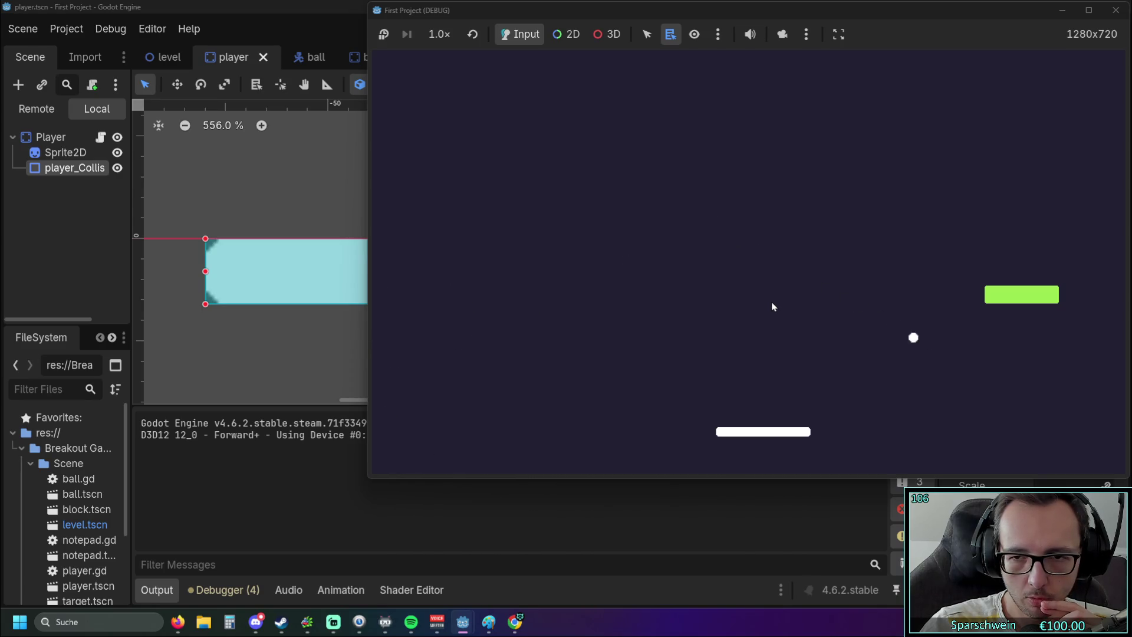
key(Left)
key(Left)
key(Right)
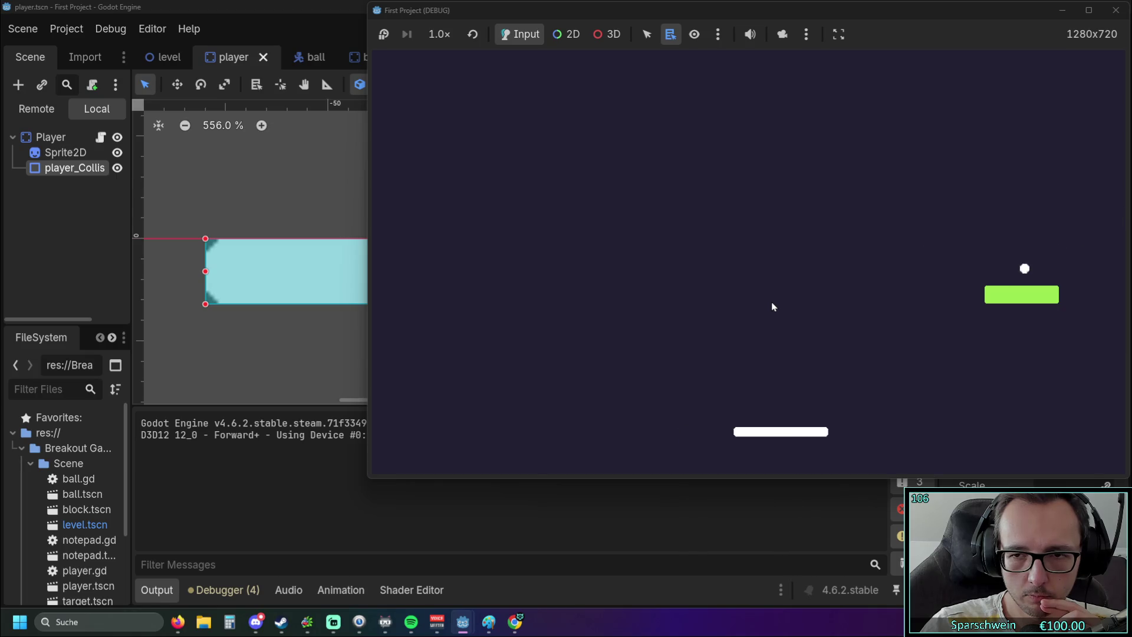
key(Left)
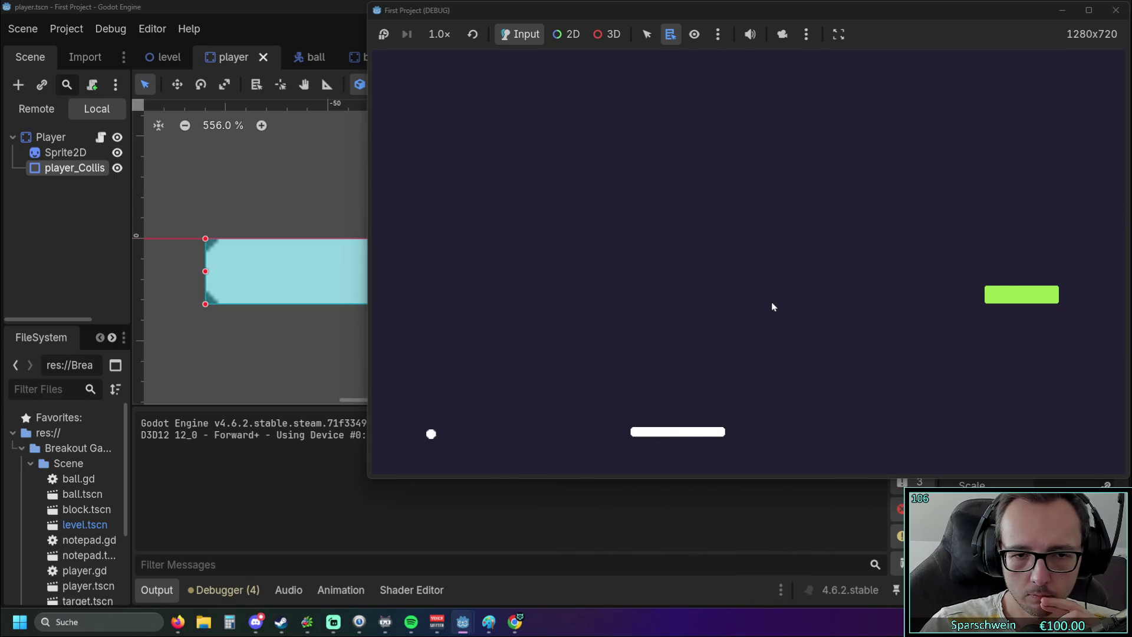
key(Right)
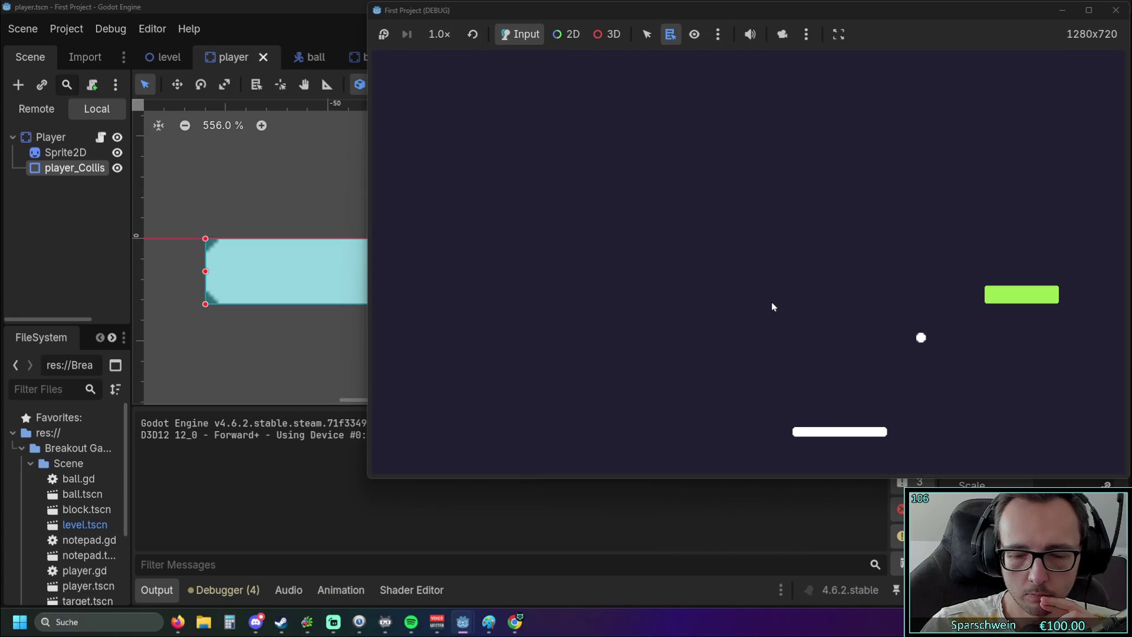
key(Left)
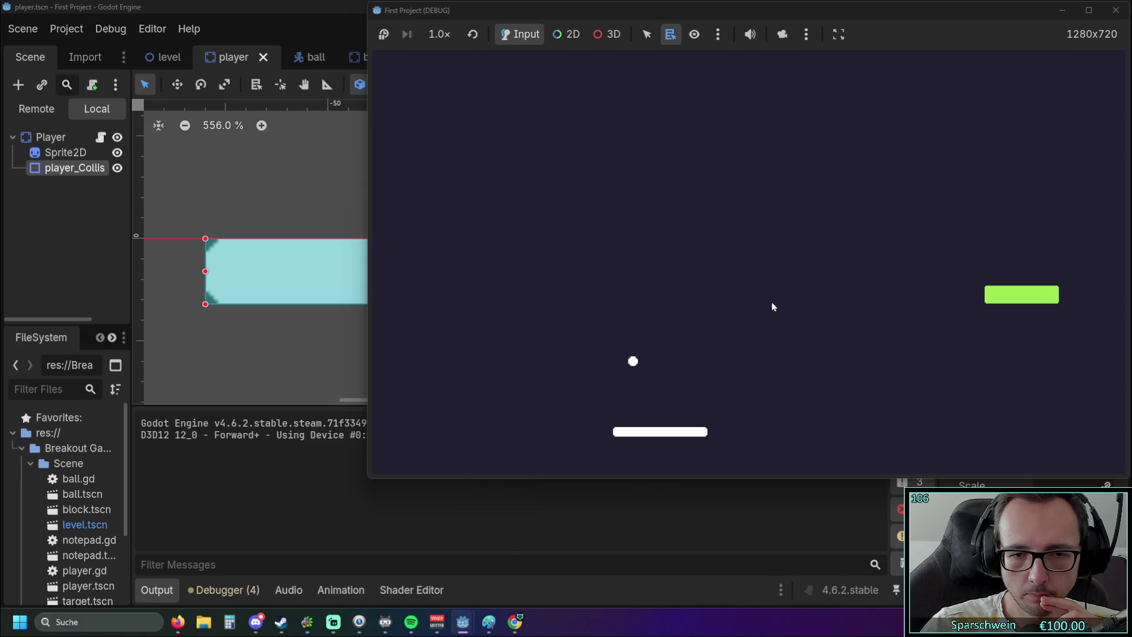
key(Right)
key(Left)
key(Left)
key(Right)
key(Left)
key(Right)
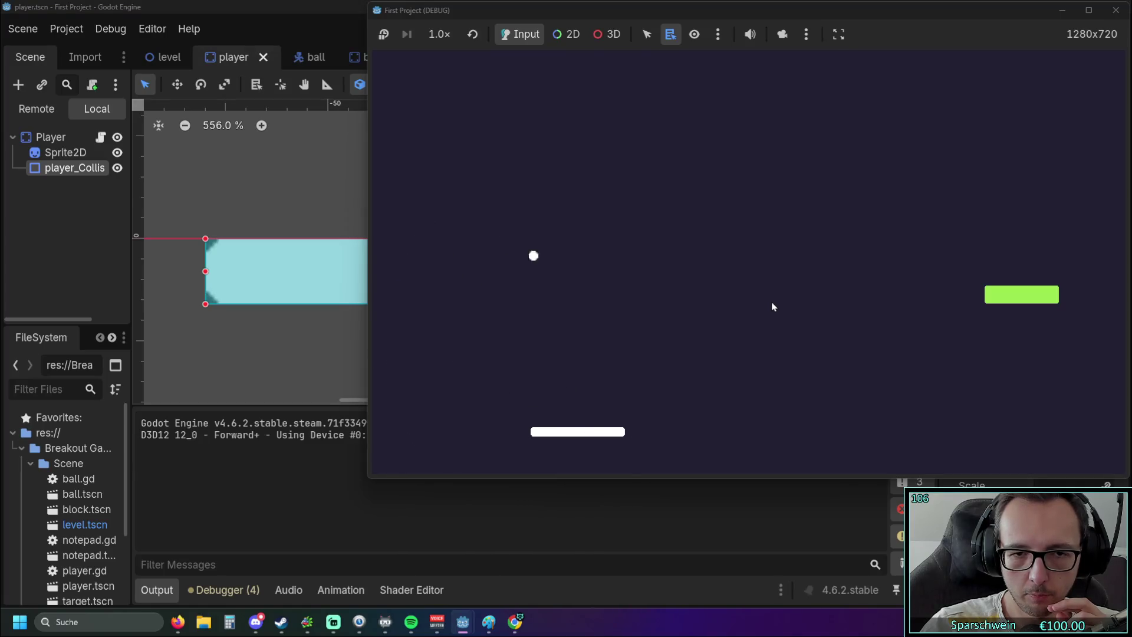
key(Left)
key(Right)
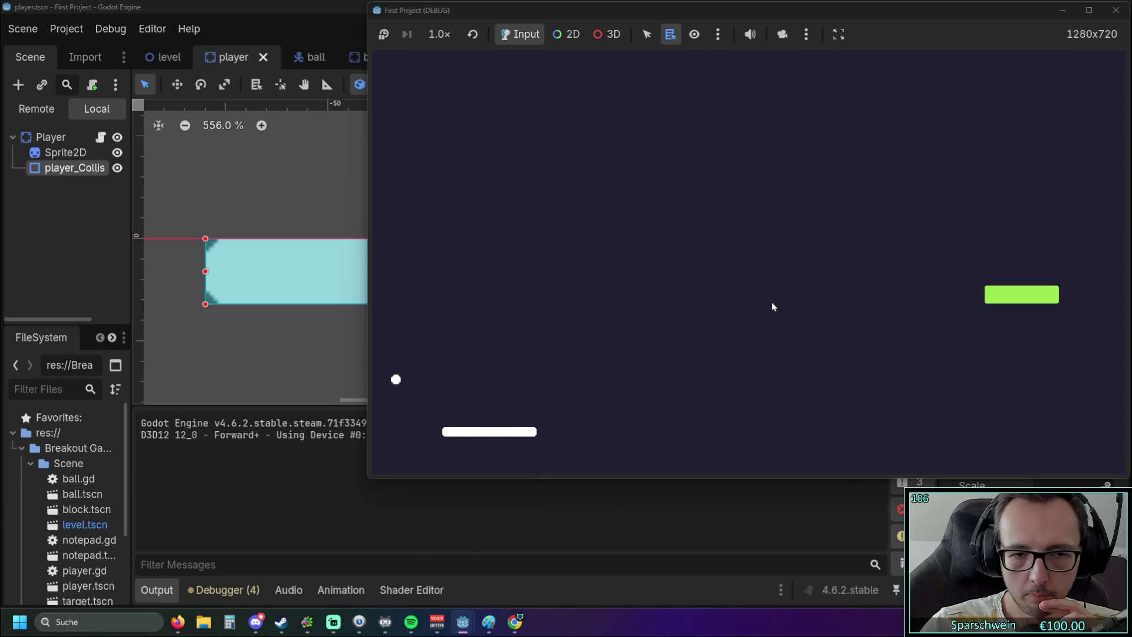
key(Right)
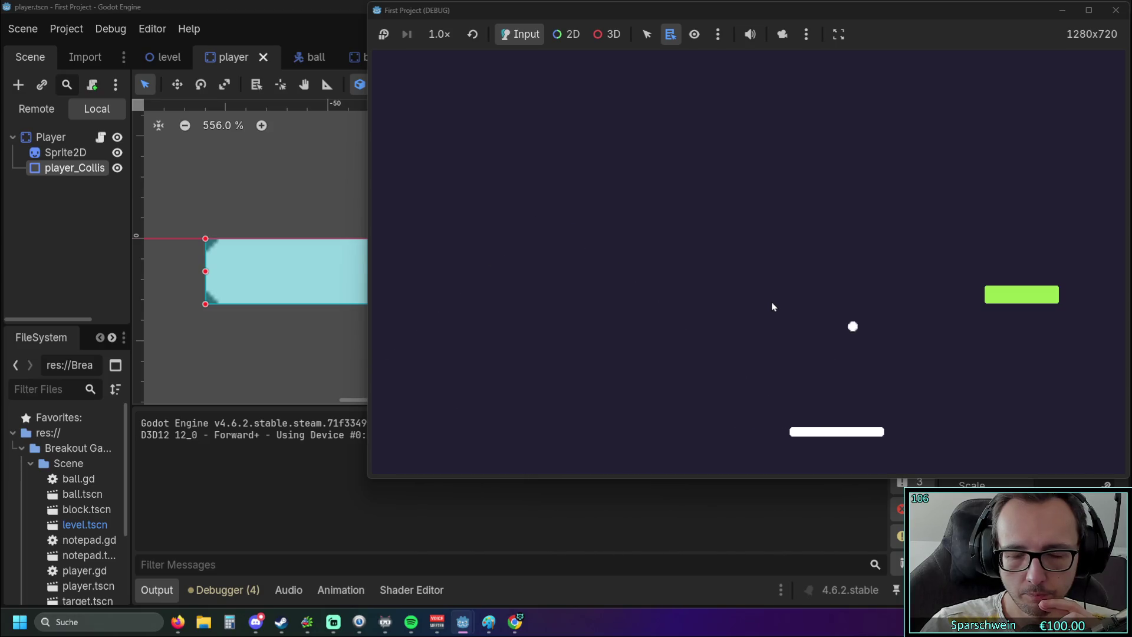
key(Left)
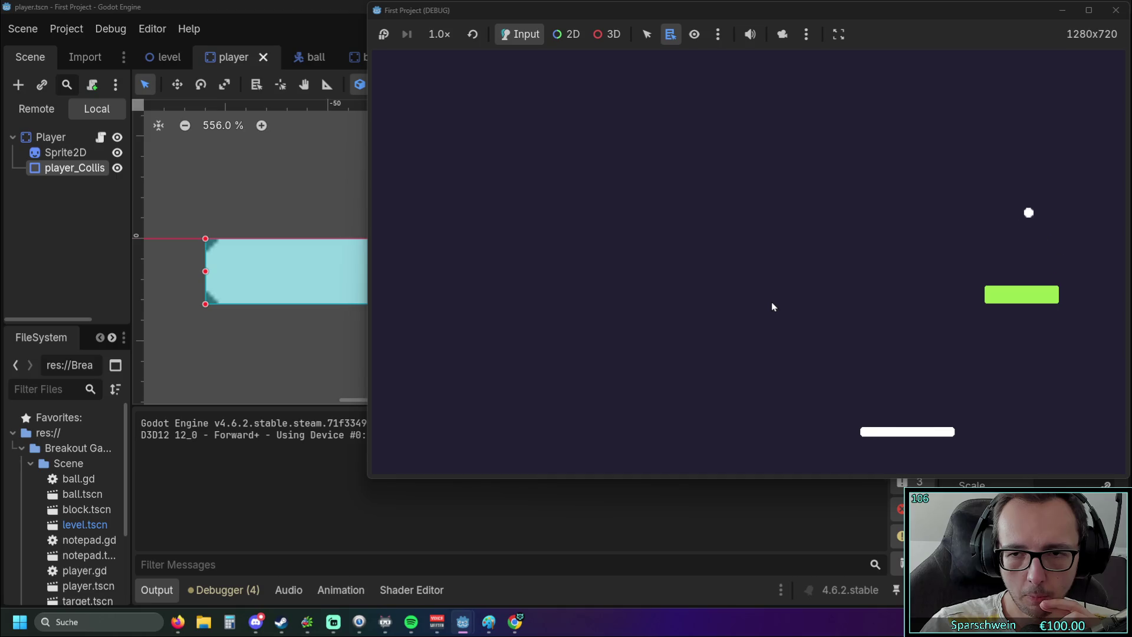
key(Right)
key(Left)
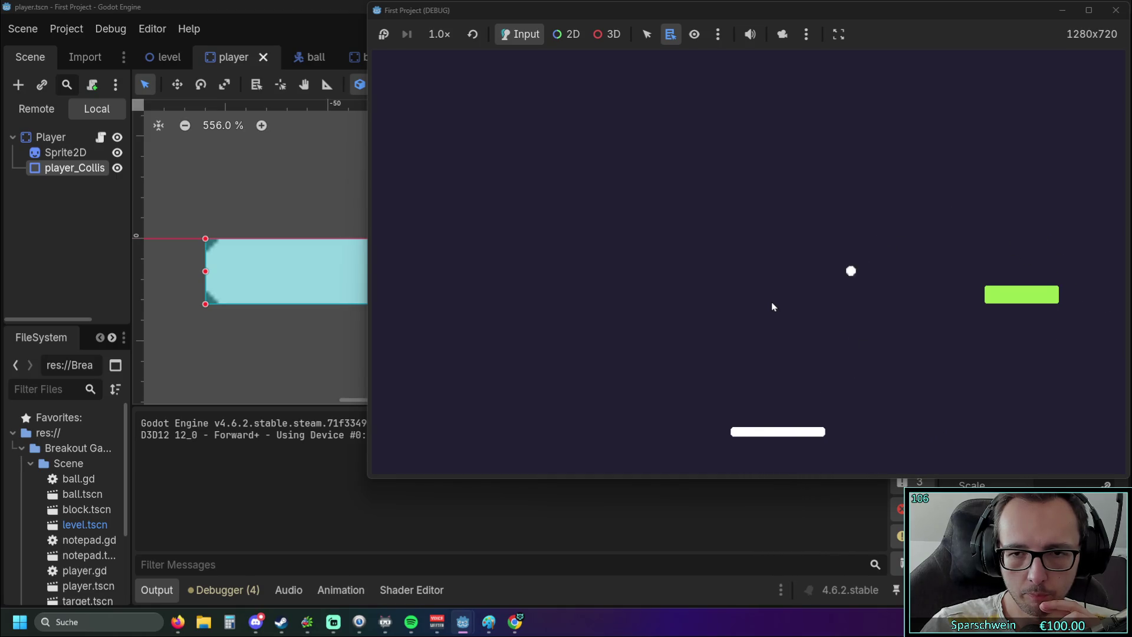
key(Left)
key(Right)
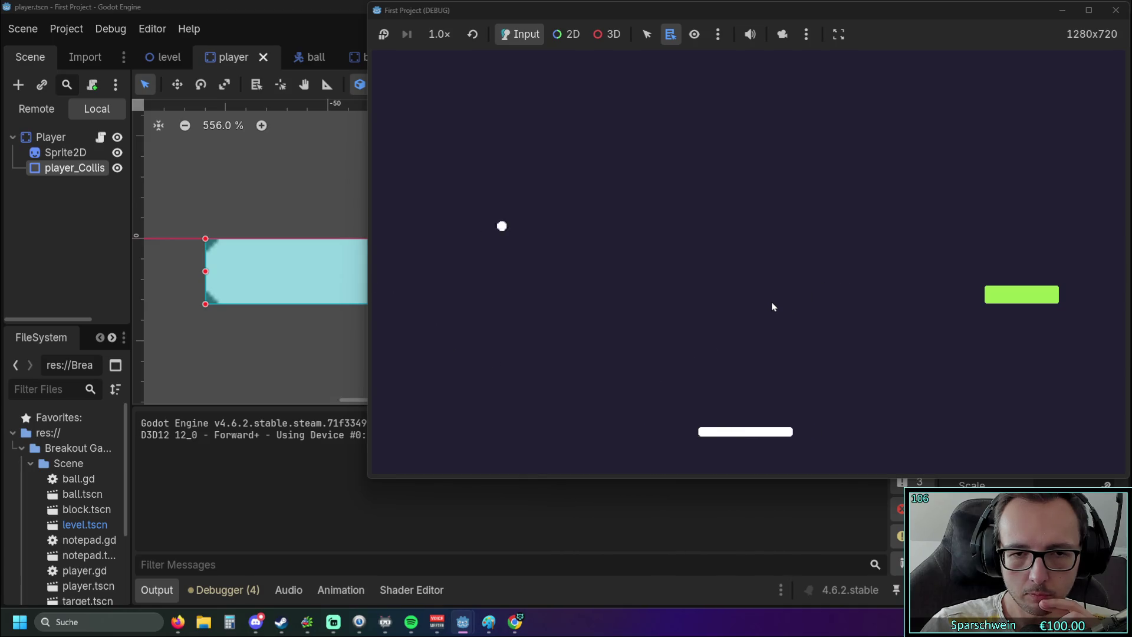
key(Right)
key(Left)
key(Right)
key(Right)
key(Left)
key(Left)
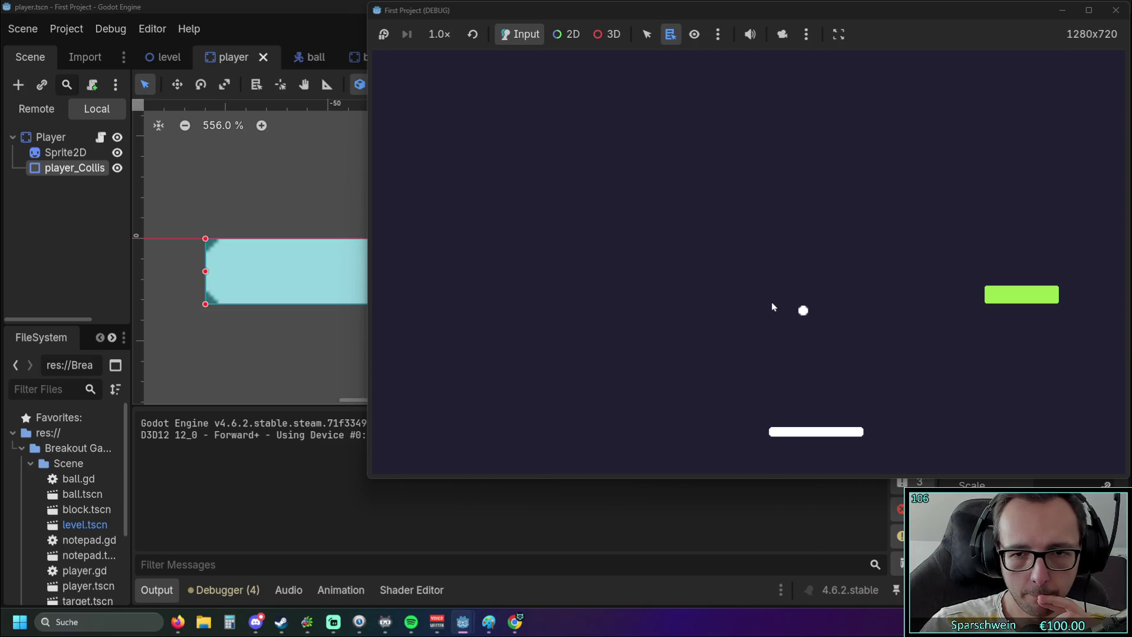
key(Left)
key(Right)
key(Right)
key(Left)
key(Left)
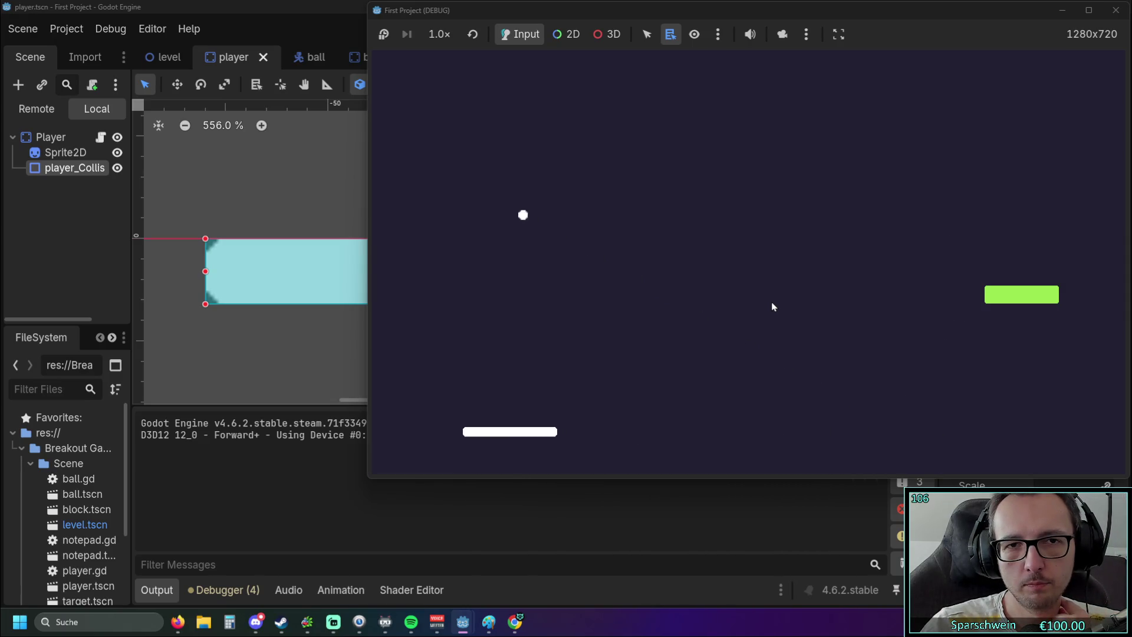
key(Left)
key(Right)
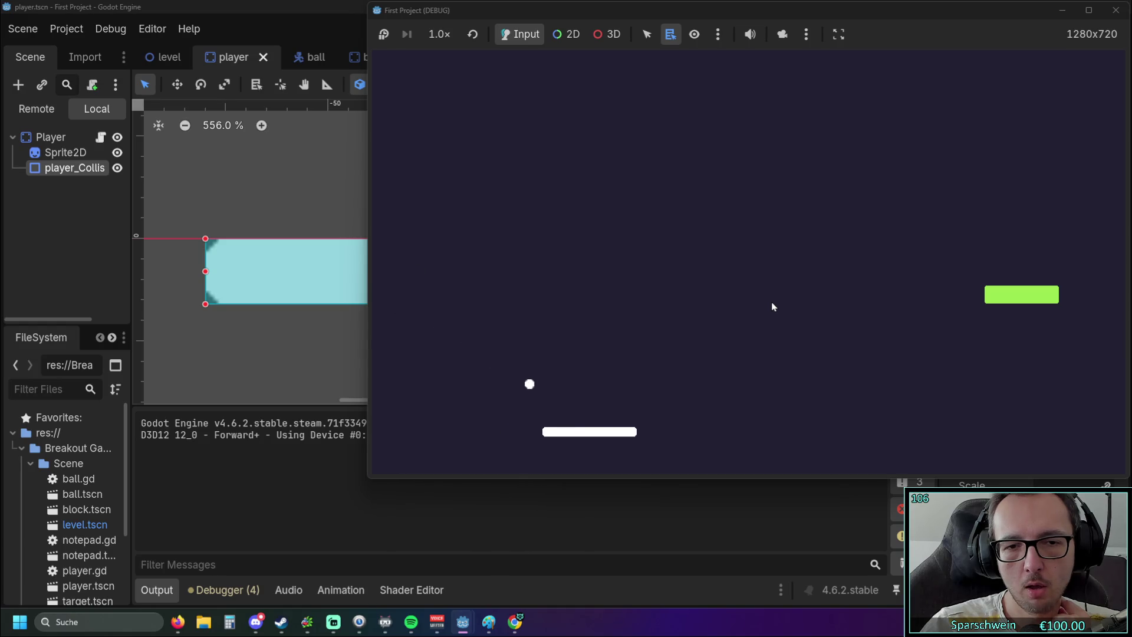
key(Left)
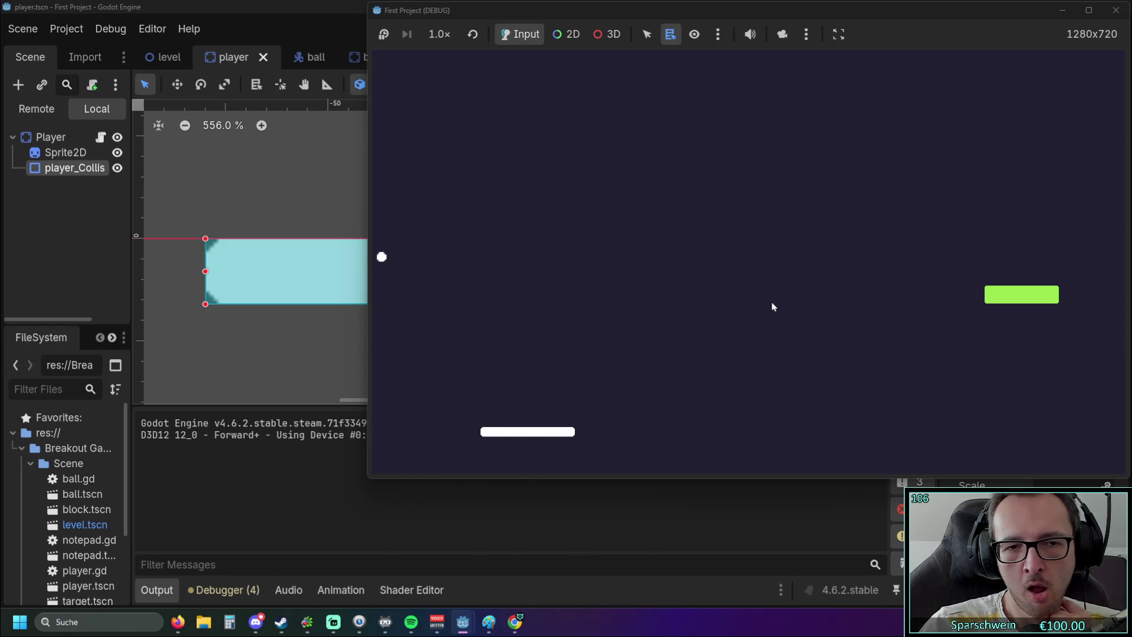
key(Right)
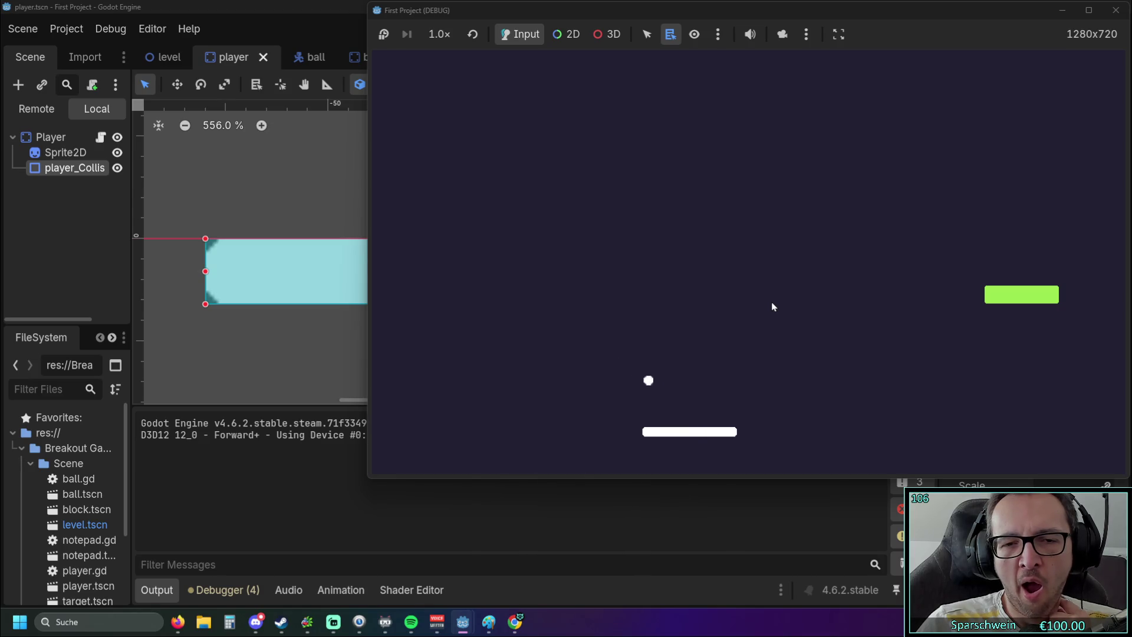
key(Left)
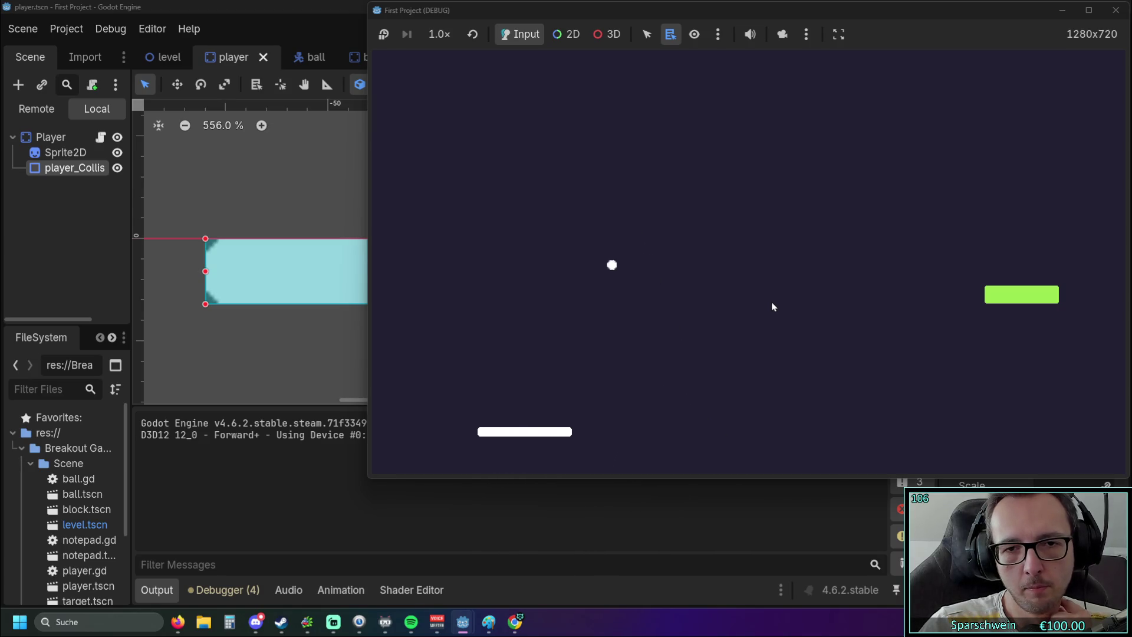
key(Left)
key(Right)
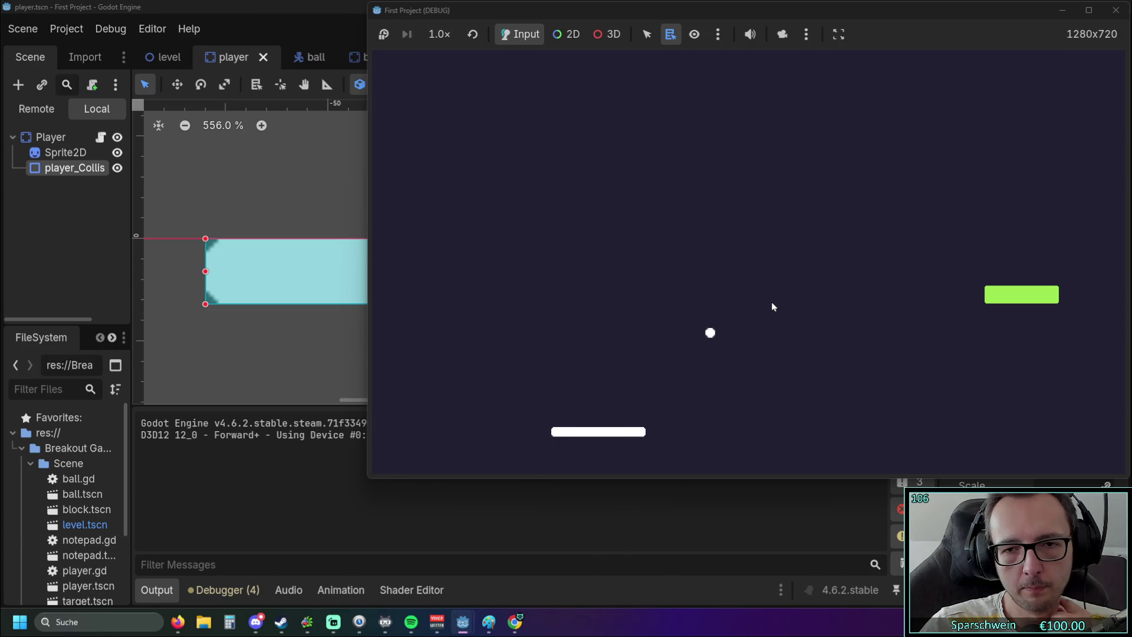
click(1116, 10)
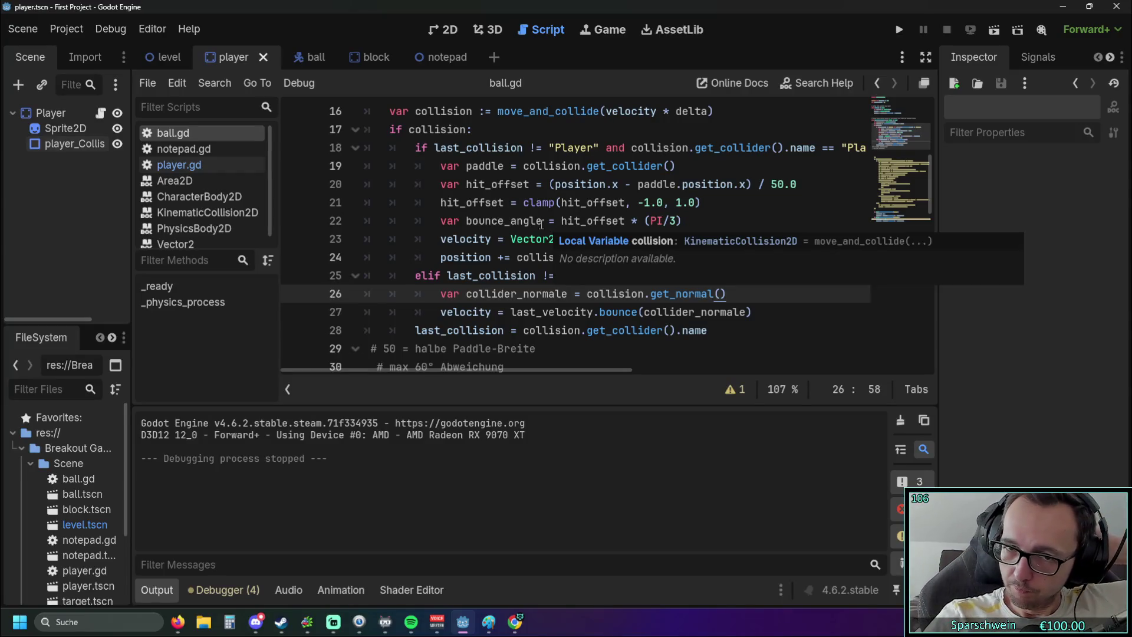
Review the ball.gd code and glance at the player scene before editing the bounce check.
click(677, 354)
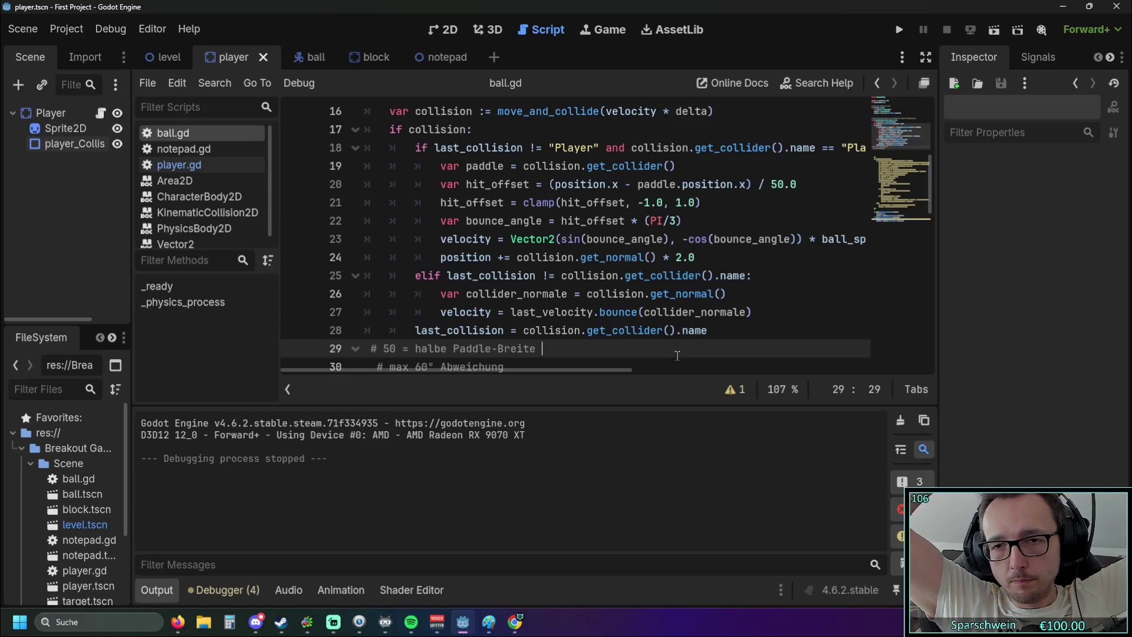
scroll(677, 355, down, 8)
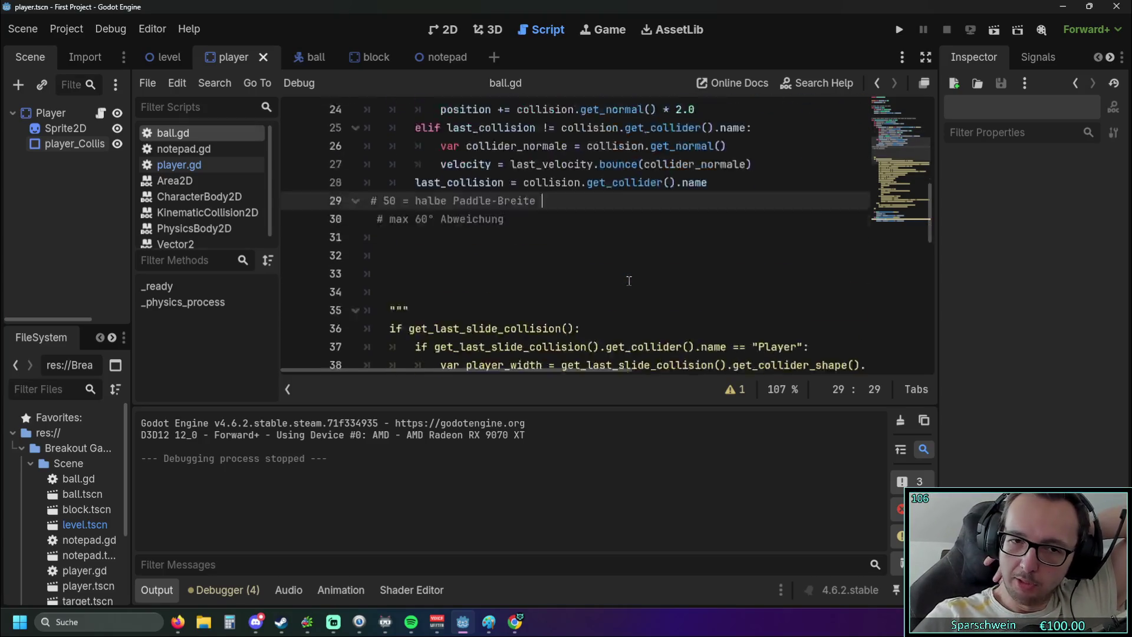
scroll(618, 285, down, 2)
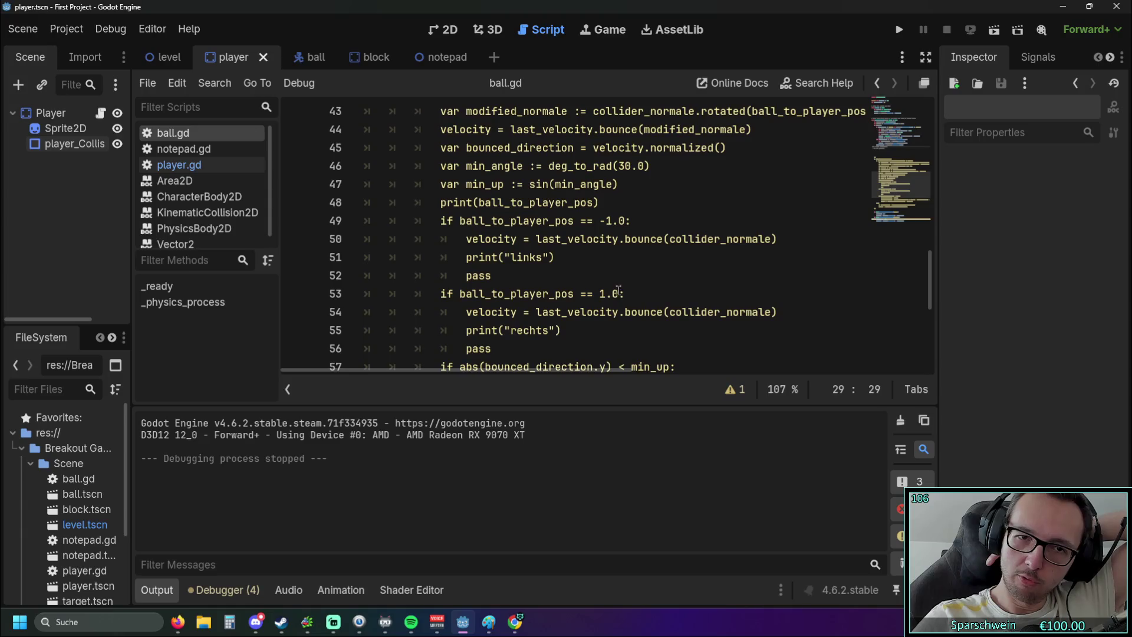
scroll(632, 302, up, 1)
scroll(633, 302, down, 1)
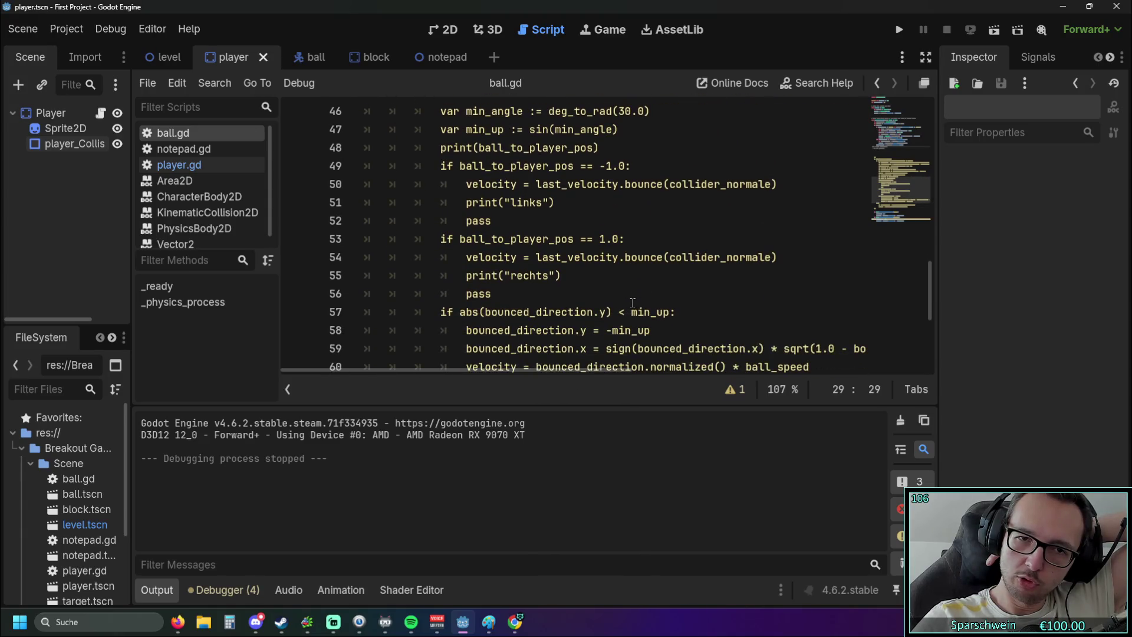
scroll(632, 302, up, 3)
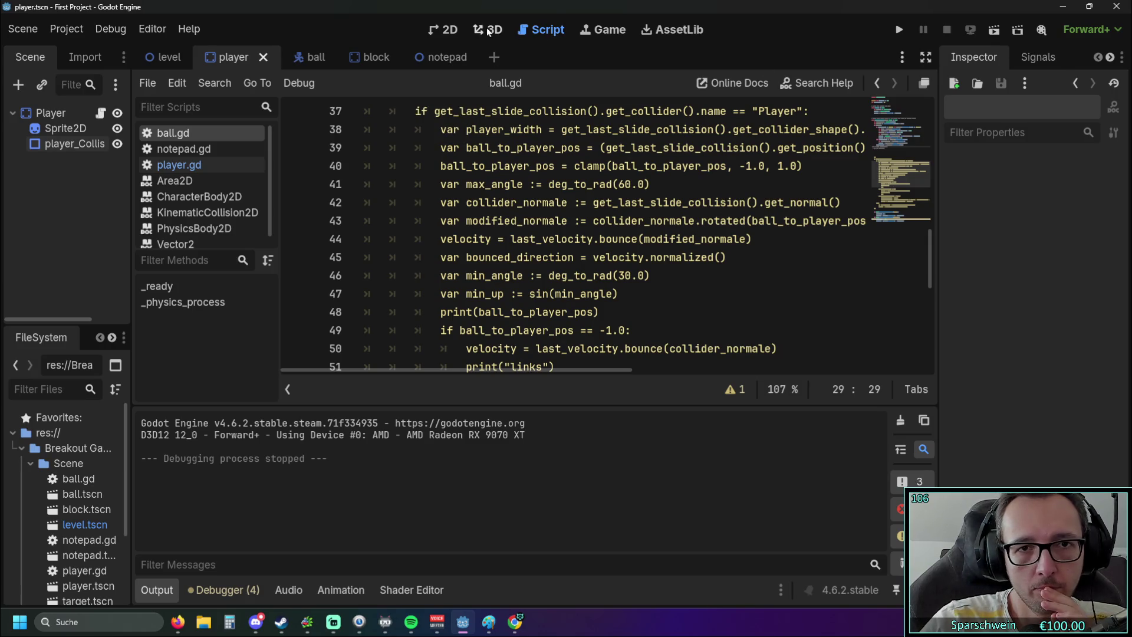
click(432, 31)
click(526, 31)
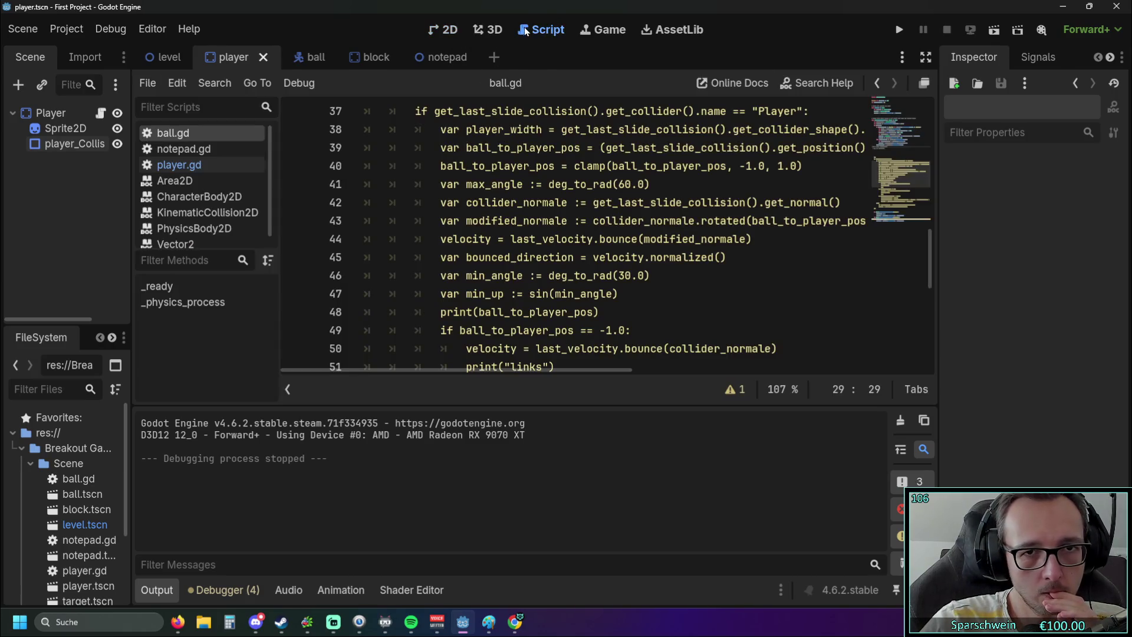
scroll(519, 180, up, 9)
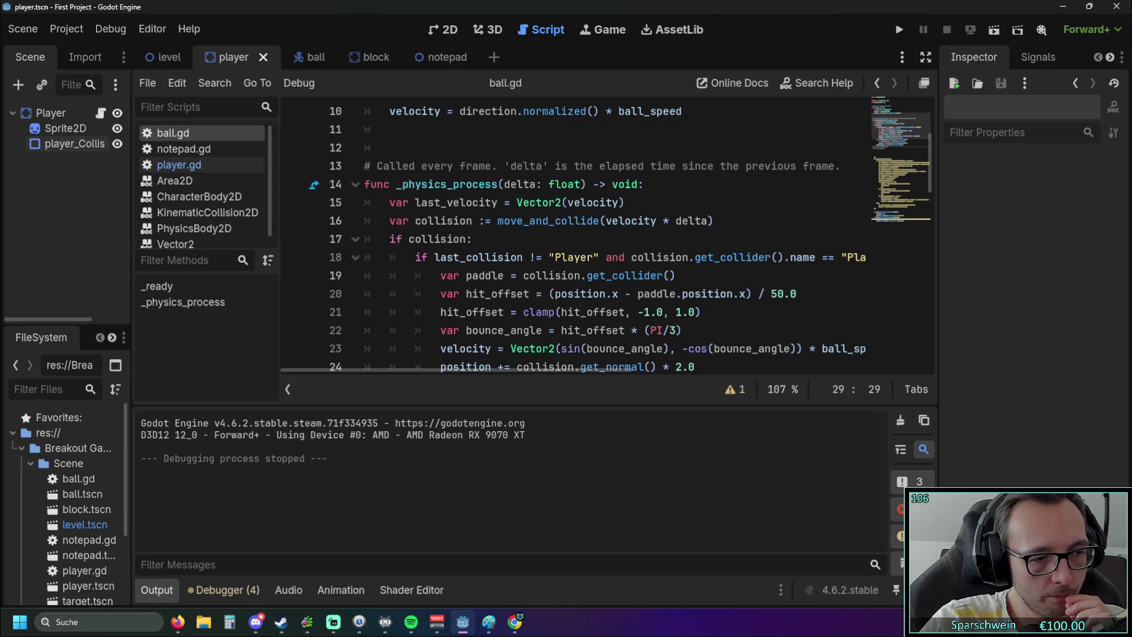
Append 'and collision.get_normal().y < -0.7' to the line 18 Player check, then run the project.
key(alt+Tab)
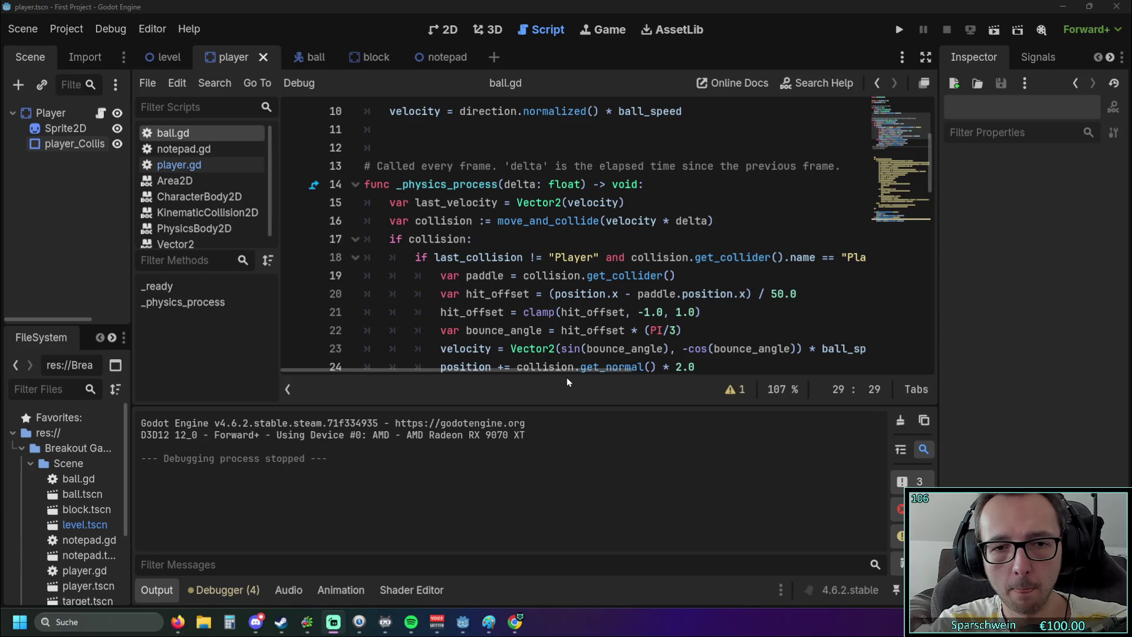
mouse_move(562, 370)
mouse_down()
mouse_move(665, 371)
mouse_move(580, 367)
mouse_move(651, 366)
mouse_up()
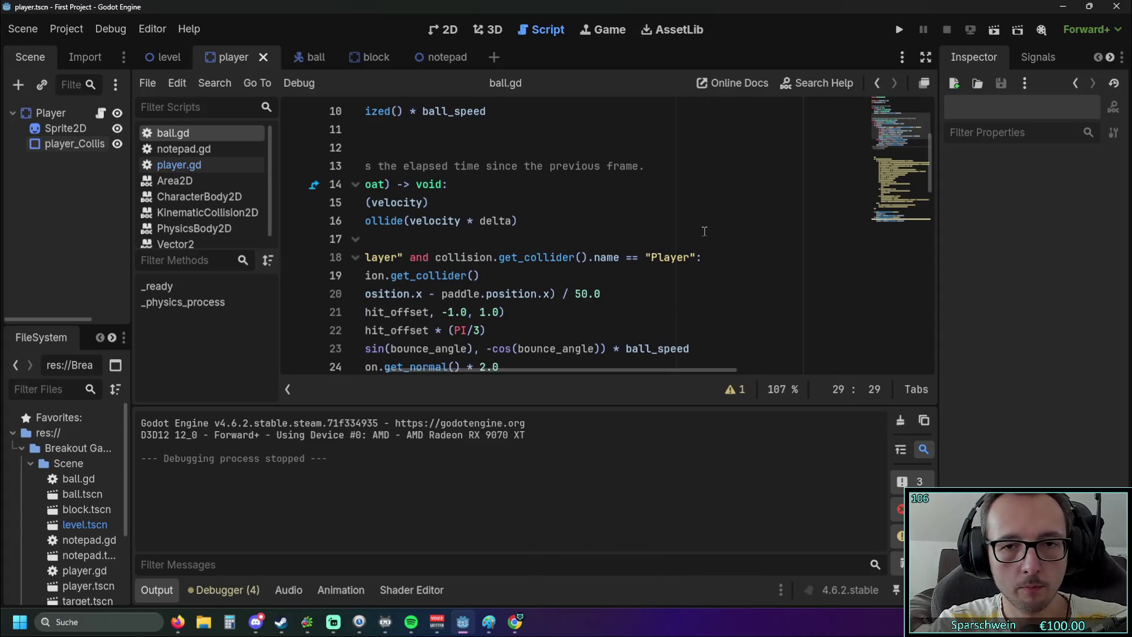
click(699, 257)
text(and collision.get_normal().y < -0.7)
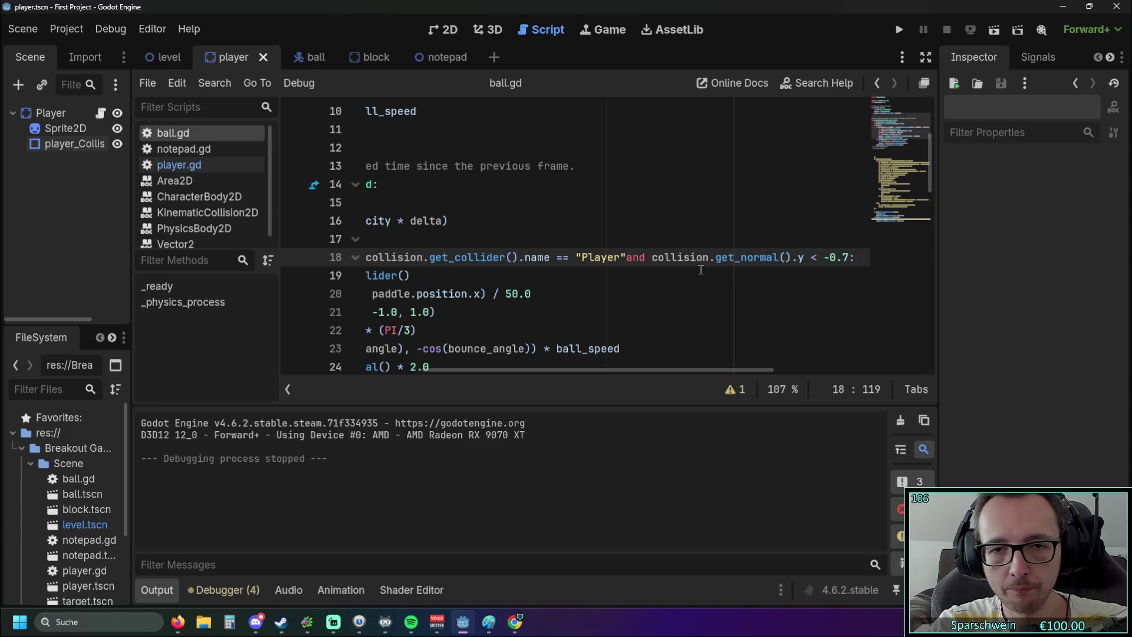
click(628, 258)
click(640, 293)
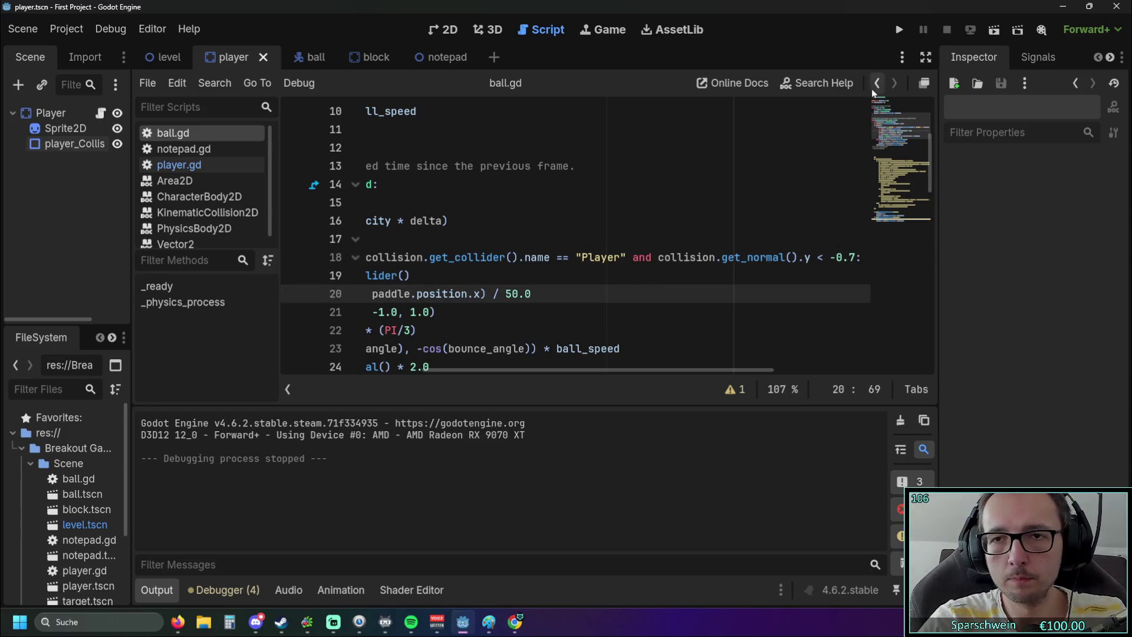
click(898, 30)
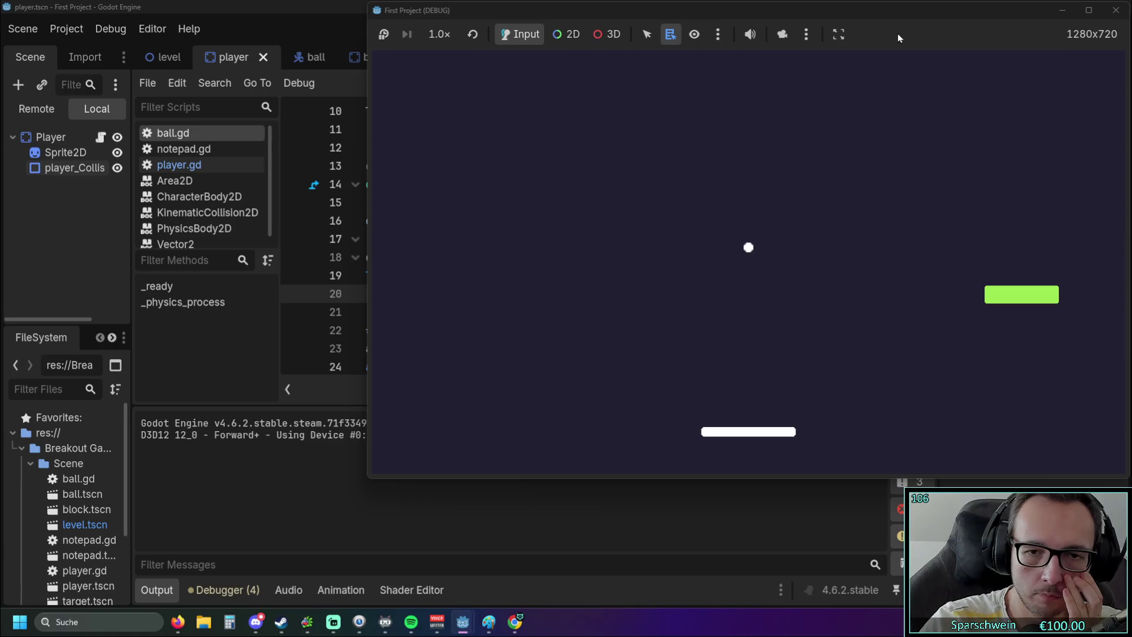
Move the paddle with the arrow keys to hit the ball, then close the game window.
key(Left)
key(Right)
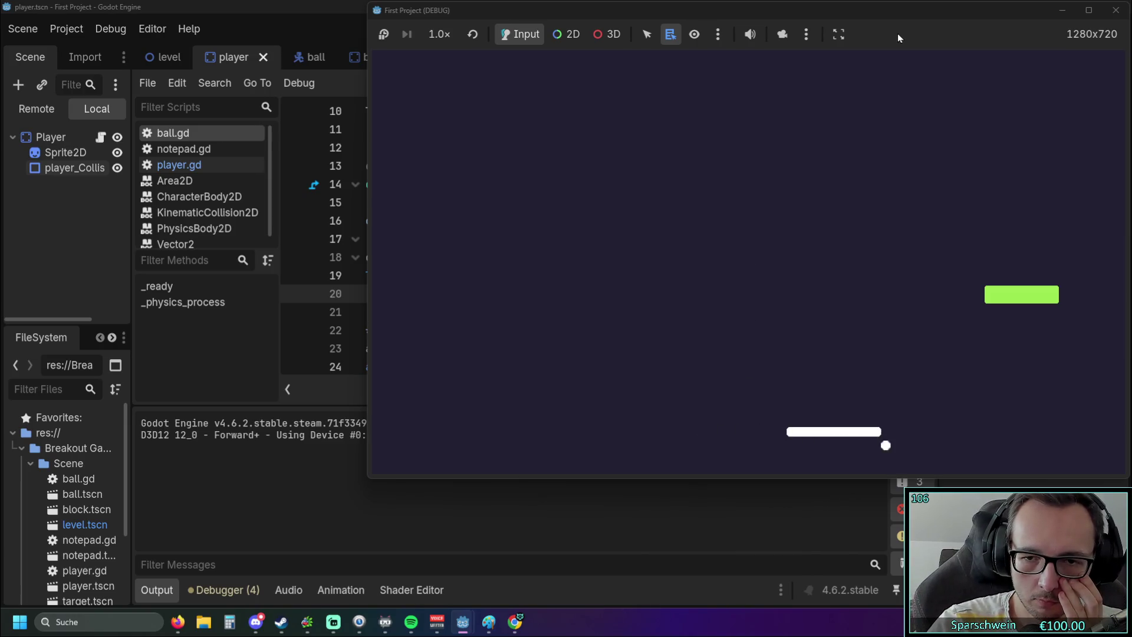
key(Right)
key(Left)
key(Left)
key(Right)
key(Left)
key(Left)
key(Left)
key(Right)
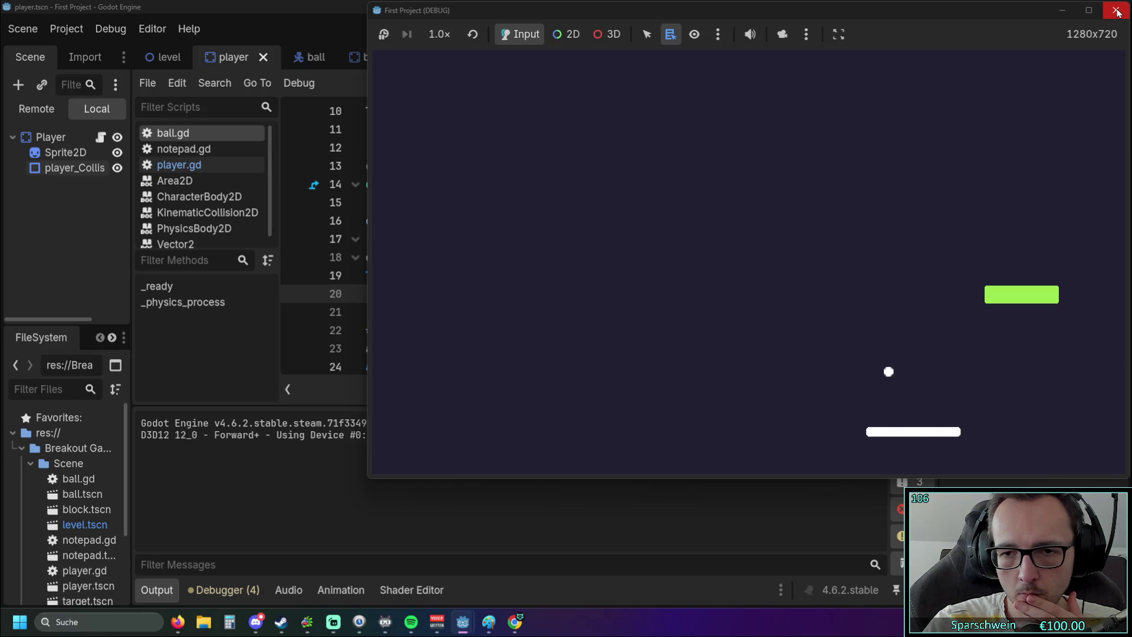
key(Left)
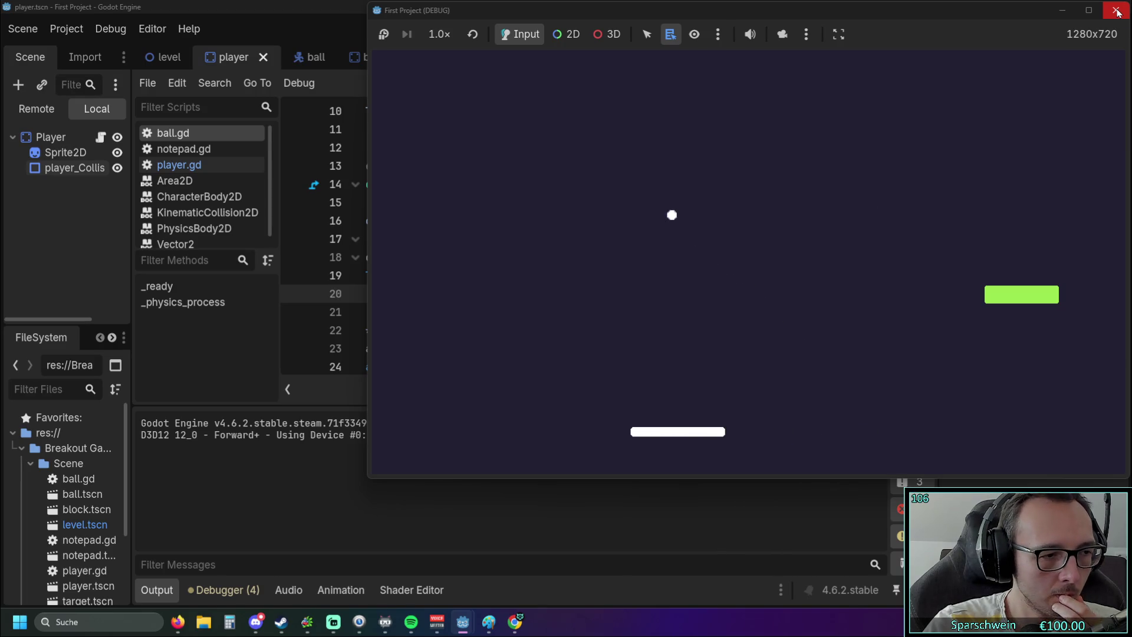
key(Right)
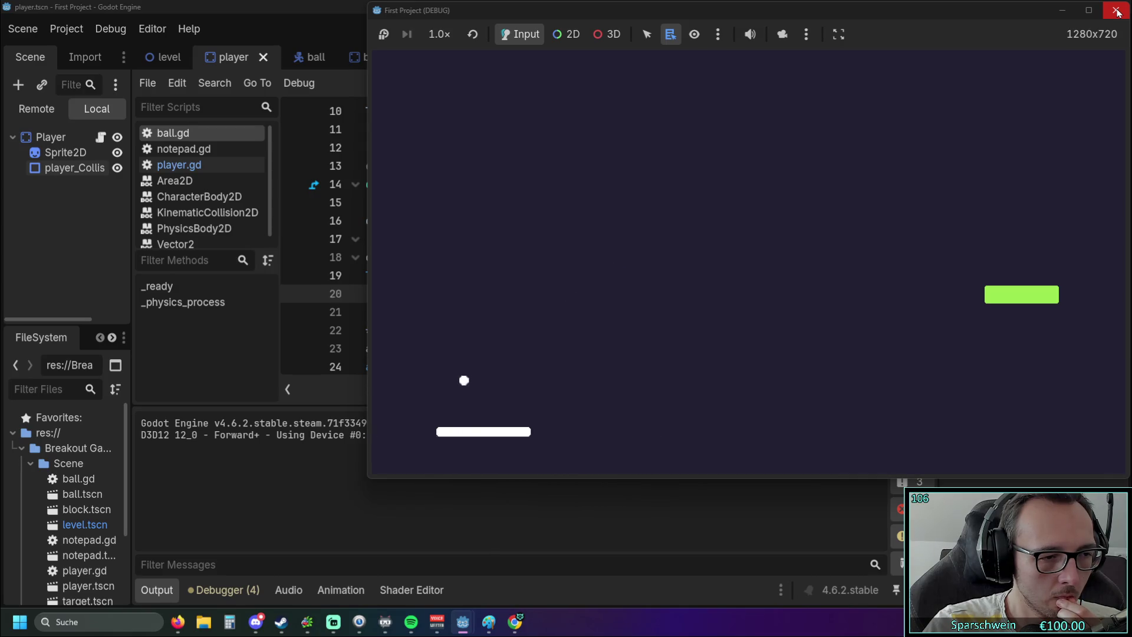
click(1117, 10)
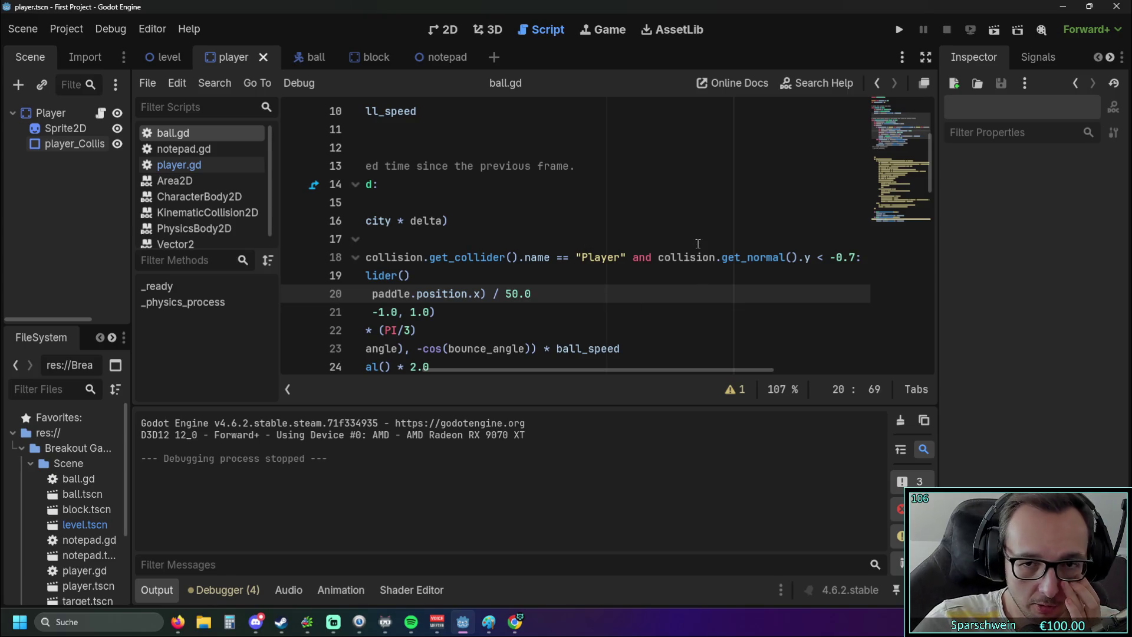
Check the get_normal condition on line 18, then bring the paddle into view in the 2D editor.
click(779, 257)
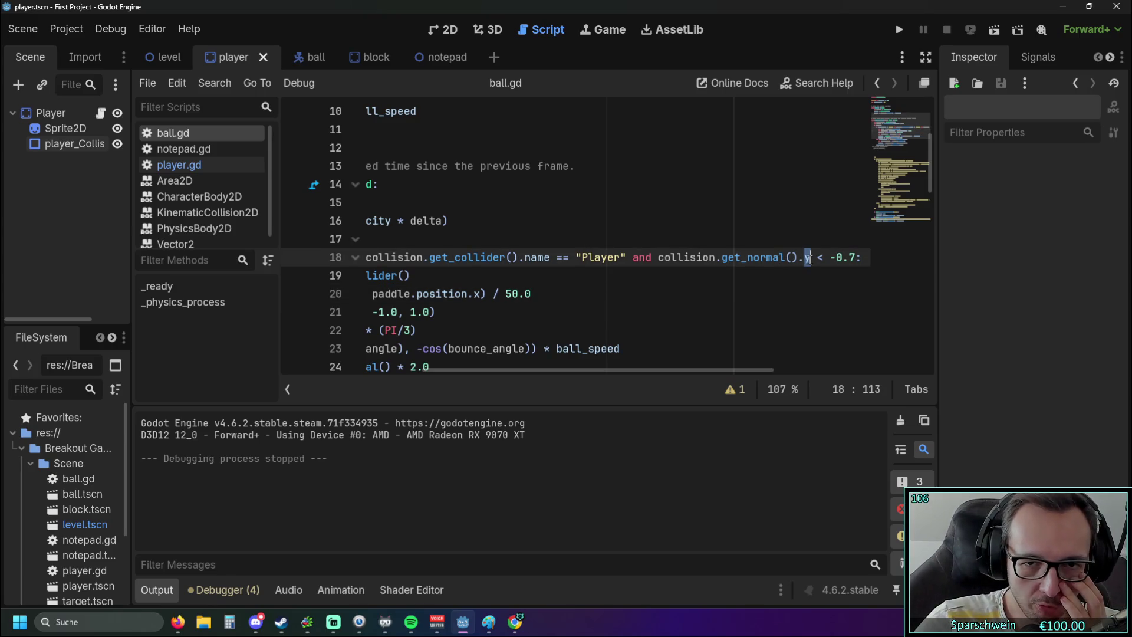
click(795, 277)
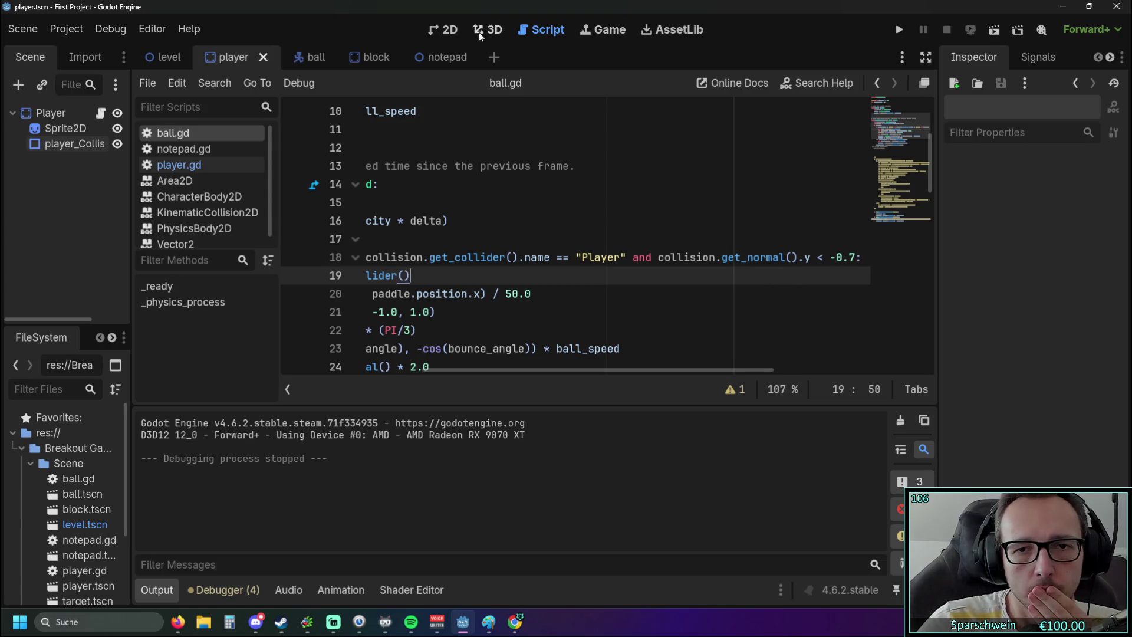
mouse_move(599, 372)
mouse_down()
mouse_move(675, 369)
mouse_move(601, 342)
mouse_up()
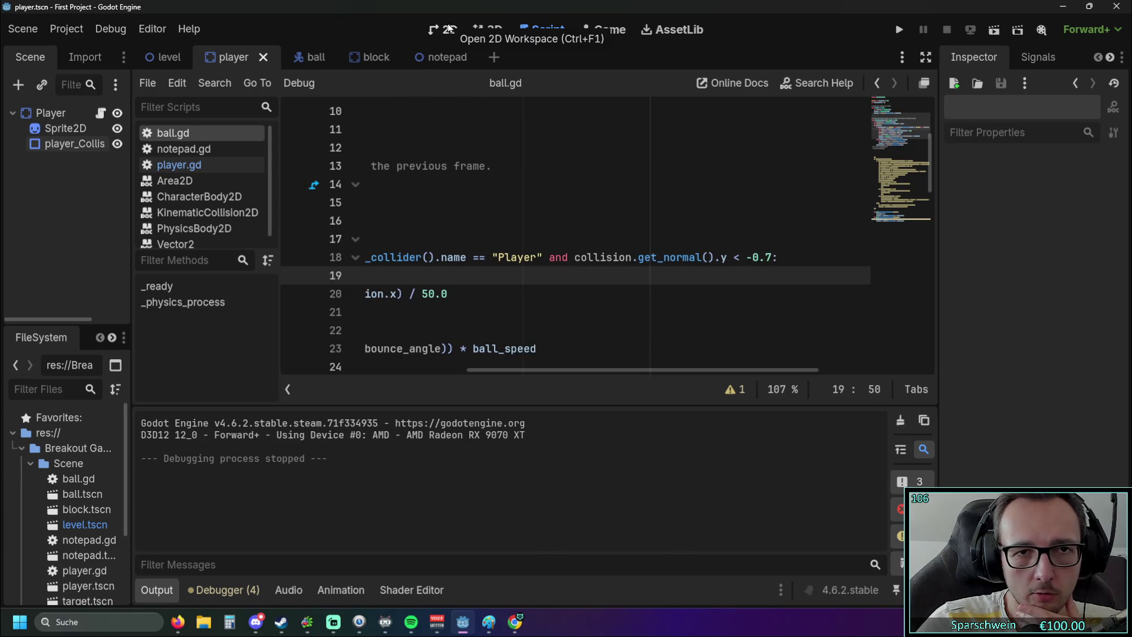
click(449, 30)
scroll(458, 217, down, 1)
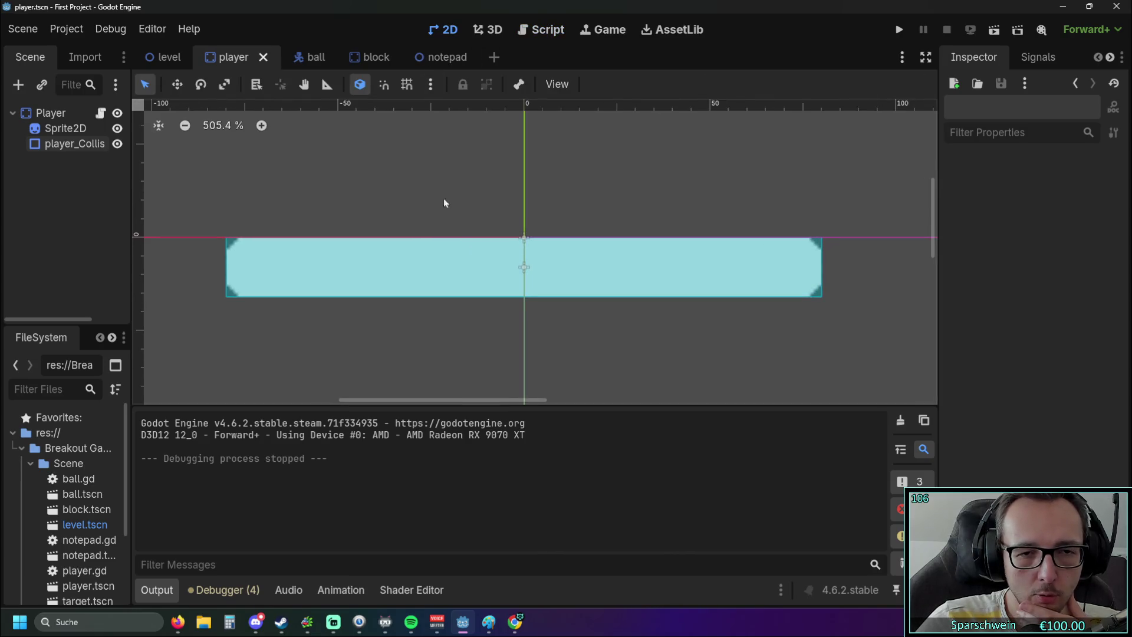
scroll(590, 194, left, 5)
scroll(746, 196, up, 1)
scroll(344, 229, right, 4)
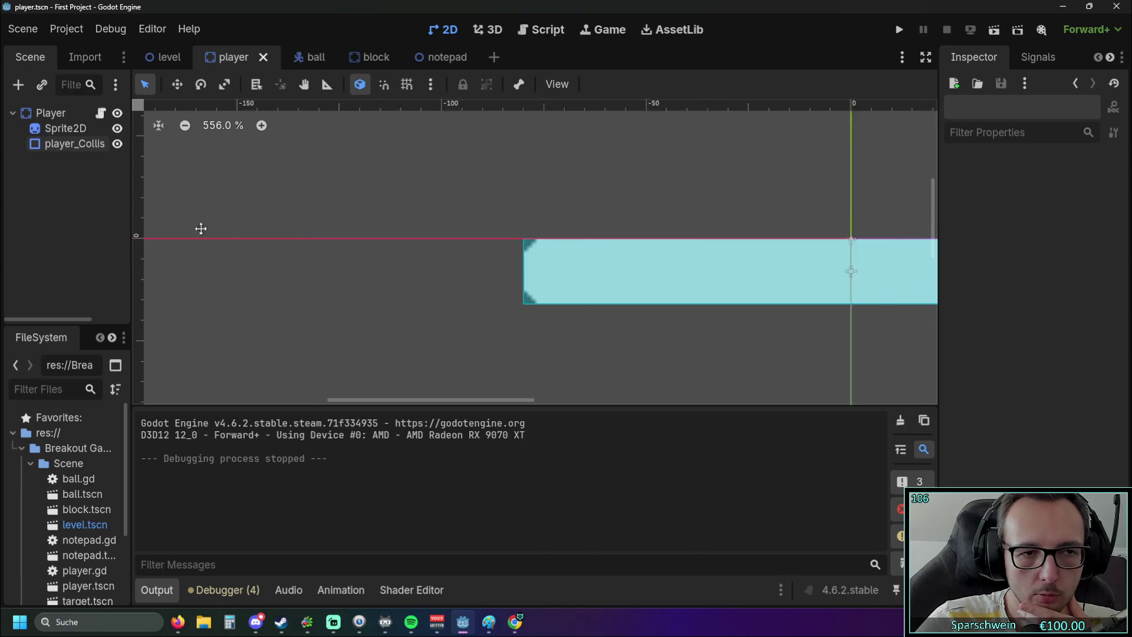
scroll(253, 241, up, 1)
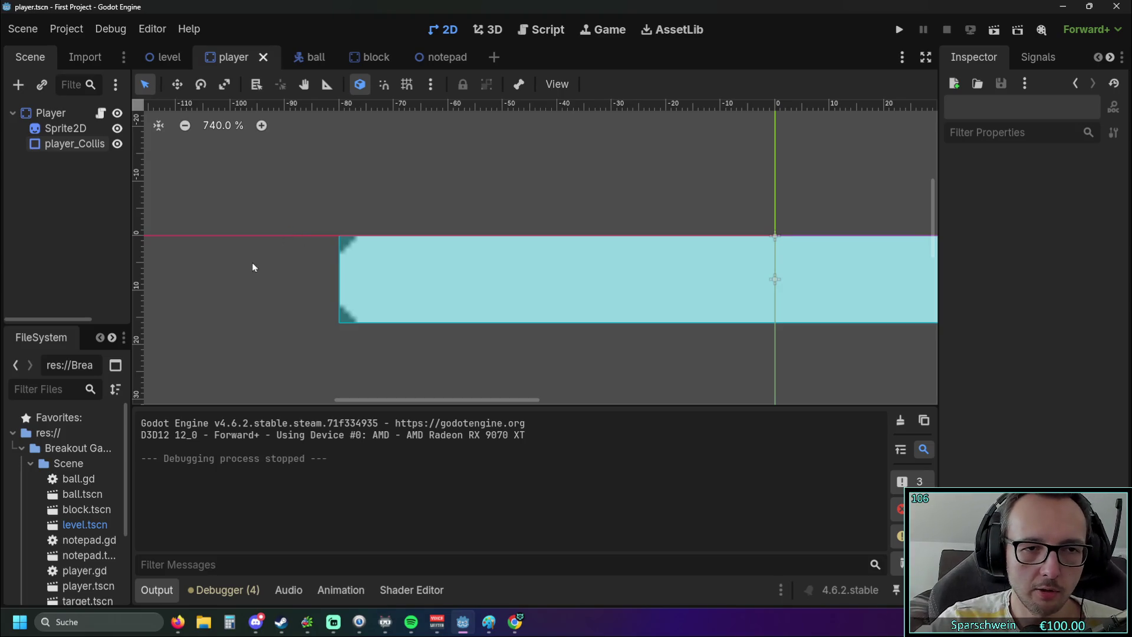
Drag the paddle's collision shape up to position (-54, -20).
drag(253, 263, 439, 255)
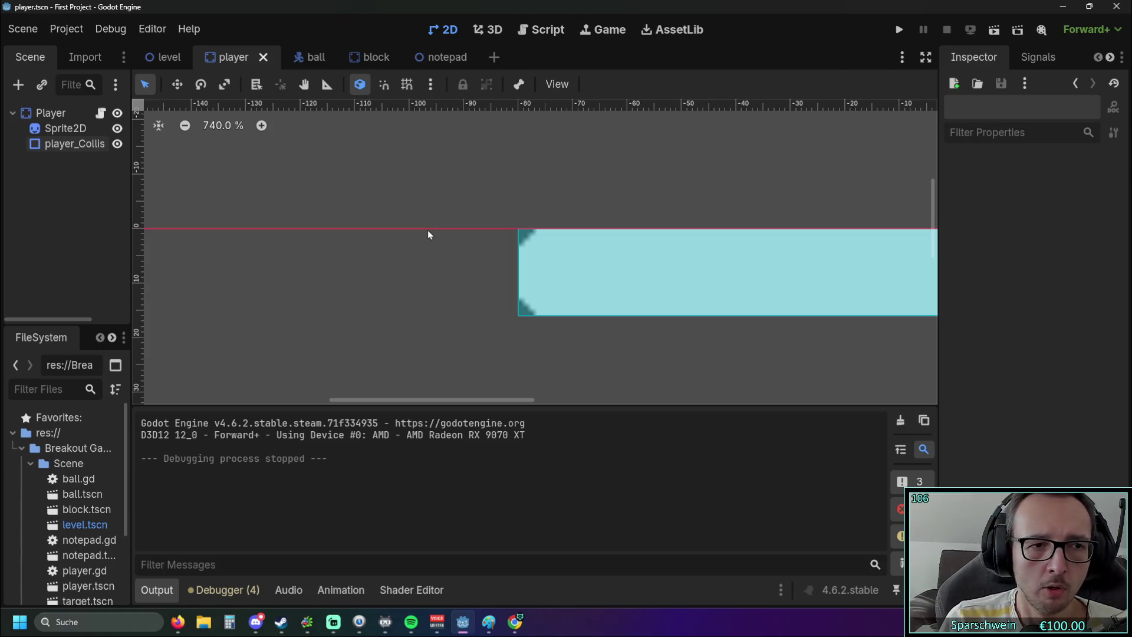
scroll(509, 193, down, 4)
scroll(574, 235, up, 2)
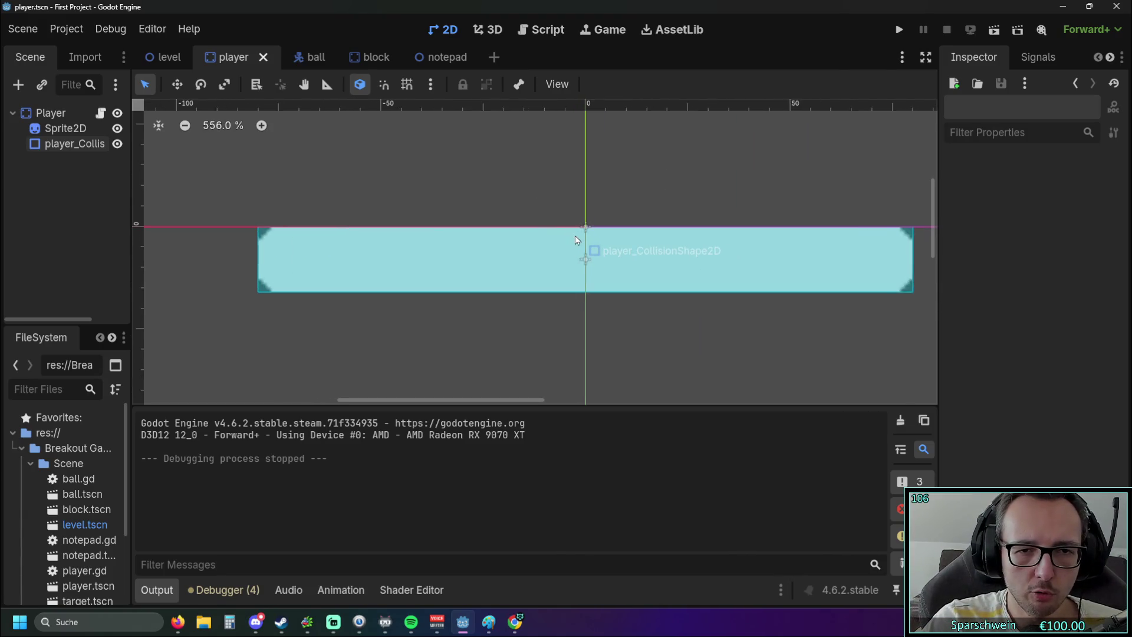
scroll(576, 238, up, 1)
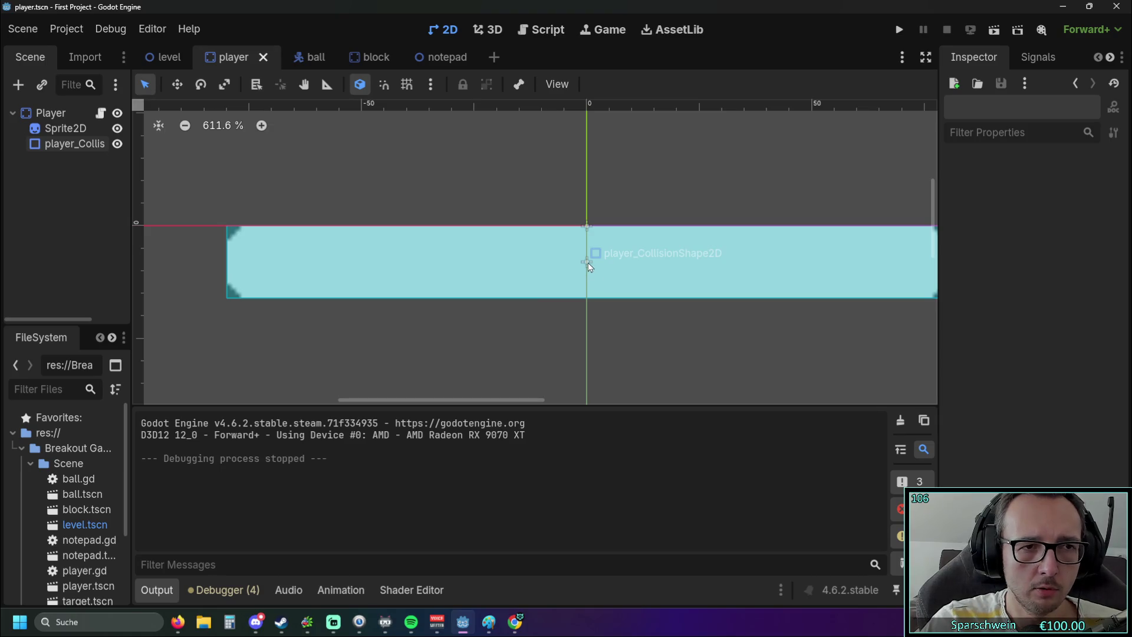
click(589, 263)
mouse_move(589, 263)
mouse_down()
mouse_move(591, 167)
mouse_move(555, 152)
mouse_move(376, 166)
mouse_up()
Move the paddle Sprite2D onto the collision shape at (-54, -20), then open the level scene.
scroll(617, 258, down, 2)
mouse_move(642, 303)
mouse_down()
mouse_move(560, 240)
mouse_move(483, 202)
mouse_up()
click(443, 278)
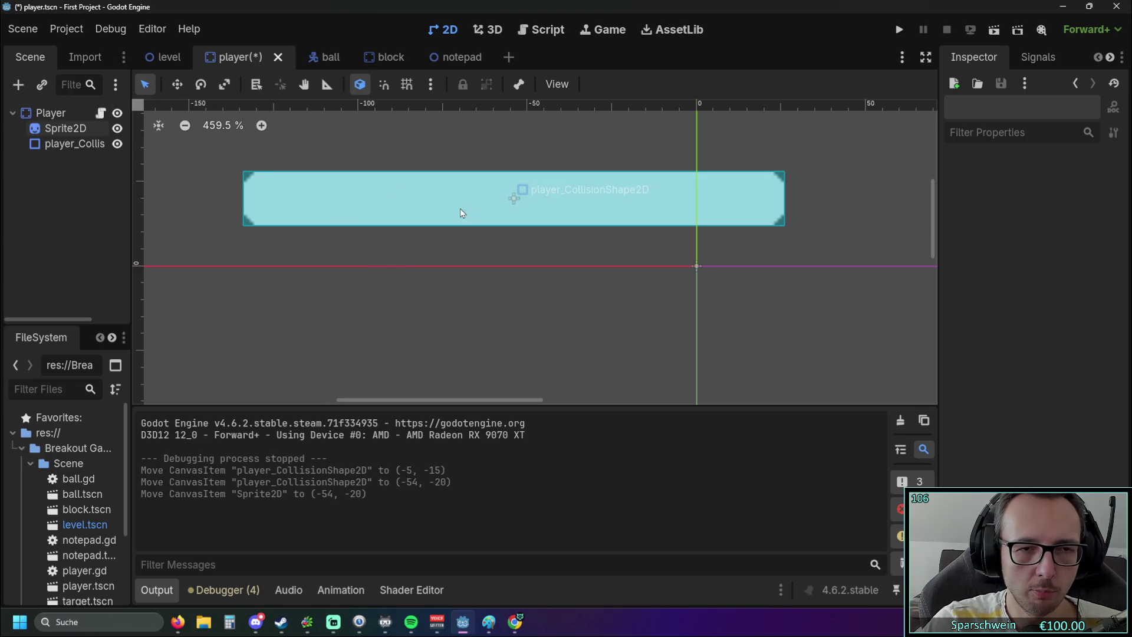
click(158, 56)
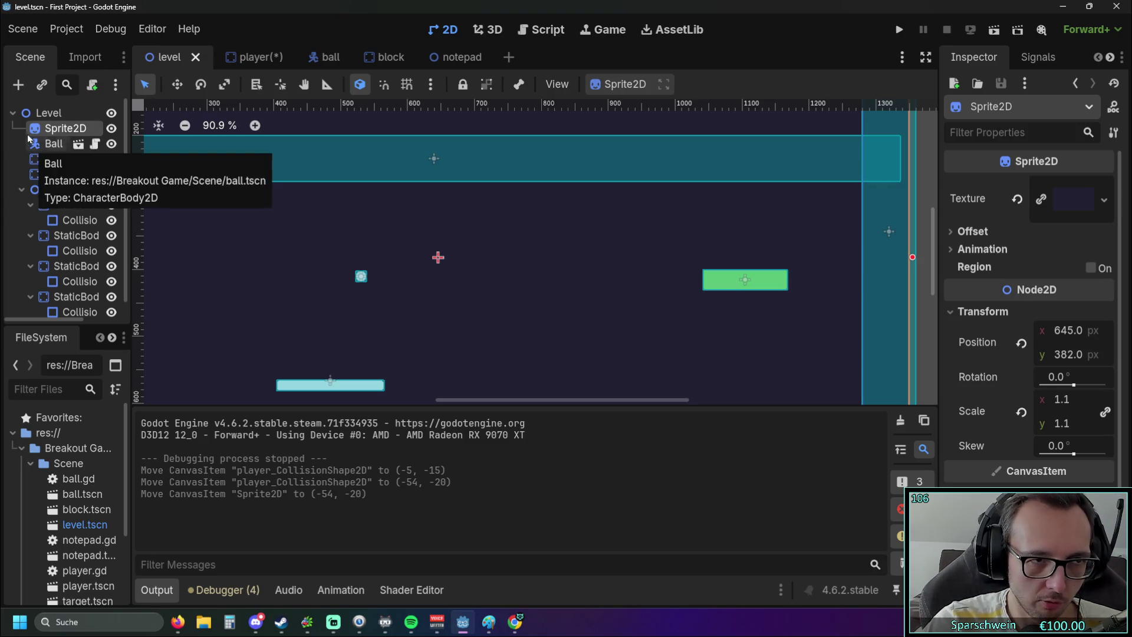
click(900, 30)
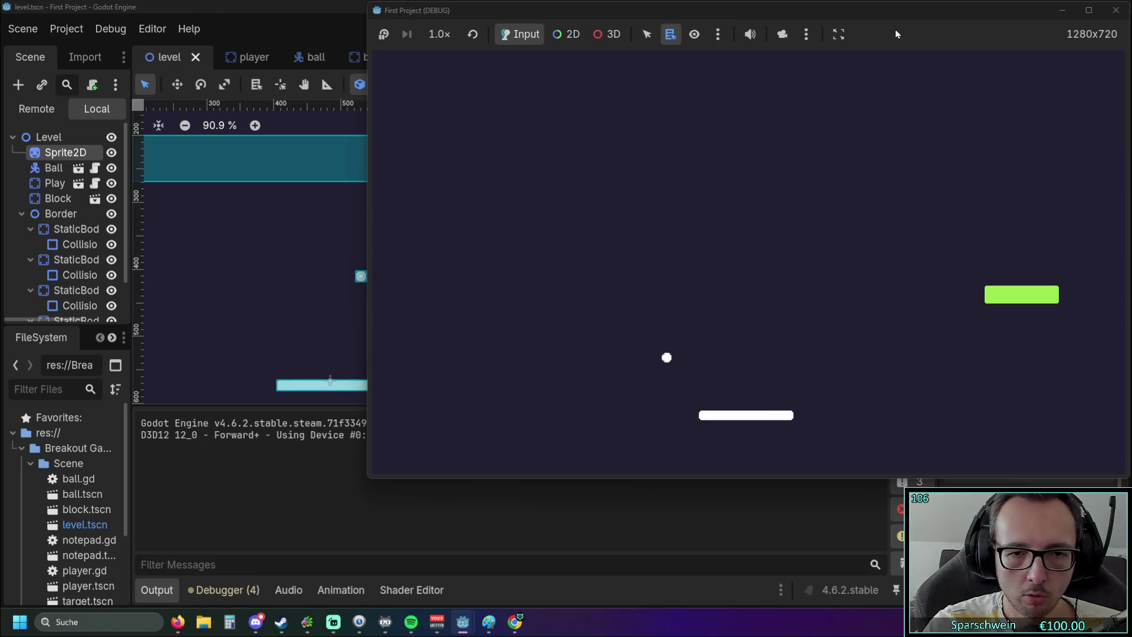
key(Left)
key(Right)
key(Right)
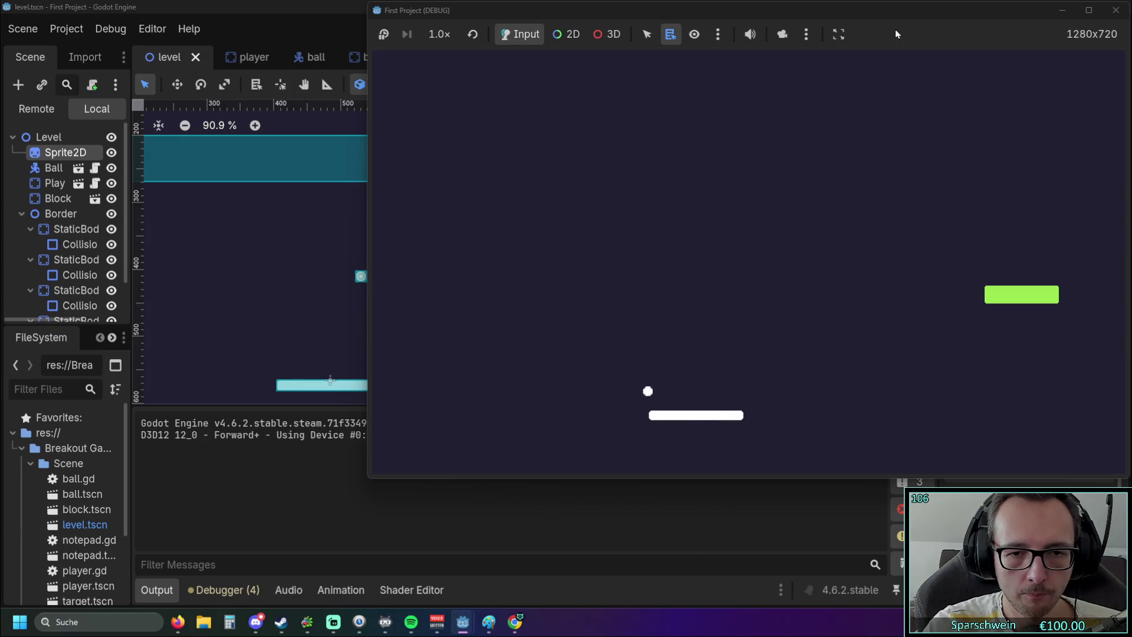
click(1116, 10)
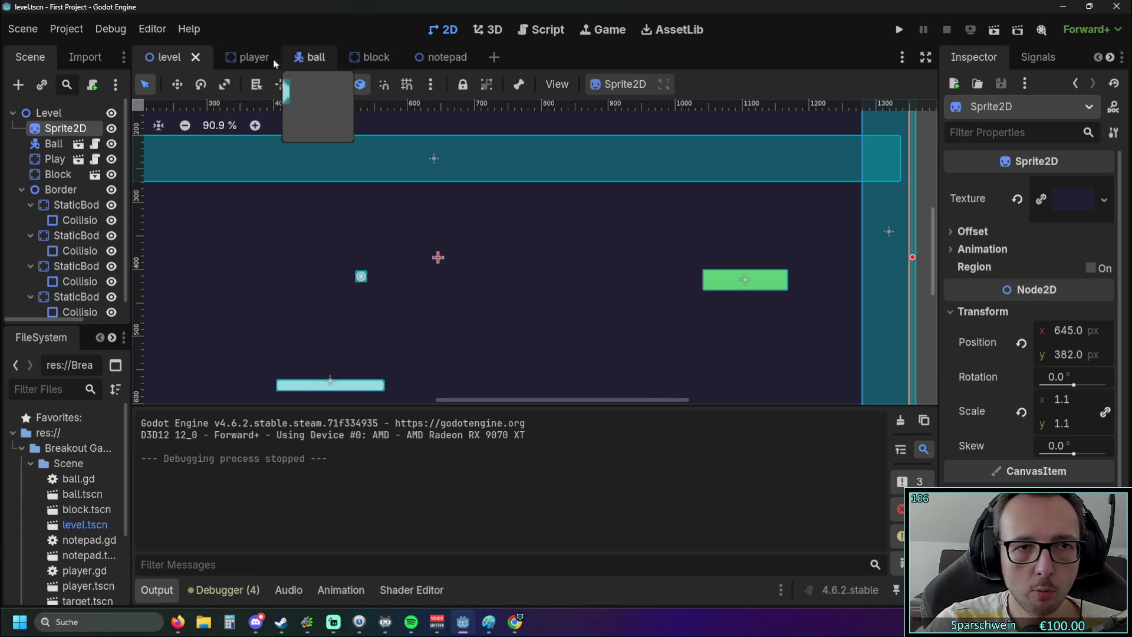
In the player scene, drag the collision shape and Sprite2D back to (0, 0).
click(243, 59)
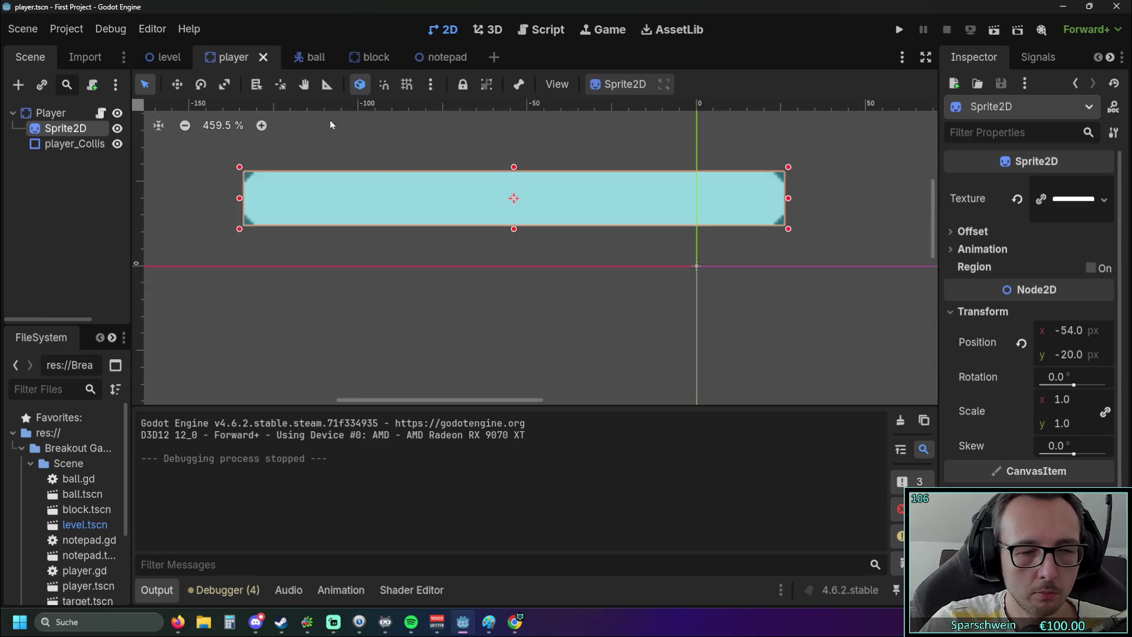
drag(533, 212, 691, 267)
mouse_move(607, 220)
mouse_down()
mouse_move(743, 279)
mouse_move(791, 285)
mouse_up()
click(536, 316)
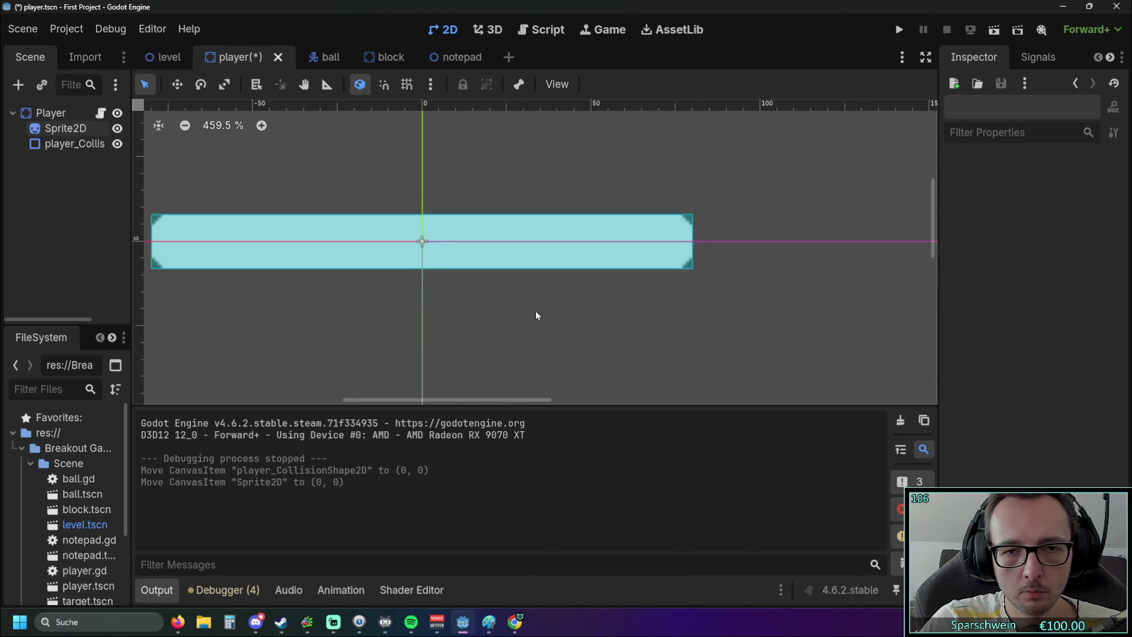
click(610, 271)
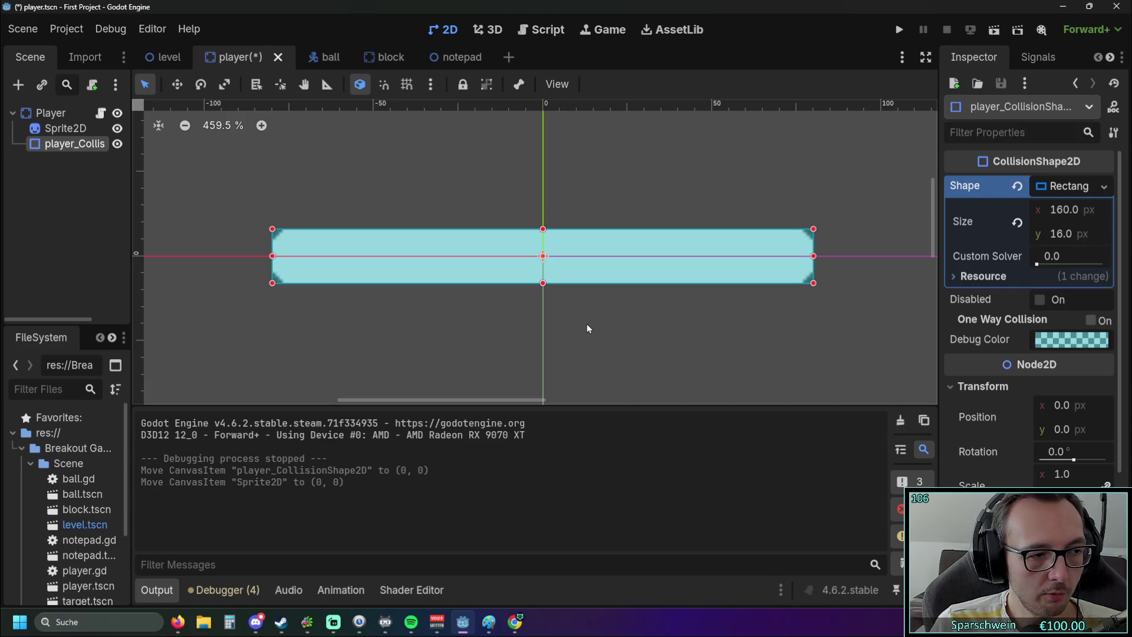
Recentre the canvas on the paddle and reselect its collision shape.
scroll(522, 275, up, 3)
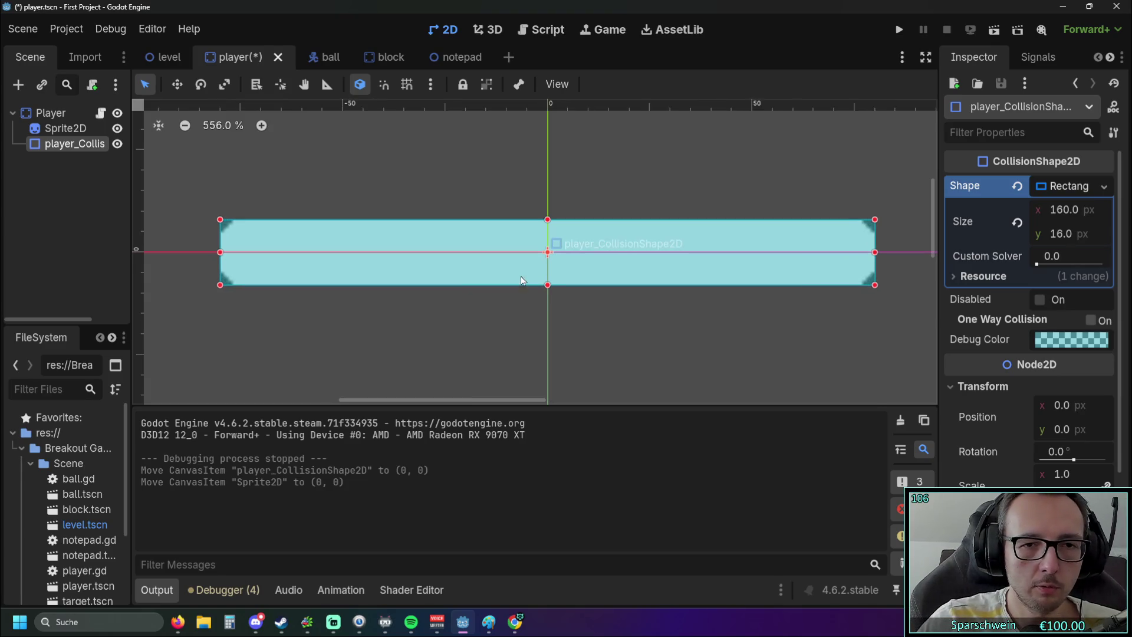
click(544, 331)
mouse_move(495, 317)
mouse_down()
mouse_move(538, 329)
mouse_move(483, 338)
mouse_move(486, 364)
mouse_move(564, 369)
mouse_up()
scroll(561, 360, down, 4)
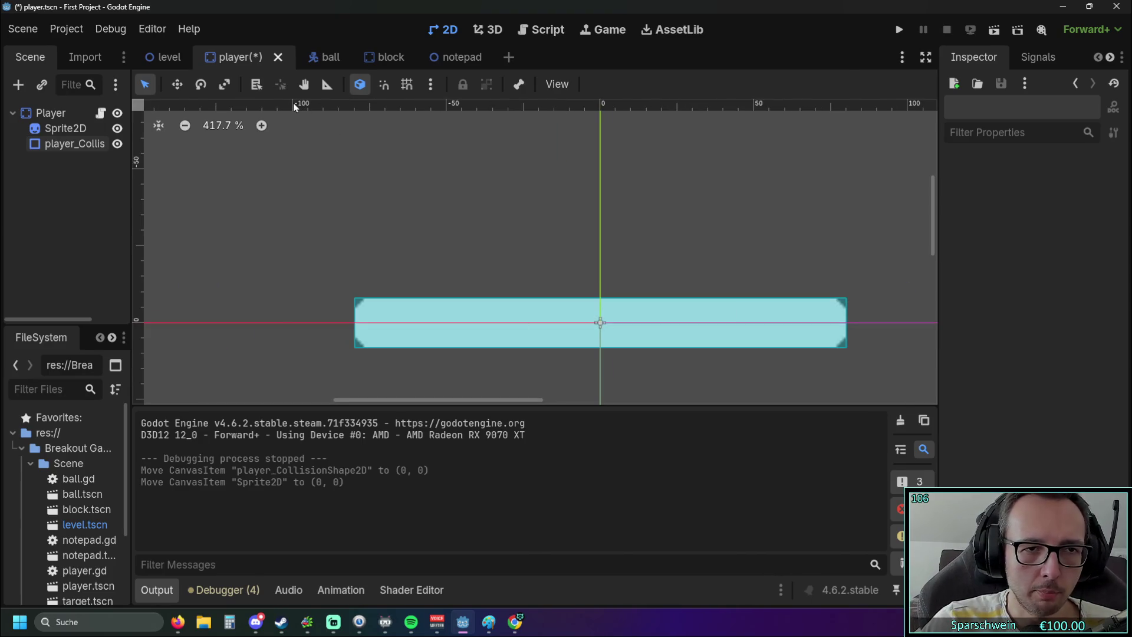
scroll(816, 213, up, 3)
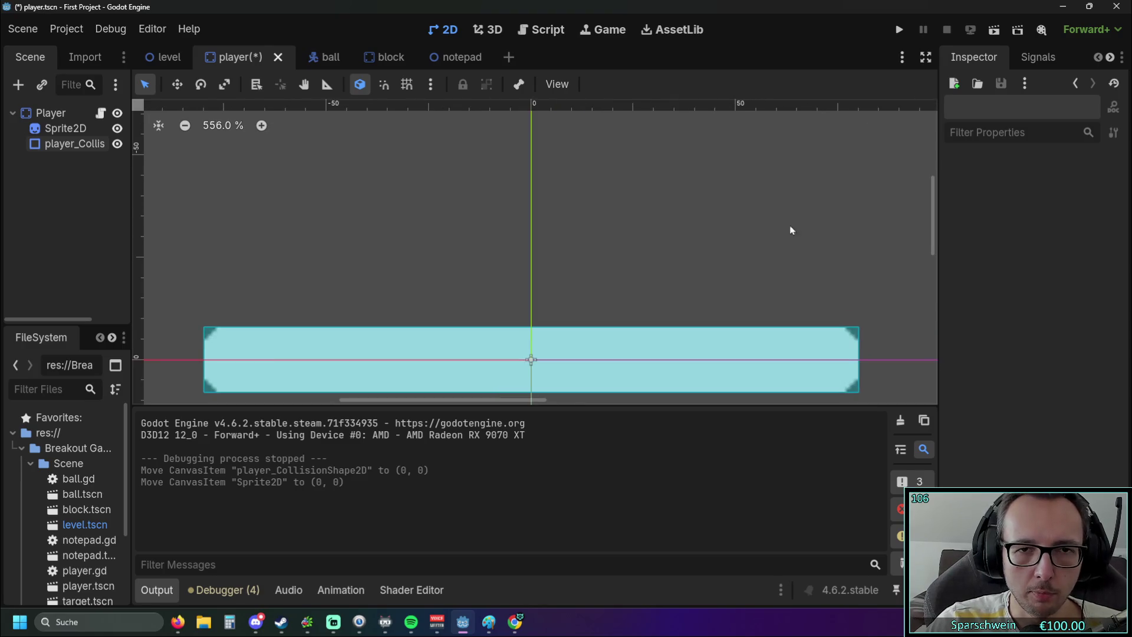
scroll(791, 224, down, 3)
scroll(603, 198, up, 1)
scroll(570, 185, down, 1)
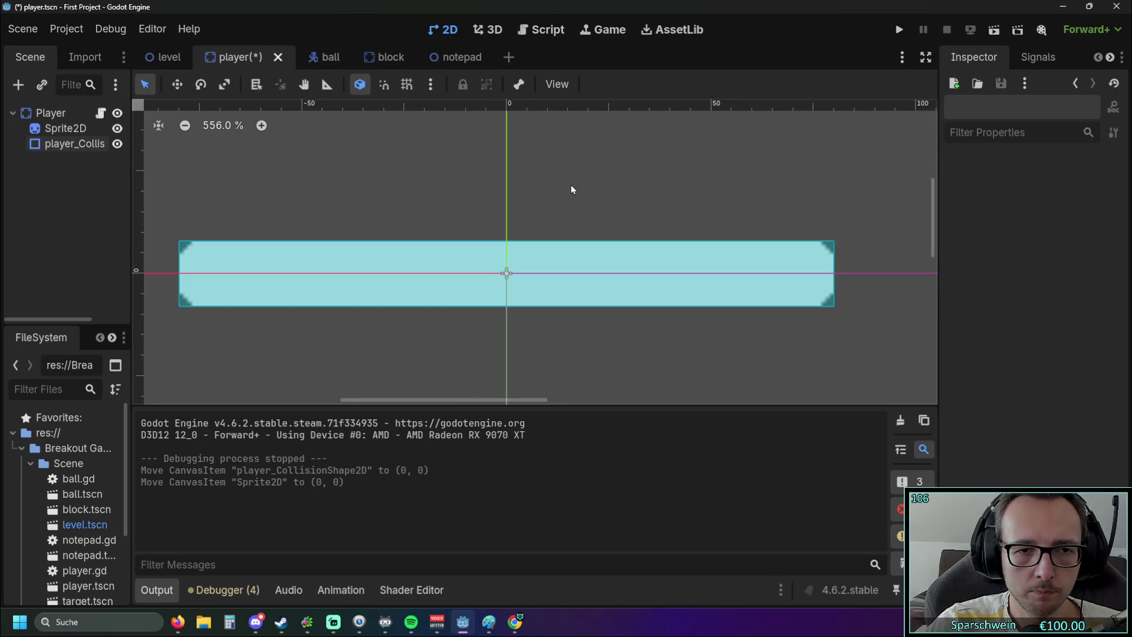
scroll(572, 201, left, 2)
click(583, 247)
Give the paddle a capsule collision shape and roughly size its radius and height with the handles.
click(1092, 188)
click(1093, 188)
click(1093, 189)
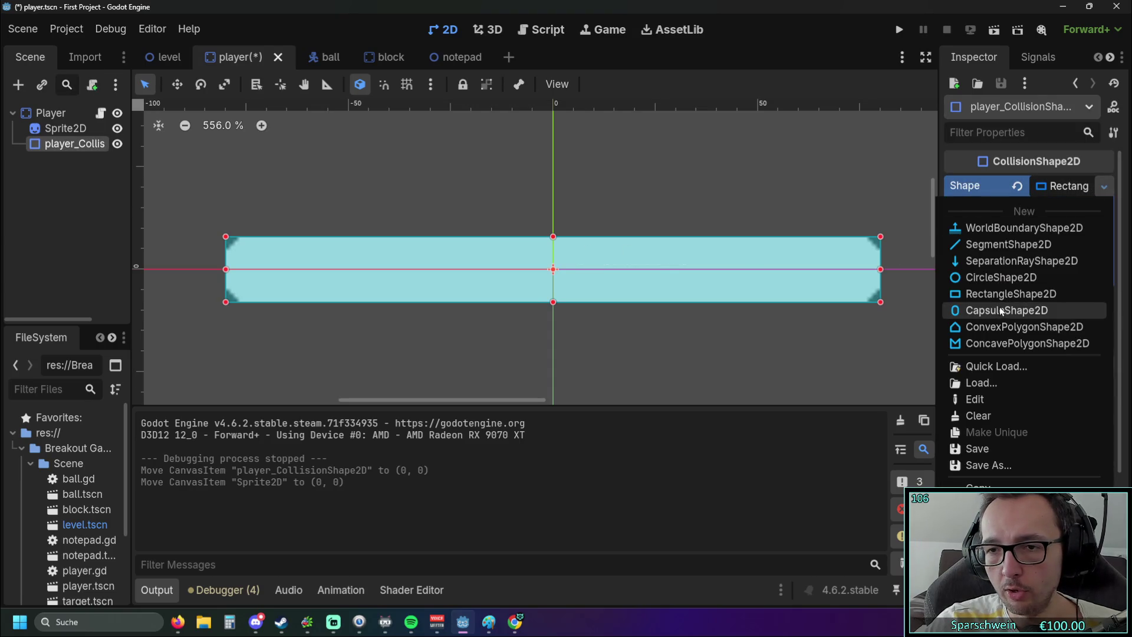
click(1003, 312)
mouse_move(594, 269)
mouse_down()
mouse_move(712, 269)
mouse_move(682, 302)
mouse_move(579, 276)
mouse_move(570, 217)
mouse_move(581, 210)
mouse_up()
scroll(628, 246, down, 2)
mouse_move(579, 365)
mouse_down()
mouse_move(579, 274)
mouse_move(633, 258)
mouse_move(590, 277)
mouse_move(581, 264)
mouse_move(531, 263)
mouse_move(551, 303)
mouse_move(606, 283)
mouse_move(678, 283)
mouse_move(586, 254)
mouse_move(678, 270)
mouse_up()
scroll(606, 265, up, 2)
mouse_move(571, 366)
mouse_down()
mouse_move(569, 311)
mouse_move(518, 305)
mouse_move(487, 278)
mouse_move(519, 258)
mouse_move(575, 288)
mouse_move(543, 298)
mouse_move(617, 289)
mouse_move(598, 220)
mouse_up()
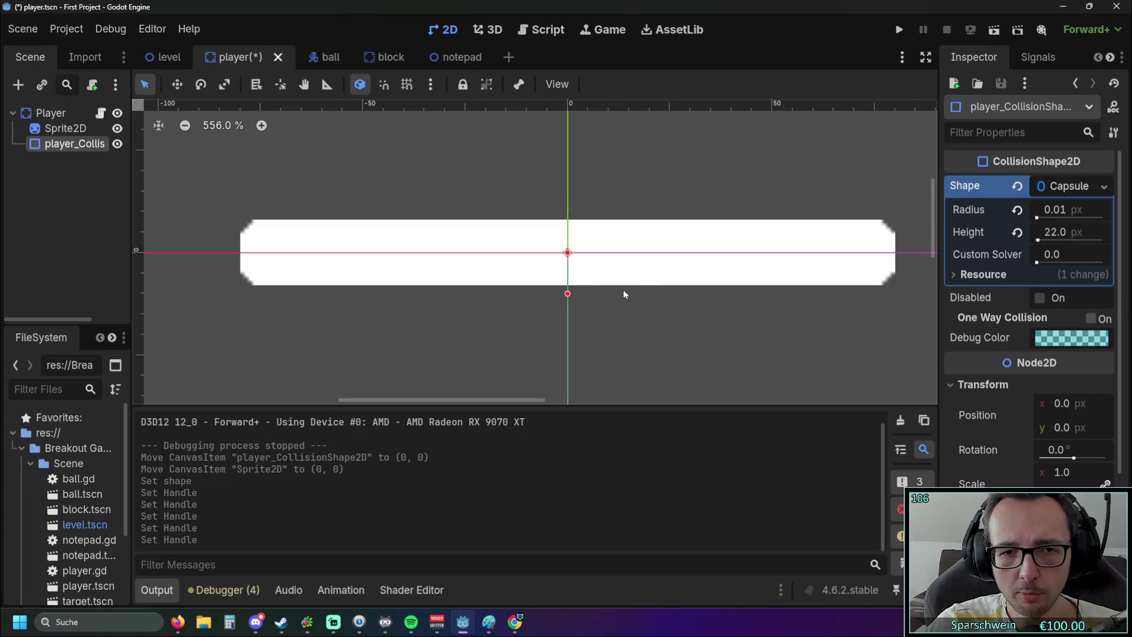
mouse_move(567, 274)
mouse_down()
mouse_move(635, 309)
mouse_move(560, 284)
mouse_move(633, 345)
mouse_move(606, 242)
mouse_move(611, 286)
mouse_move(567, 294)
mouse_up()
mouse_move(569, 252)
mouse_down()
mouse_move(776, 260)
mouse_move(632, 266)
mouse_move(900, 264)
mouse_move(582, 267)
mouse_move(610, 267)
mouse_up()
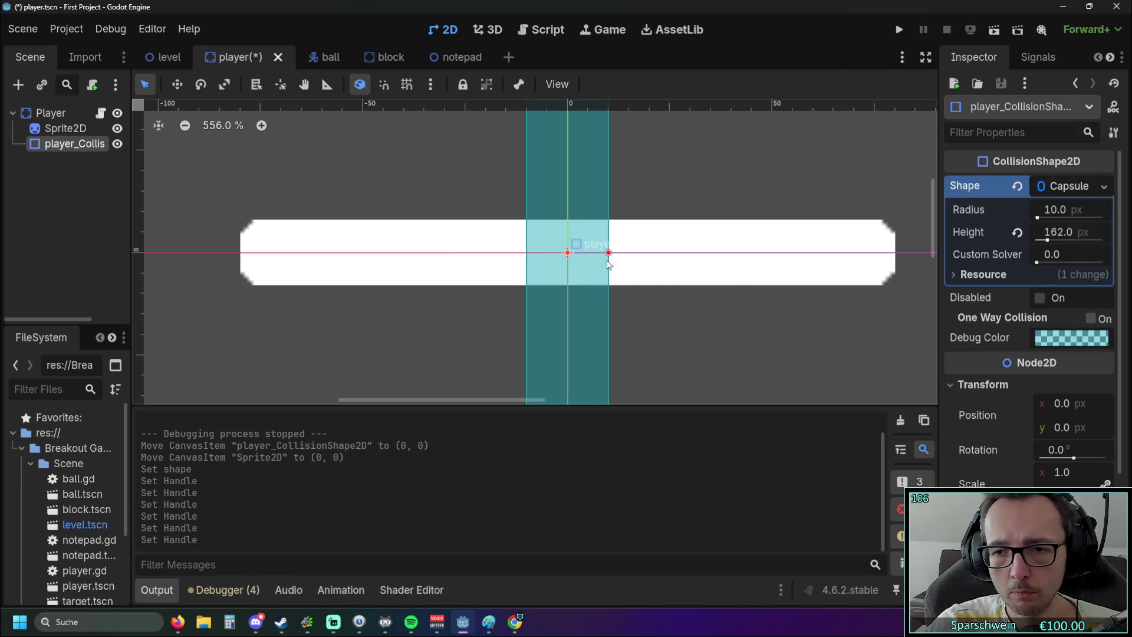
Rotate the collision capsule to 90° so it lies horizontally.
drag(1073, 459, 1081, 461)
click(1065, 451)
text(90)
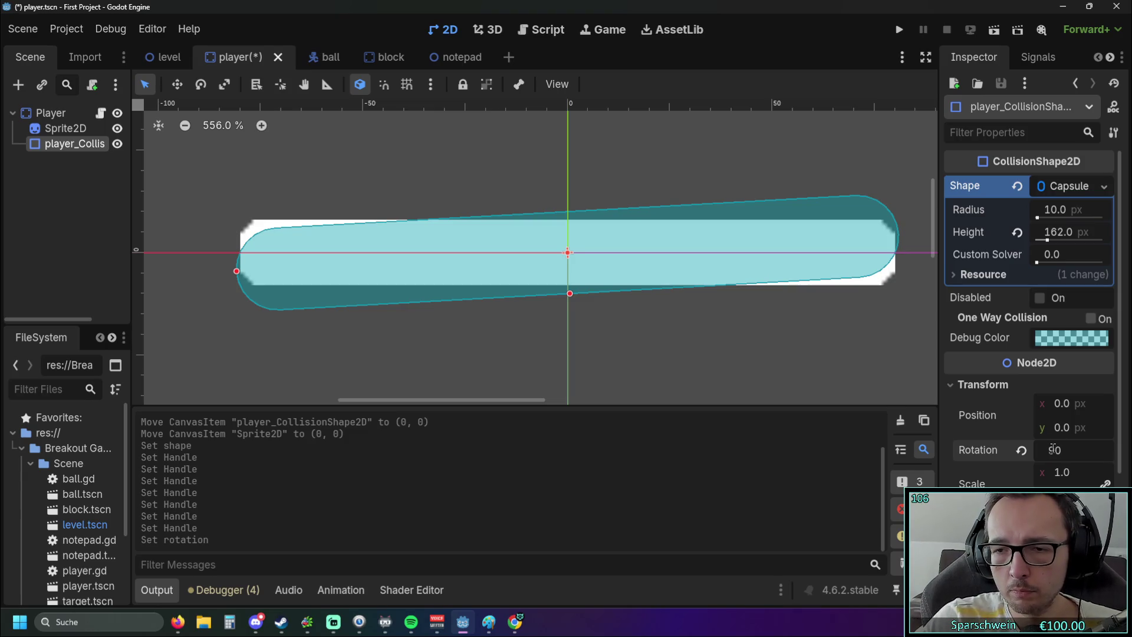
key(Return)
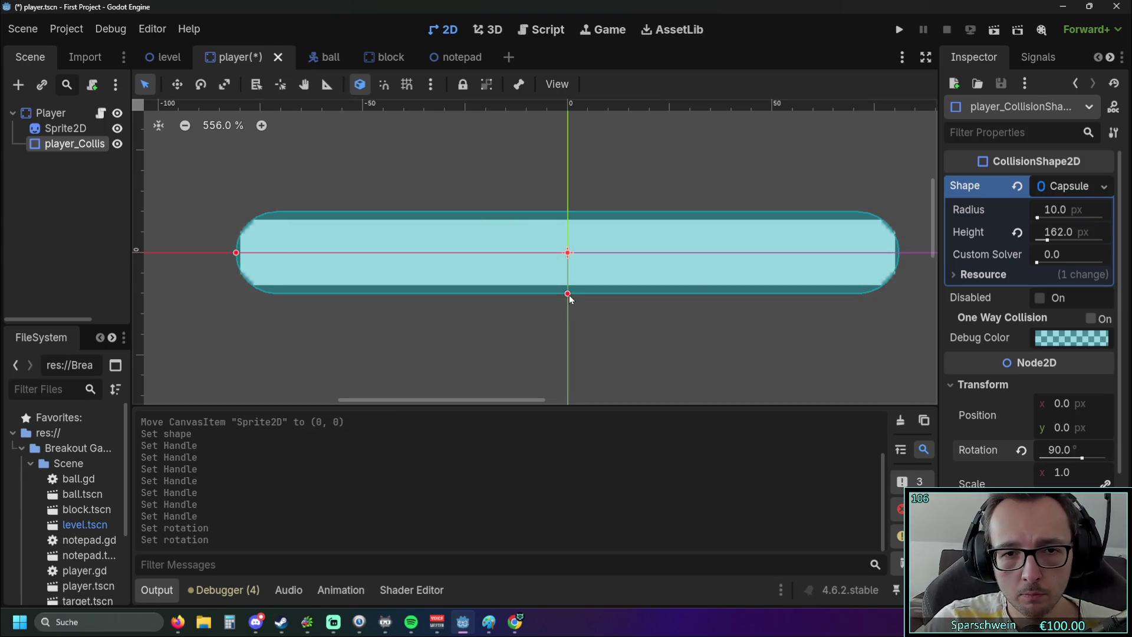
Fit the capsule to the paddle at radius 8 and height 164, then save and run with F5.
drag(567, 295, 571, 289)
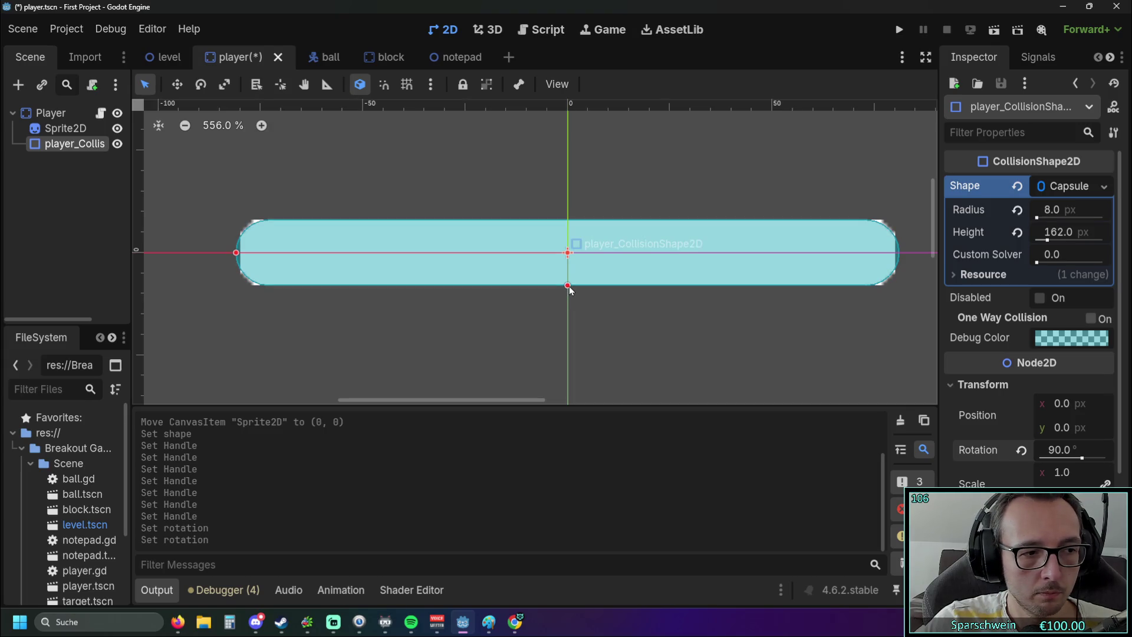
drag(571, 290, 570, 290)
drag(236, 253, 232, 255)
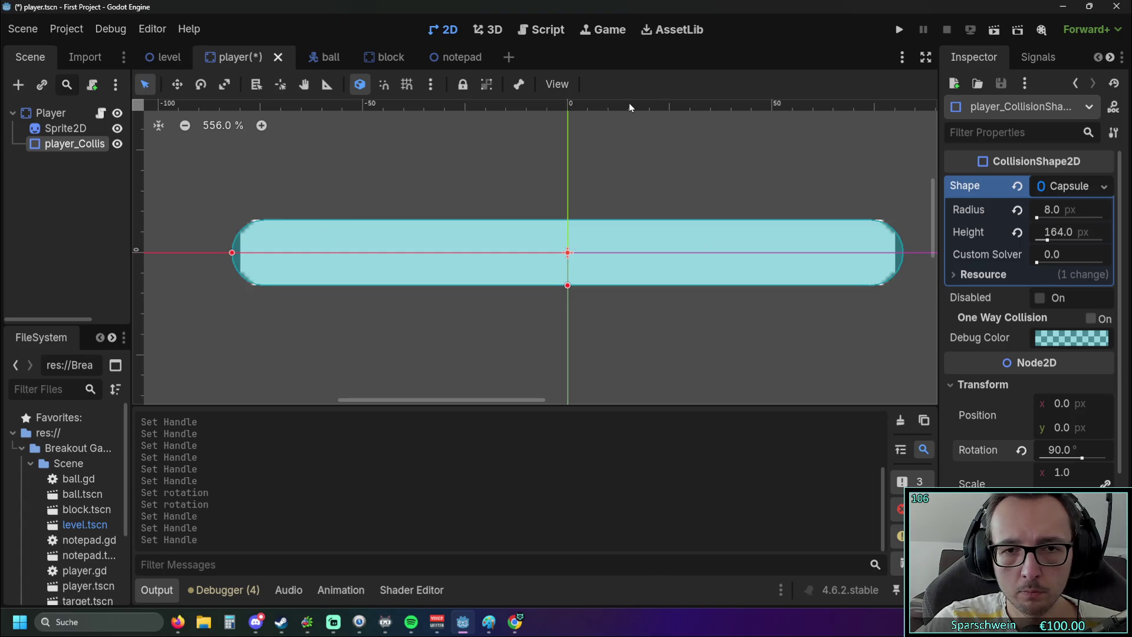
key(F5)
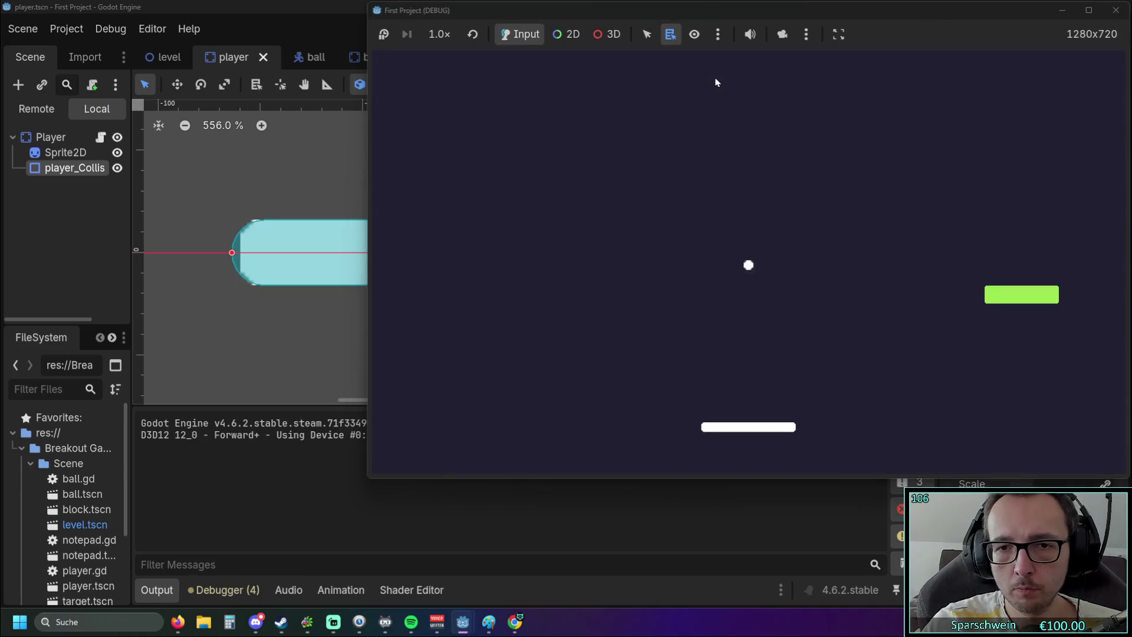
Launch the ball with space and steer the paddle with the arrow keys, then close the game window.
key(Left)
key(Right)
key(Right)
key(space)
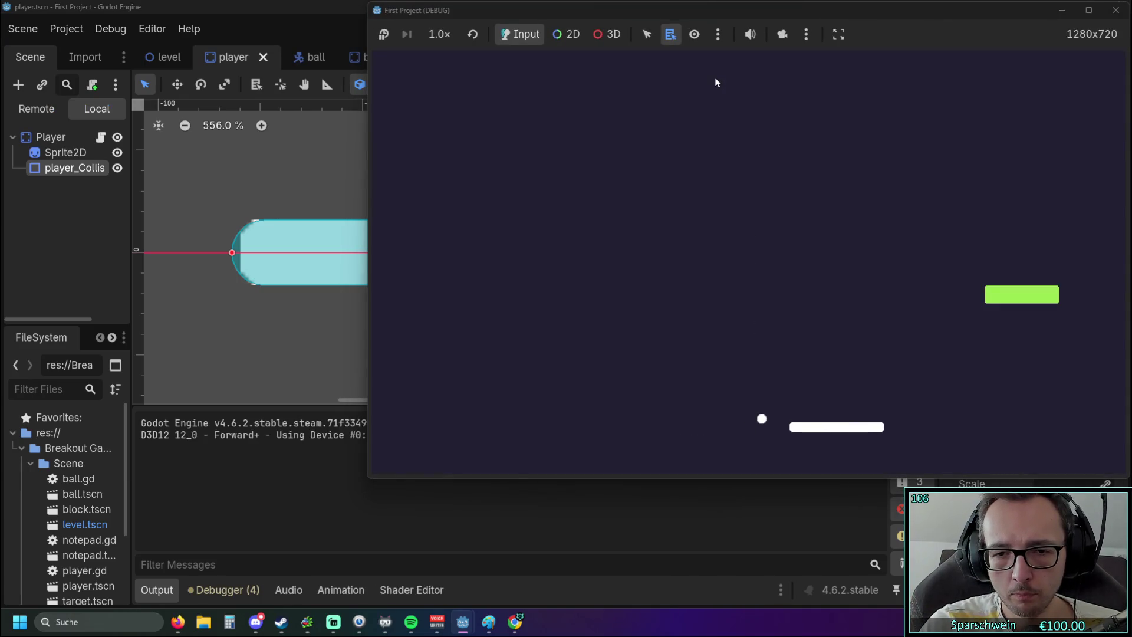
key(Left)
key(Right)
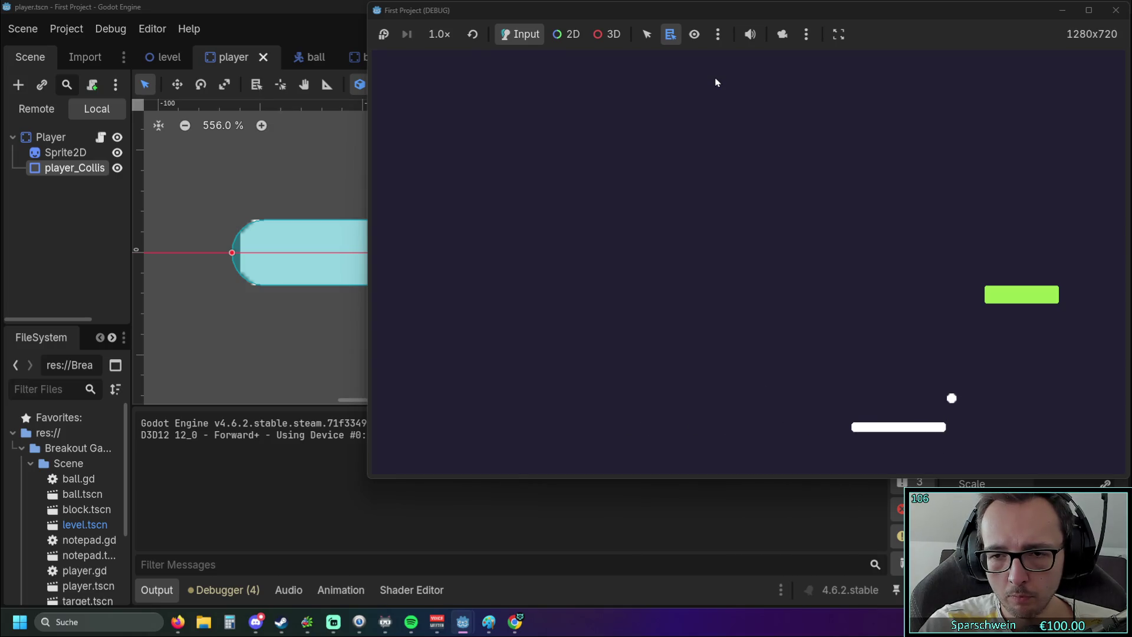
key(Right)
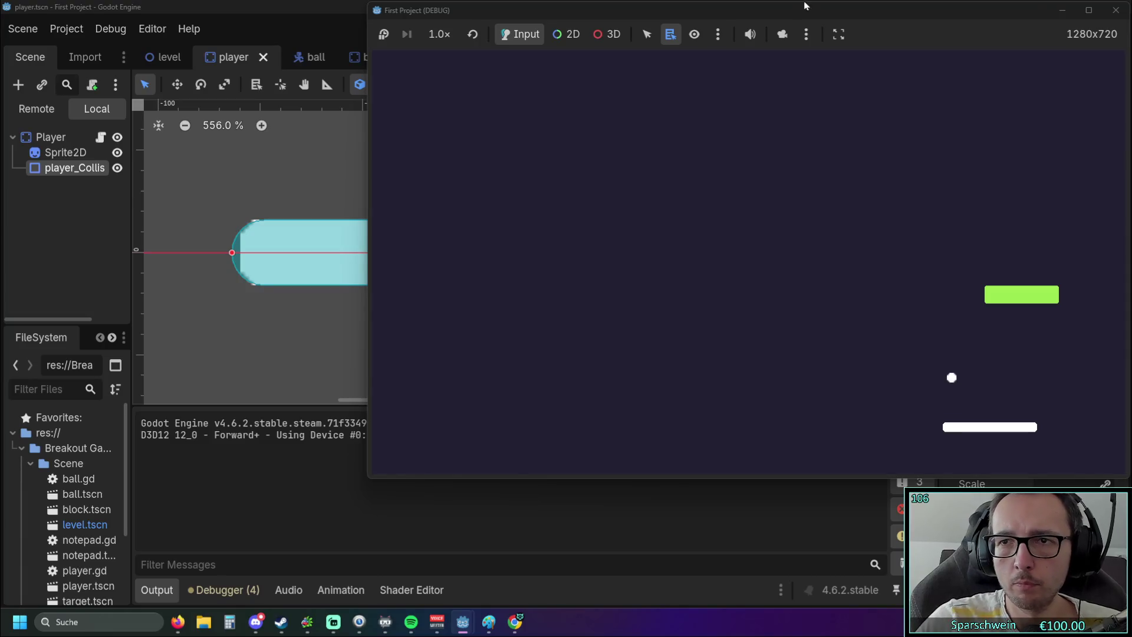
click(1116, 10)
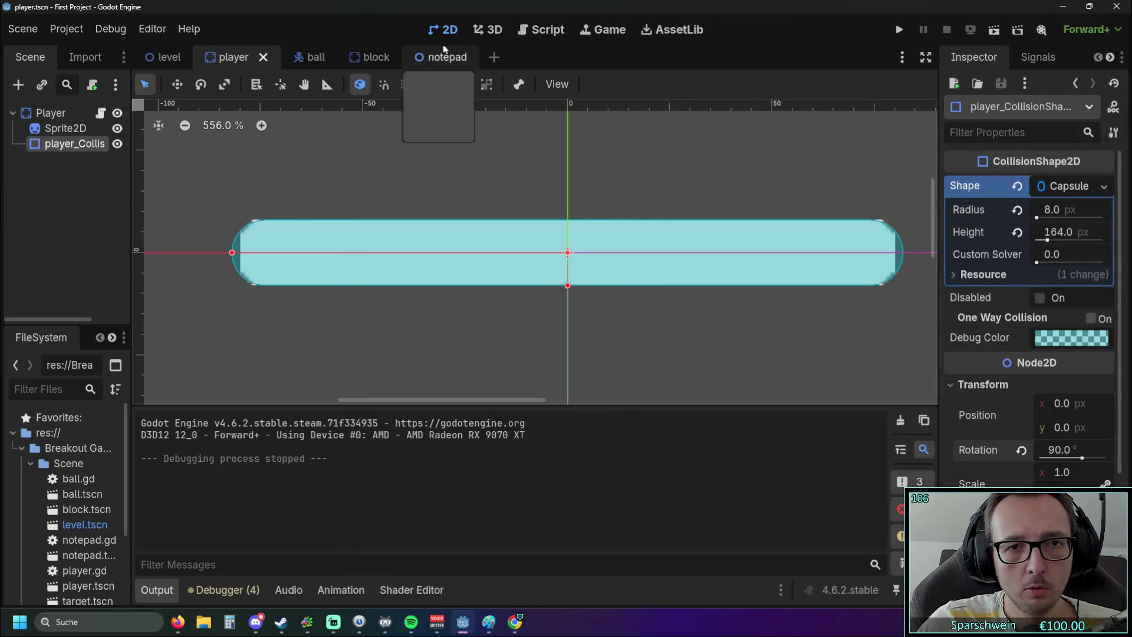
In ball.gd, delete 'and collision.get_normal().y < -0.7' from the Player check on line 18.
click(543, 30)
scroll(684, 266, up, 1)
drag(771, 258, 550, 259)
key(BackSpace)
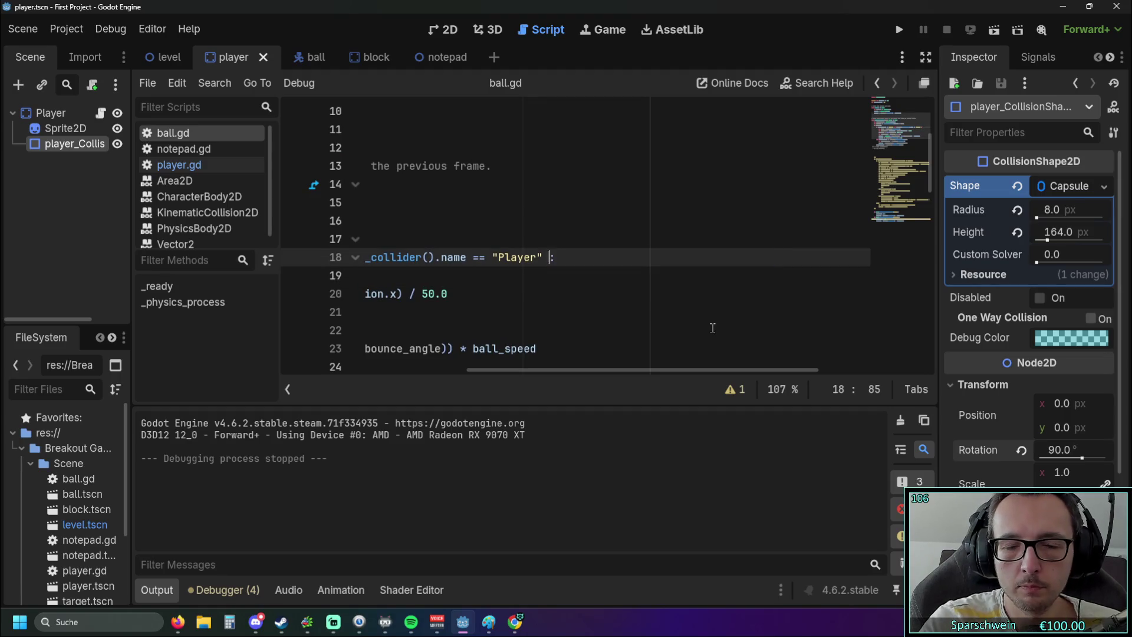
Run the game, move the paddle right, and close the game window.
click(899, 29)
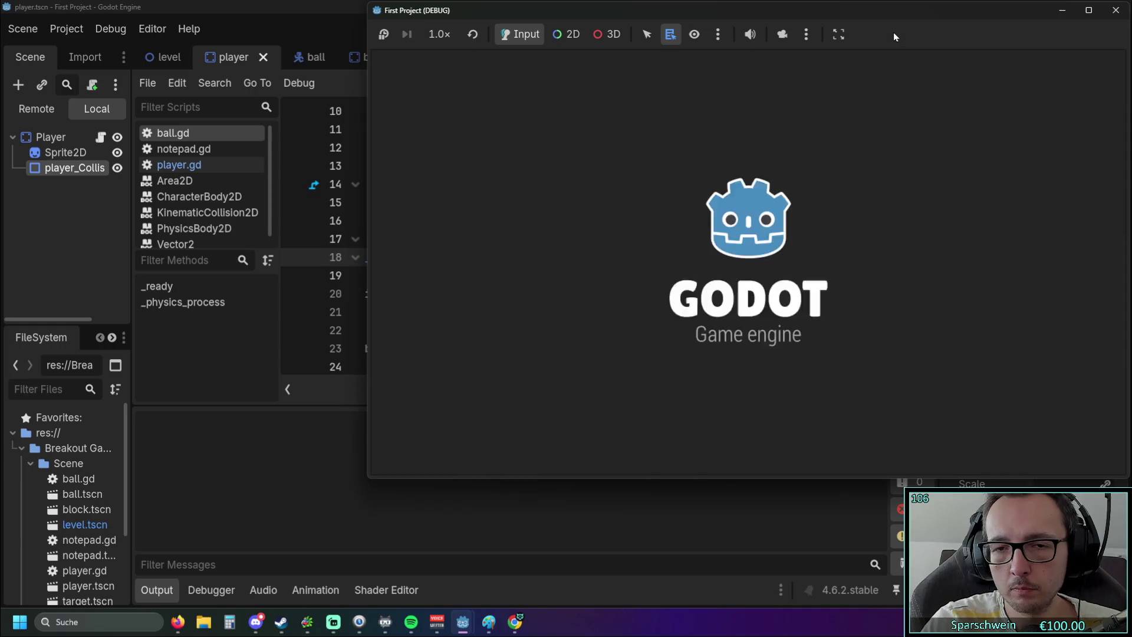
key(Right)
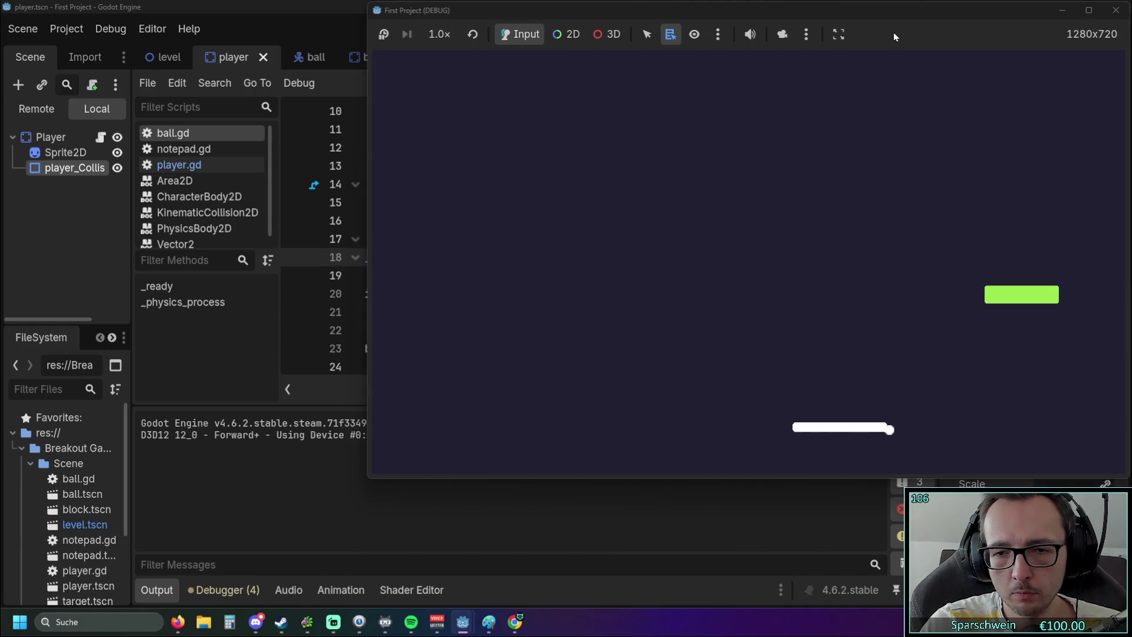
click(1116, 10)
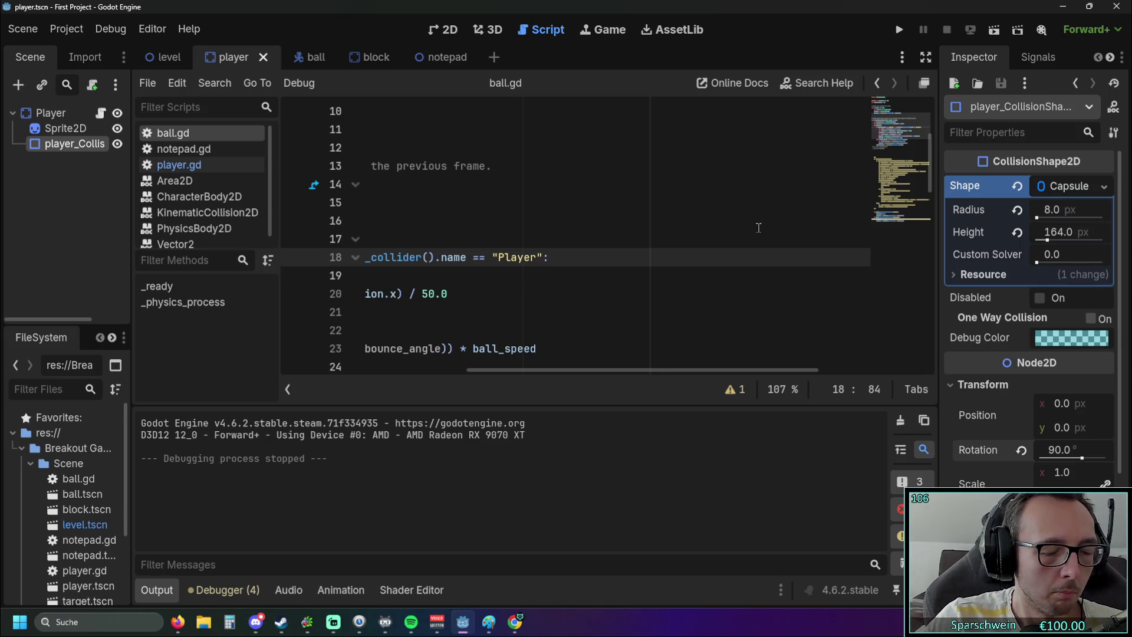
Expand the script editor to the full window width.
drag(610, 371, 423, 370)
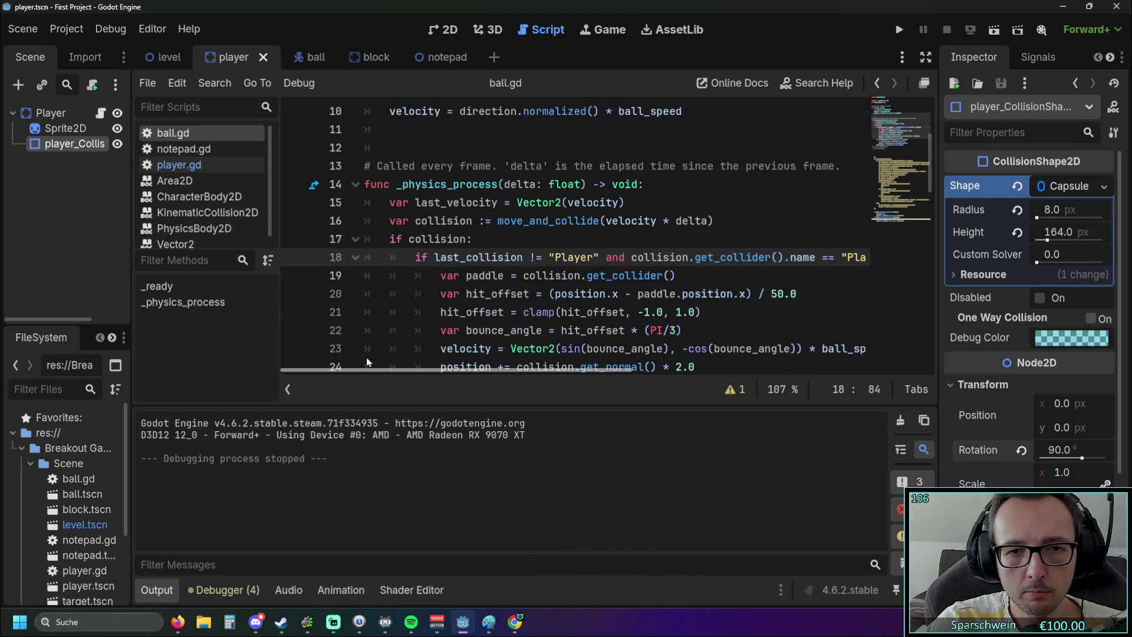
scroll(674, 311, down, 2)
scroll(674, 311, up, 1)
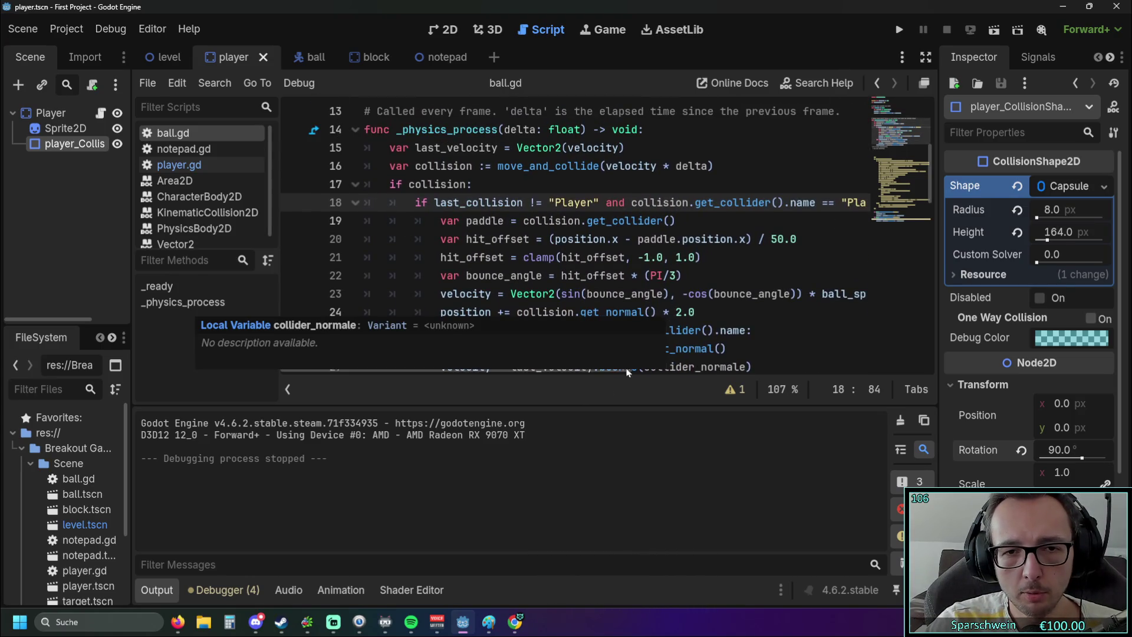
click(926, 56)
scroll(648, 271, down, 1)
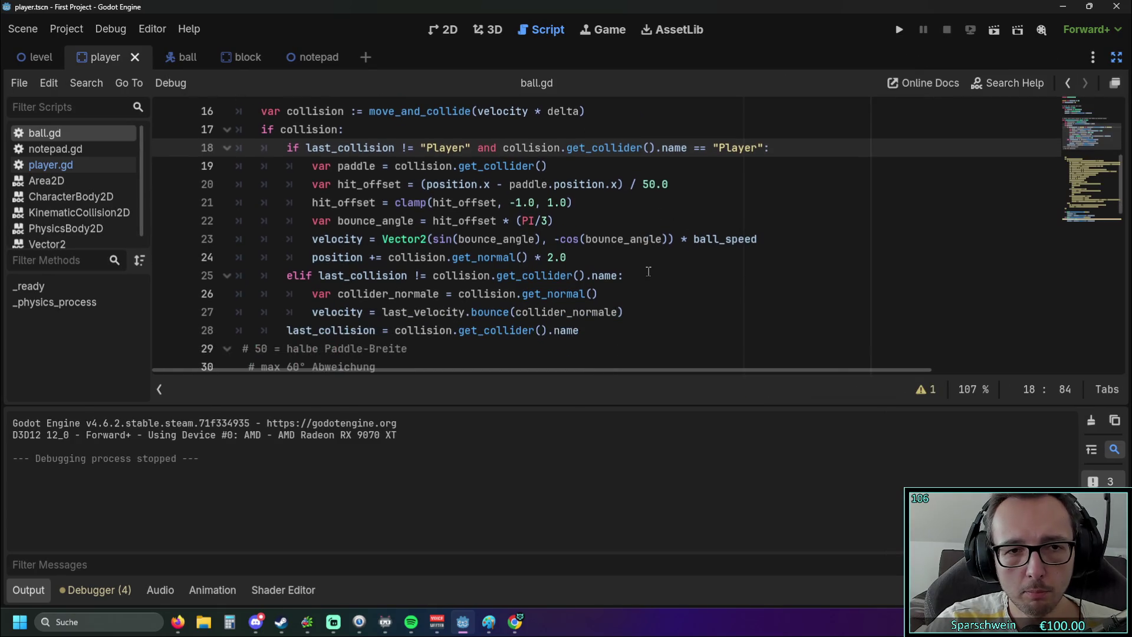
scroll(649, 272, up, 1)
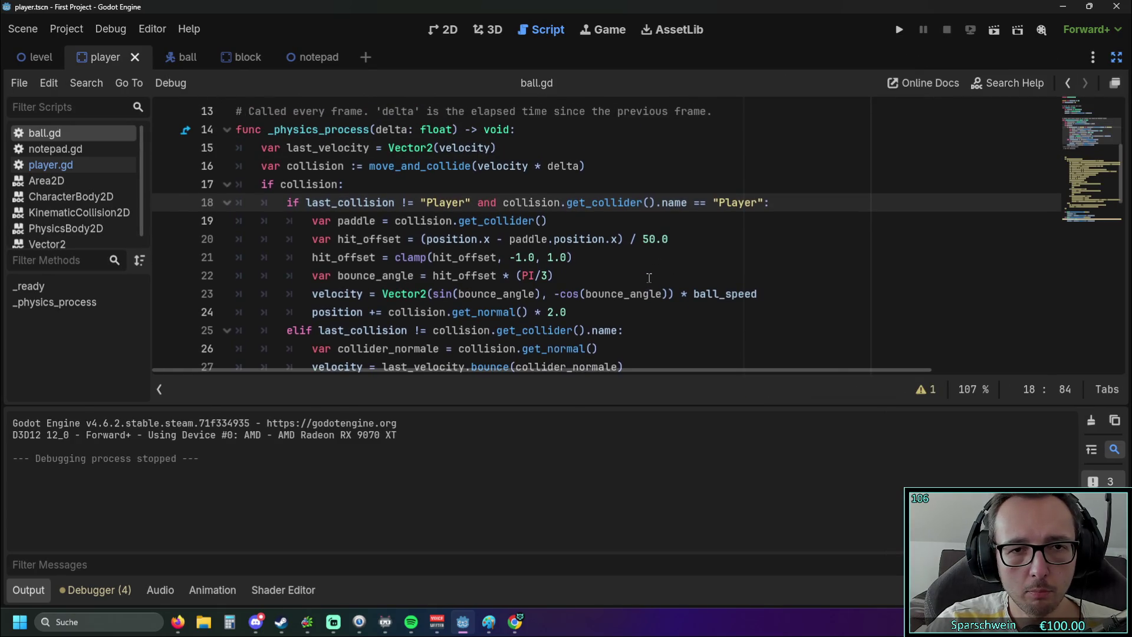
Review the get_collider, hit_offset and bounce_angle lines, then insert a blank line after hit_offset.
double_click(455, 220)
click(587, 227)
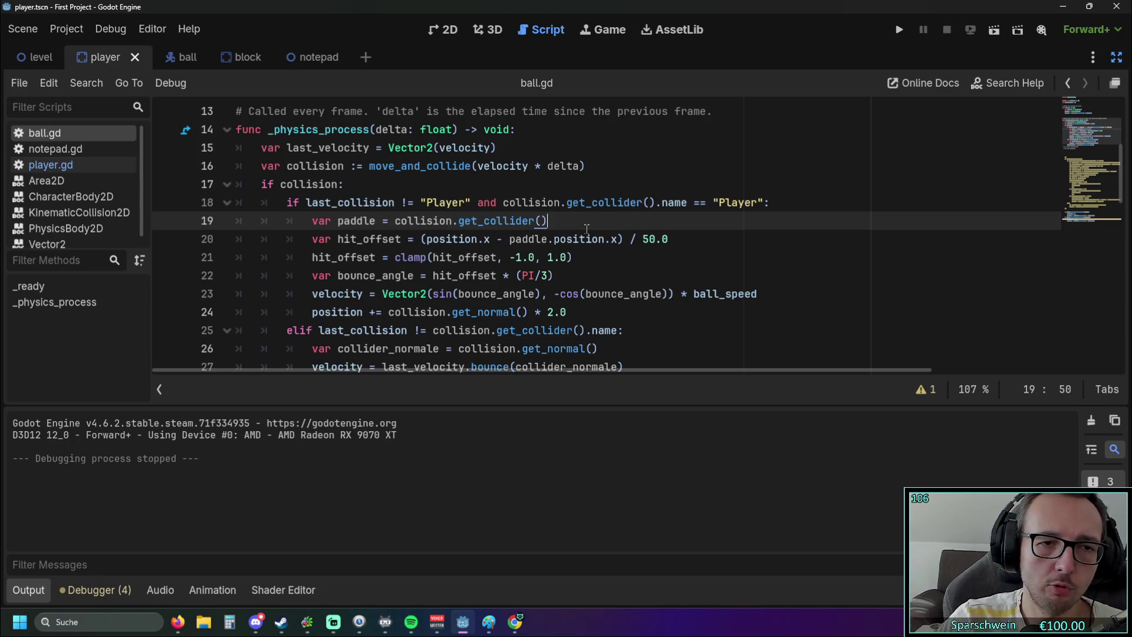
double_click(513, 238)
click(642, 276)
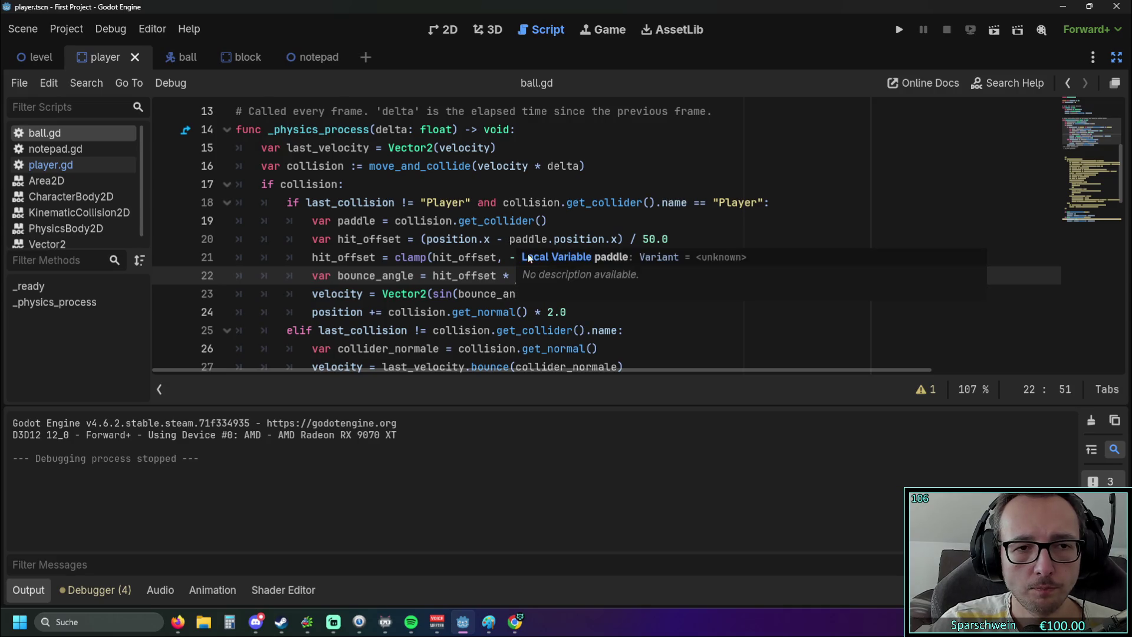
click(672, 237)
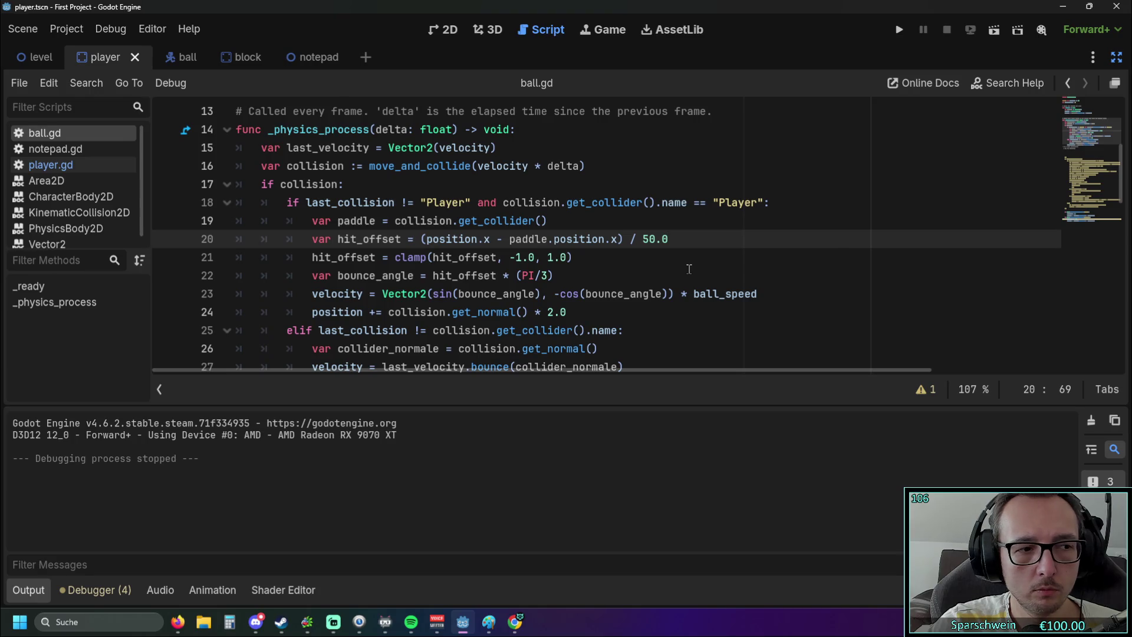
key(Return)
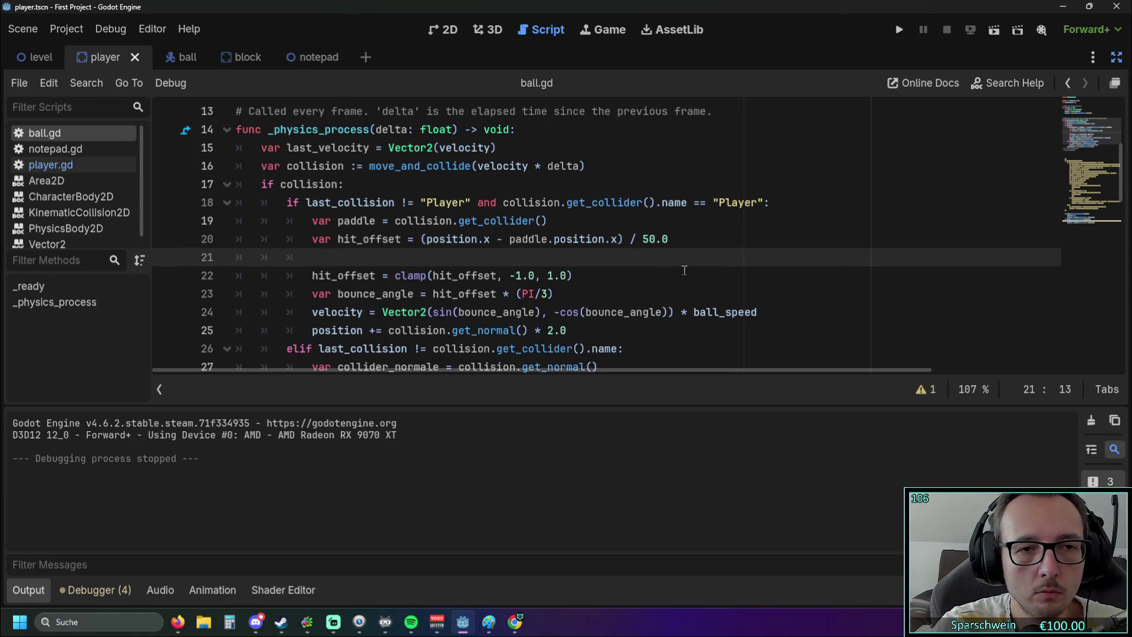
Add print(hit_offset) on line 21 of ball.gd, then save and run the project.
text(print)
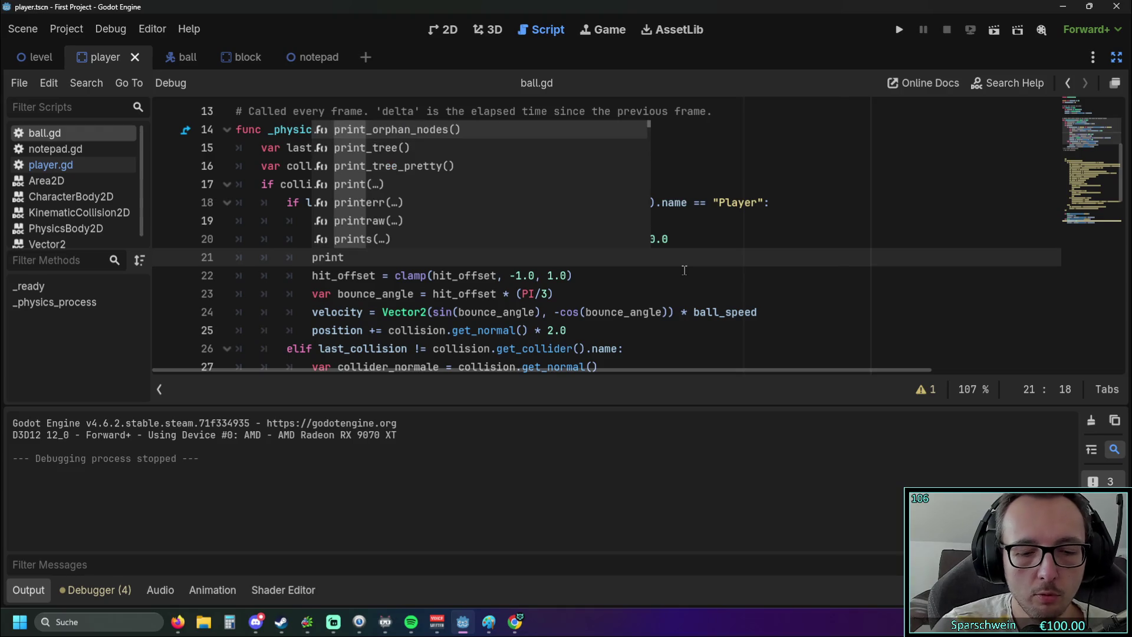
text(()
text(hit)
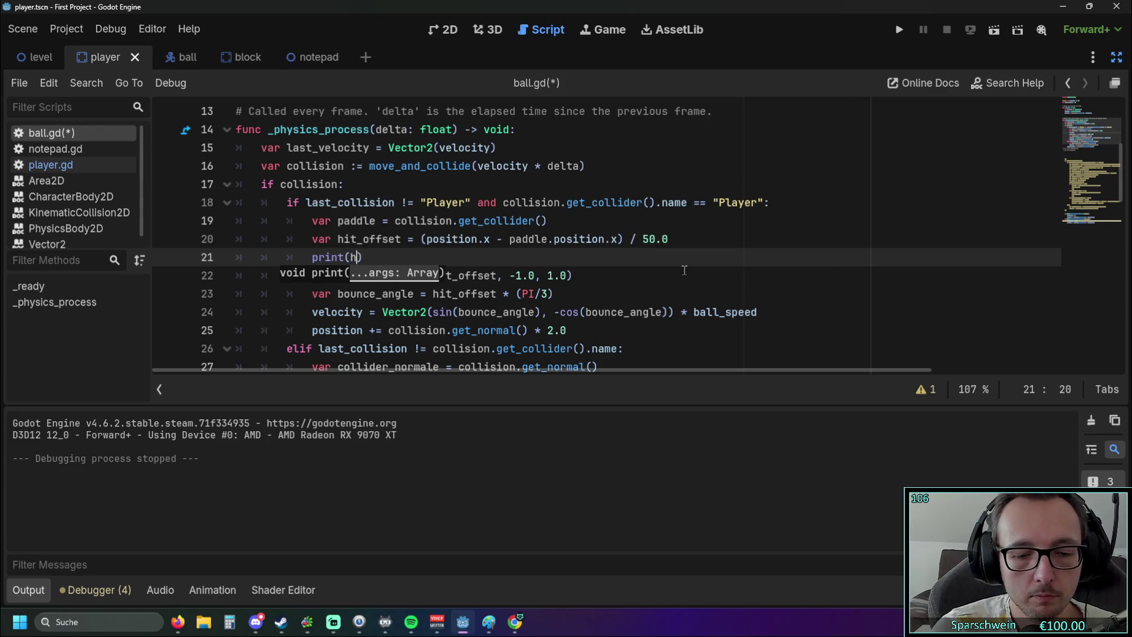
text(_off)
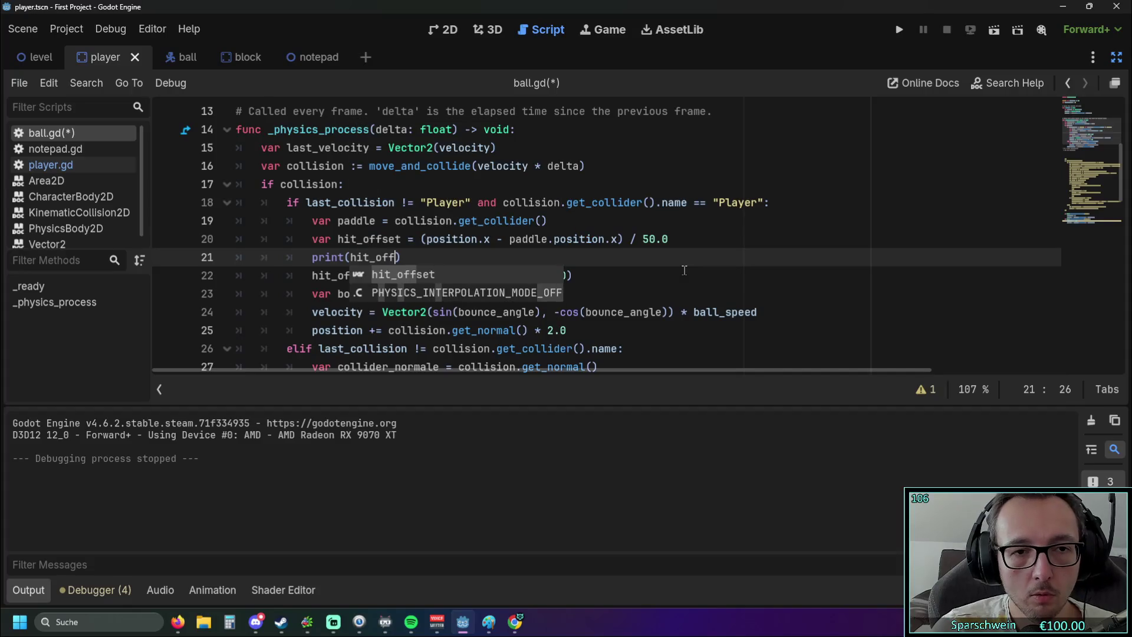
key(Return)
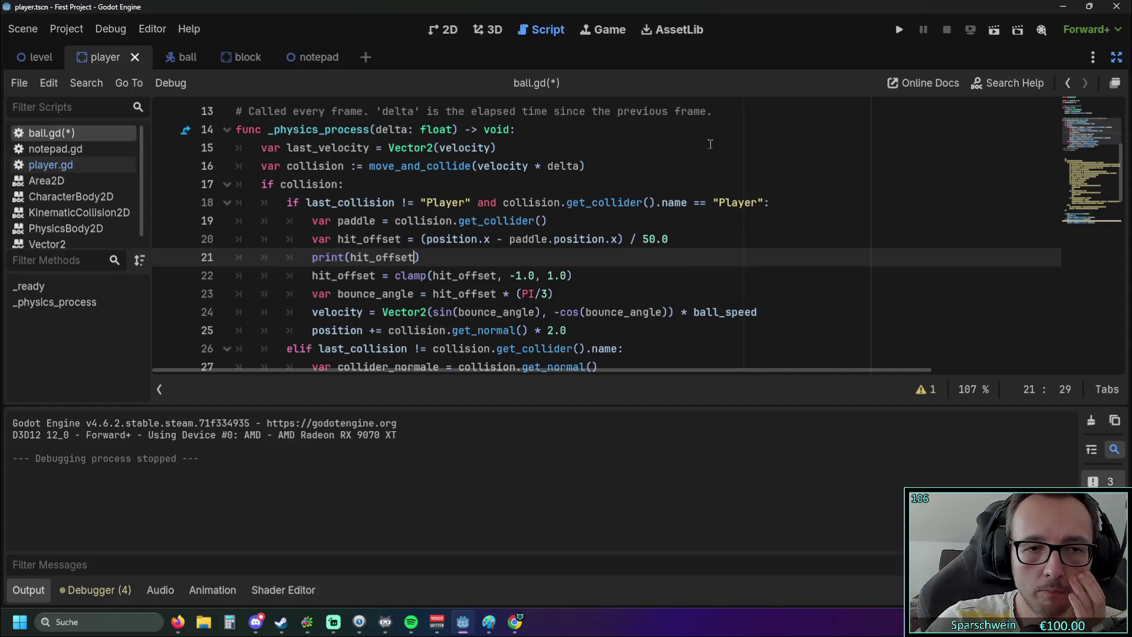
click(901, 36)
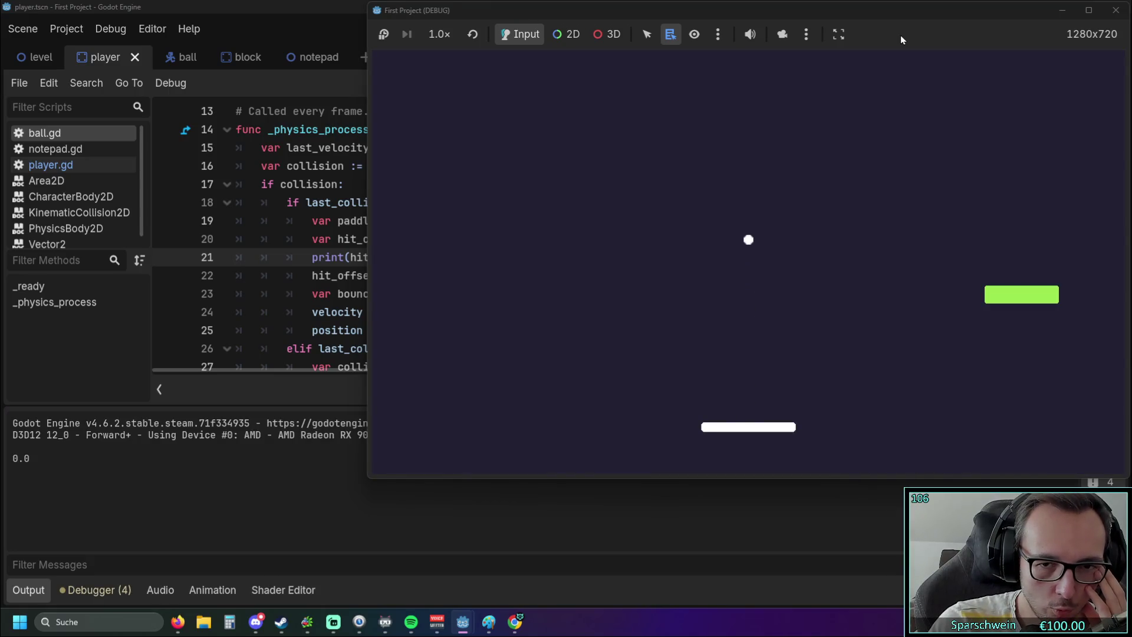
Bounce the ball off the paddle repeatedly with the arrow keys so hit_offset values print, then close the game.
key(Left)
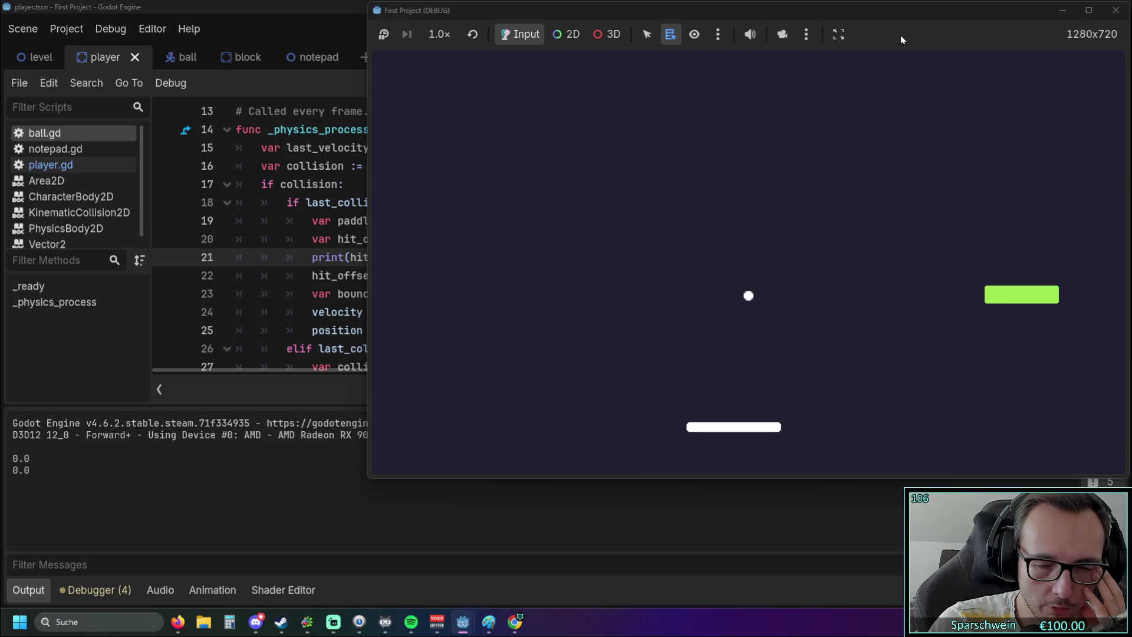
key(Right)
key(Right)
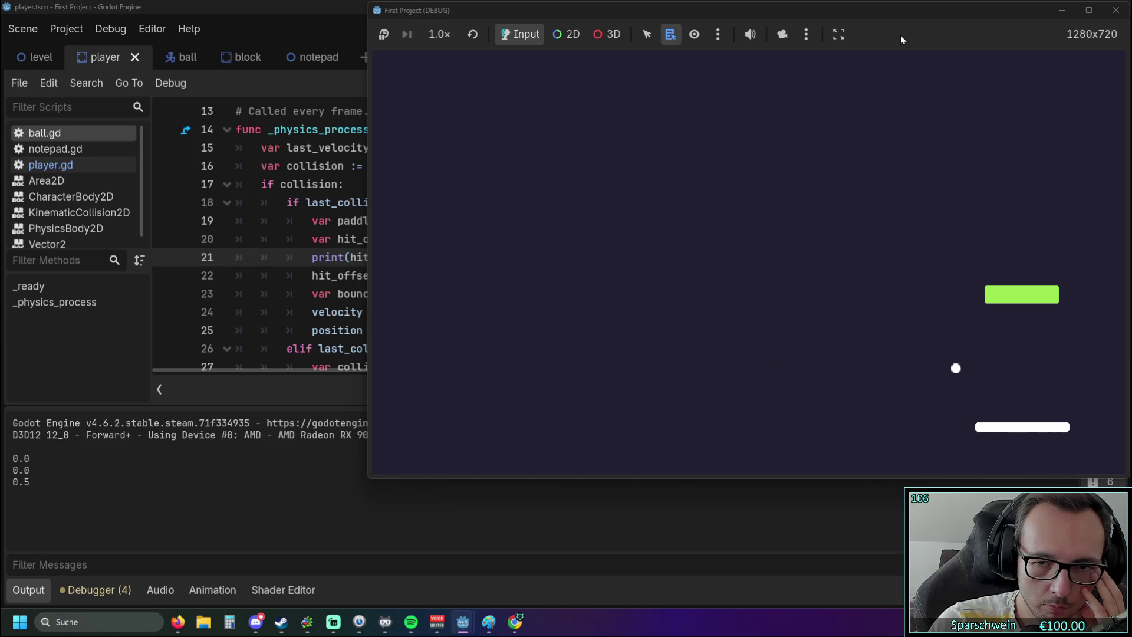
key(Left)
key(Left)
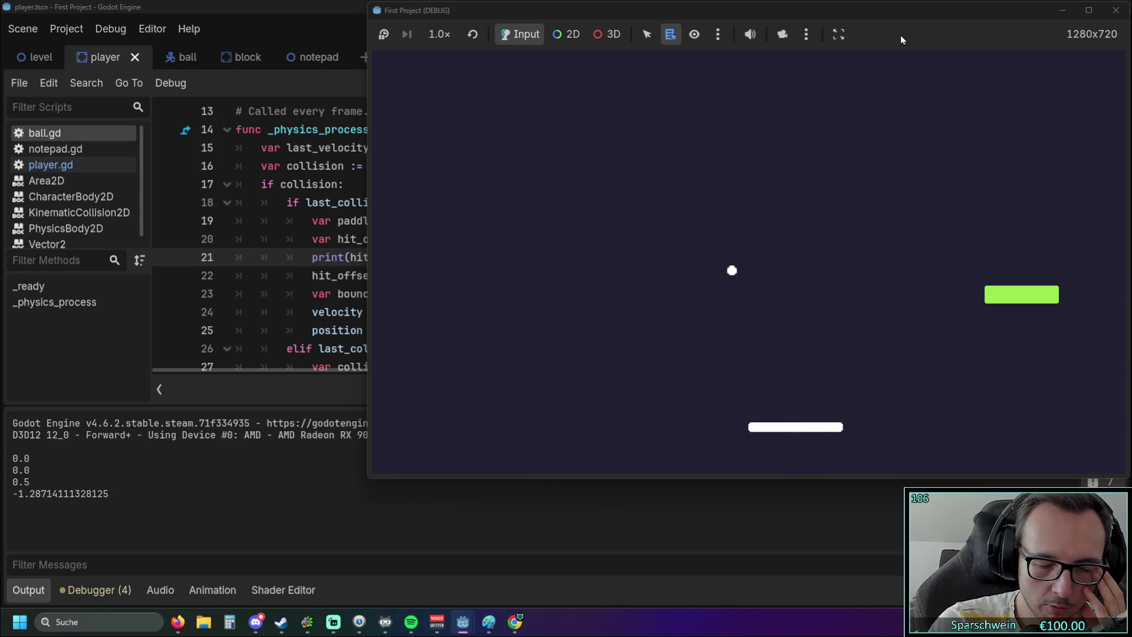
key(Left)
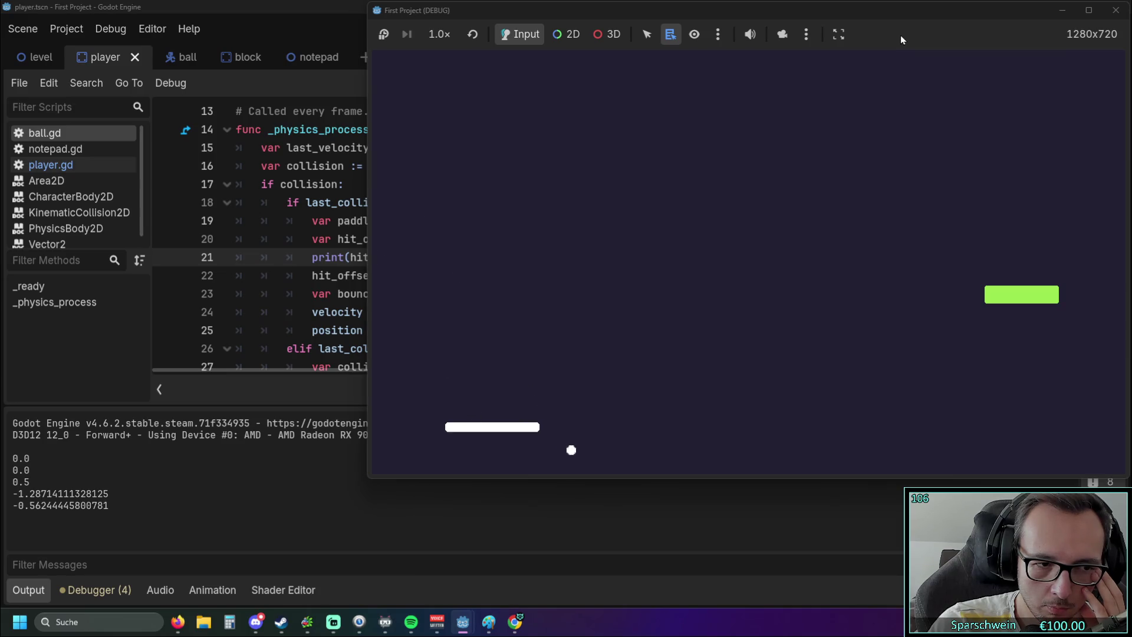
key(Right)
key(Right)
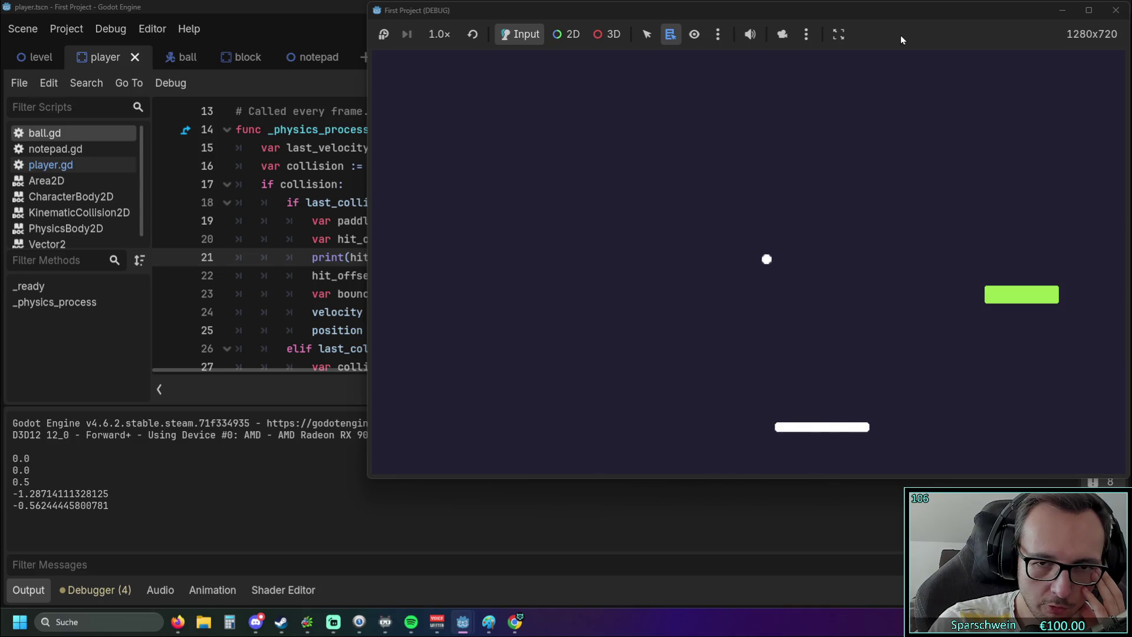
key(Right)
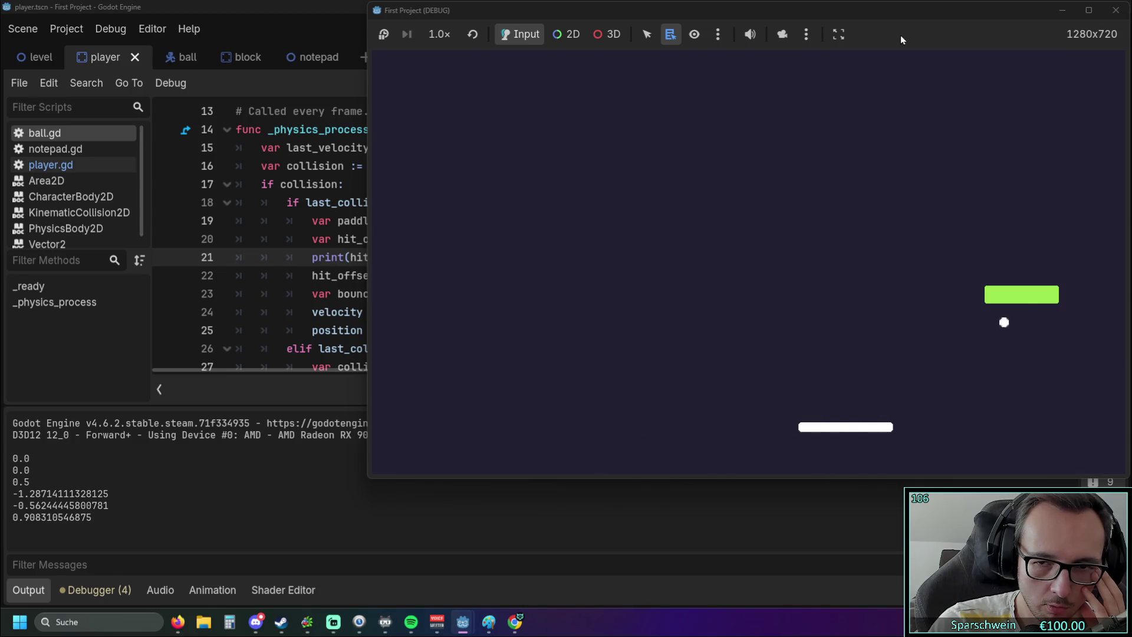
key(Right)
key(Left)
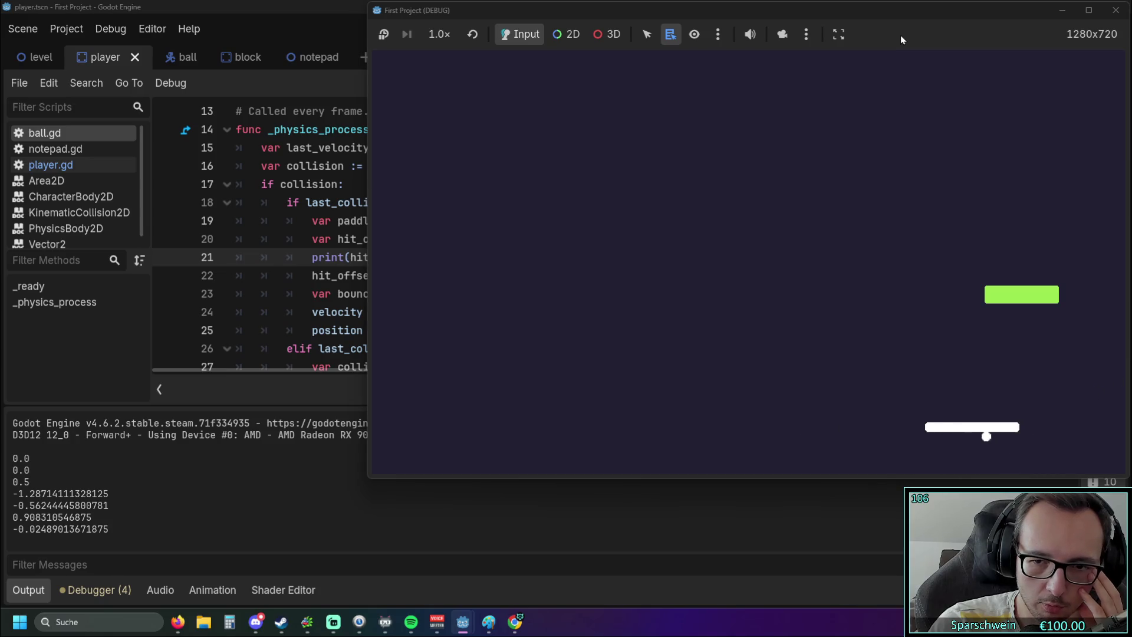
key(Right)
key(Left)
key(Right)
key(Left)
key(Right)
key(Left)
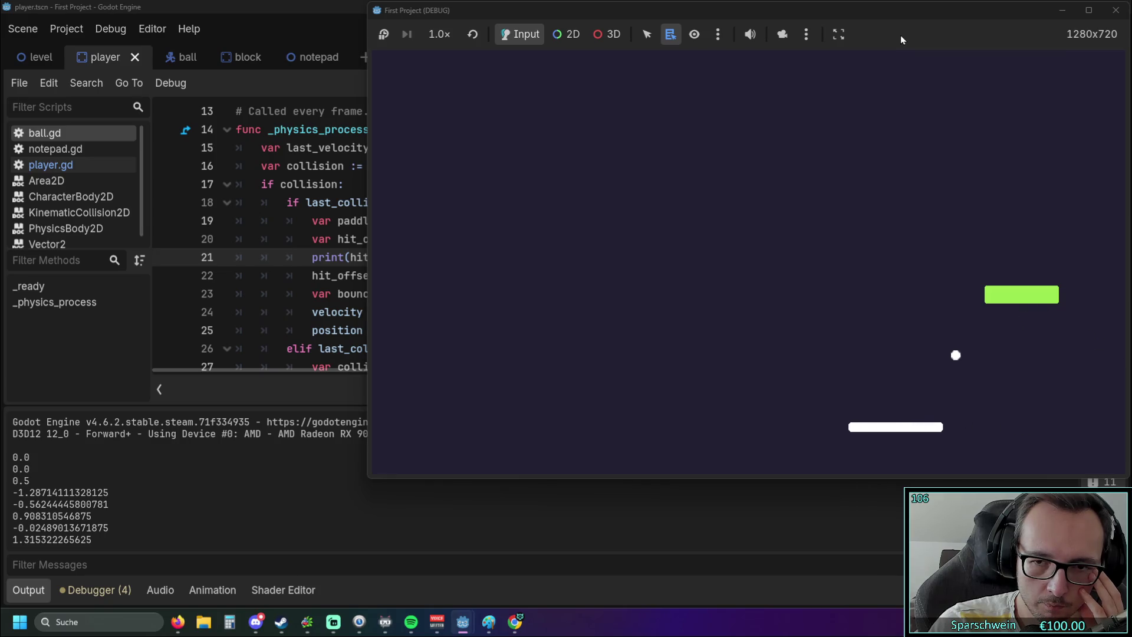
key(Right)
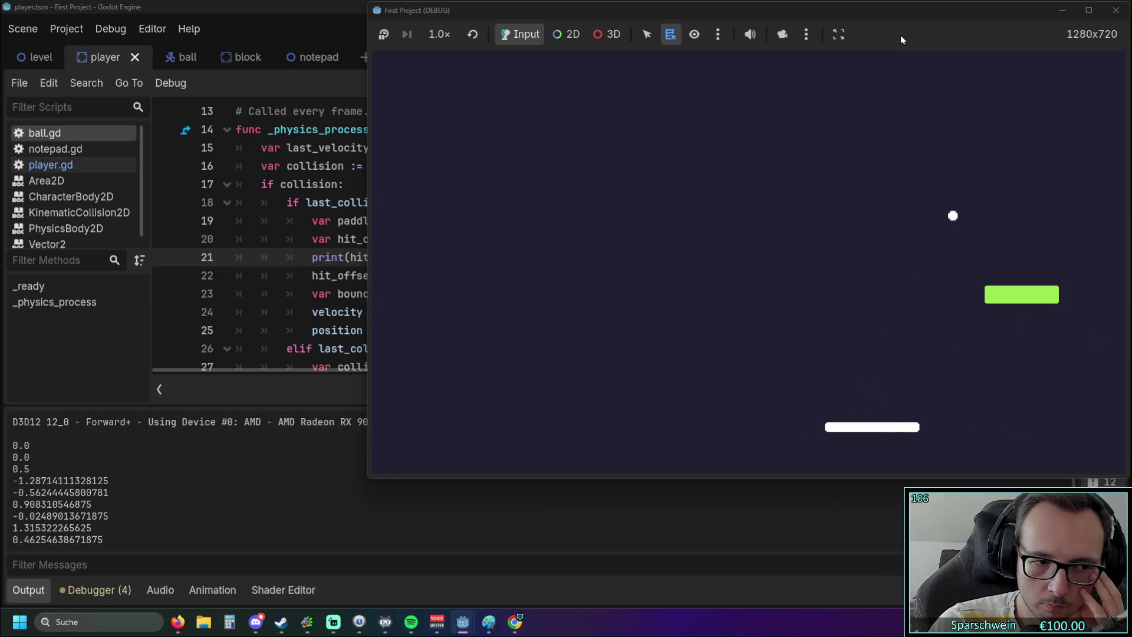
key(Right)
key(Left)
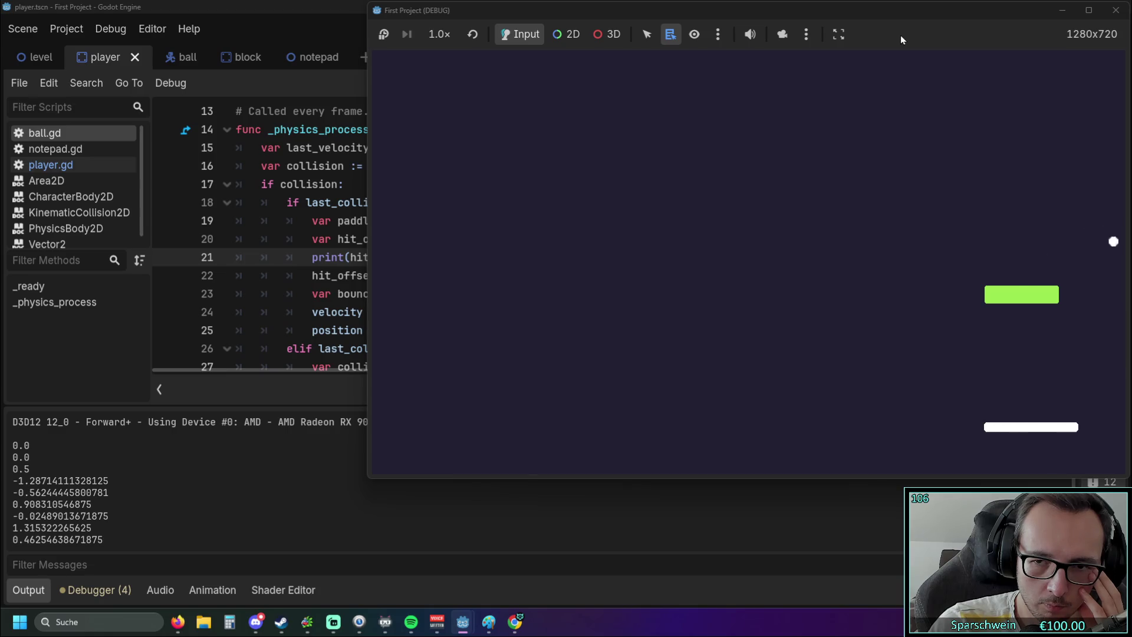
key(Left)
key(Left)
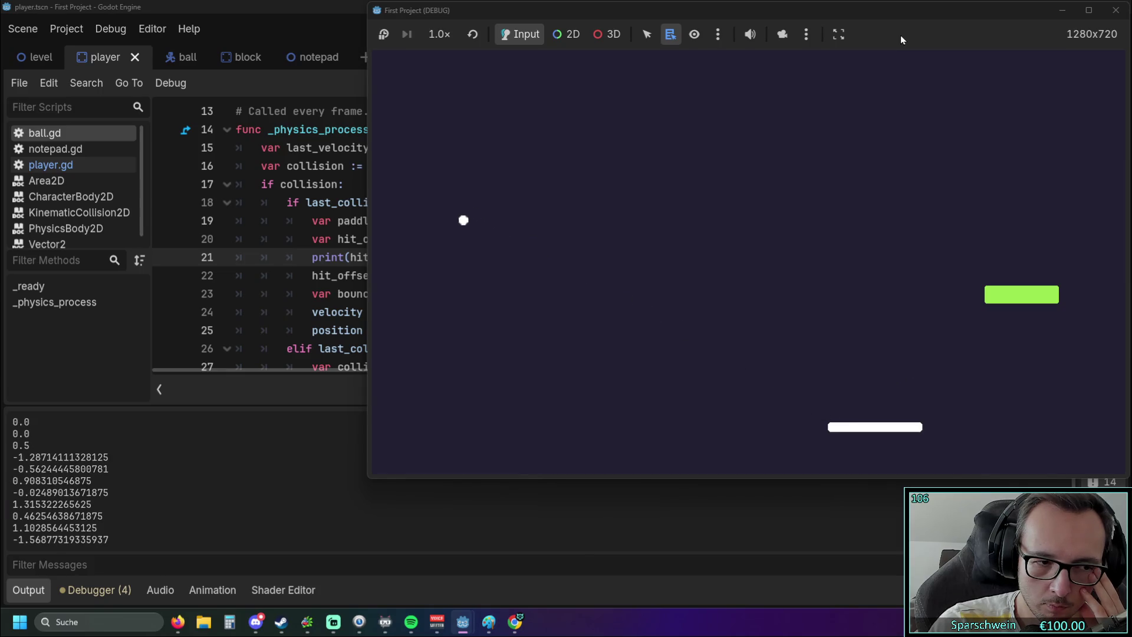
key(Left)
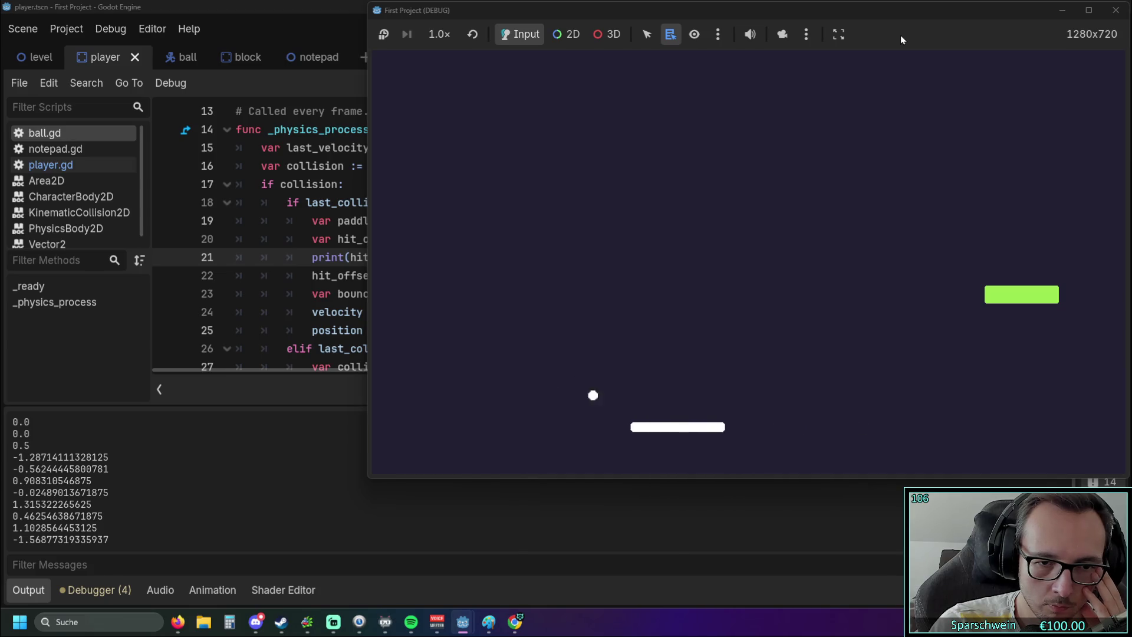
key(Left)
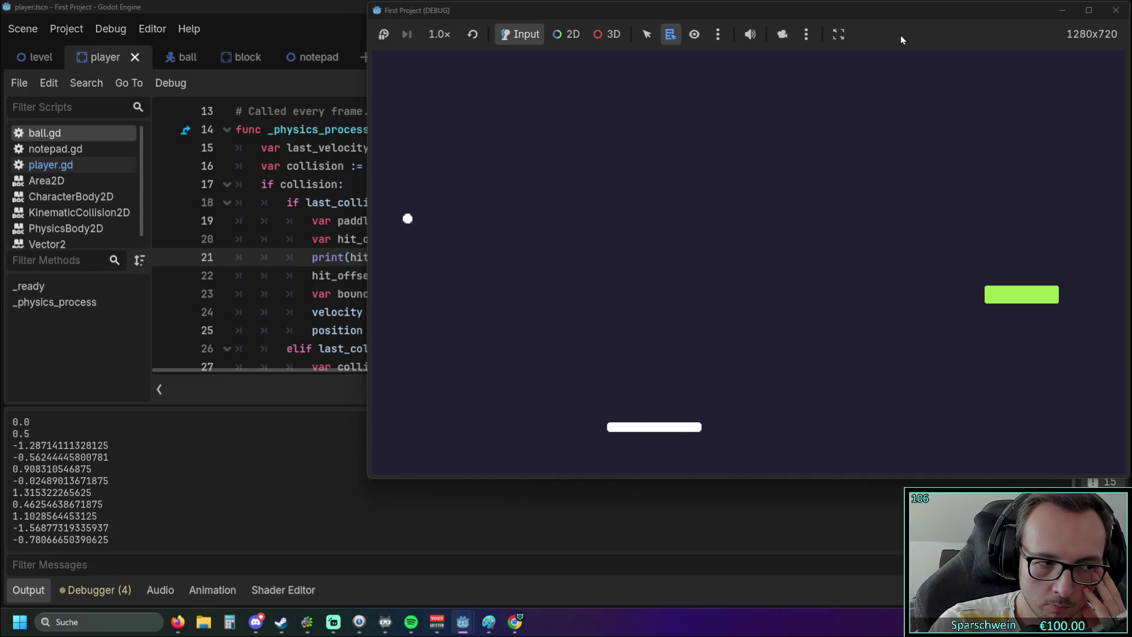
key(Left)
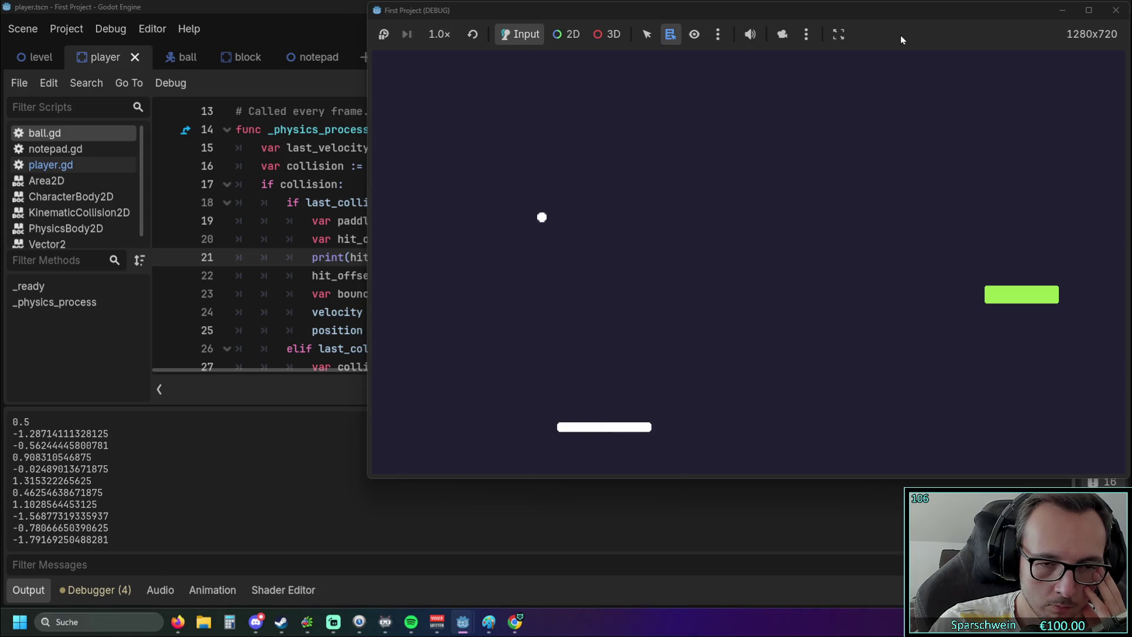
key(Right)
key(Right)
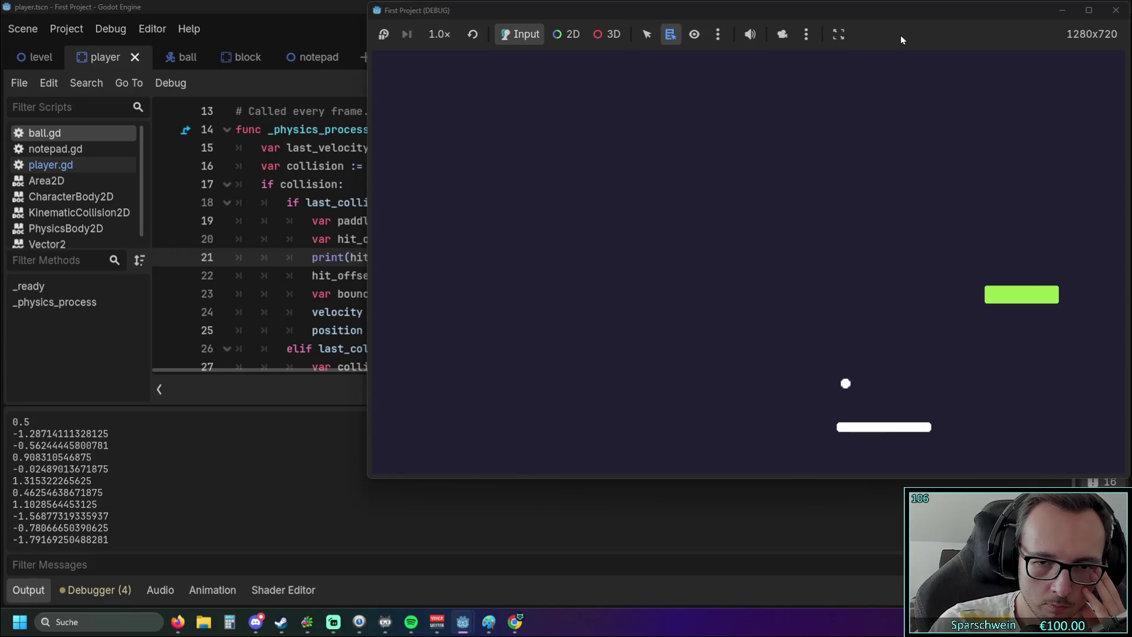
key(Right)
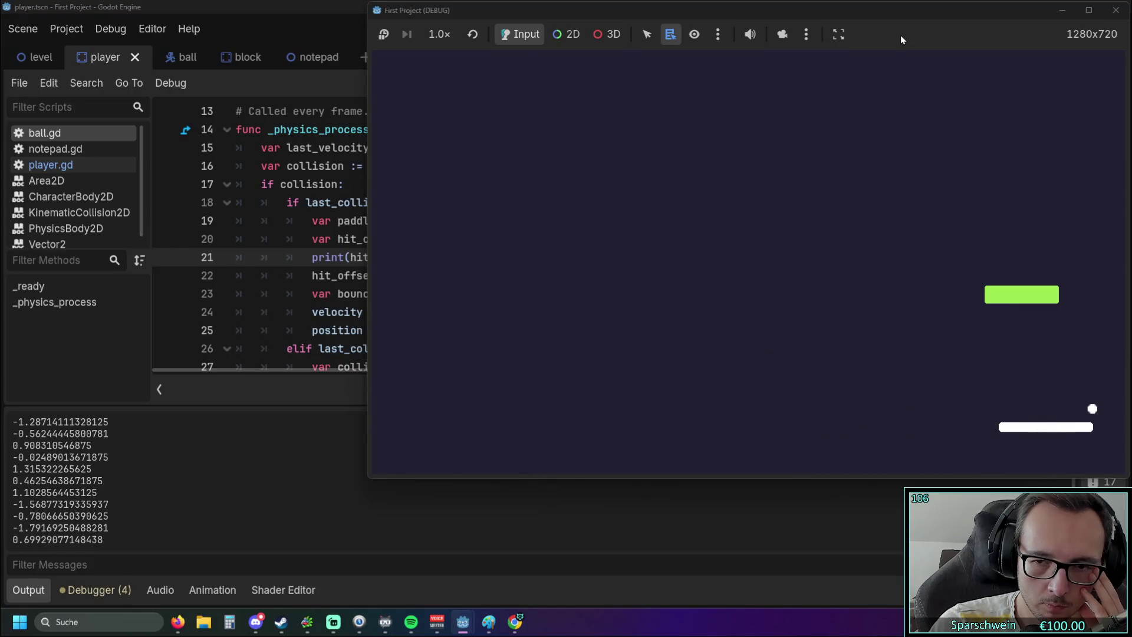
key(Left)
key(Left)
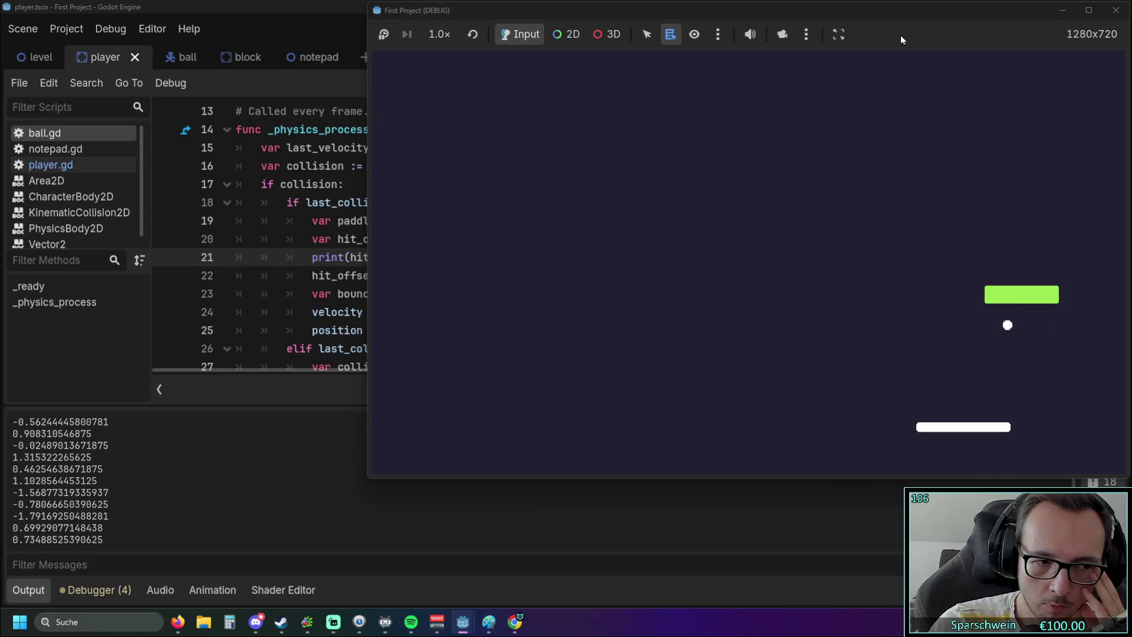
key(Left)
key(Left)
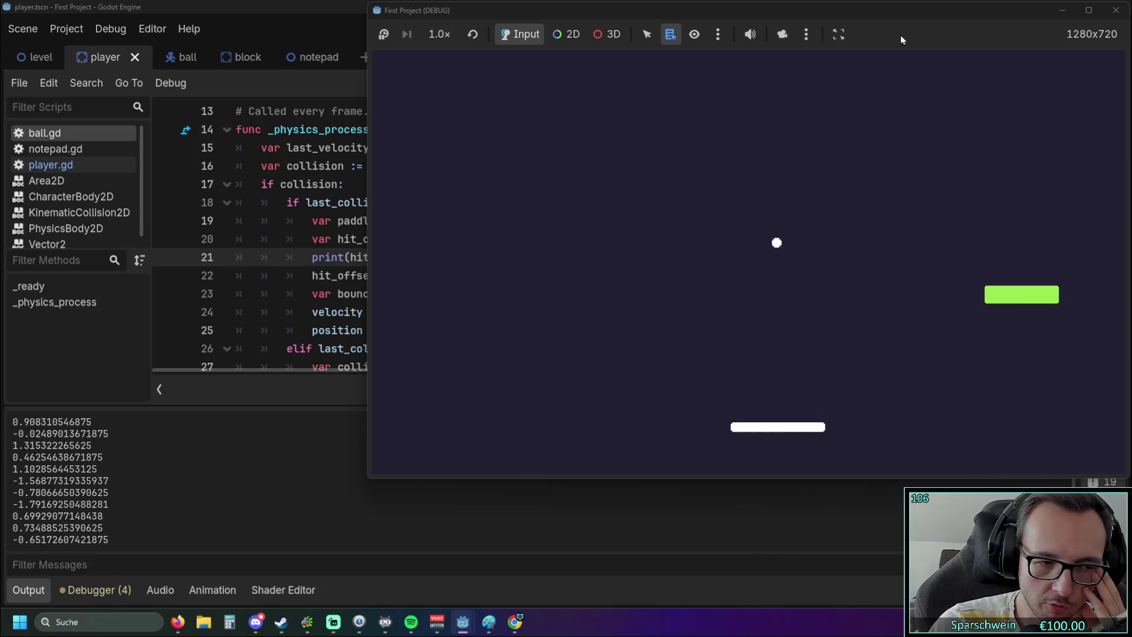
key(Left)
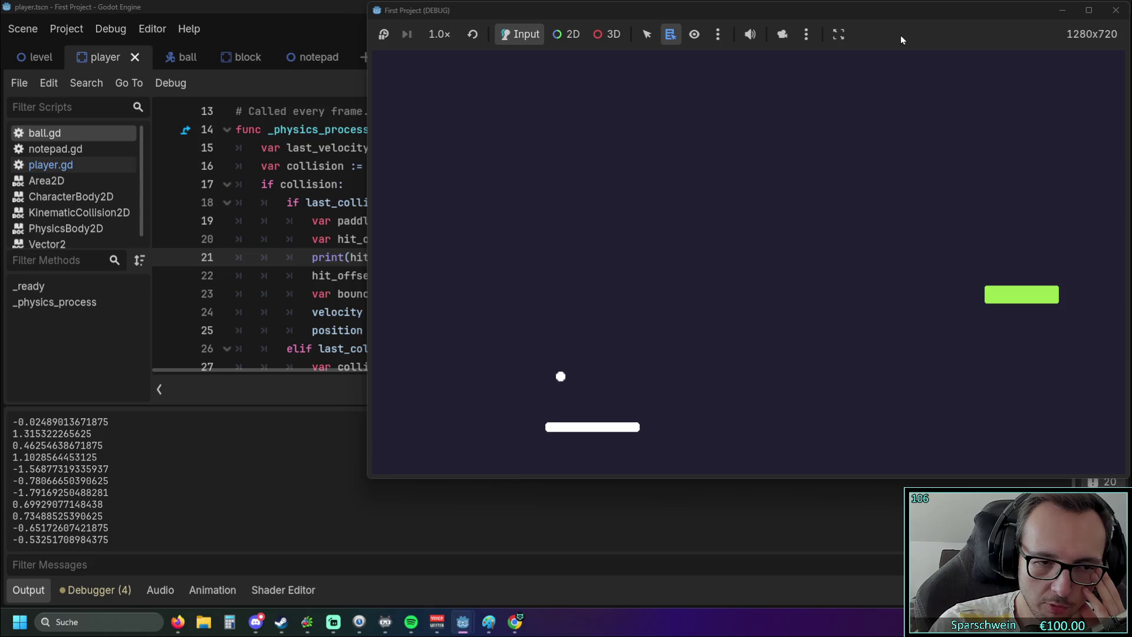
key(Left)
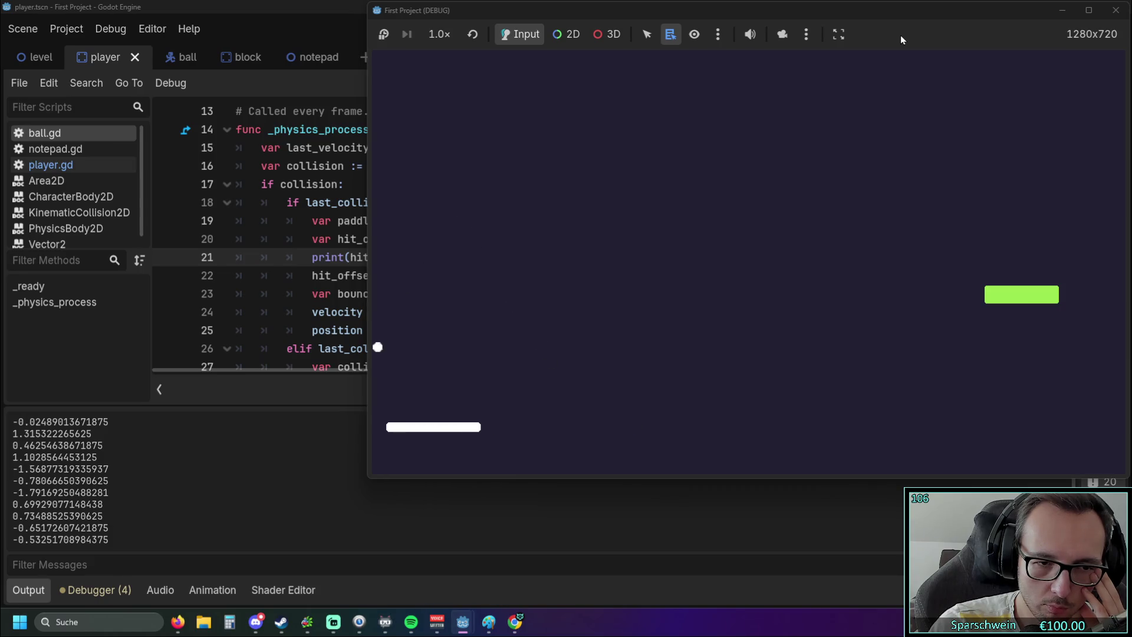
key(Right)
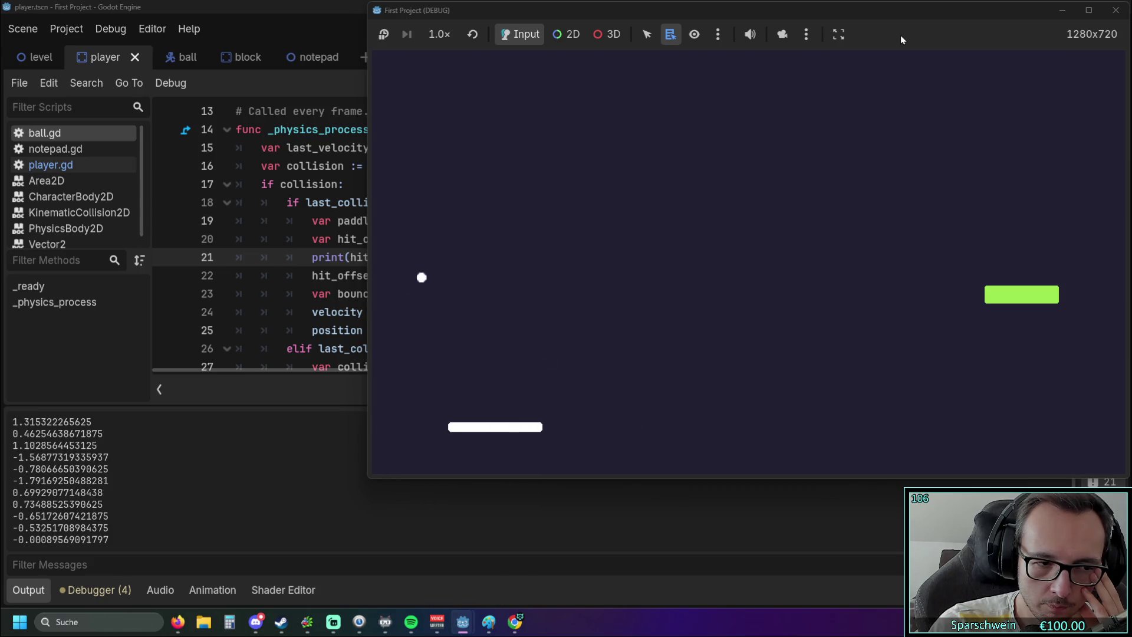
key(Left)
key(Right)
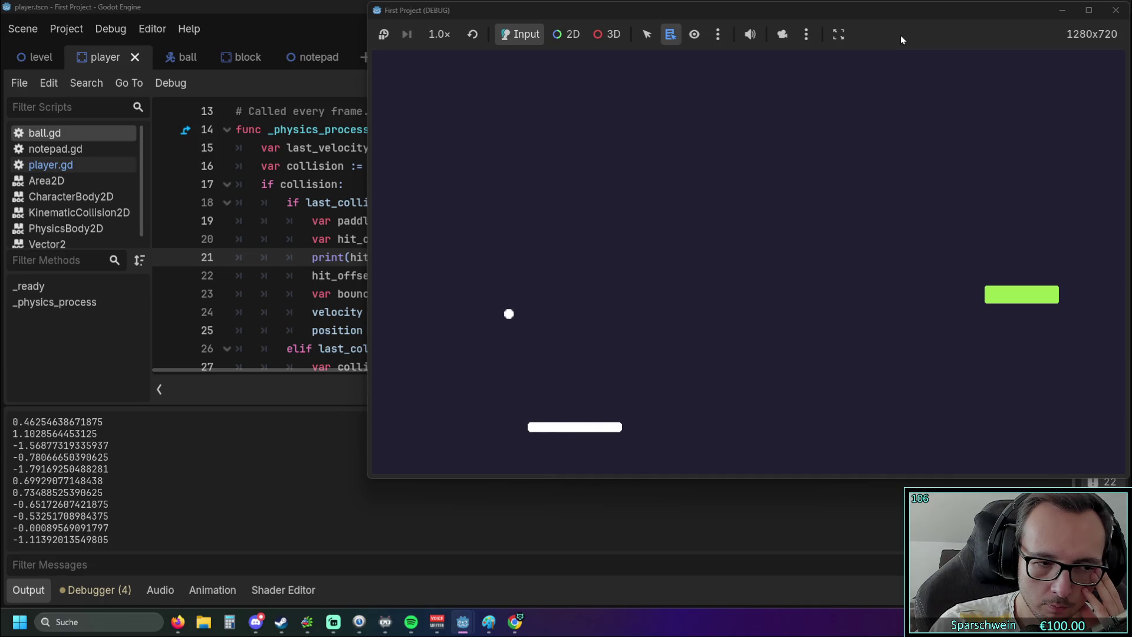
key(Right)
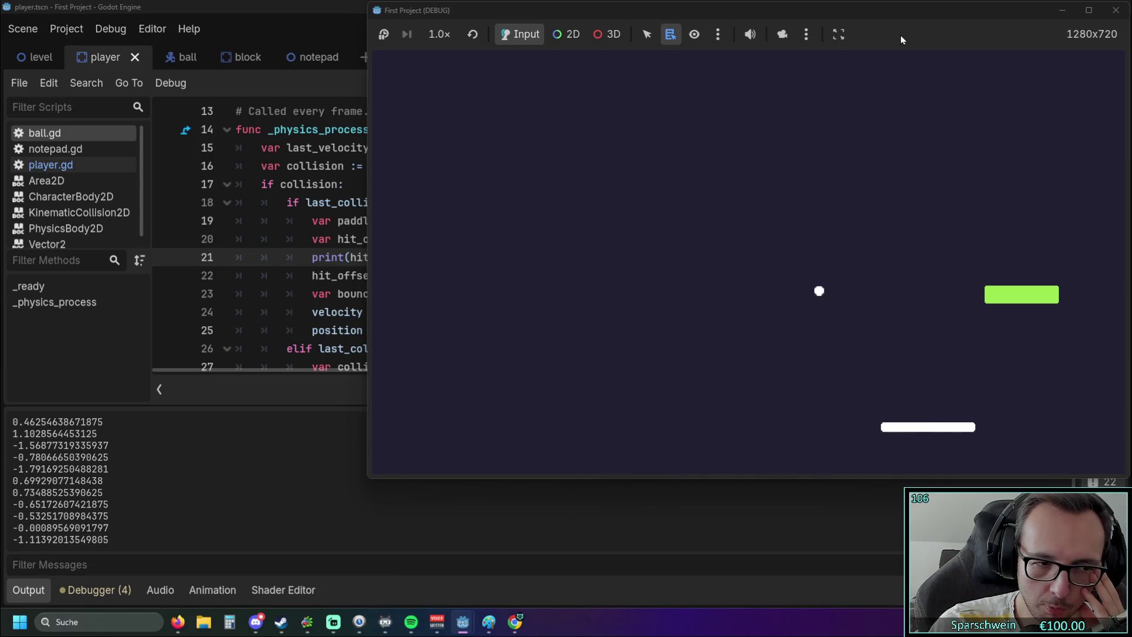
key(Right)
key(Left)
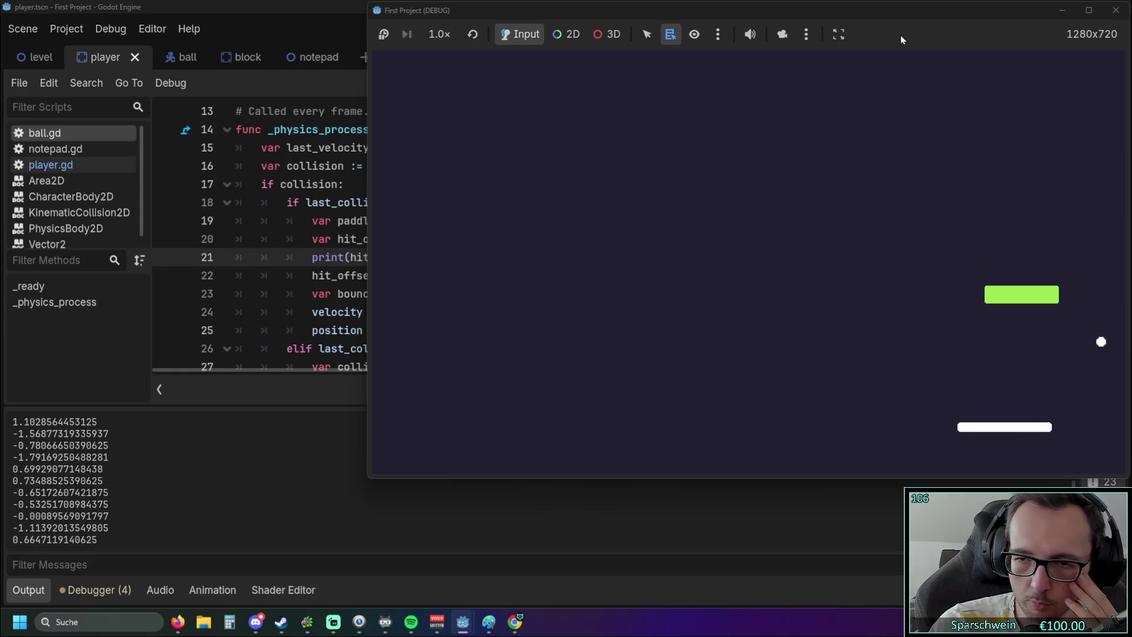
key(Left)
key(Left)
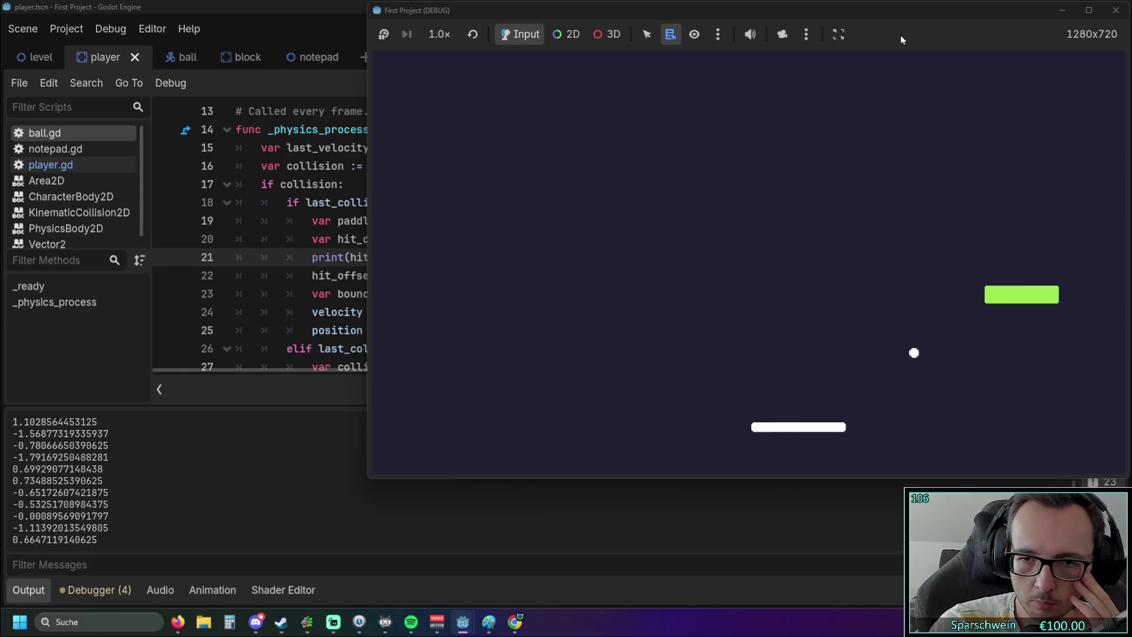
key(Right)
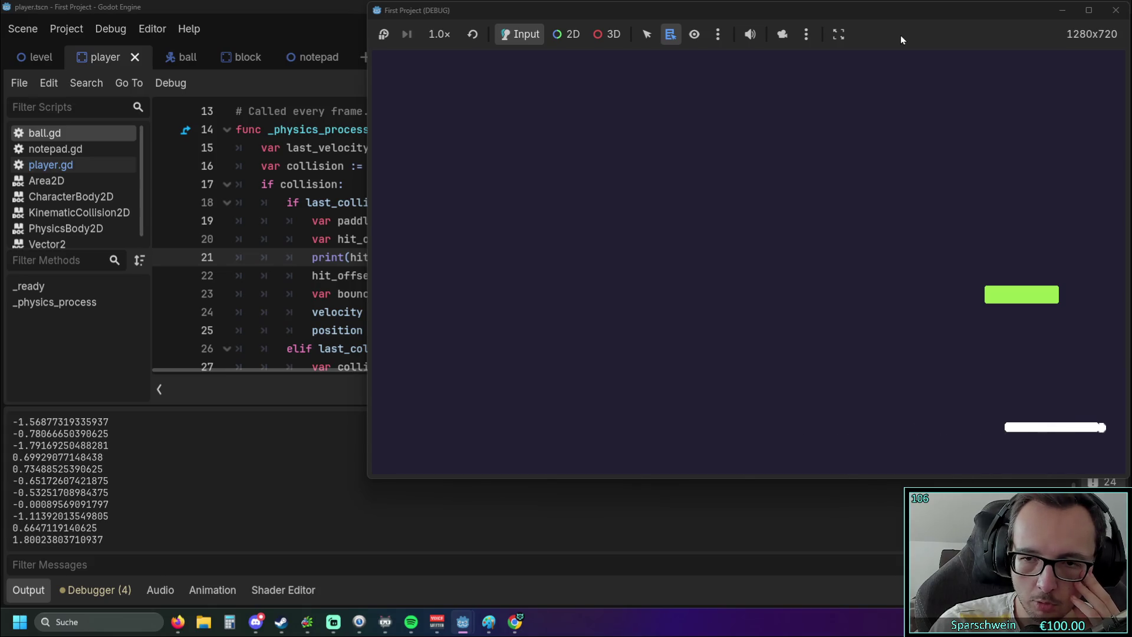
key(Left)
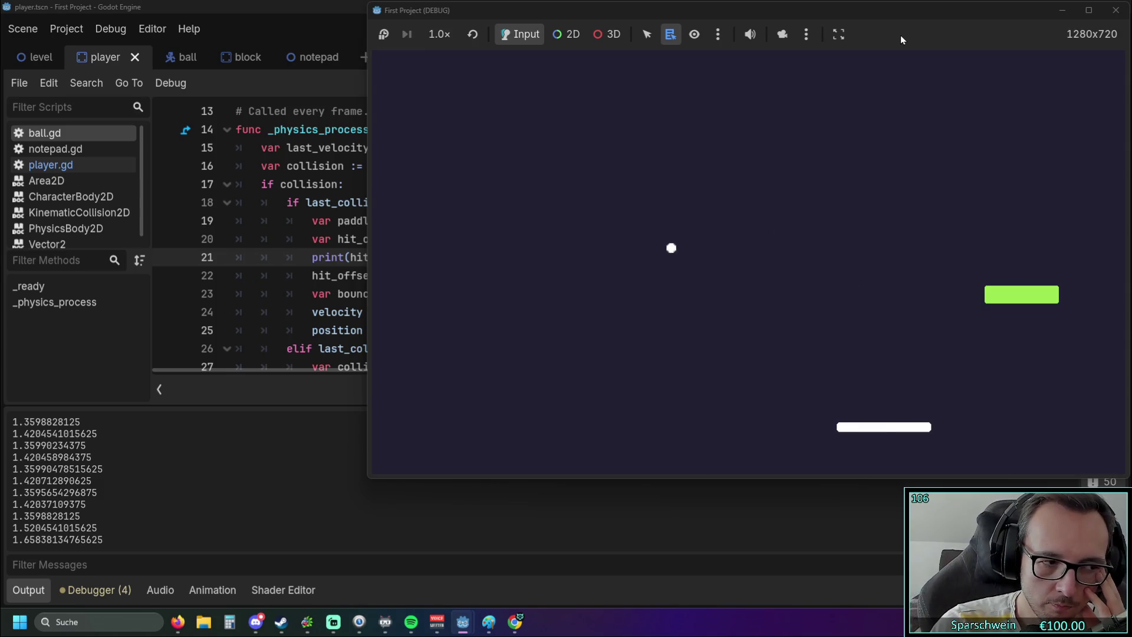
click(1117, 10)
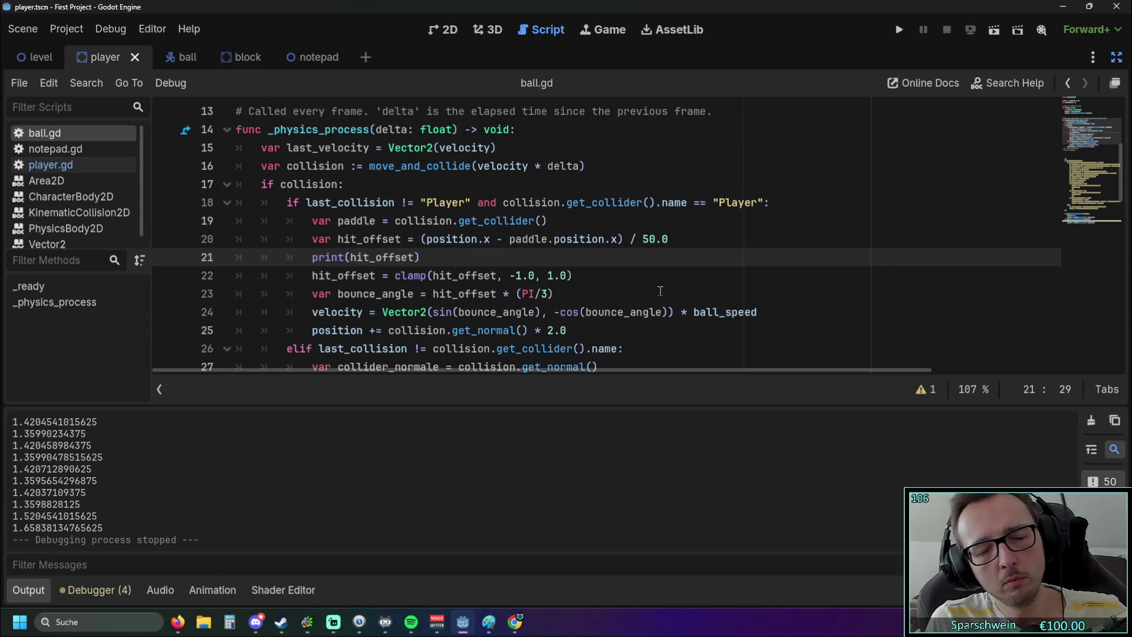
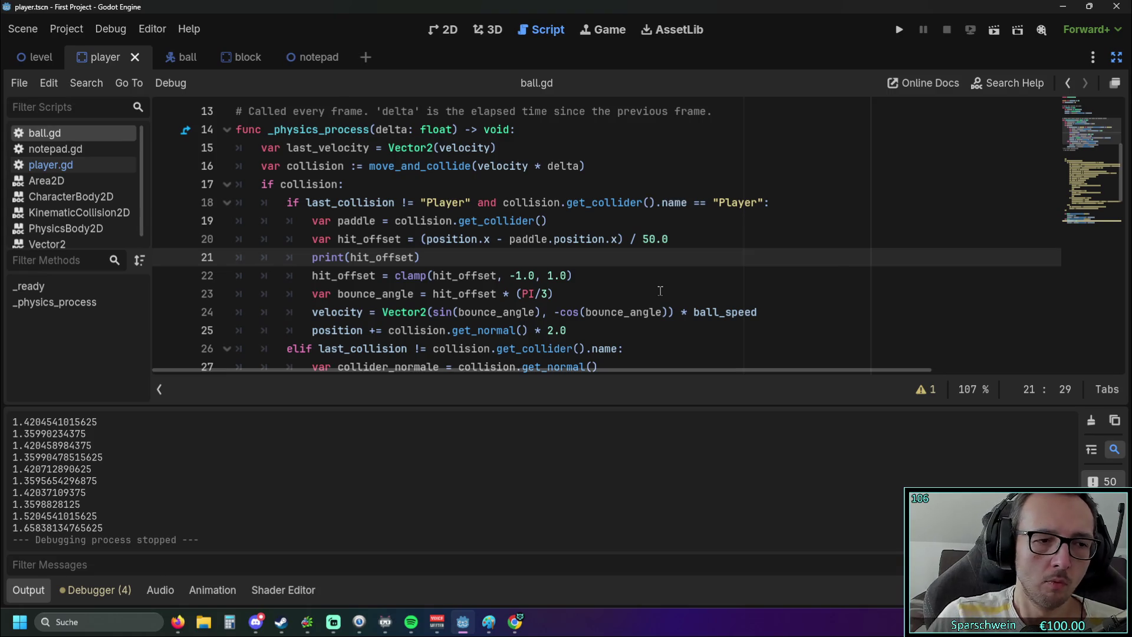
Replace the 50.0 hit-offset divisor on line 20 of ball.gd with 160.
drag(643, 240, 656, 242)
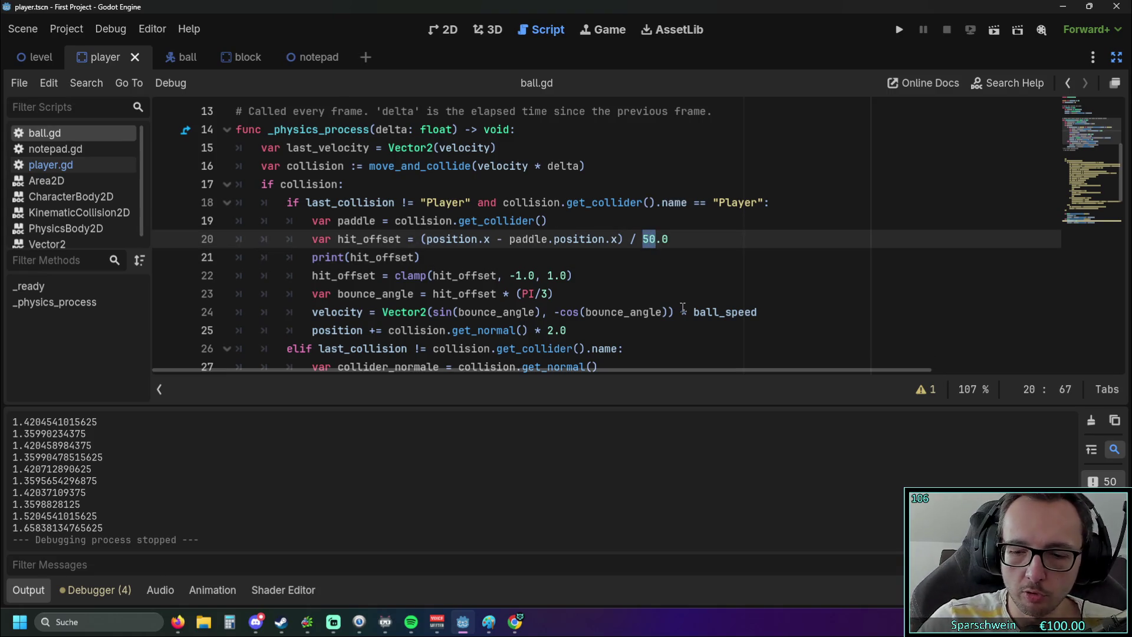
scroll(683, 308, up, 4)
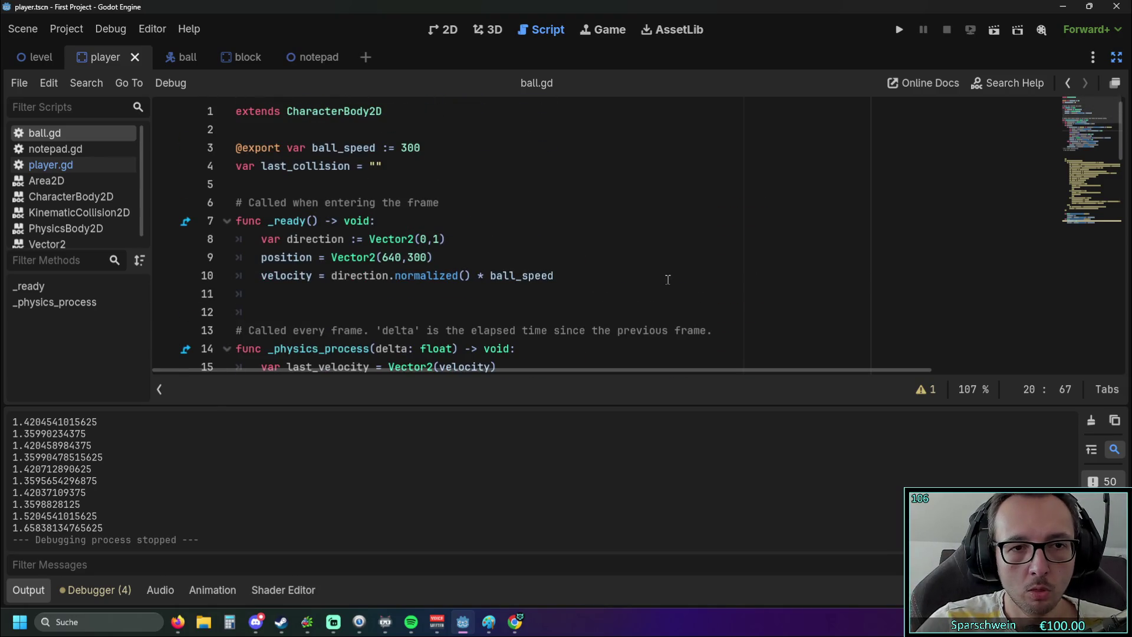
scroll(553, 238, down, 4)
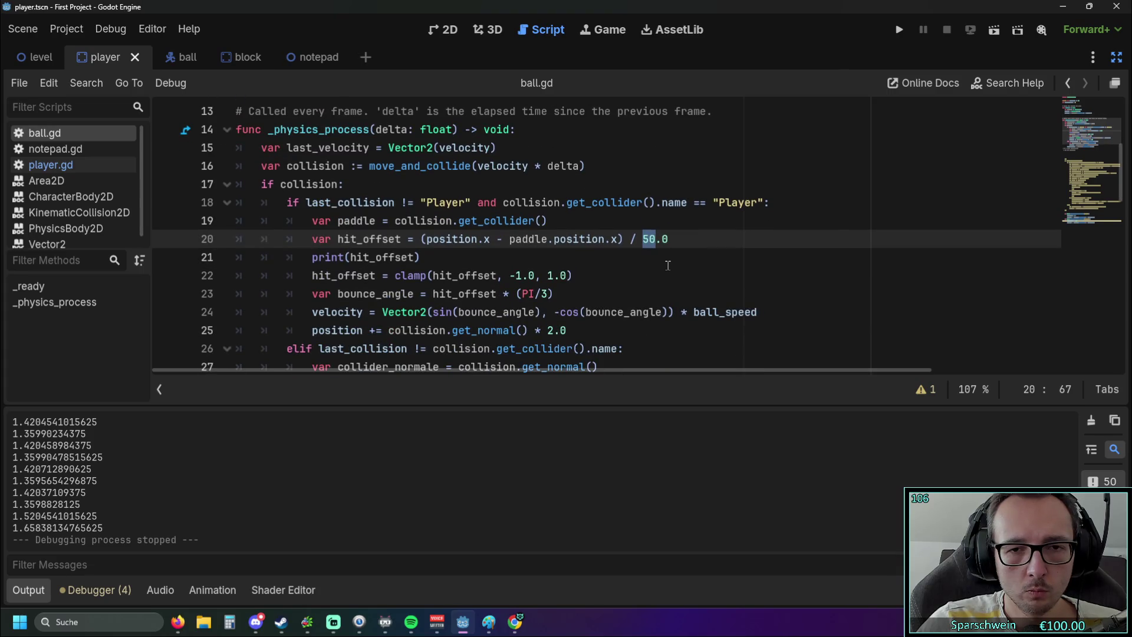
drag(643, 239, 671, 239)
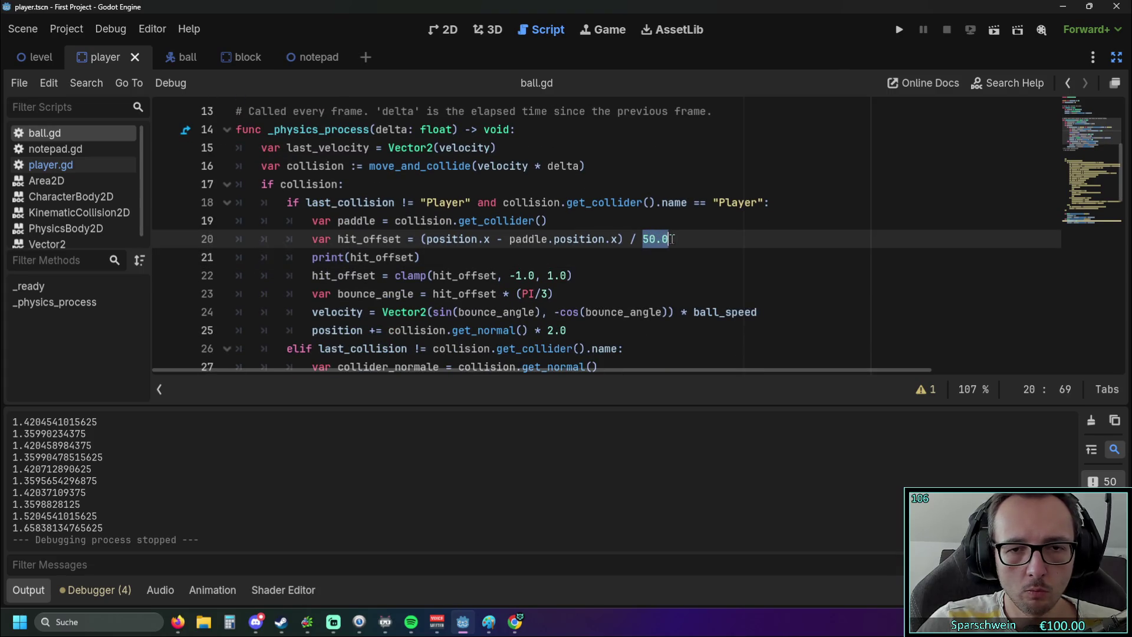
text(160)
click(683, 274)
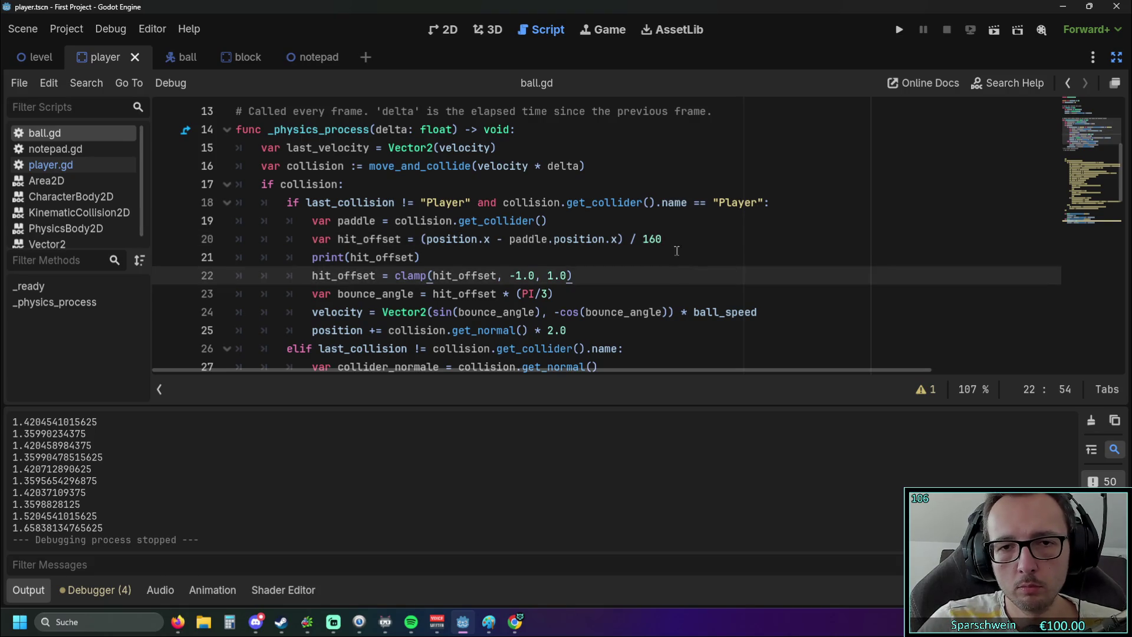
click(680, 246)
Save and run the game, steer the paddle to bounce the ball, then stop the game.
click(895, 37)
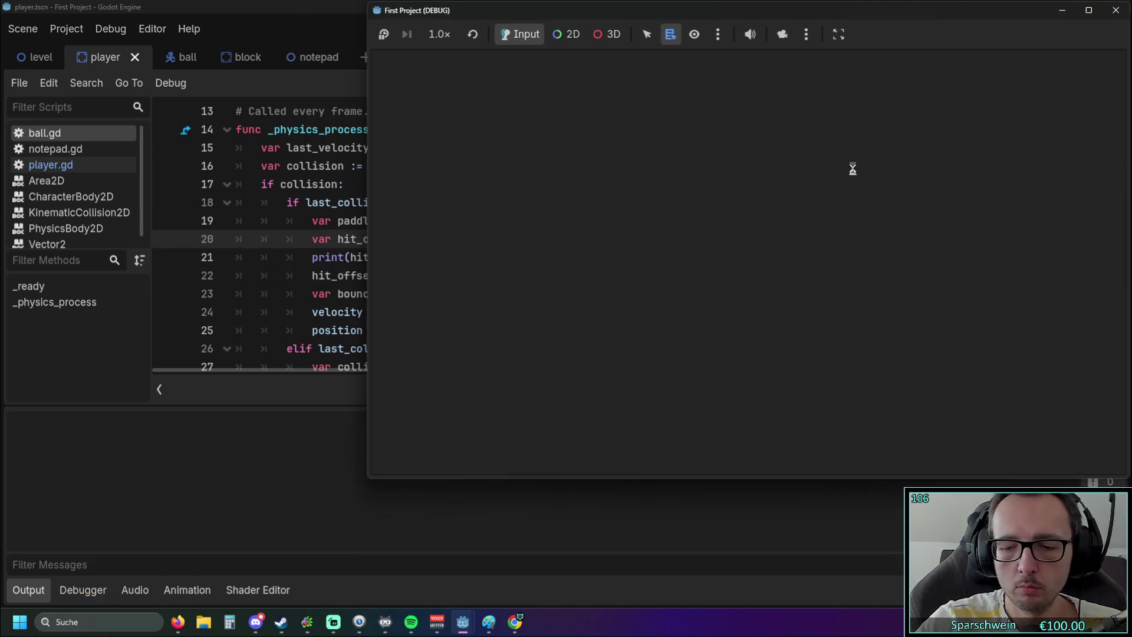
key(Right)
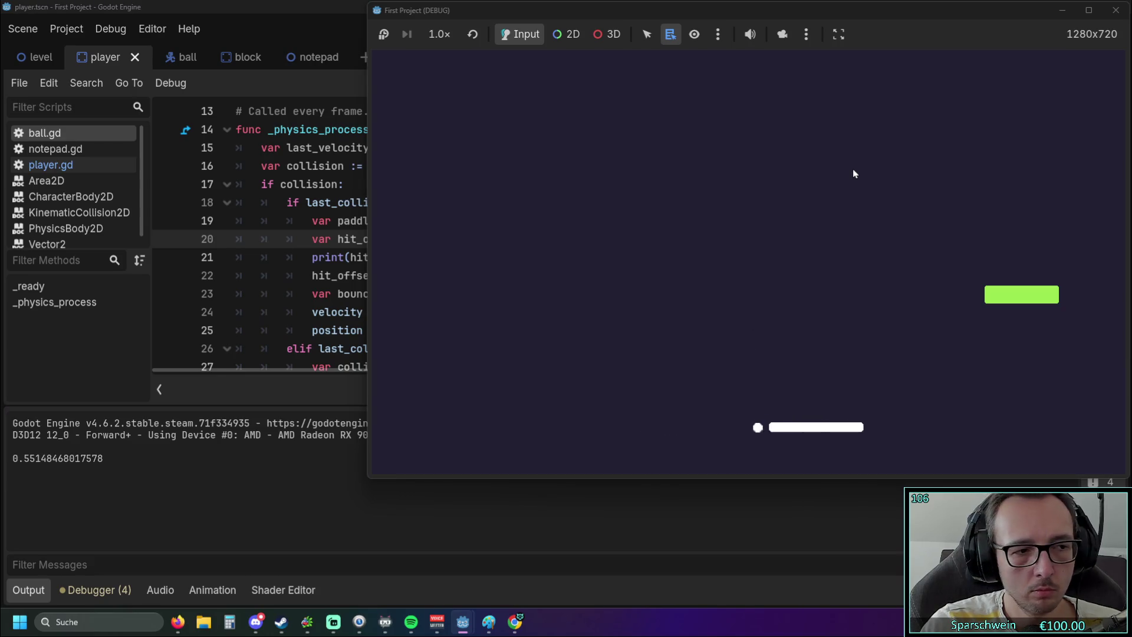
key(Left)
key(Right)
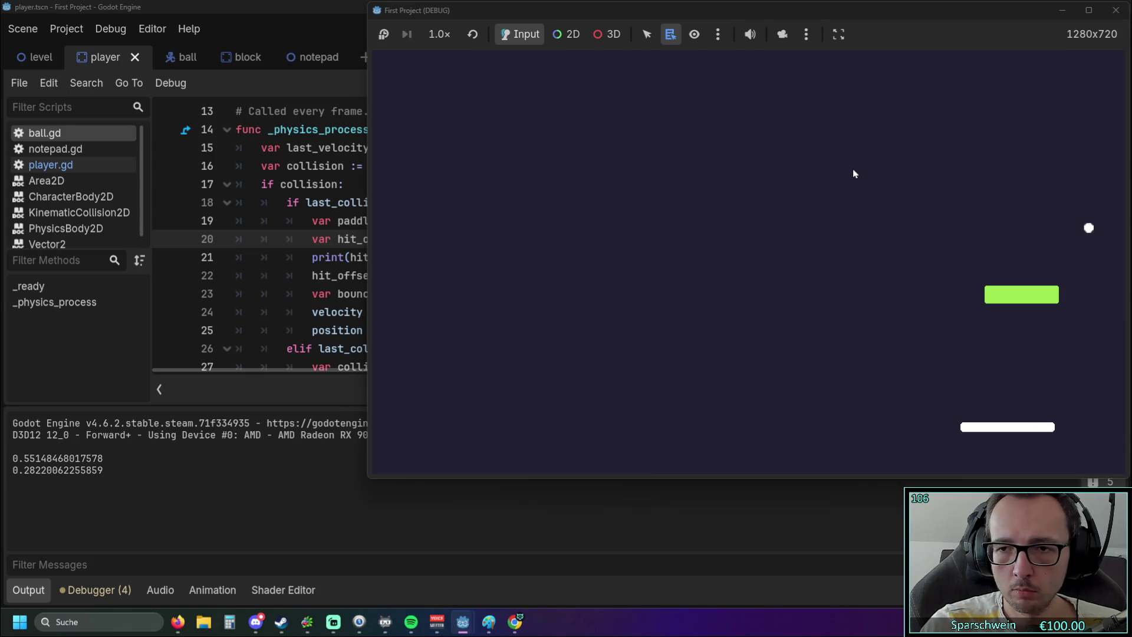
key(Right)
key(Left)
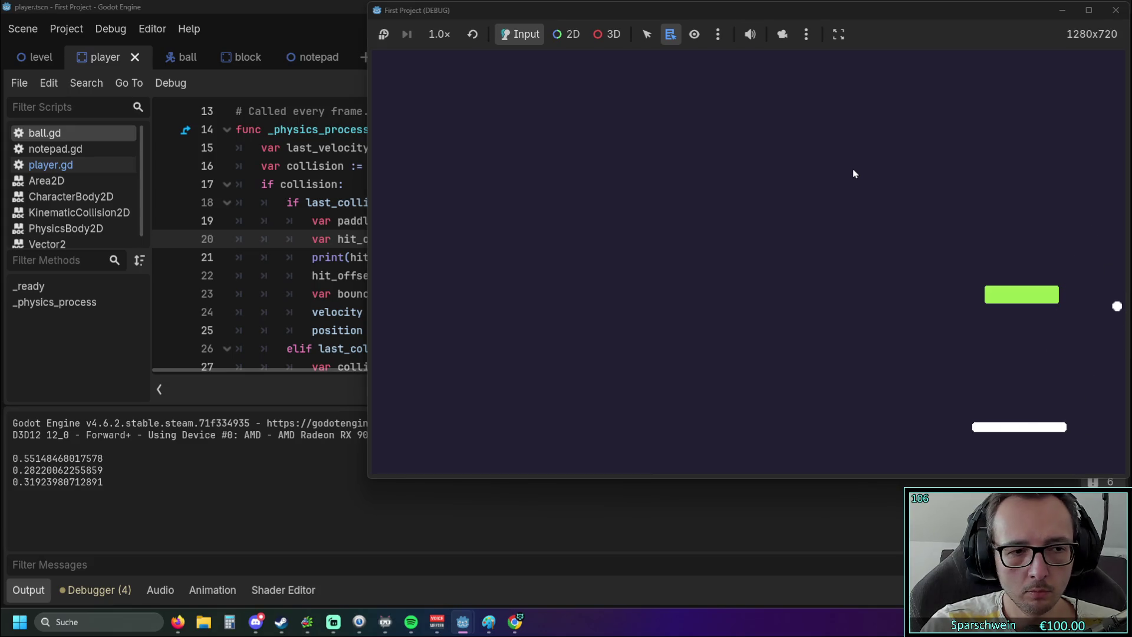
key(Left)
key(Left)
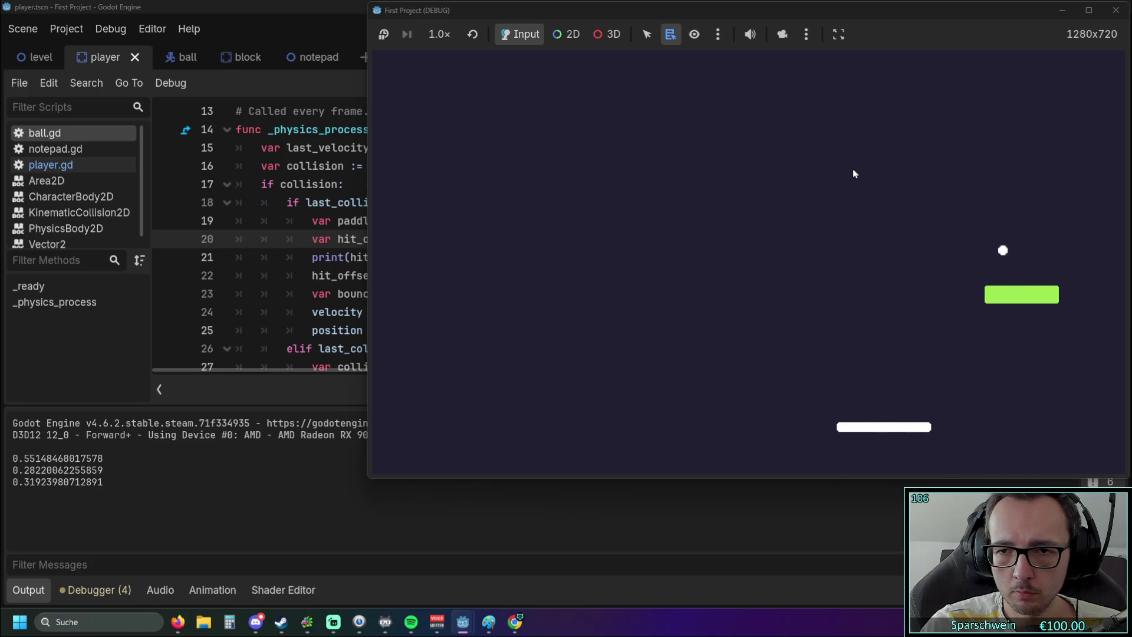
key(Left)
key(Right)
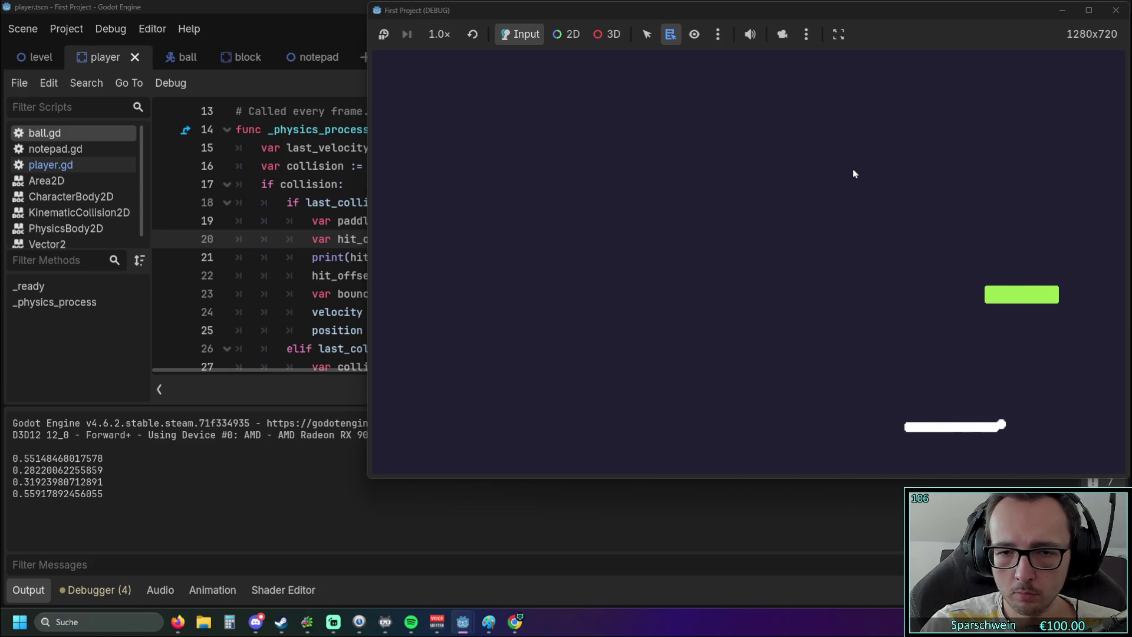
key(Left)
key(Left)
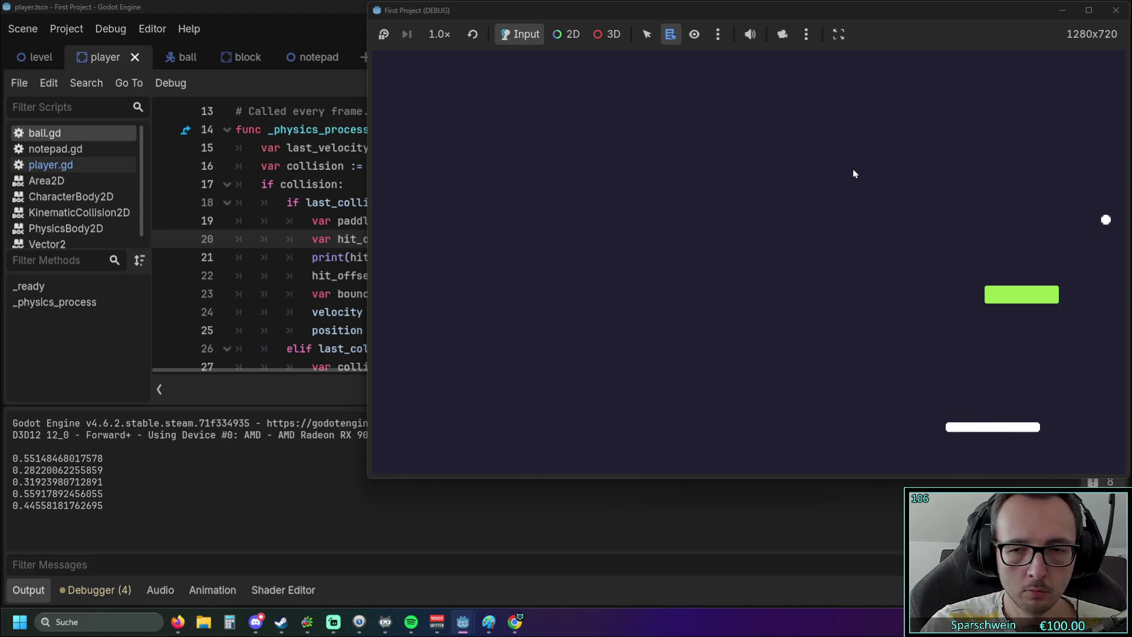
key(Left)
key(Right)
key(Right)
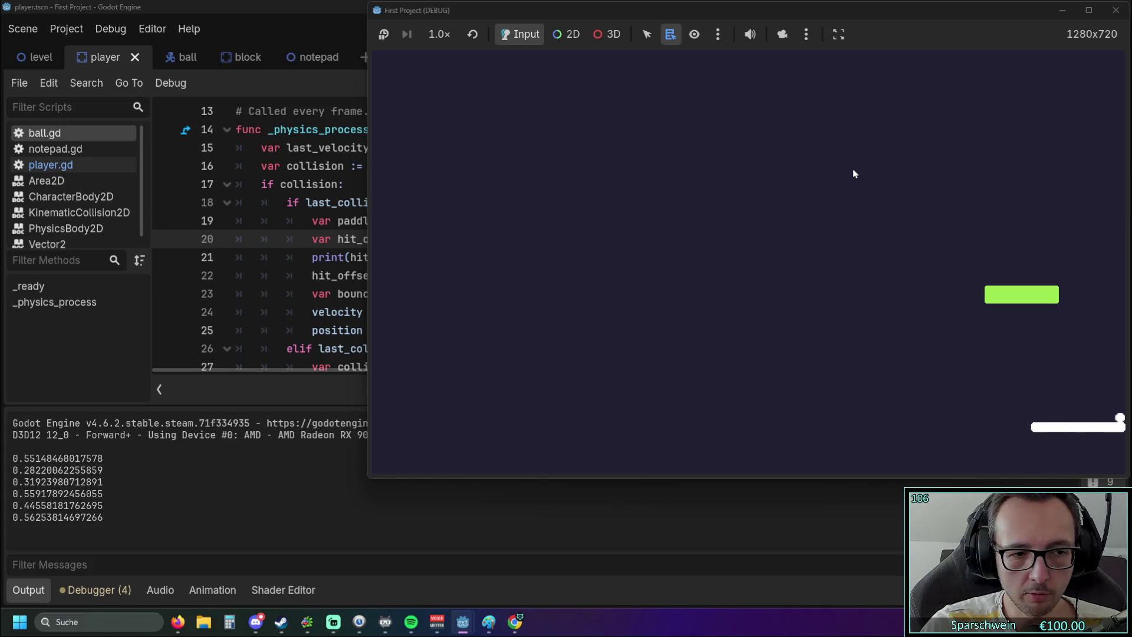
click(1116, 10)
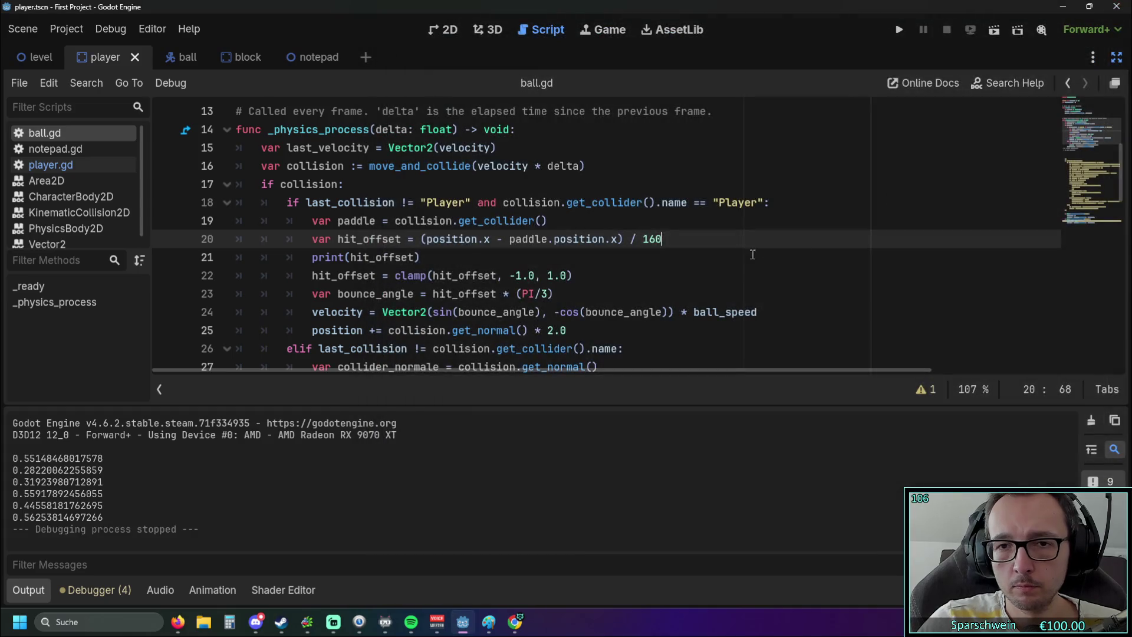
Change the hit-offset divisor from 160 to 80 and relaunch the game.
drag(677, 245, 644, 239)
text(80)
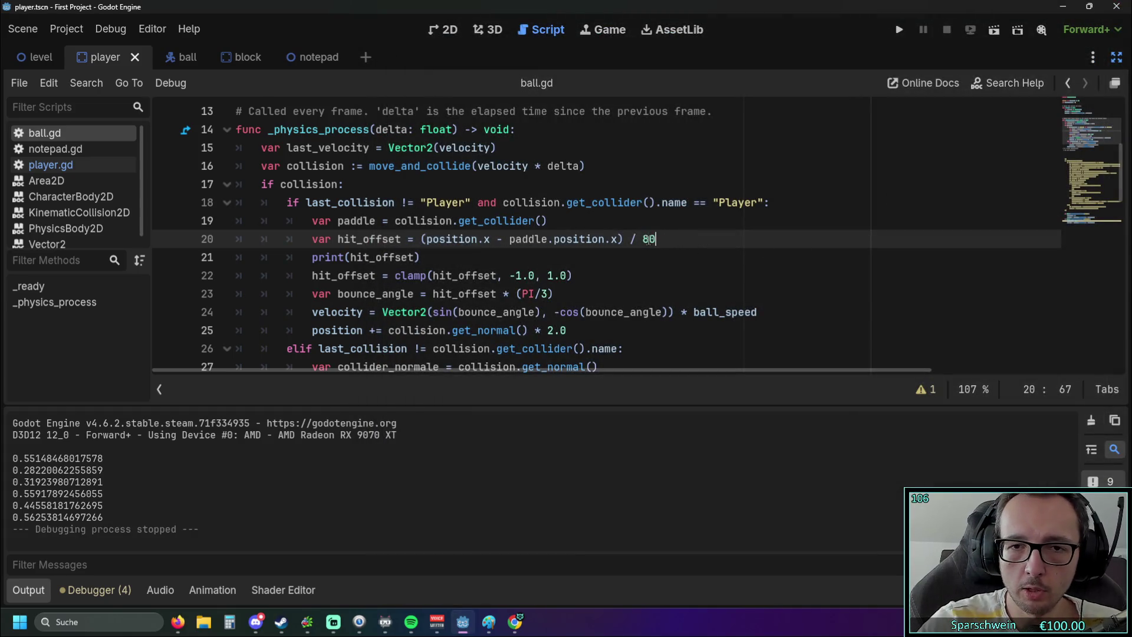
click(900, 30)
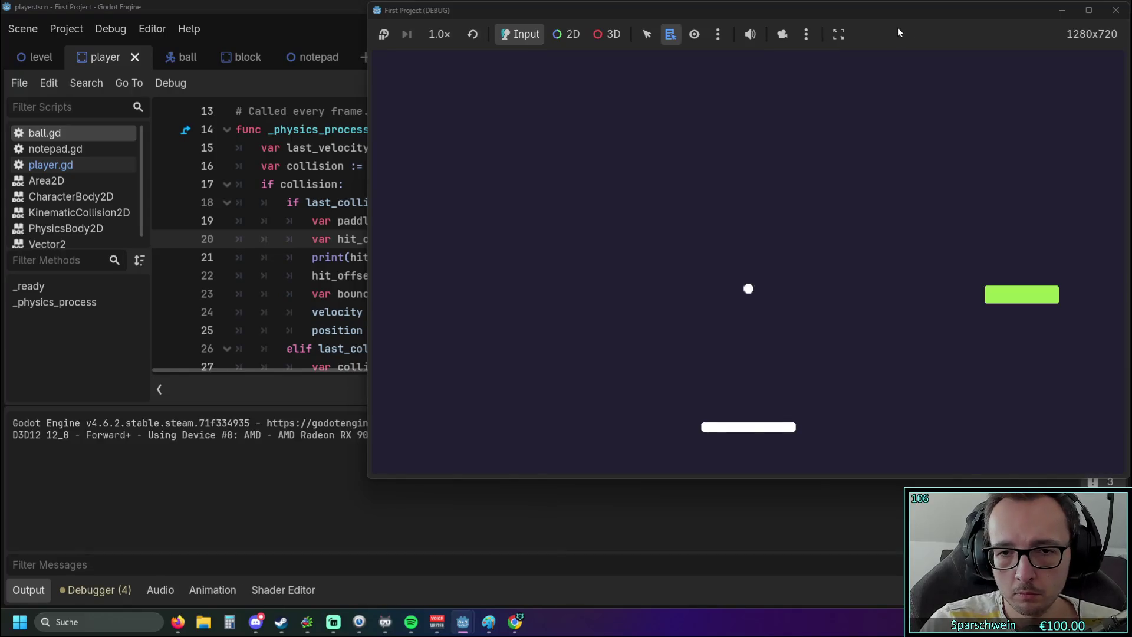
Playtest the 80 divisor with the paddle, then stop and show the paddle's collision shape in 2D.
key(Right)
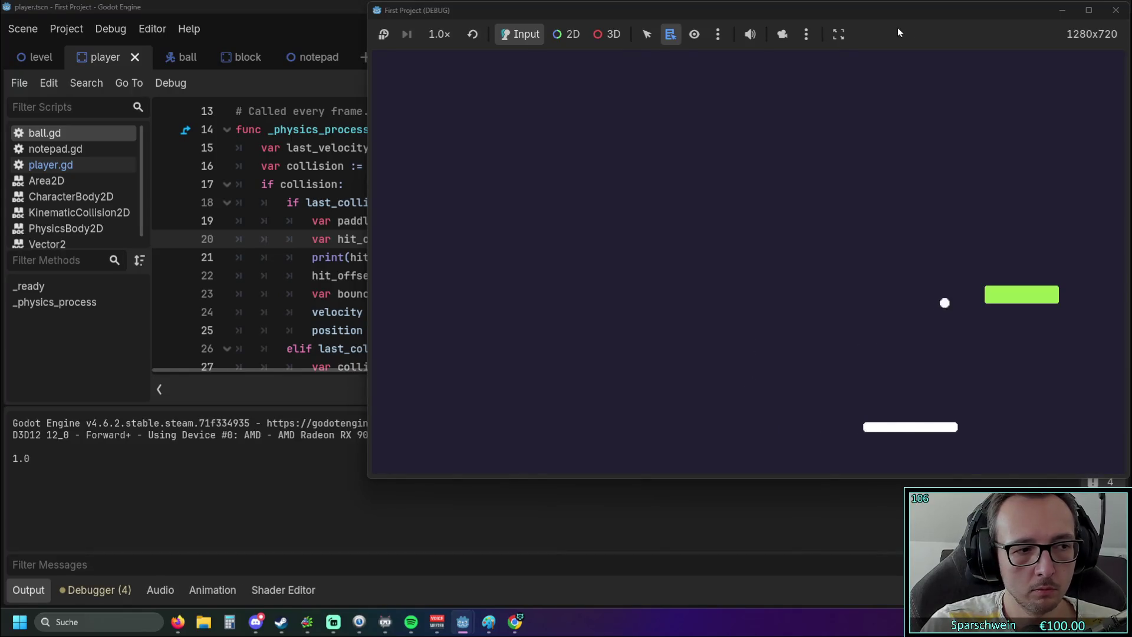
key(Left)
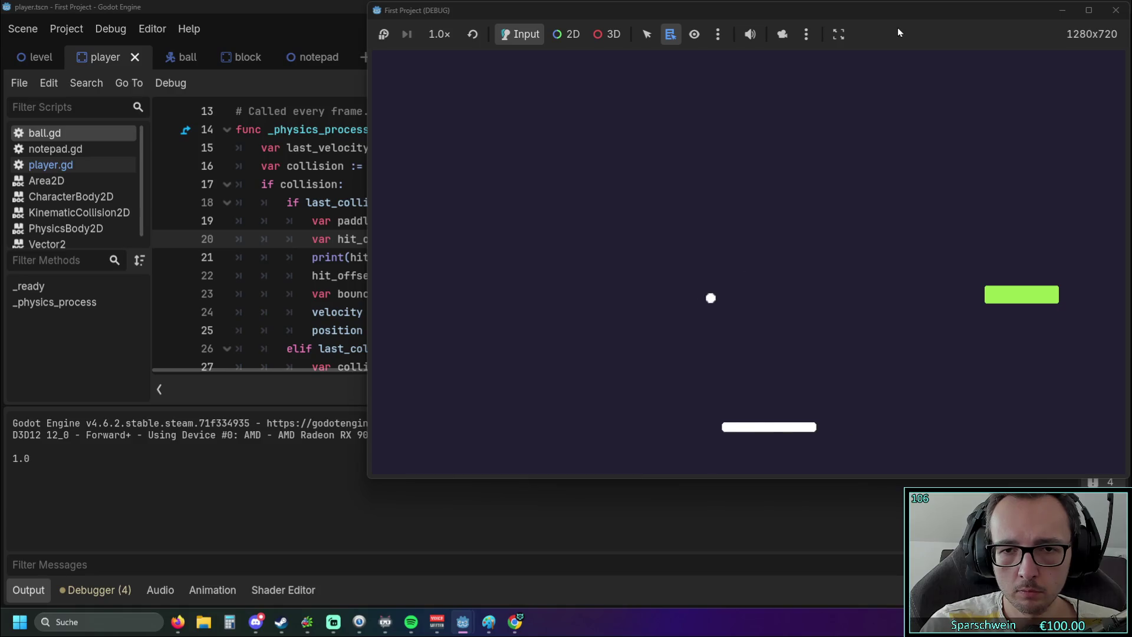
key(Left)
key(Left)
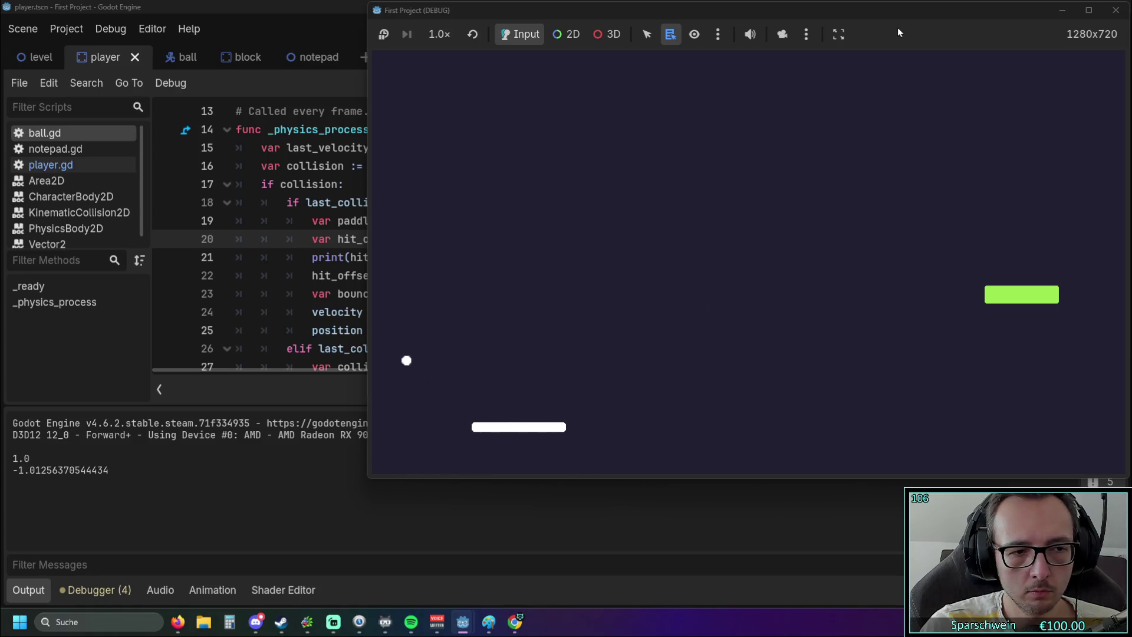
key(Right)
key(Right)
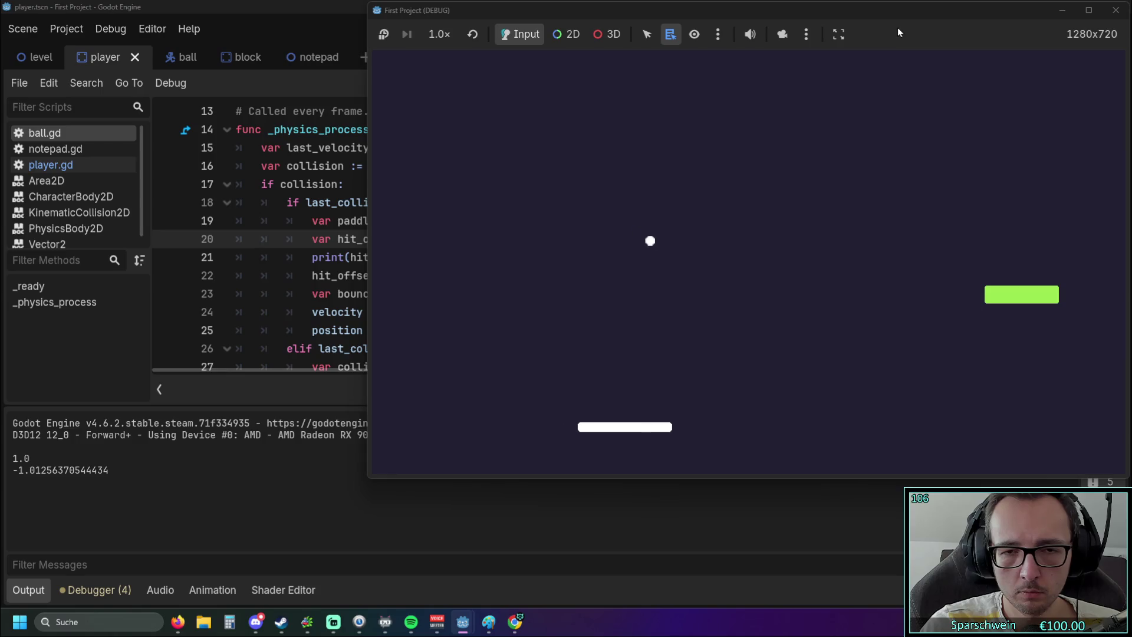
key(Right)
key(Left)
key(Left)
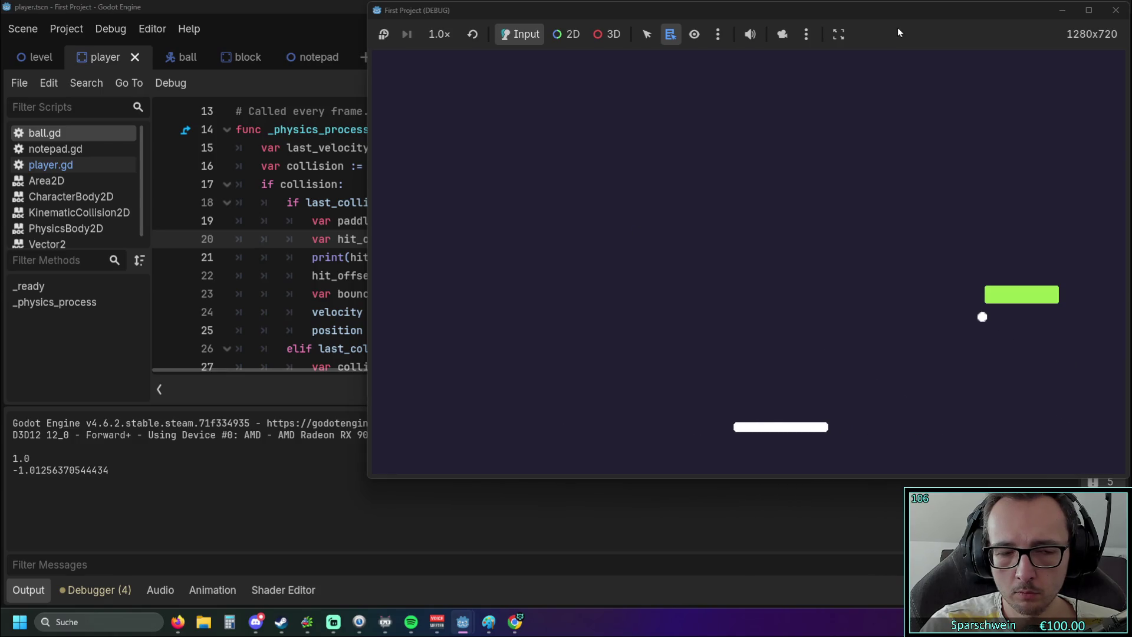
key(Left)
key(Right)
key(Right)
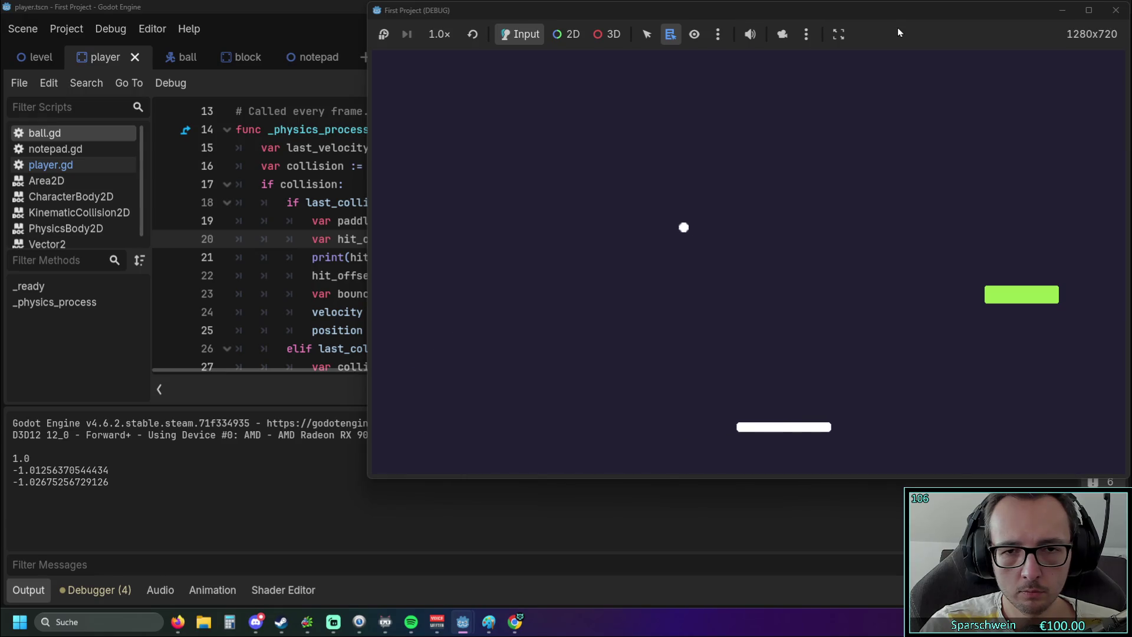
key(Right)
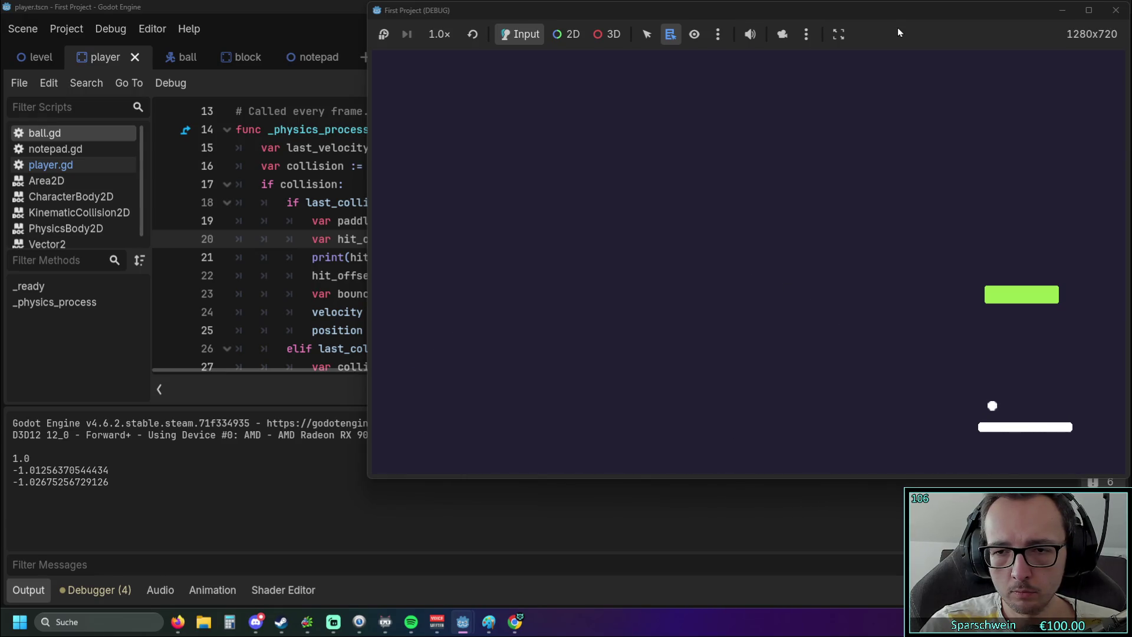
key(Left)
key(Right)
key(Left)
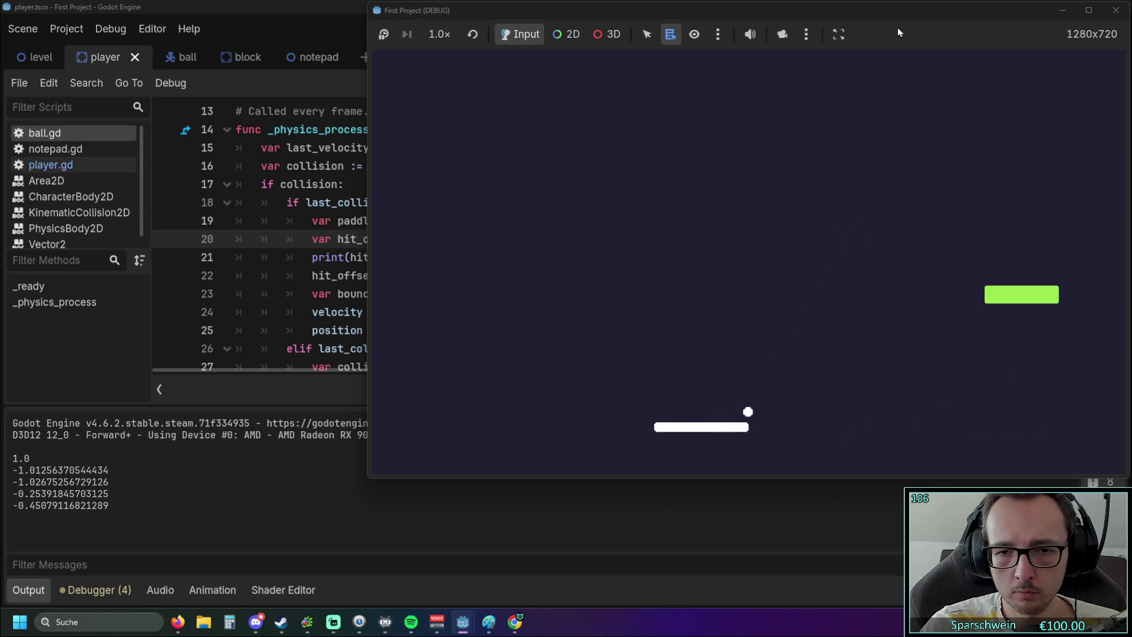
key(Right)
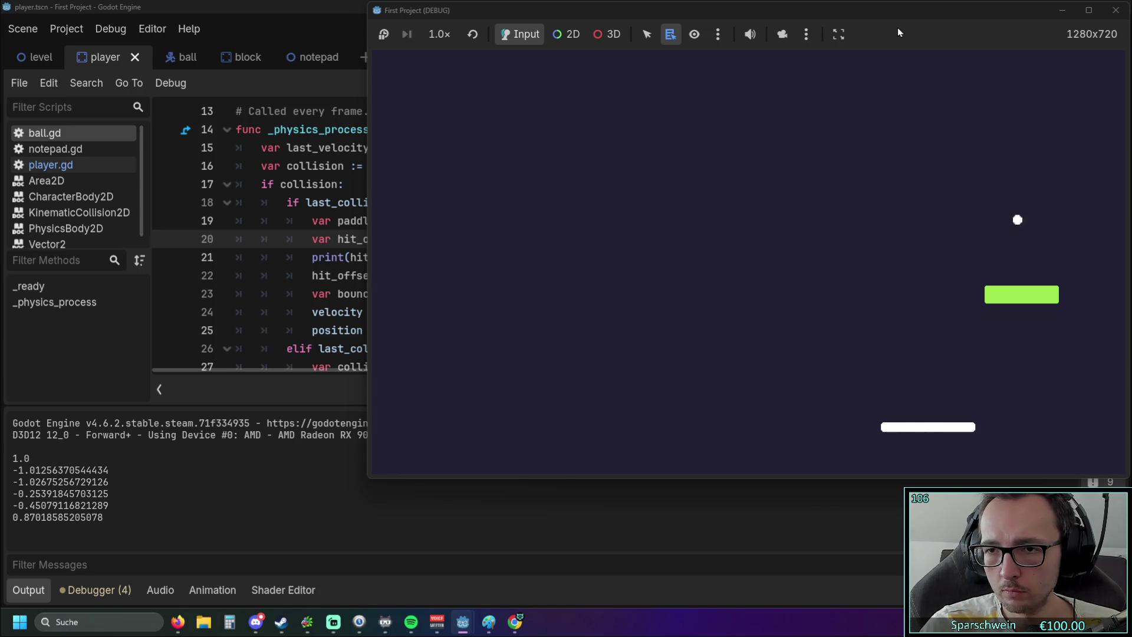
key(Left)
key(Right)
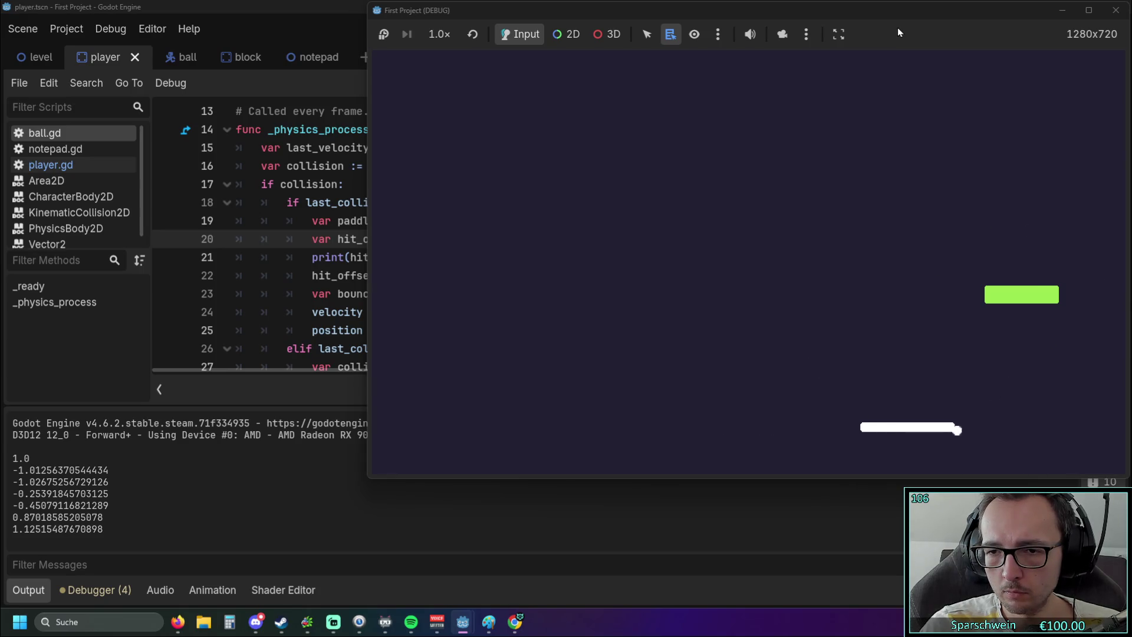
key(Left)
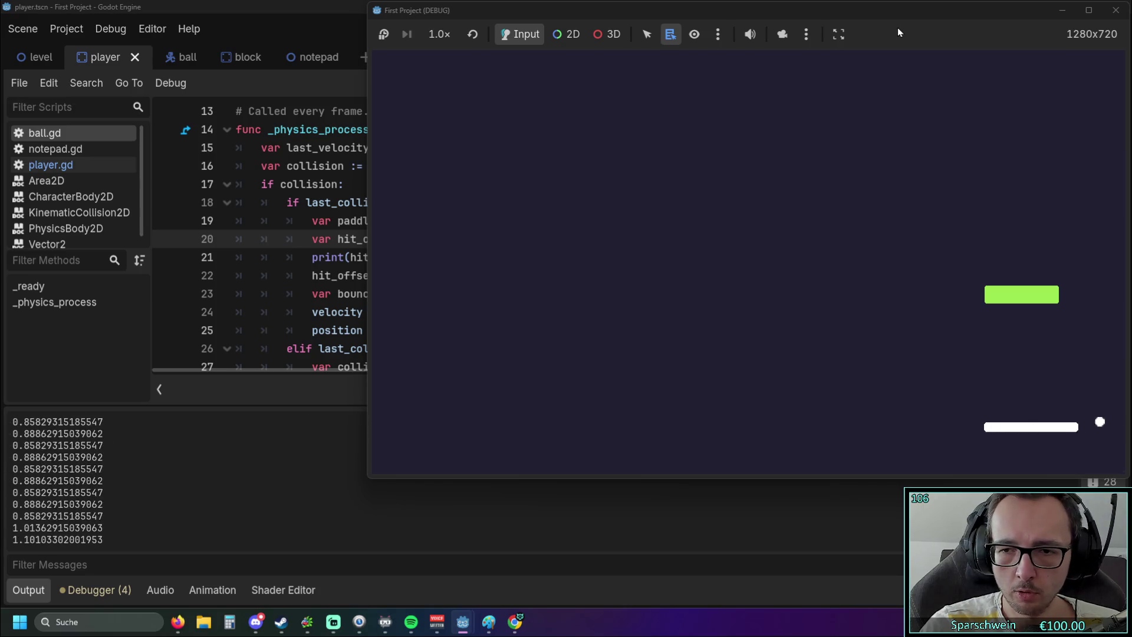
key(Left)
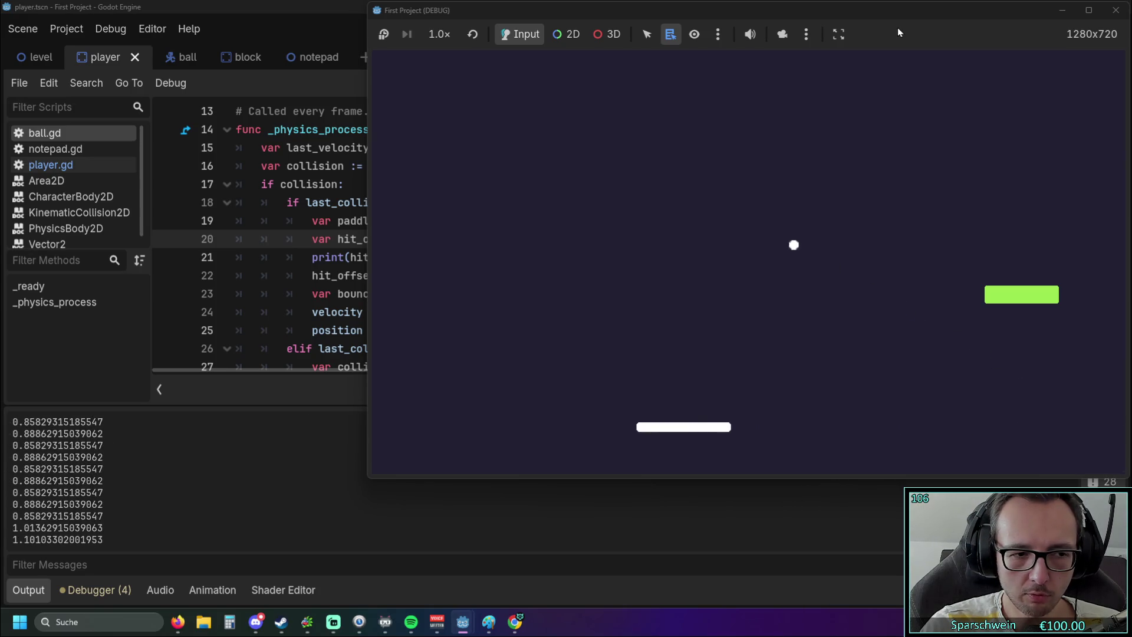
key(Left)
key(Left)
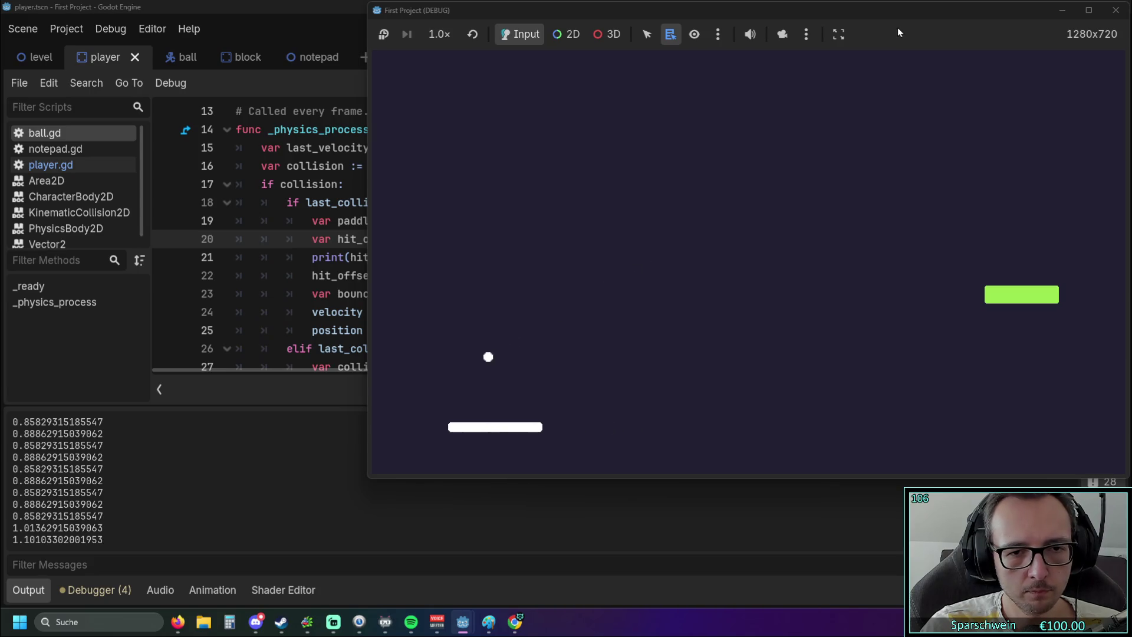
key(Right)
key(Right)
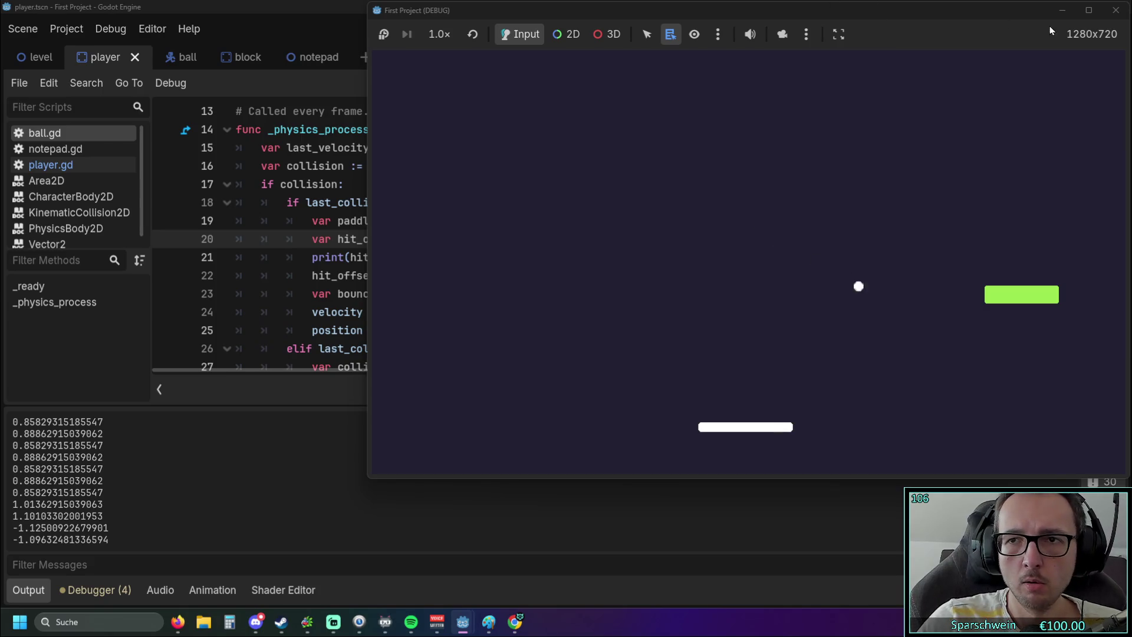
click(1116, 10)
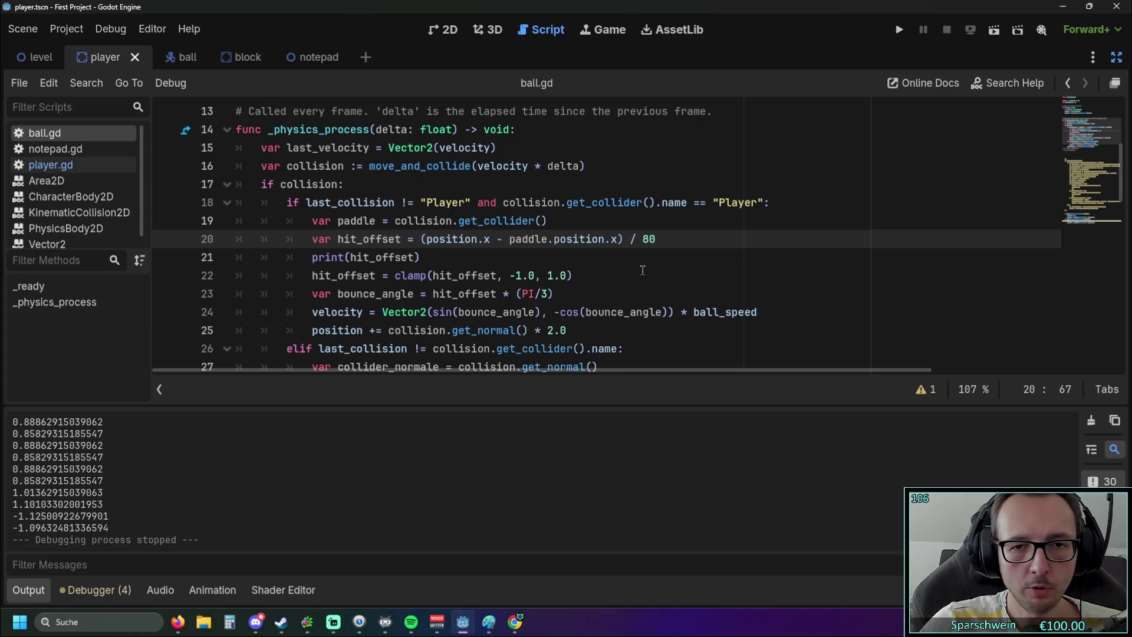
click(445, 29)
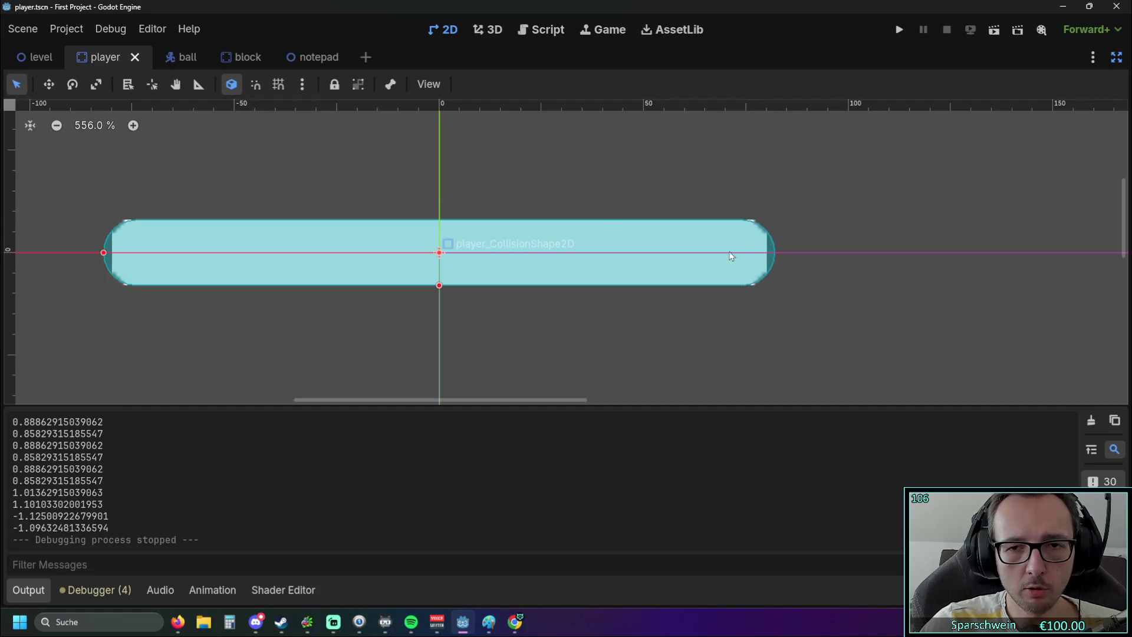
Center the paddle shape in the 2D view and bring back the scene and inspector panels.
scroll(438, 276, down, 1)
scroll(434, 278, up, 1)
scroll(440, 273, down, 1)
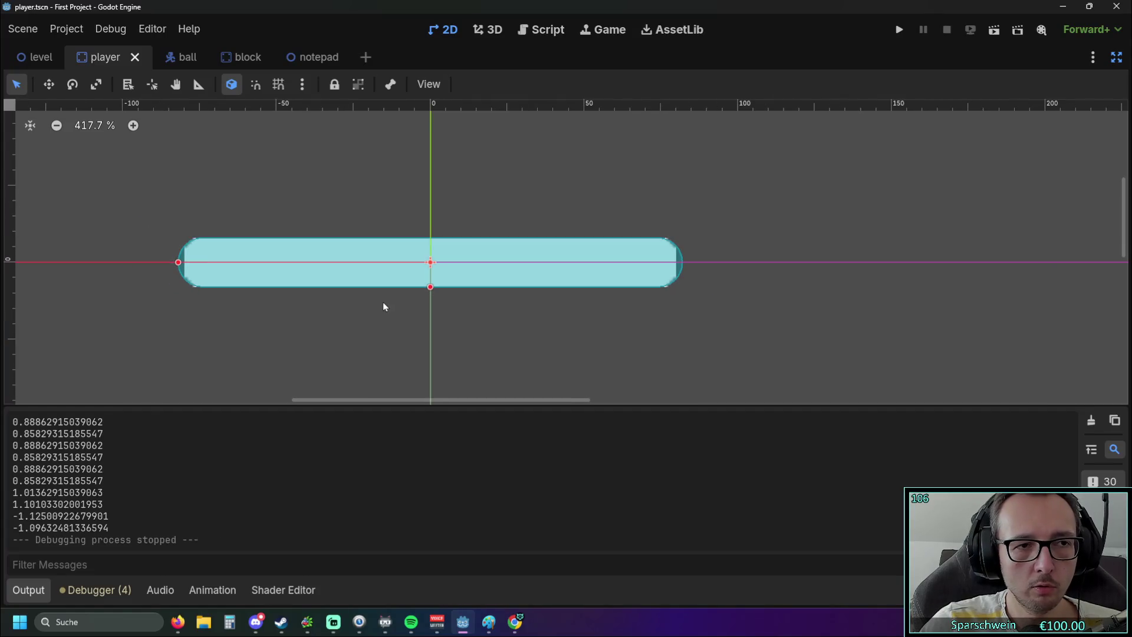
drag(420, 302, 523, 311)
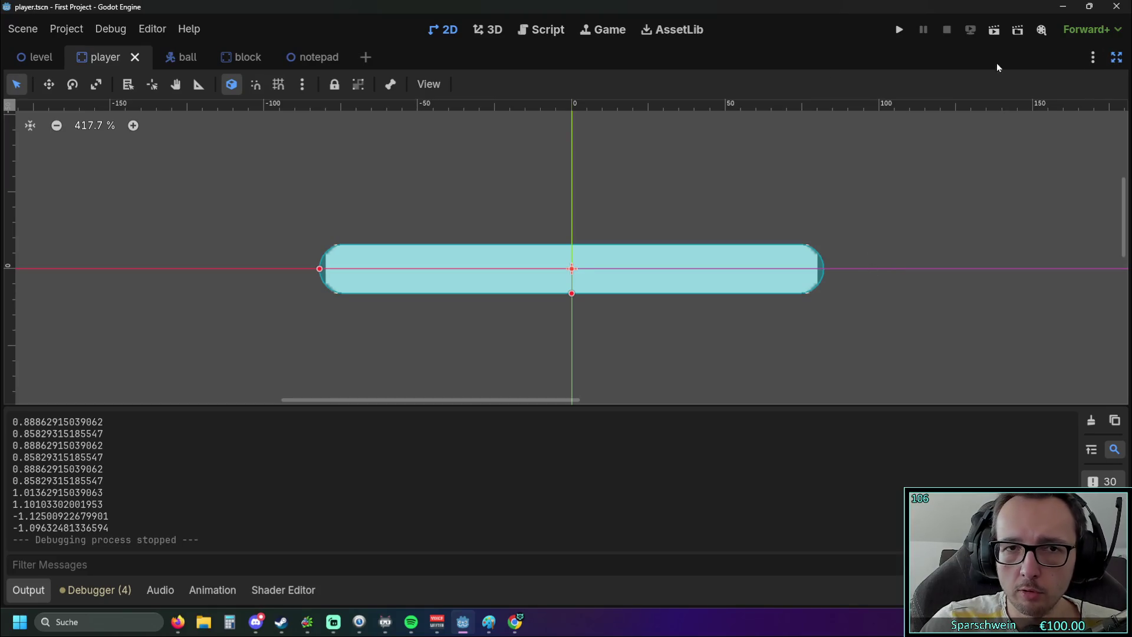
click(540, 30)
click(448, 29)
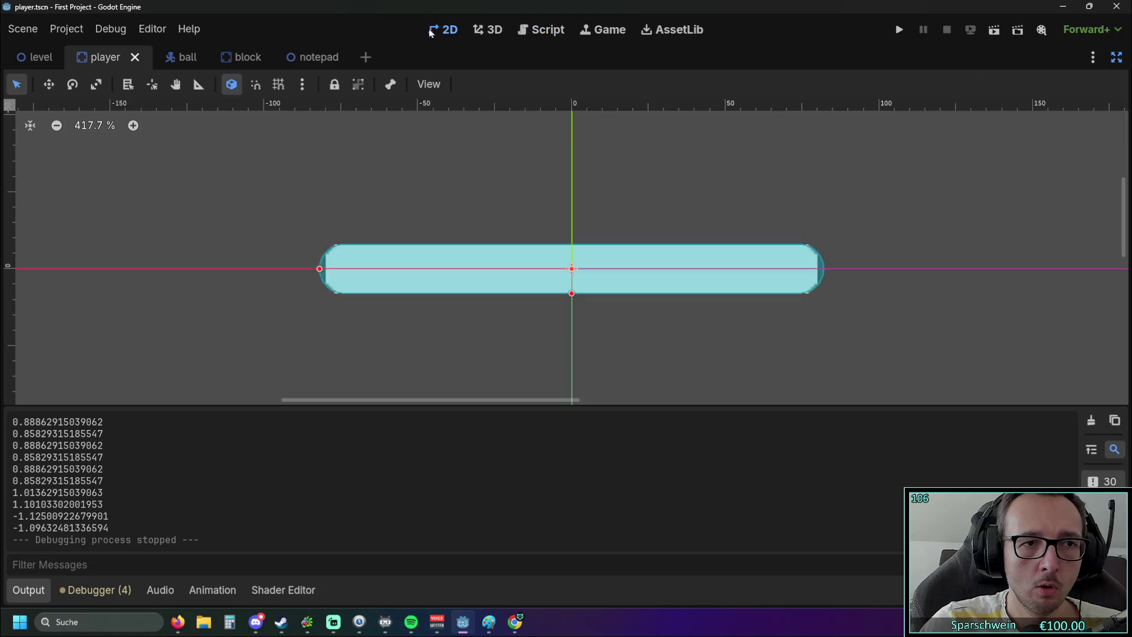
click(1117, 57)
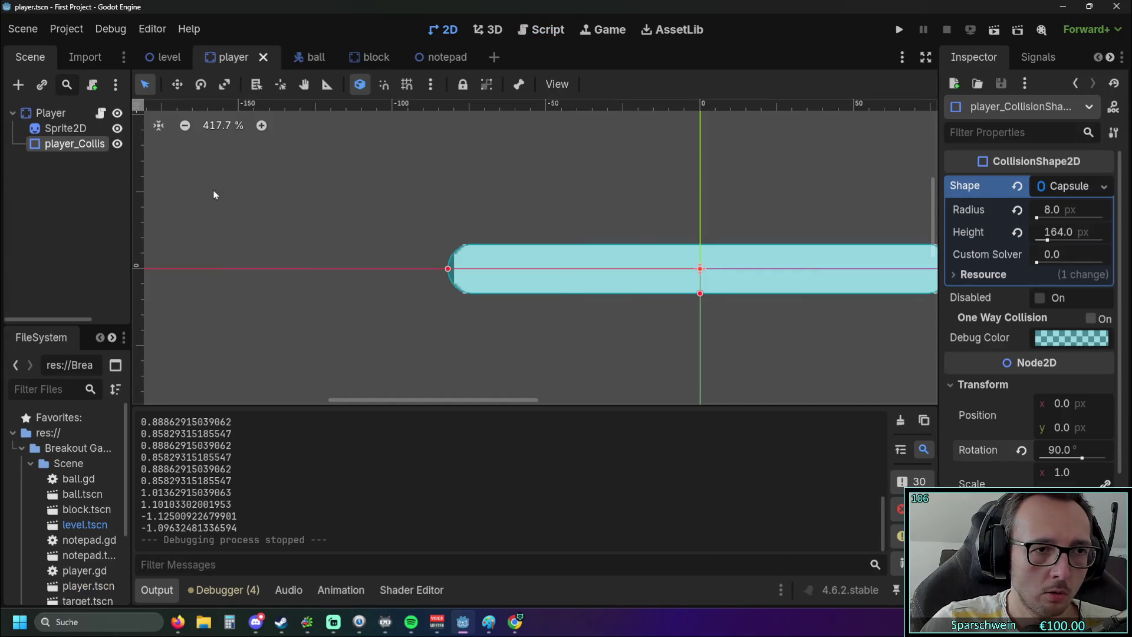
click(1104, 186)
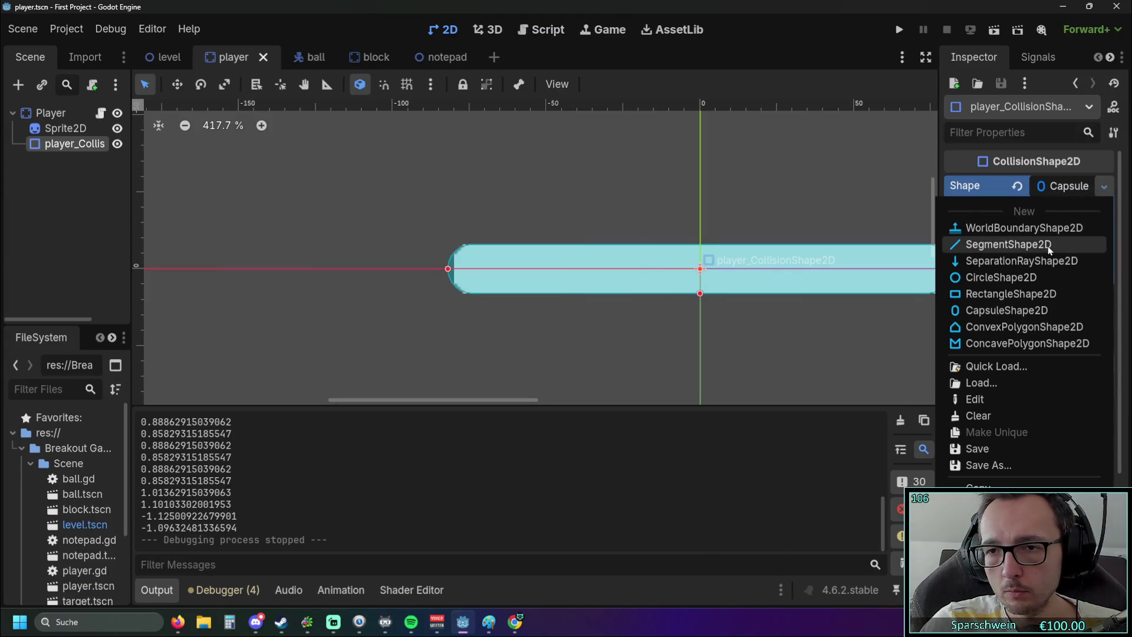
click(743, 381)
Undo the shape edits until the 160 × 16 px rectangle returns, then deselect it.
key(ctrl+z)
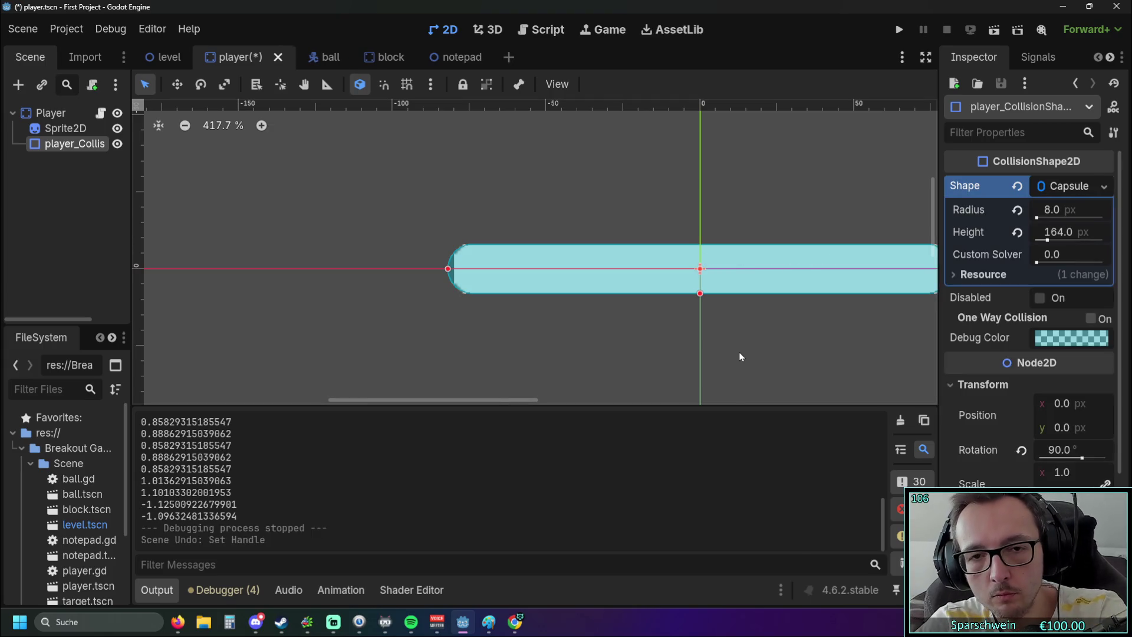
key(ctrl+z)
key(ctrl+z)
key(ctrl+z)
key(ctrl+z)
key(ctrl+z)
key(ctrl+z)
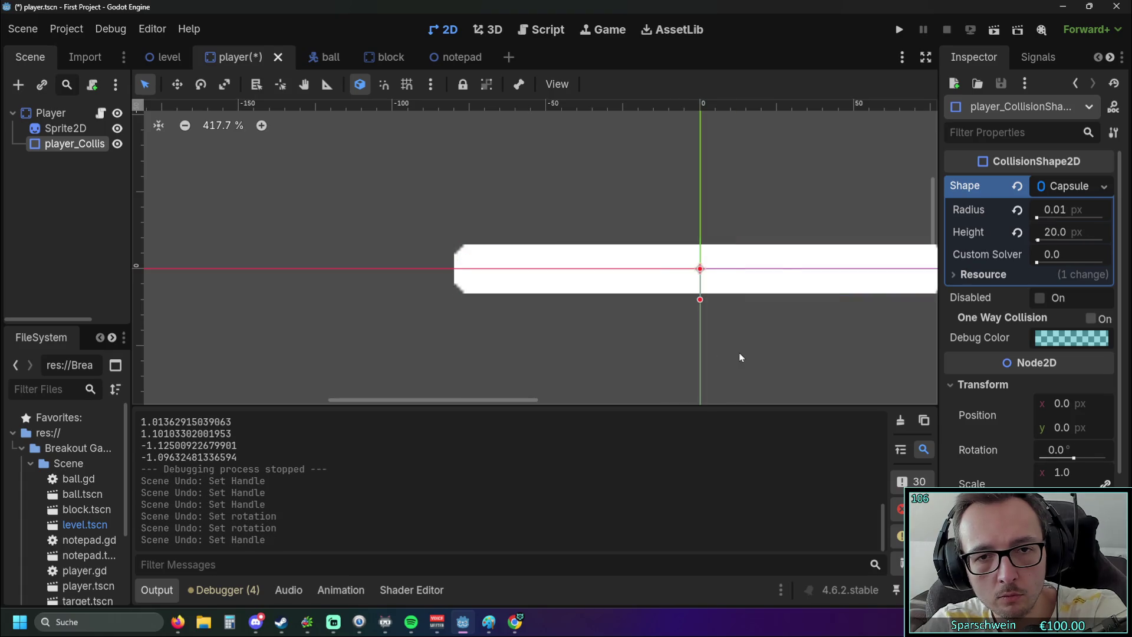
key(ctrl+z)
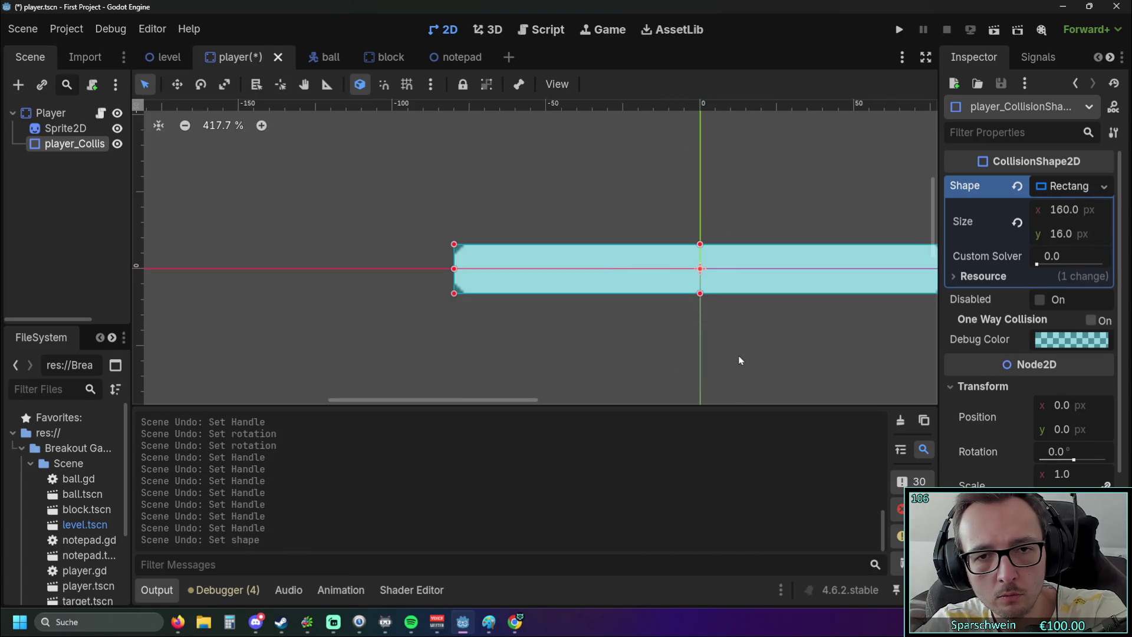
click(463, 329)
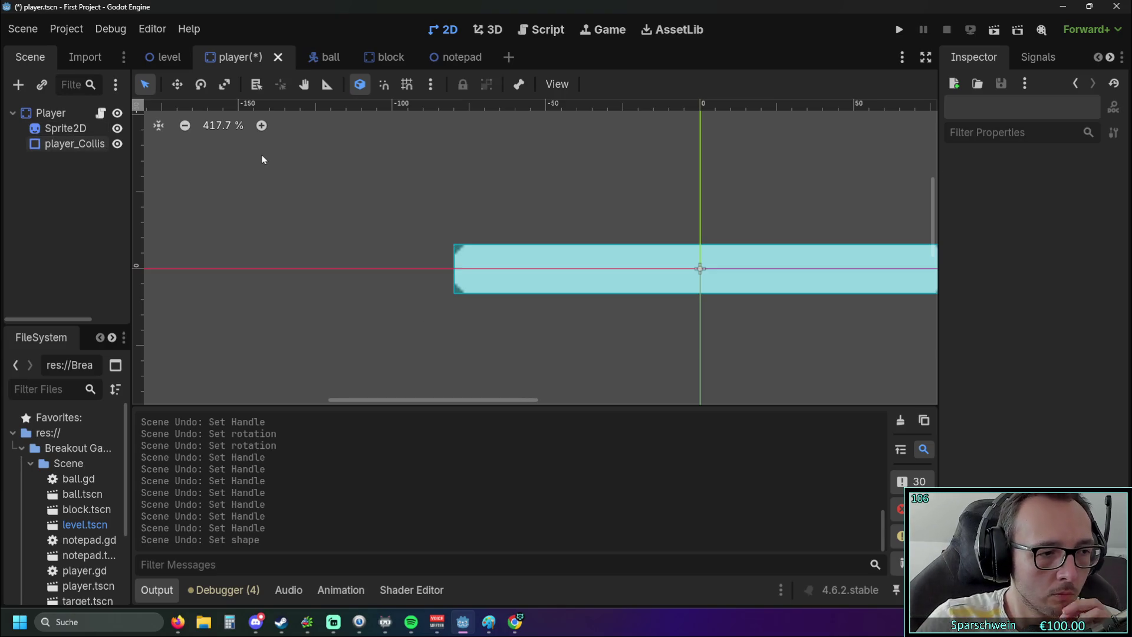
Save and run the game, bouncing the ball off the rectangular paddle at varying angles, then stop.
click(897, 34)
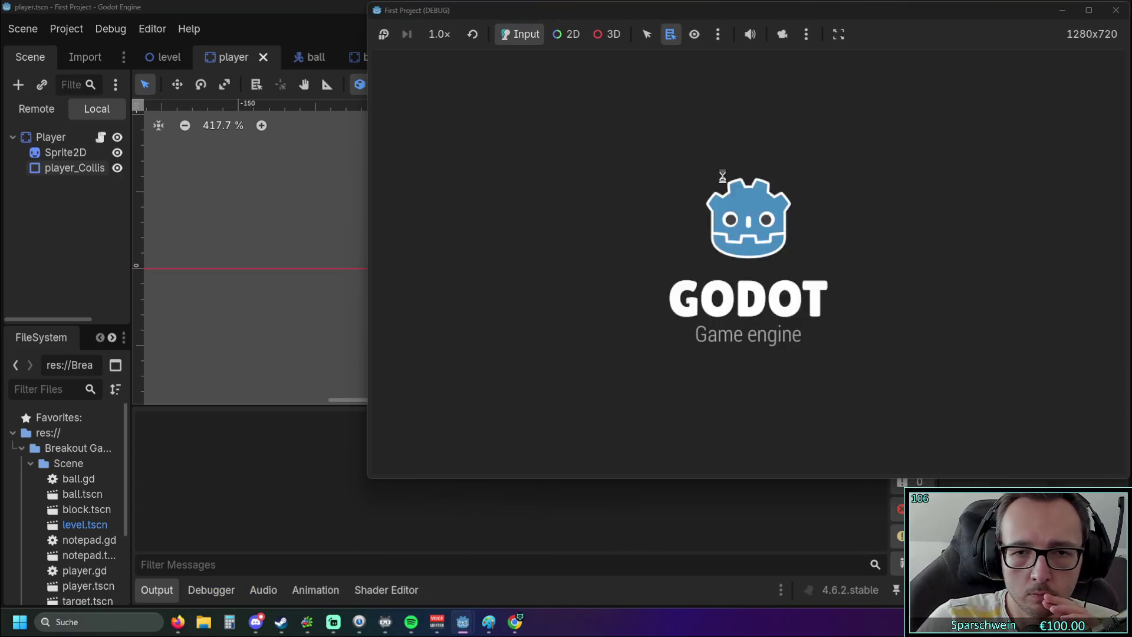
key(Right)
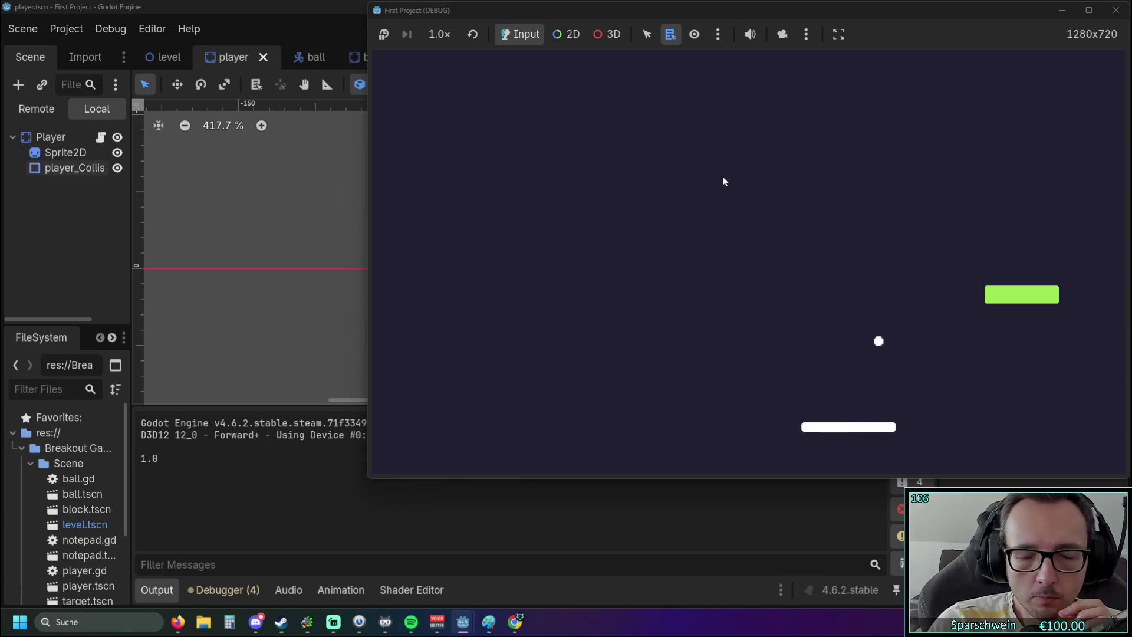
key(Left)
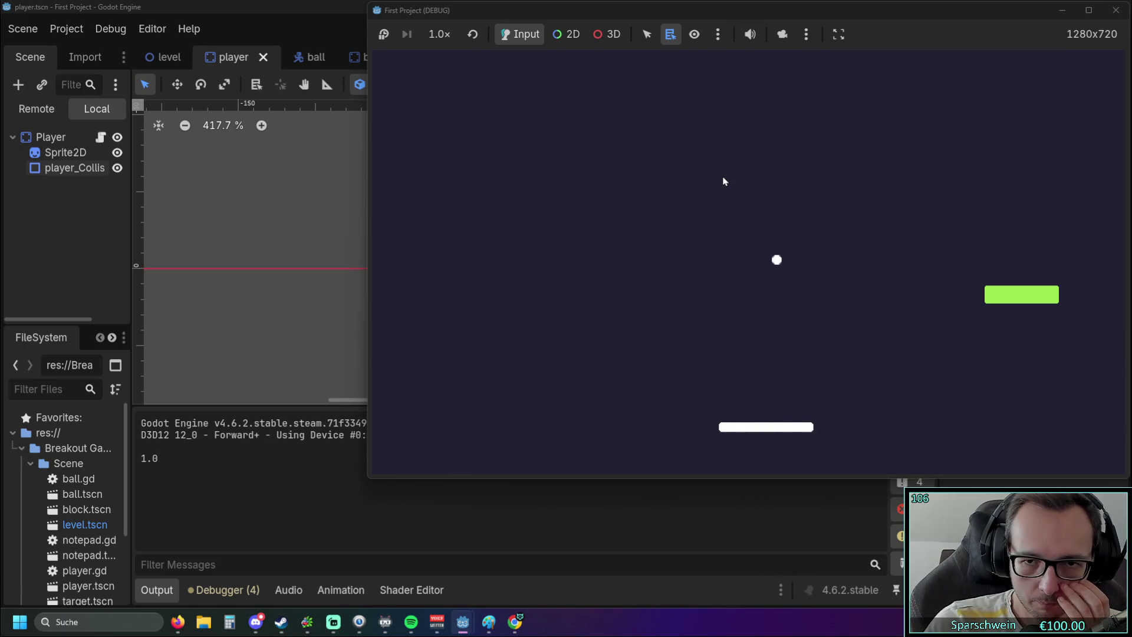
key(Left)
key(Right)
key(Right)
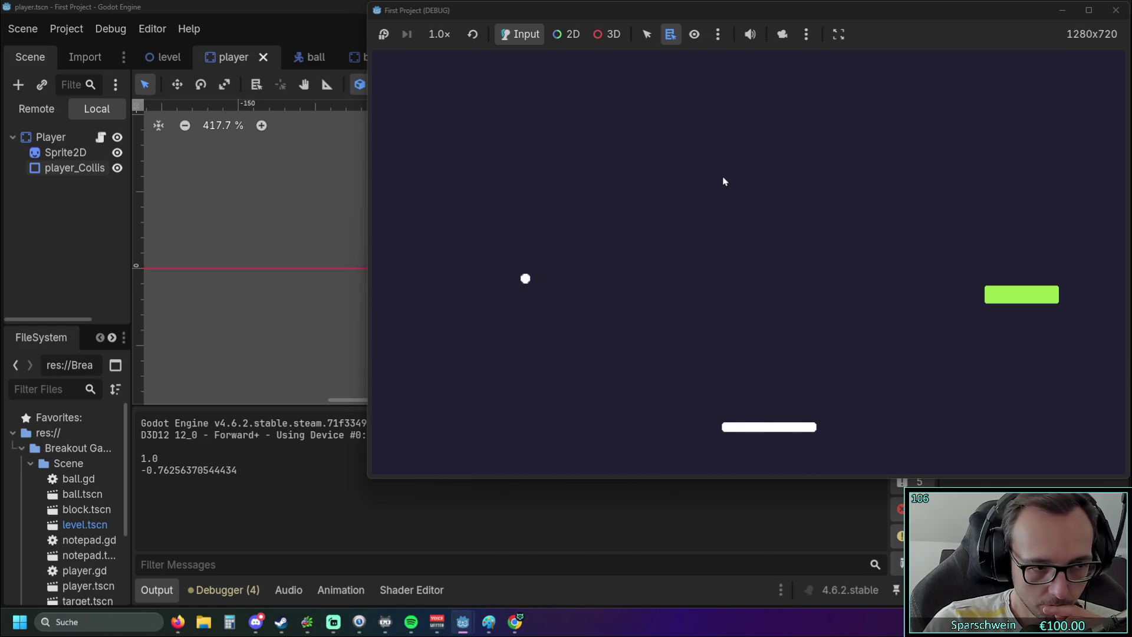
key(Left)
key(Right)
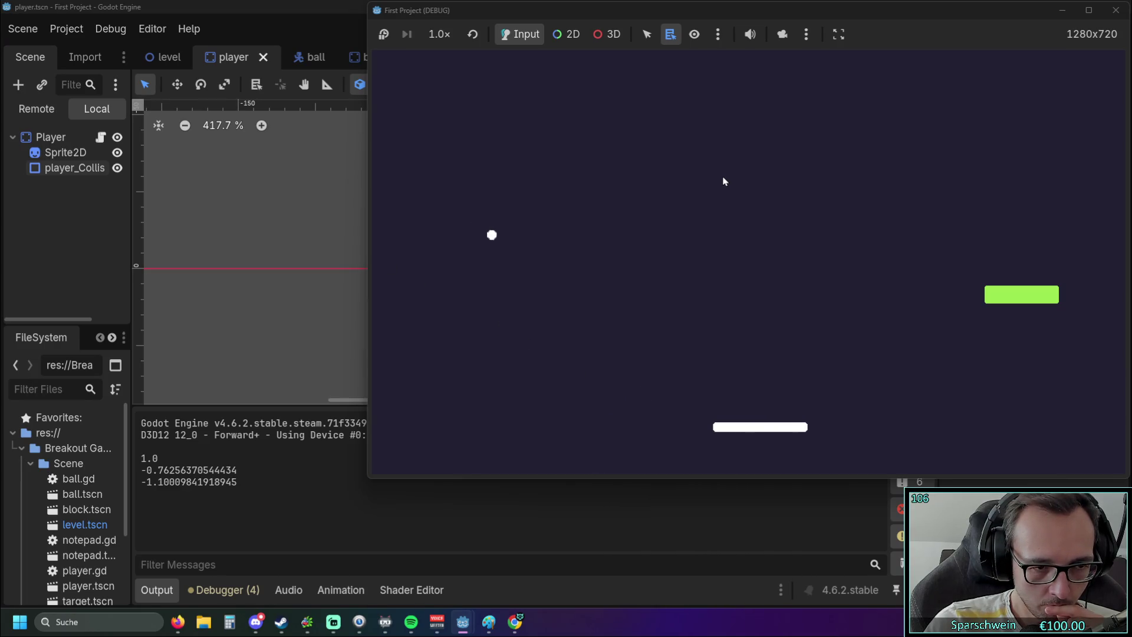
key(Right)
key(Right)
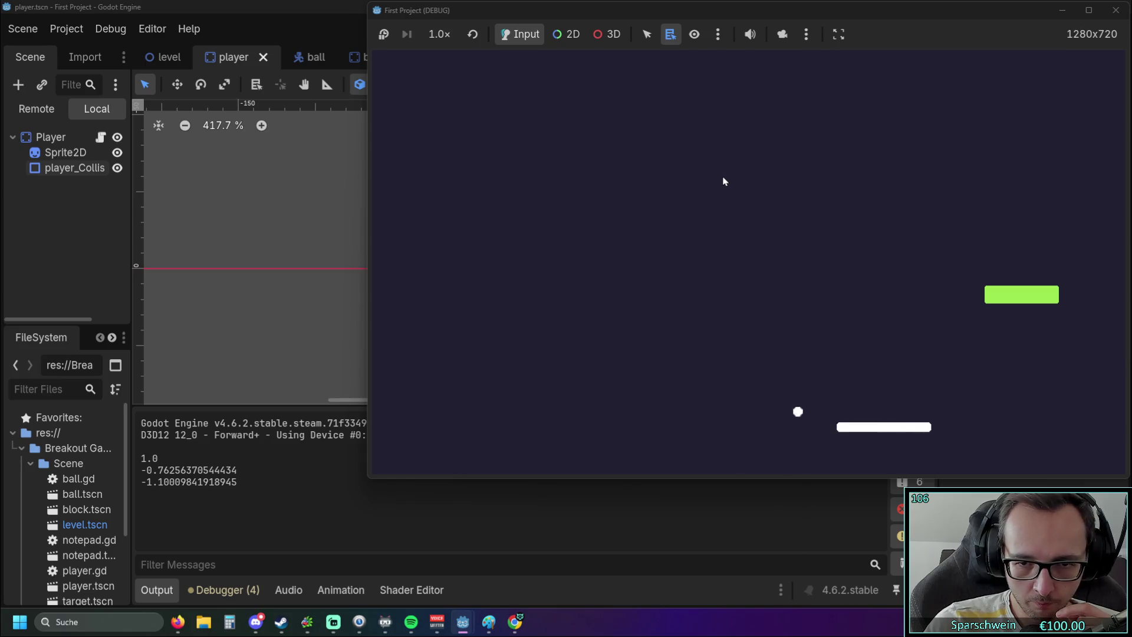
key(Left)
key(Left)
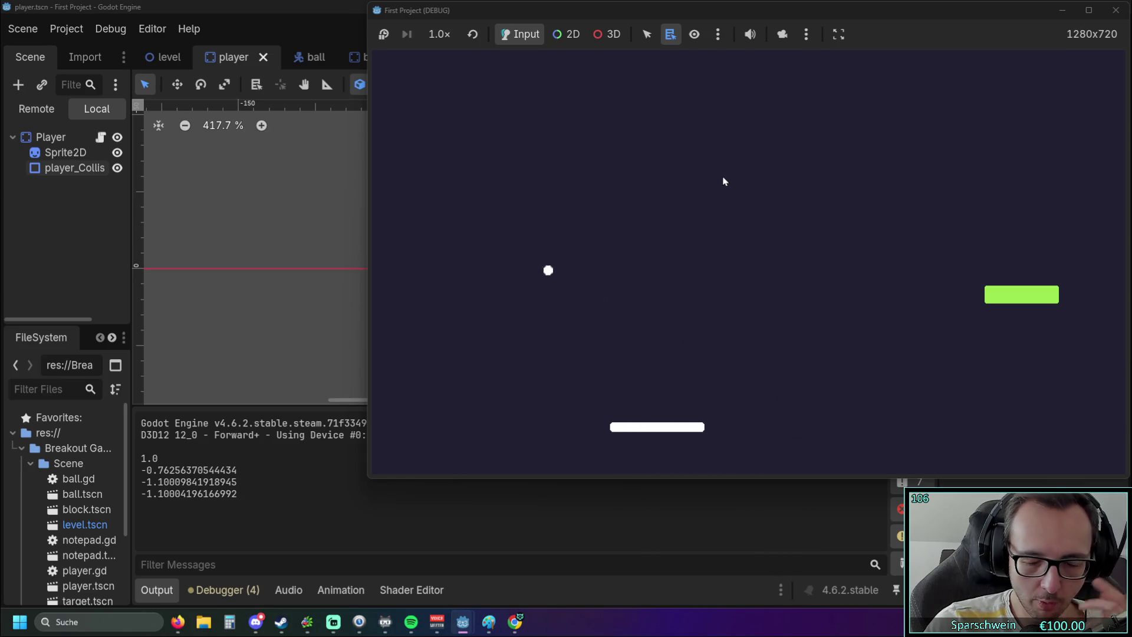
key(Right)
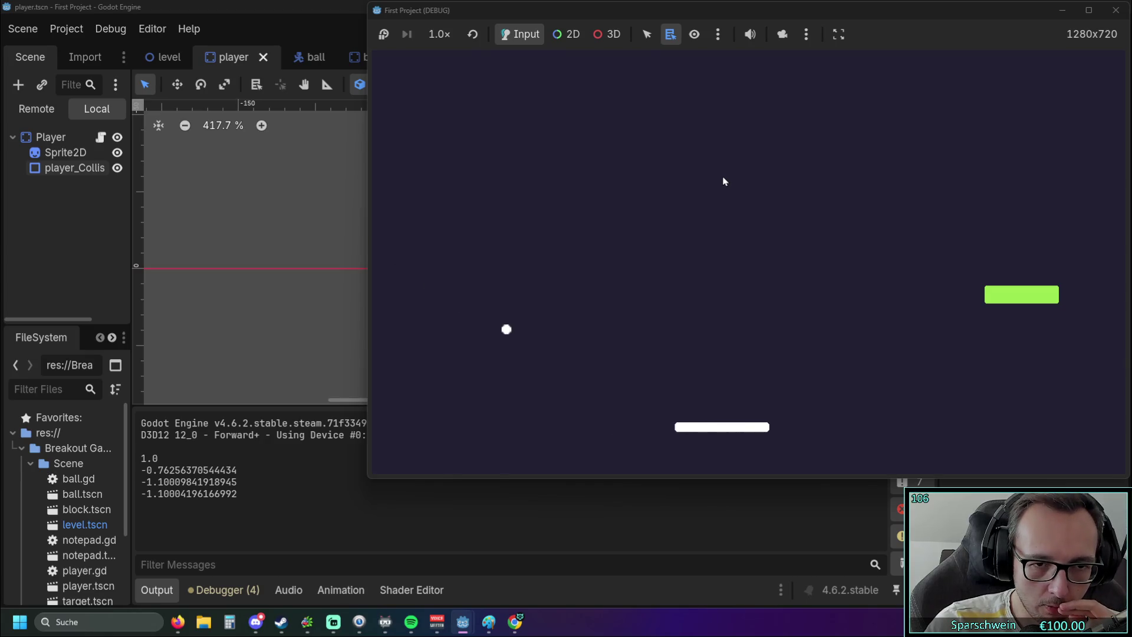
key(Left)
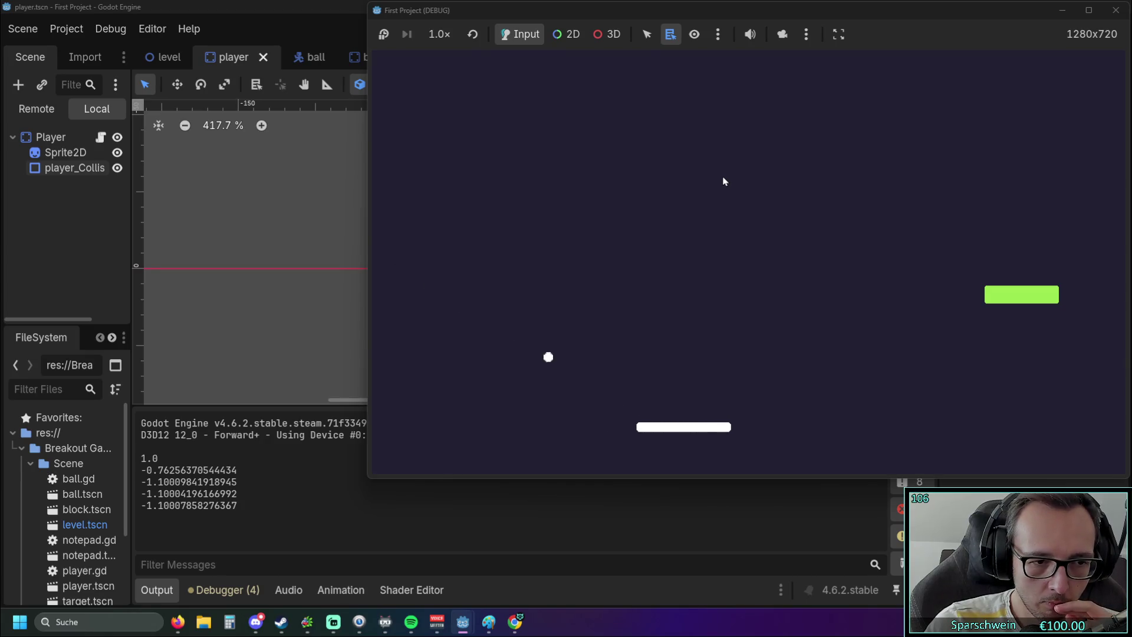
key(Right)
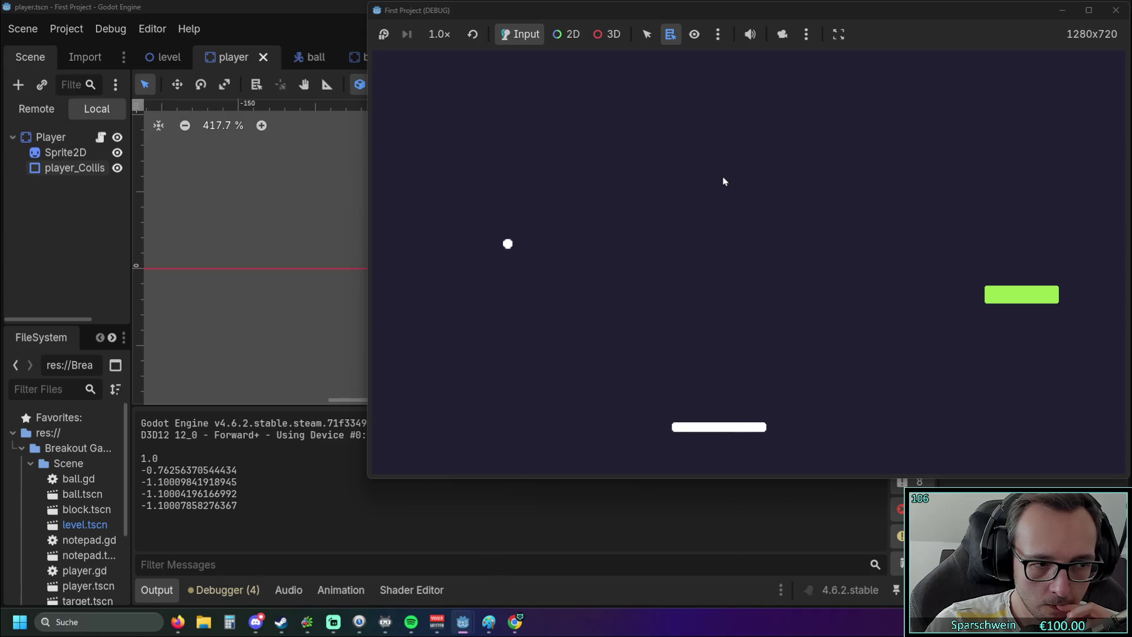
key(Right)
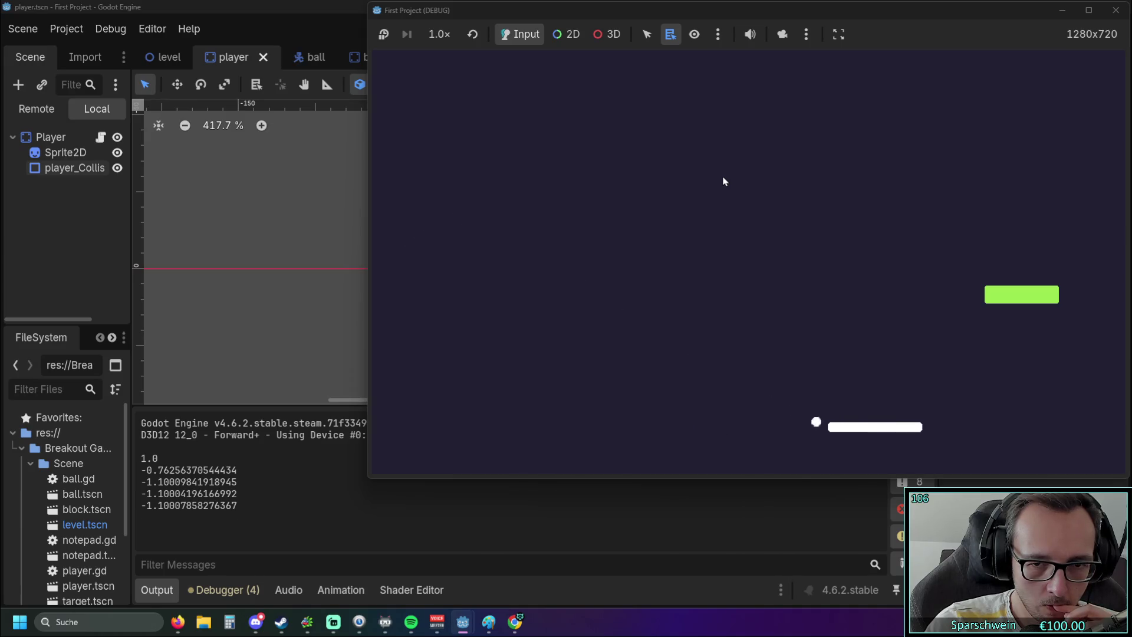
key(Left)
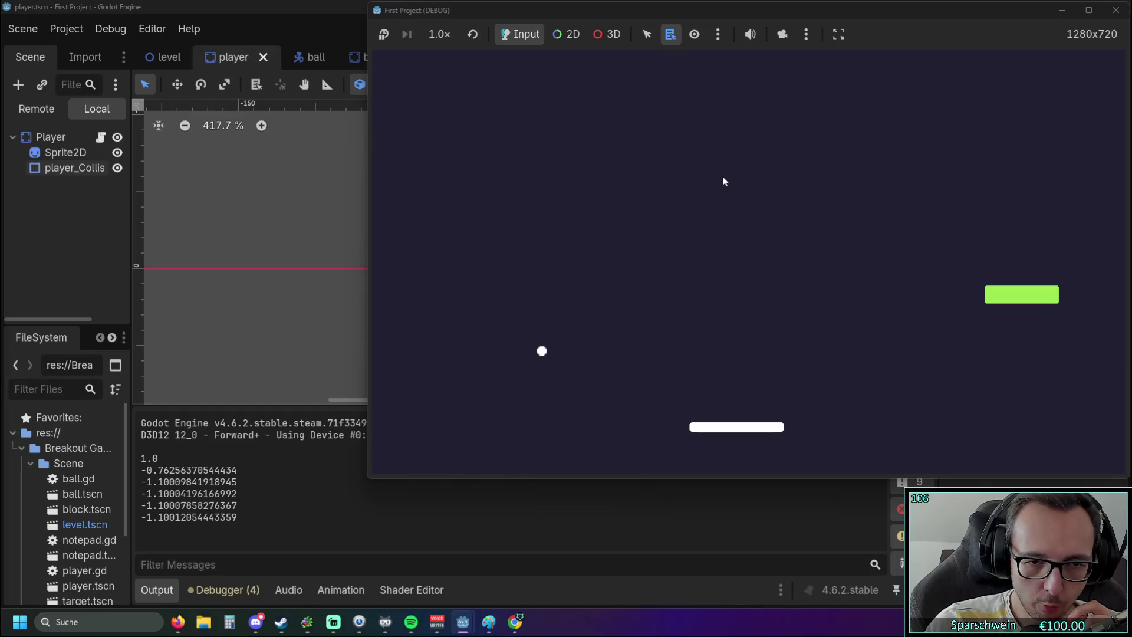
key(Left)
key(Left)
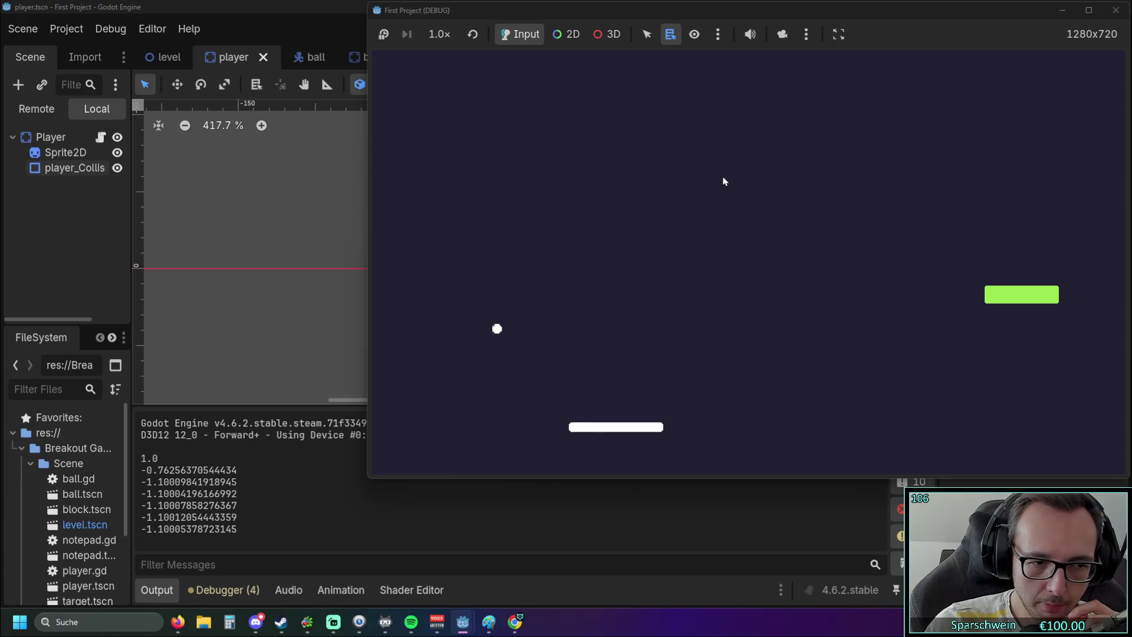
key(Right)
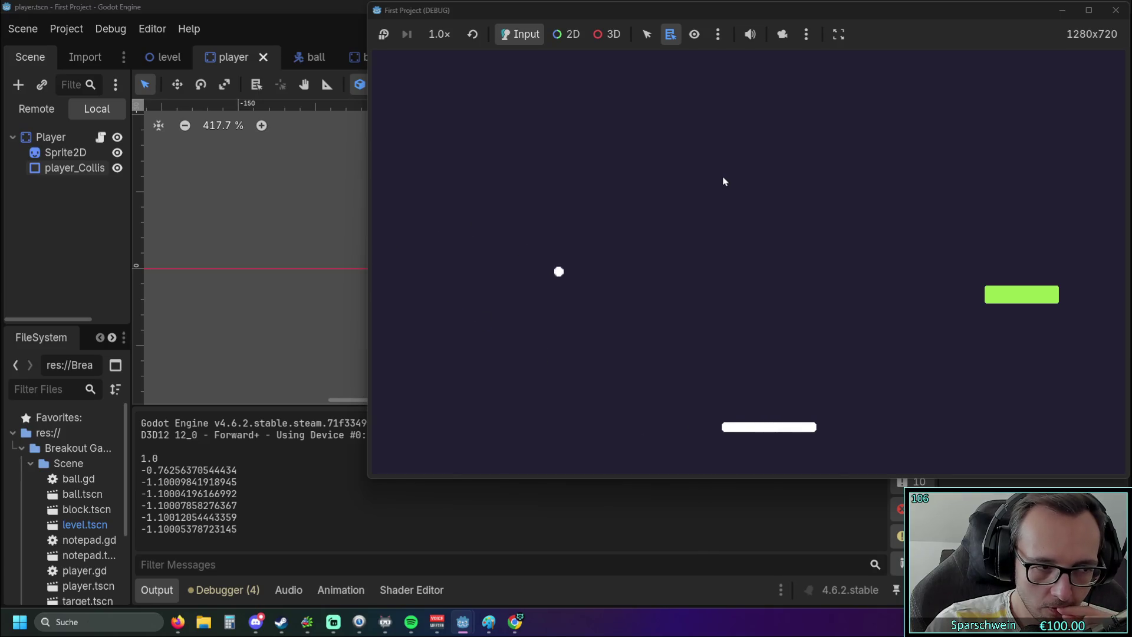
key(Right)
key(Left)
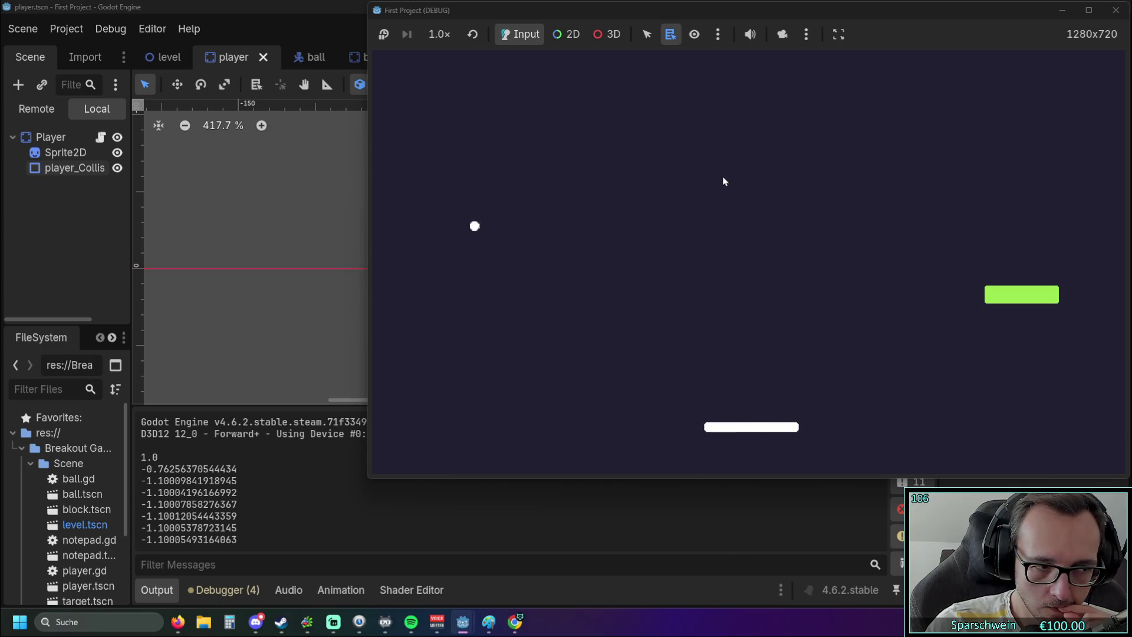
key(Left)
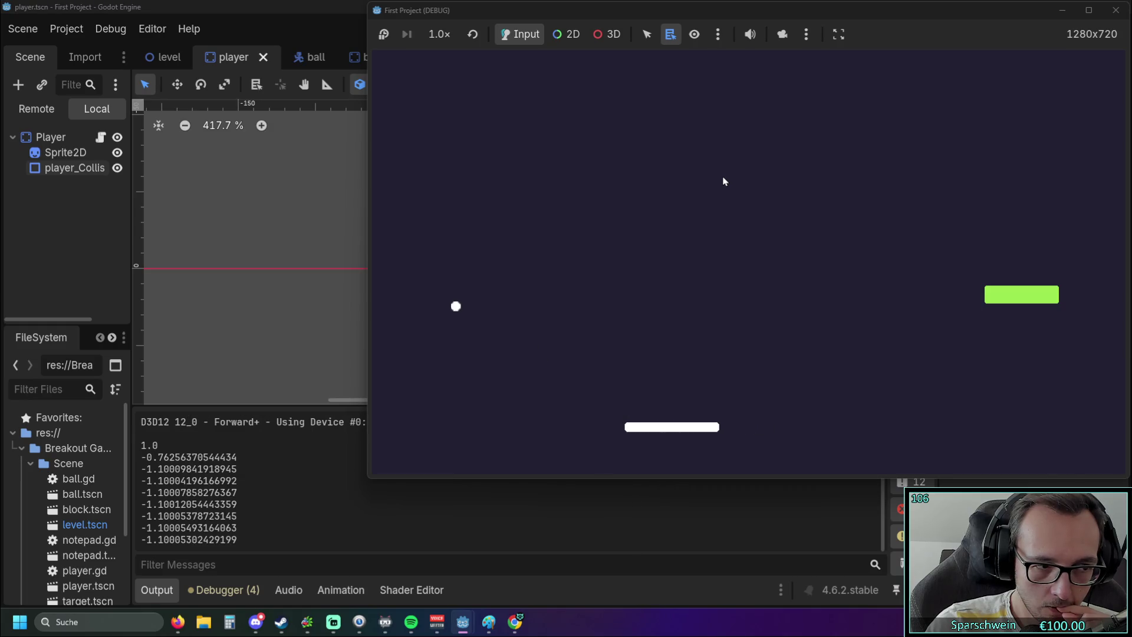
key(Right)
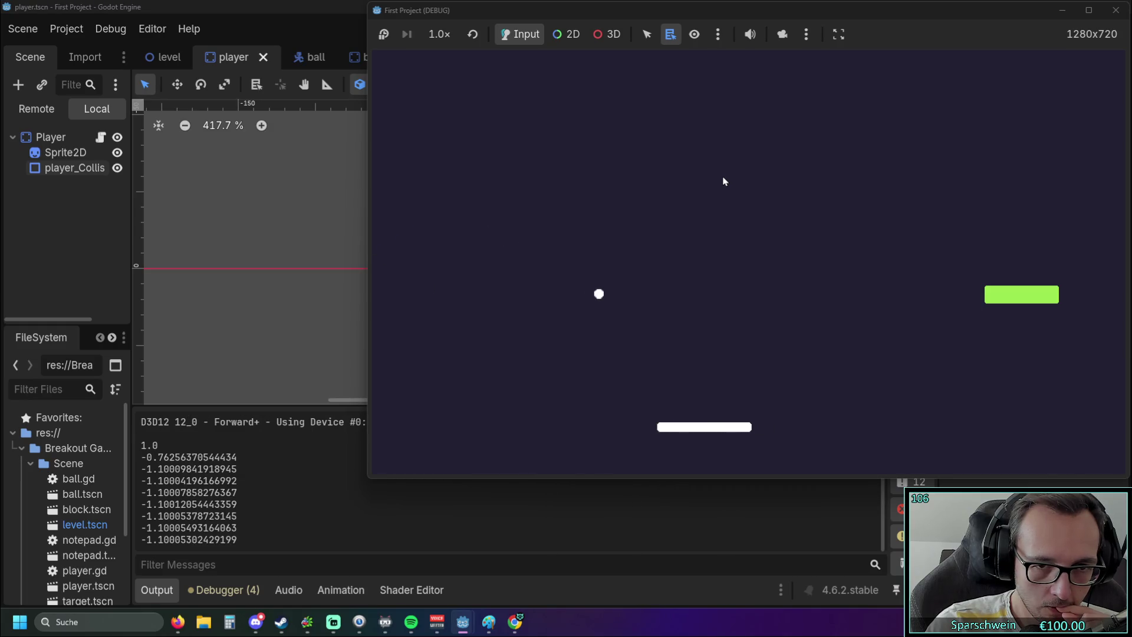
key(Left)
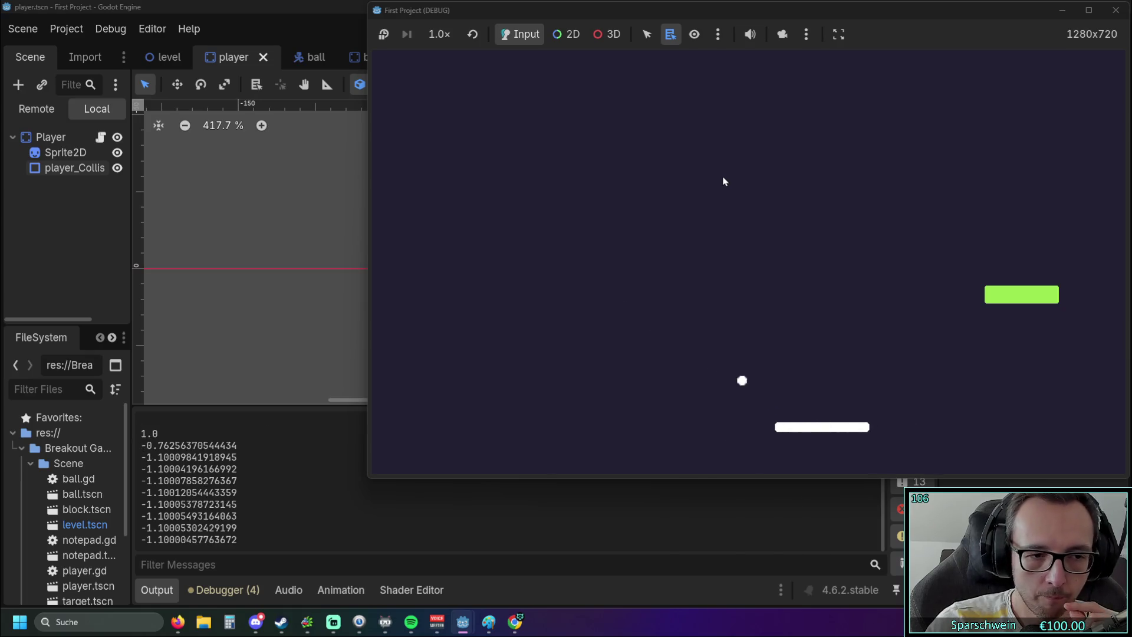
click(1111, 16)
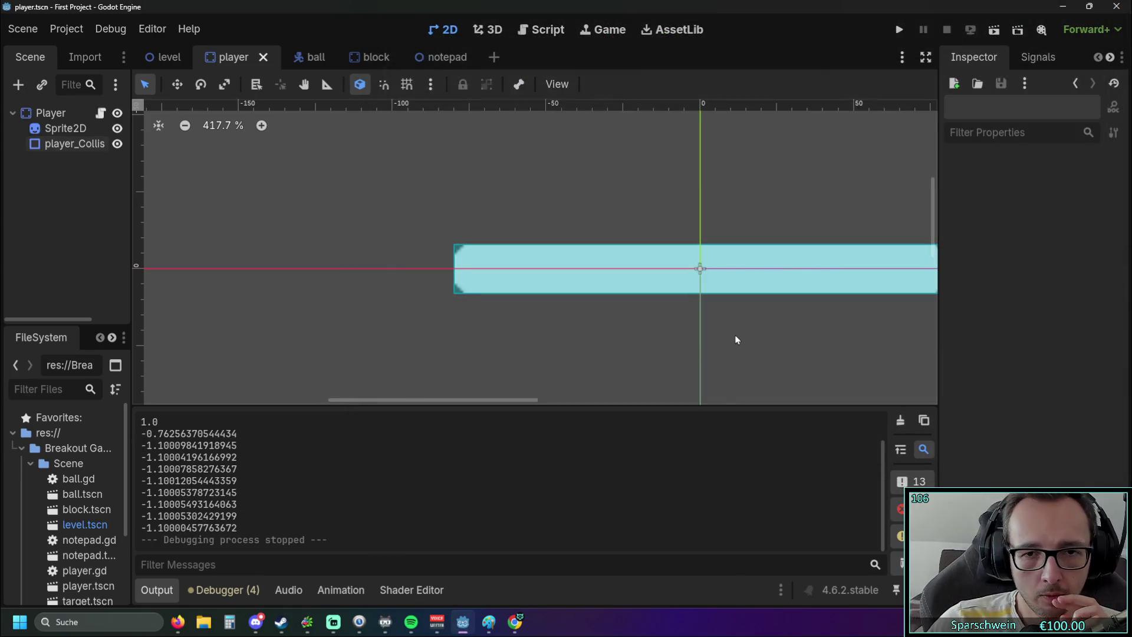
Open ball.gd and look over the hit_offset and clamp lines.
click(543, 32)
drag(488, 371, 525, 369)
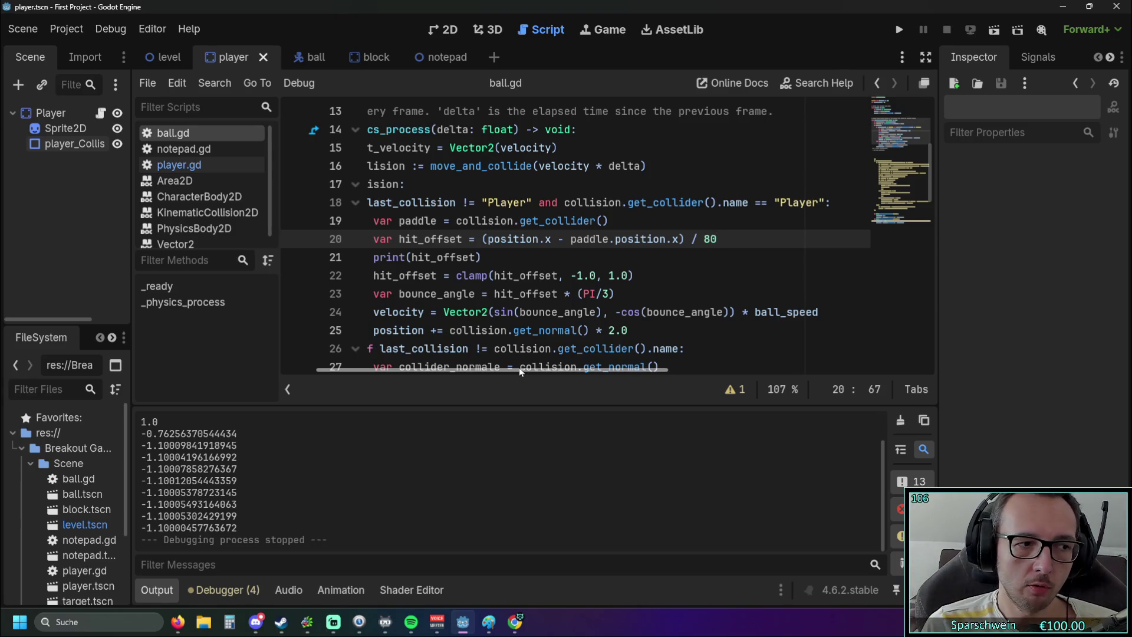
click(558, 239)
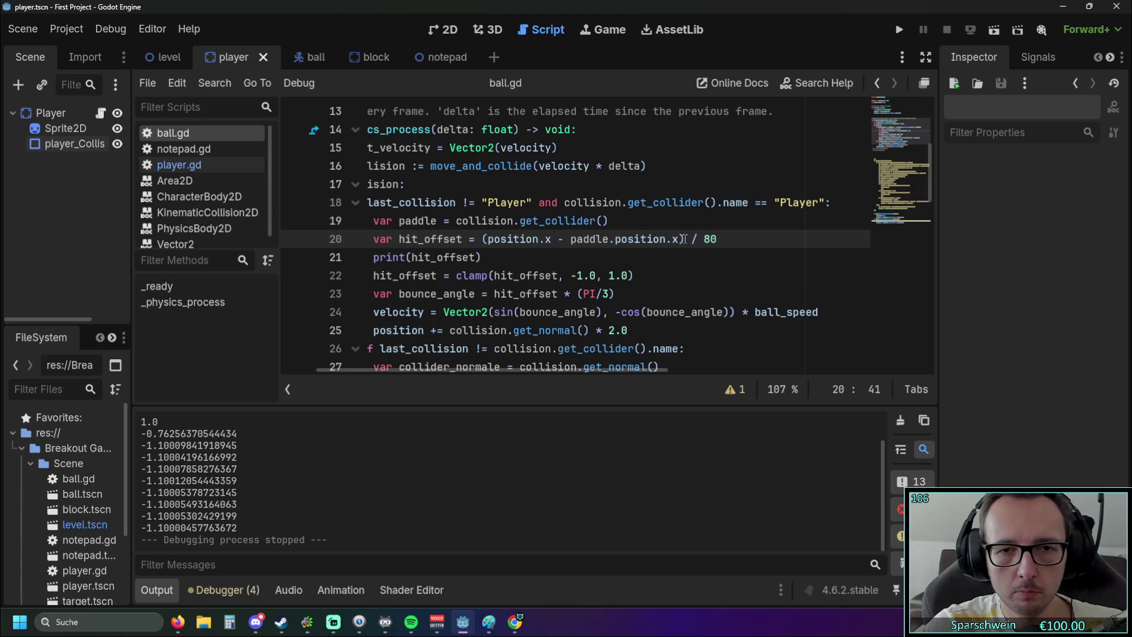
text( -)
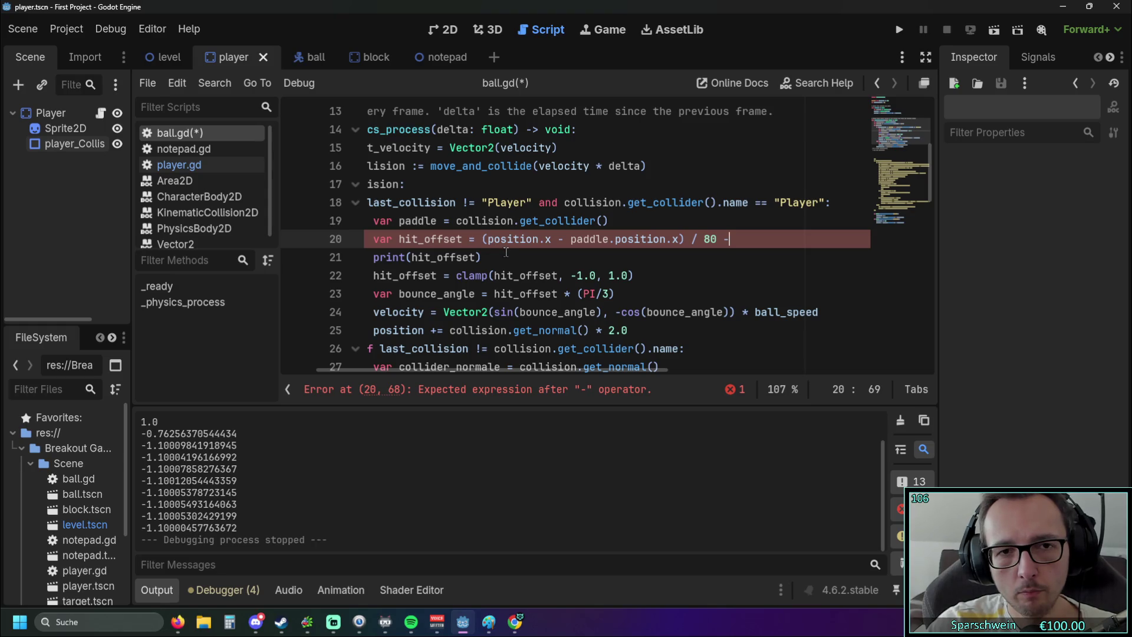
scroll(506, 252, up, 5)
scroll(515, 258, down, 5)
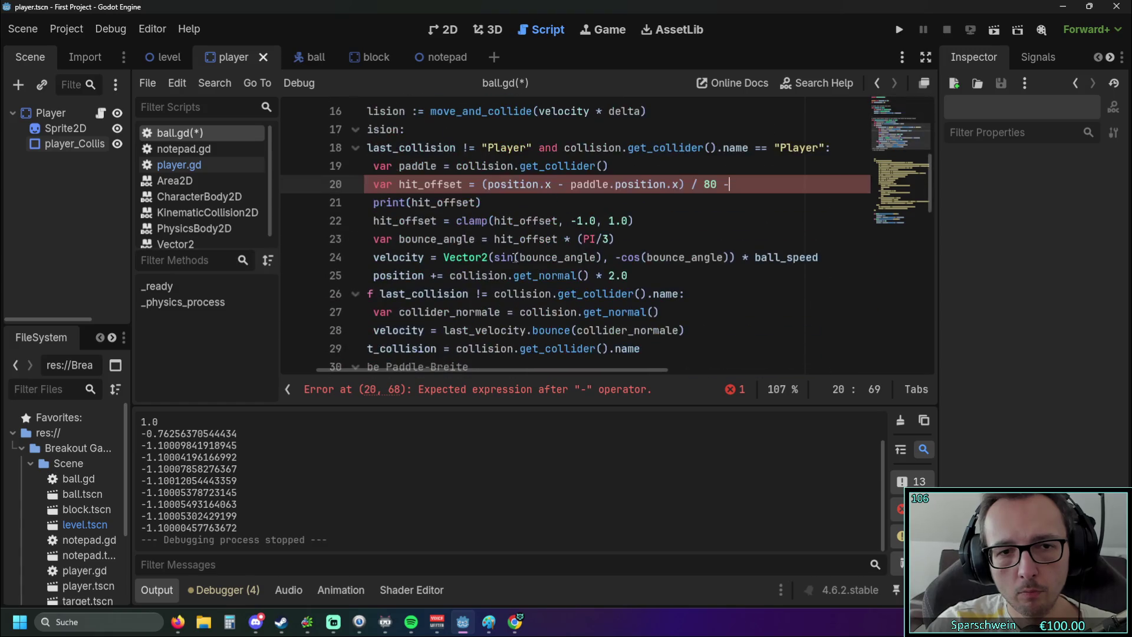
scroll(632, 252, up, 1)
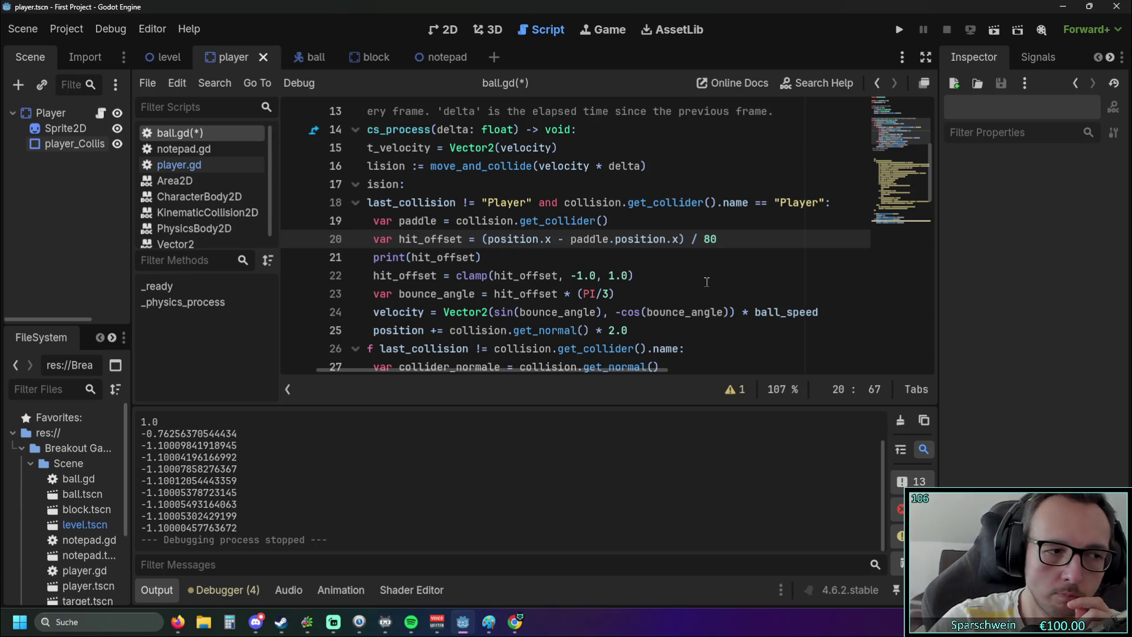
click(706, 282)
mouse_move(561, 370)
mouse_down()
mouse_move(445, 370)
mouse_move(564, 363)
mouse_up()
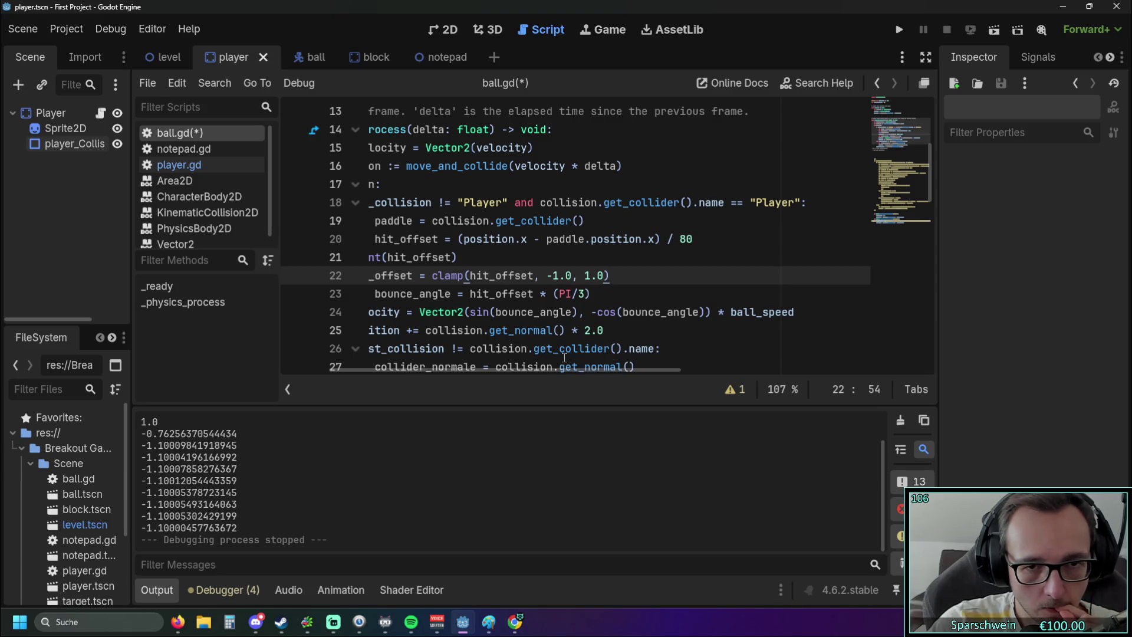
mouse_move(564, 357)
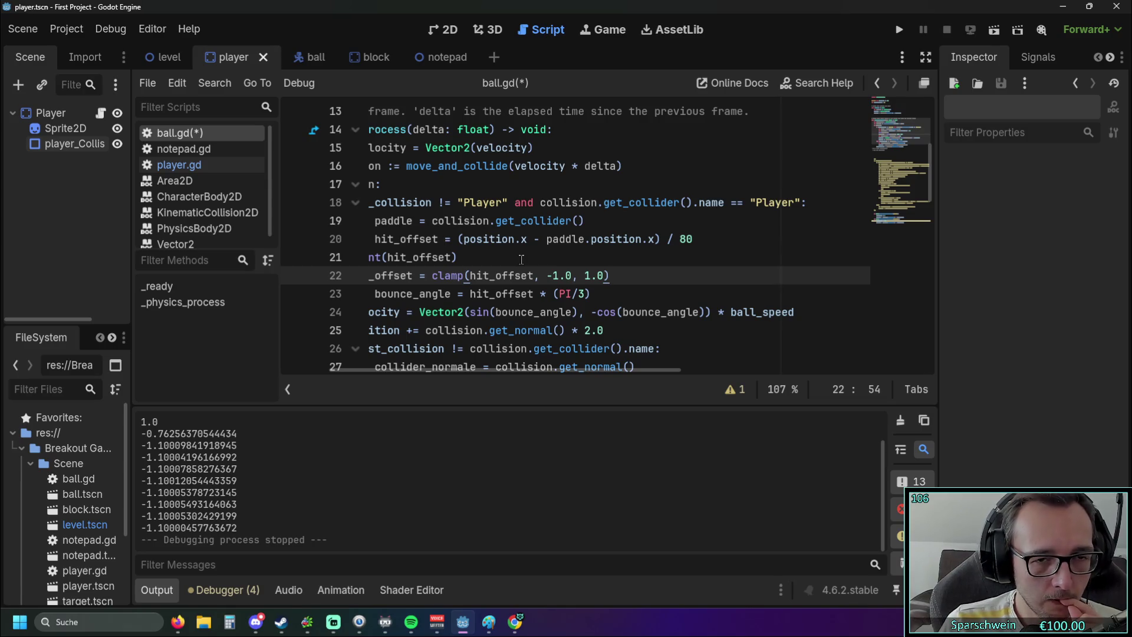
Append /2 after position.x in the hit_offset formula and test-run the game.
click(525, 239)
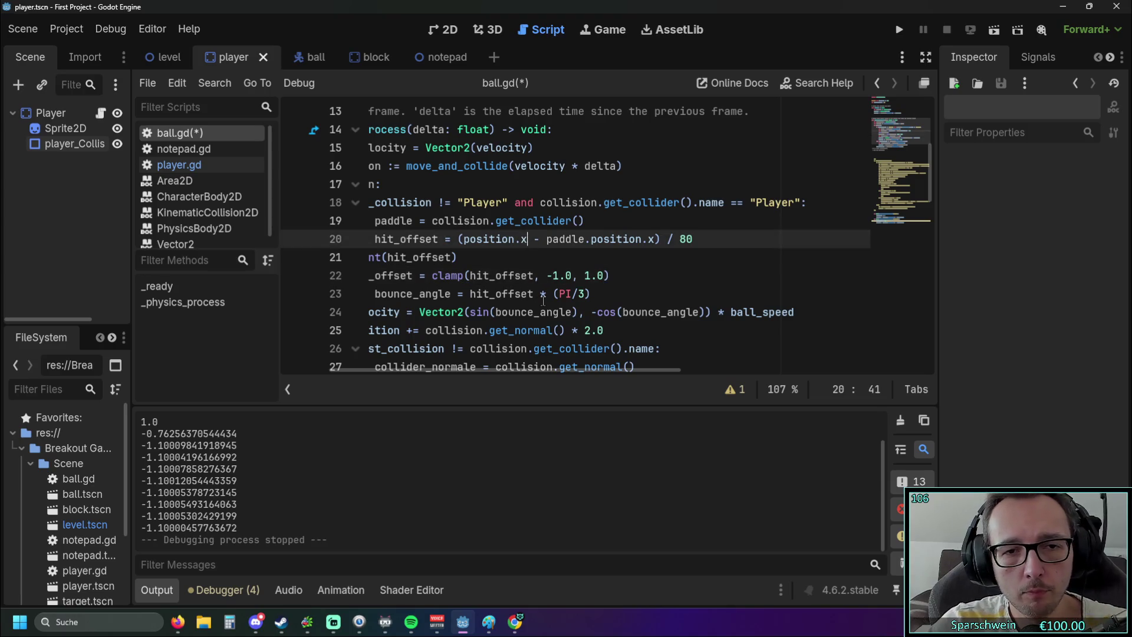
text(/2)
click(610, 259)
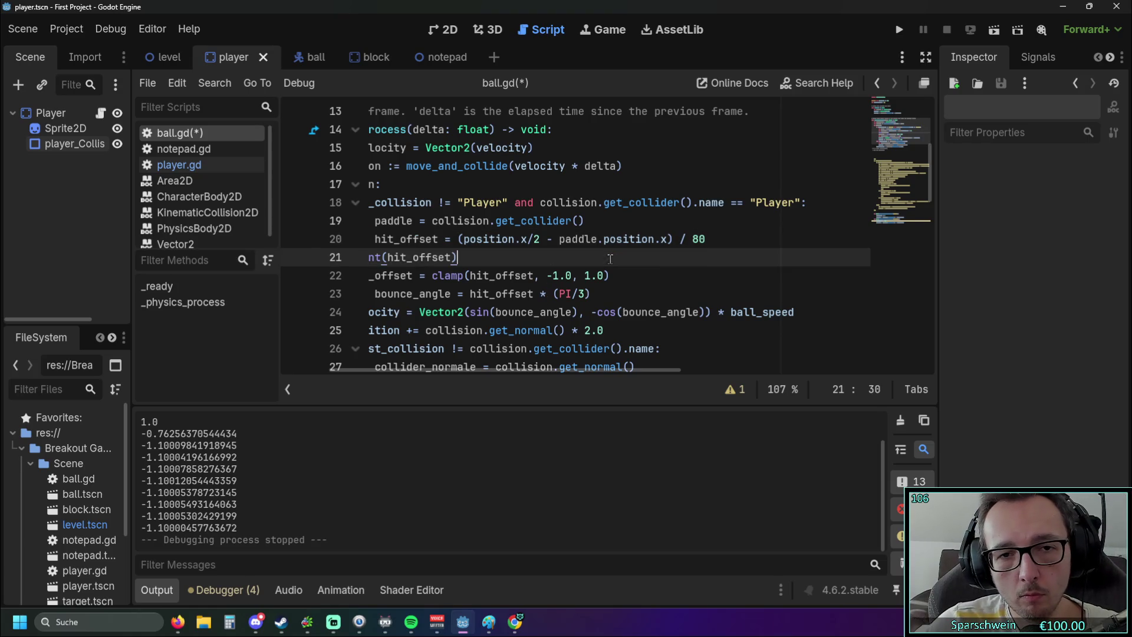
click(899, 30)
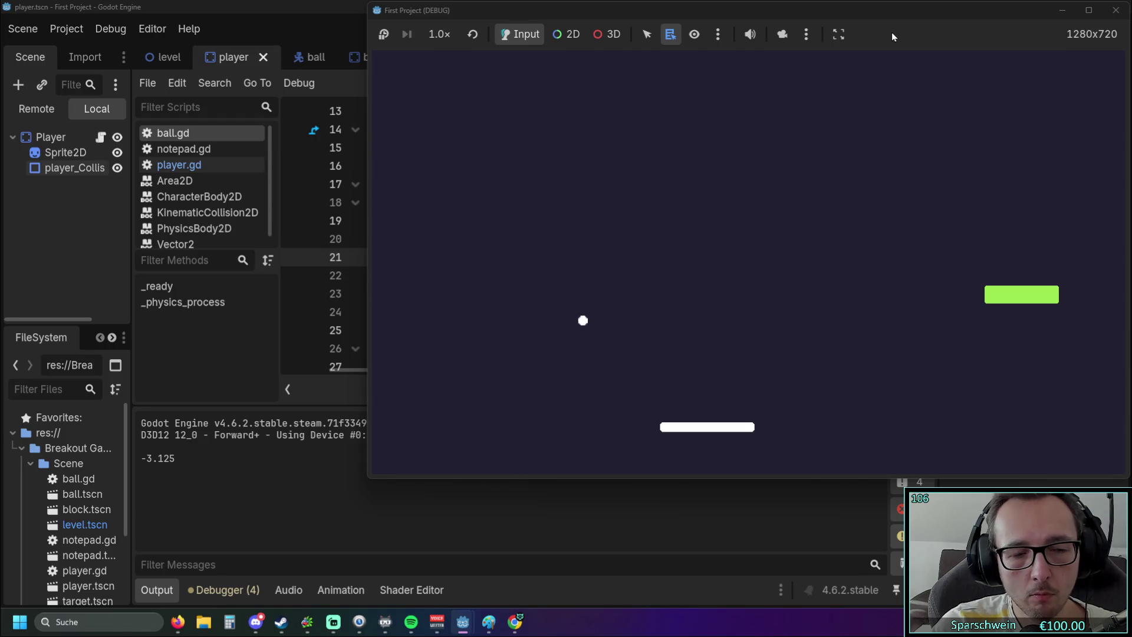
click(1117, 10)
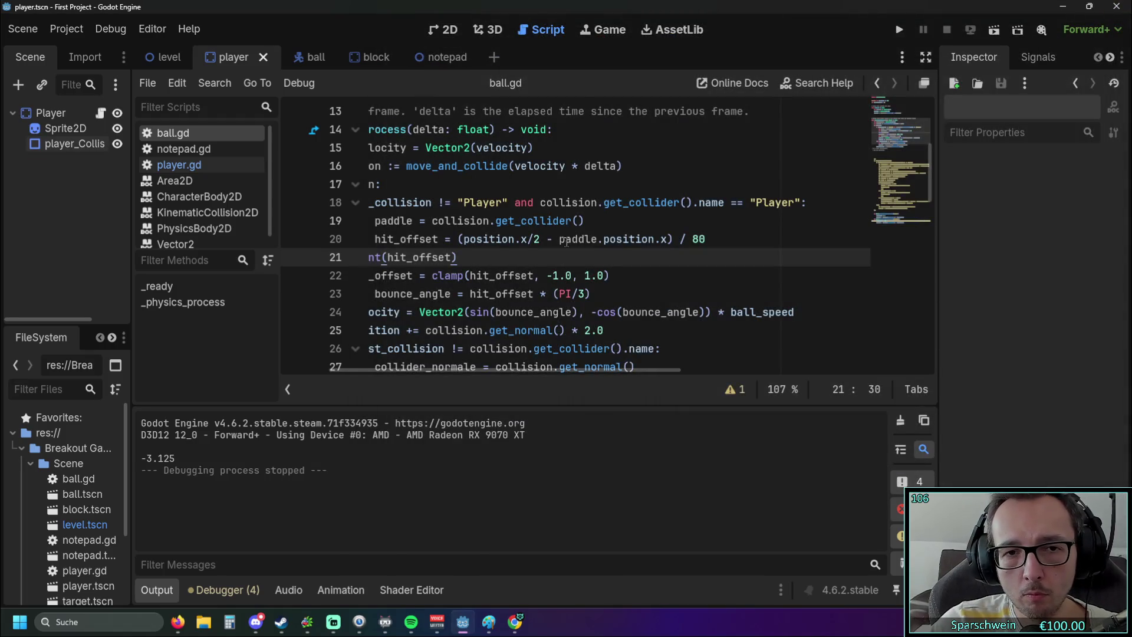
Remove the /2 so the formula is (position.x - paddle.position.x) / 80 again.
click(541, 239)
key(BackSpace)
key(BackSpace)
click(533, 254)
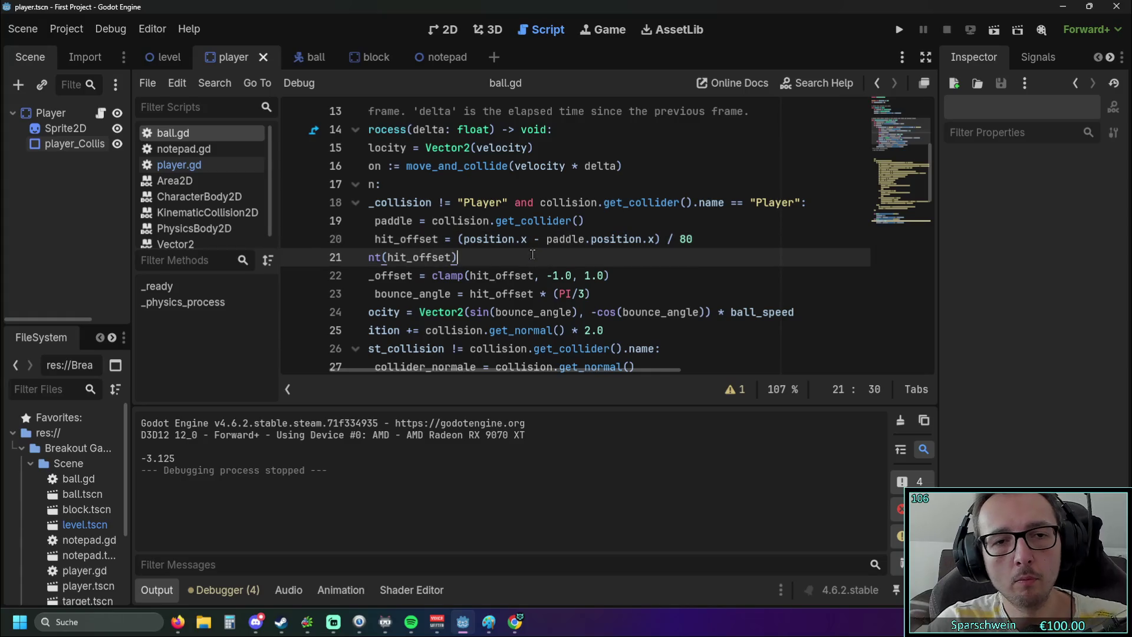
Move through lines 20–22 of ball.gd and select the 80 divisor on line 20.
key(Left)
key(Left)
key(Left)
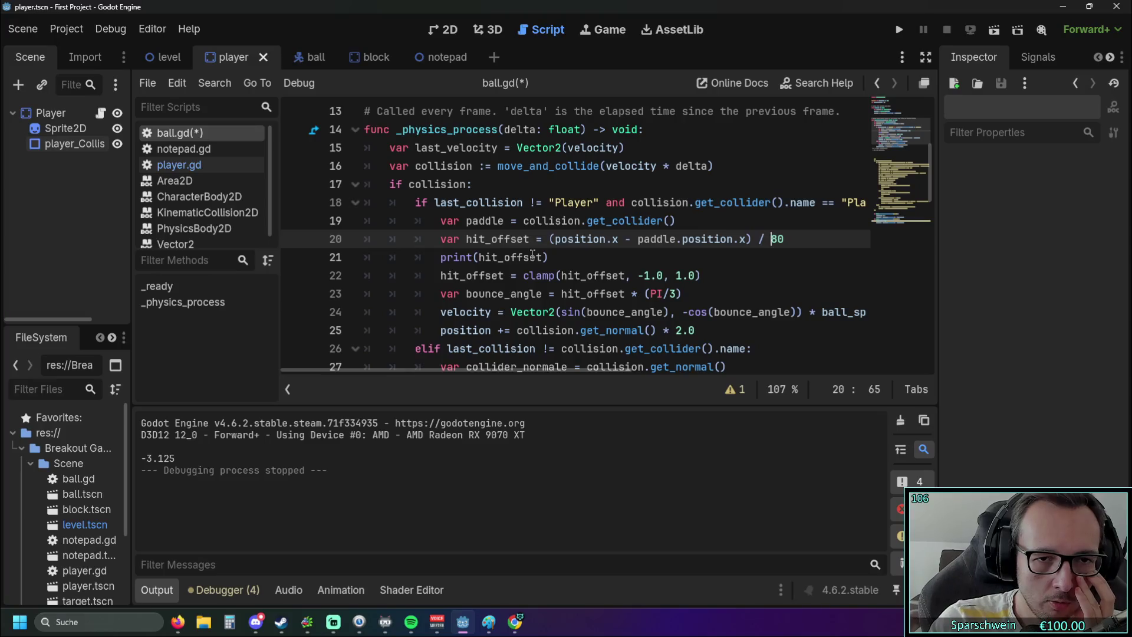
key(Down)
key(Home)
key(Home)
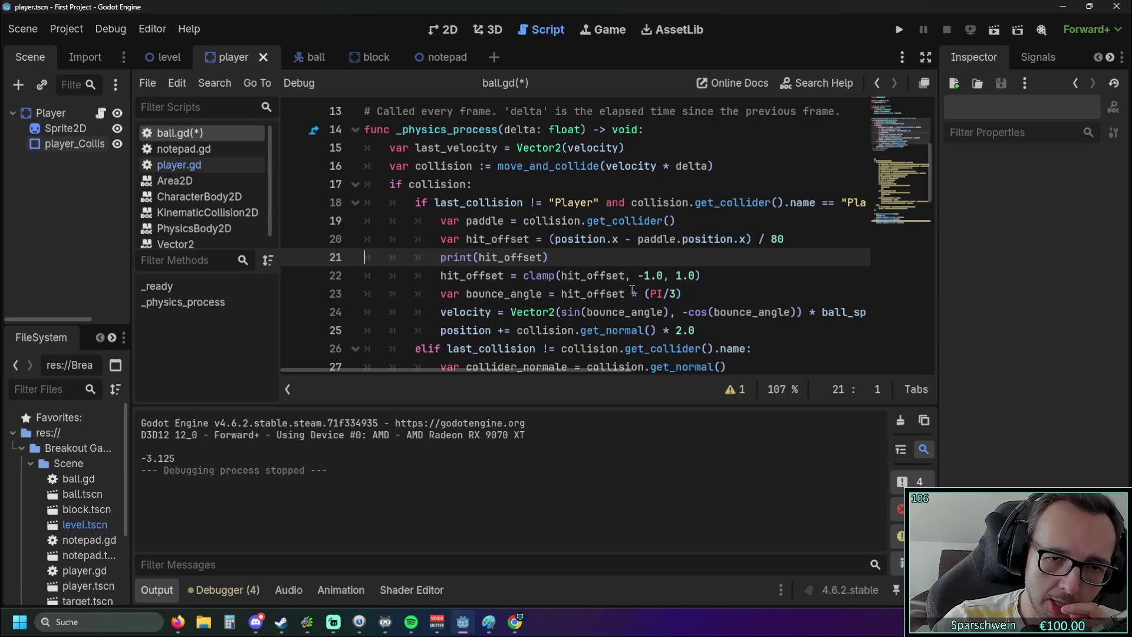
click(746, 279)
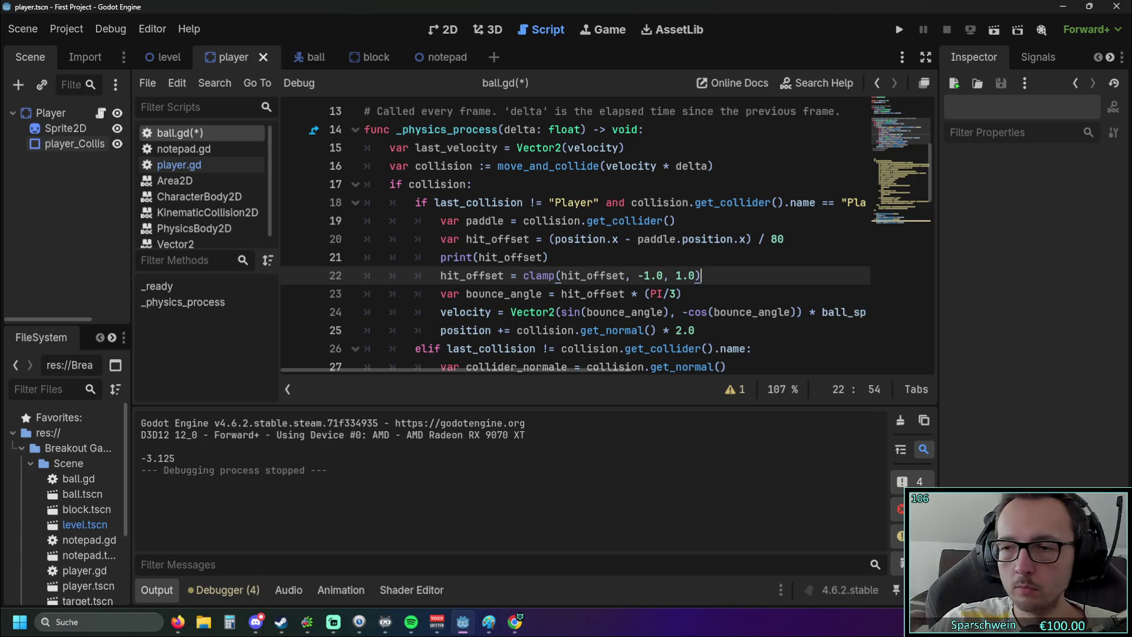
key(alt+Tab)
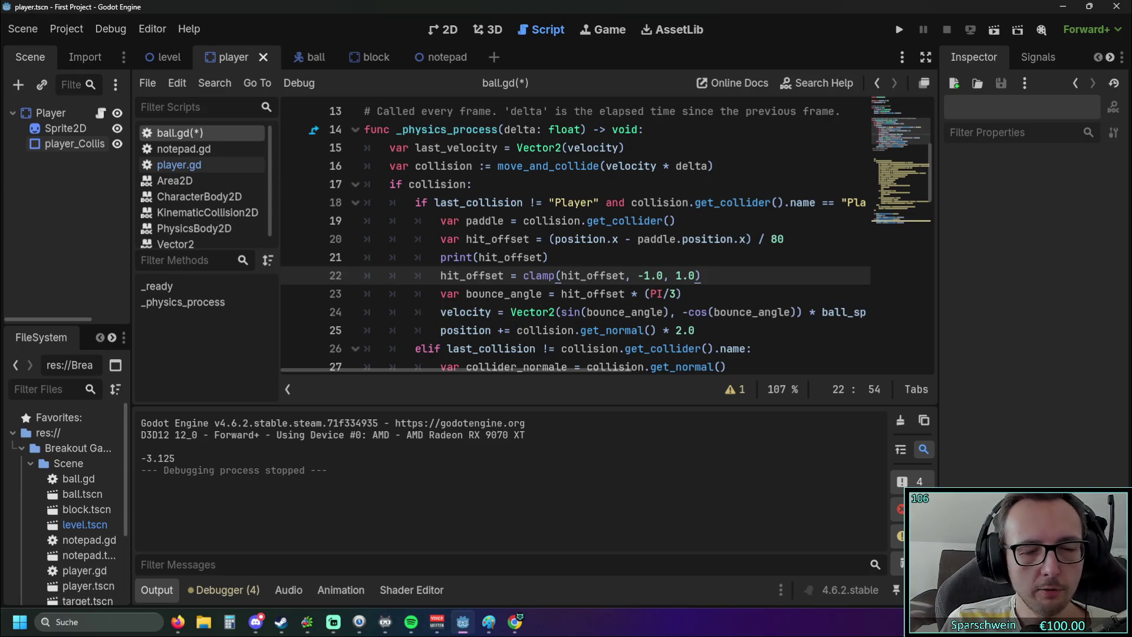
double_click(778, 239)
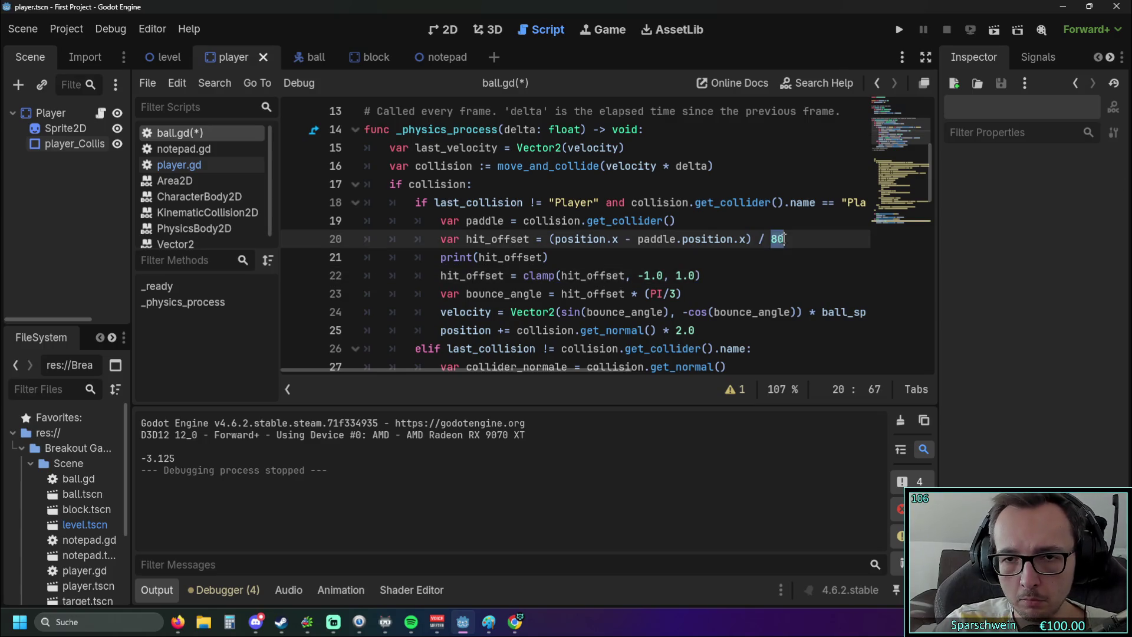
Set the divisor to 72 and briefly playtest the paddle bounce.
text(72)
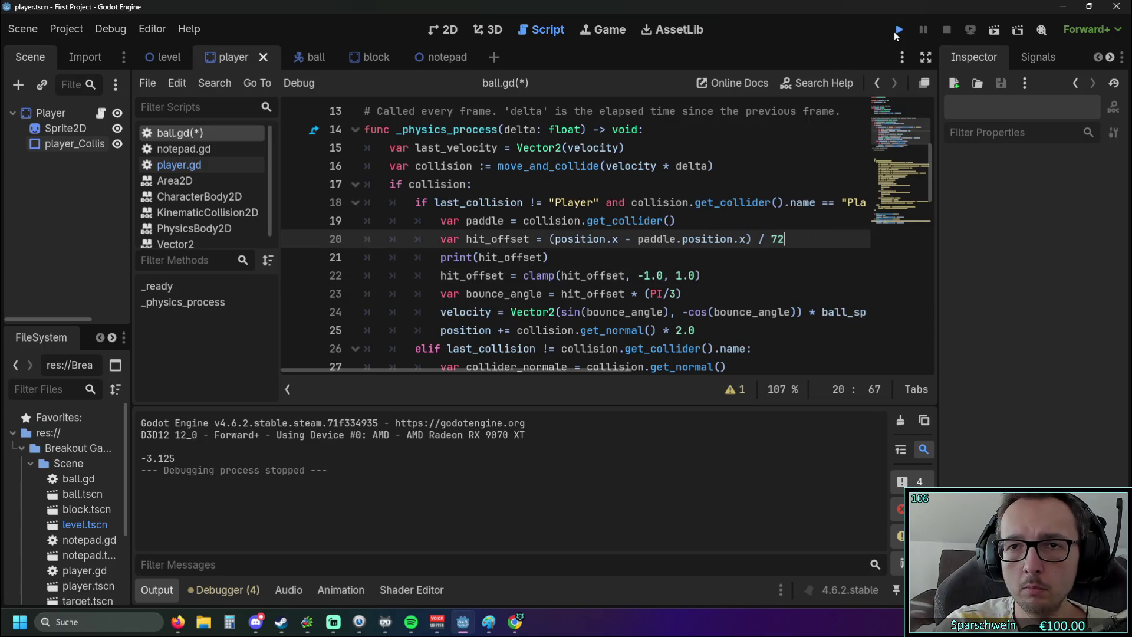
click(897, 31)
key(Left)
key(Right)
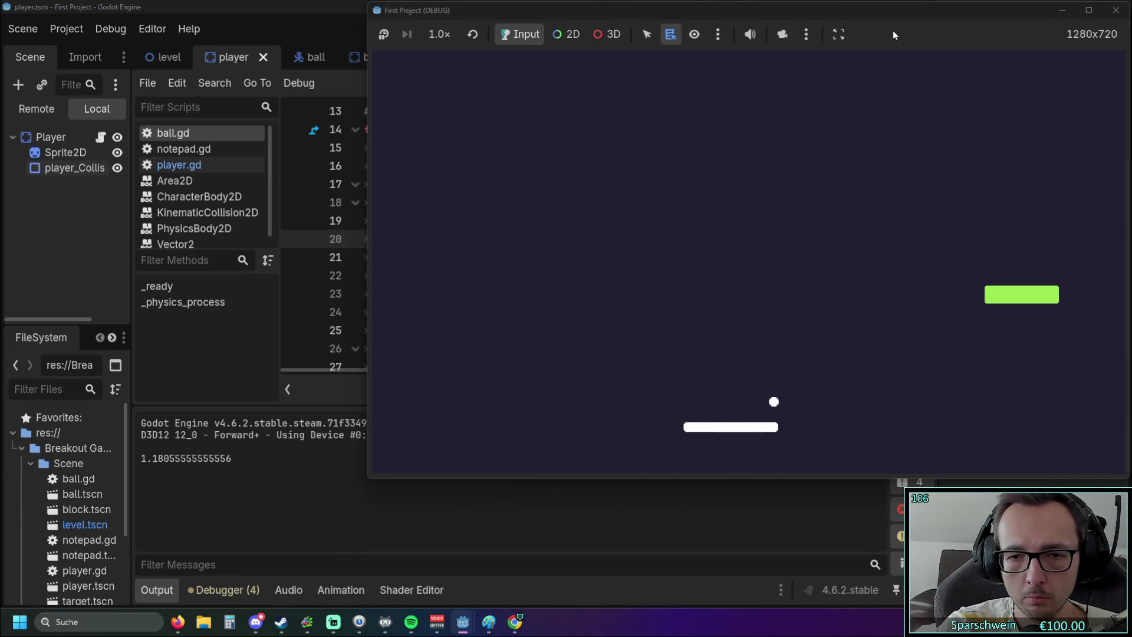
click(1117, 10)
Replace 72 with 90 on line 20 and playtest the bounce again.
click(773, 240)
drag(772, 240, 789, 240)
text(80)
click(899, 29)
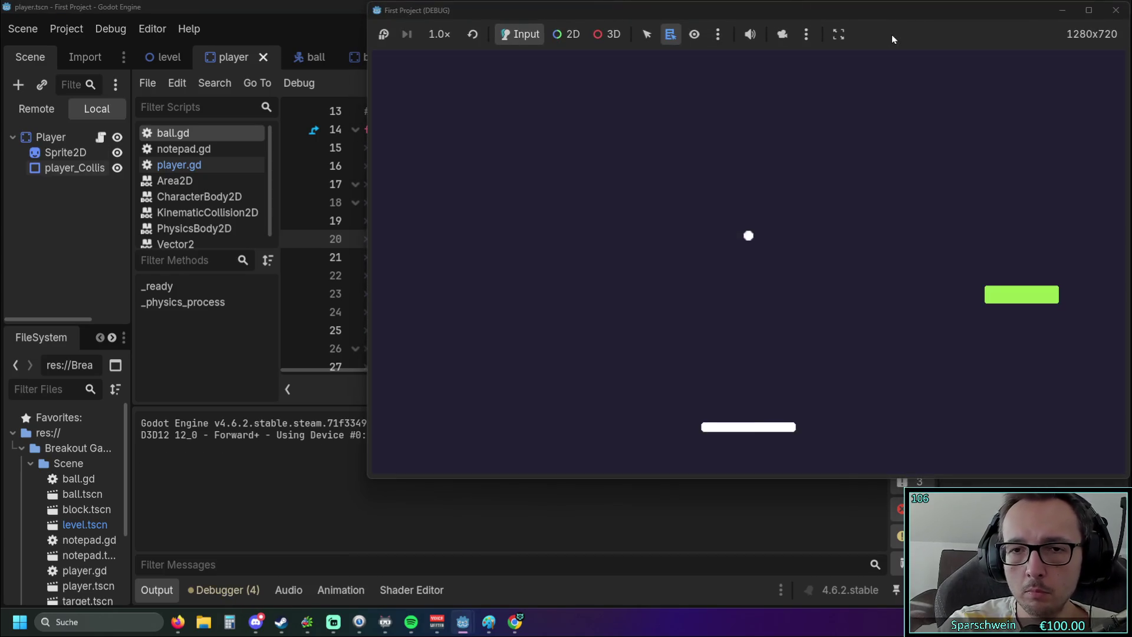
key(Left)
key(Right)
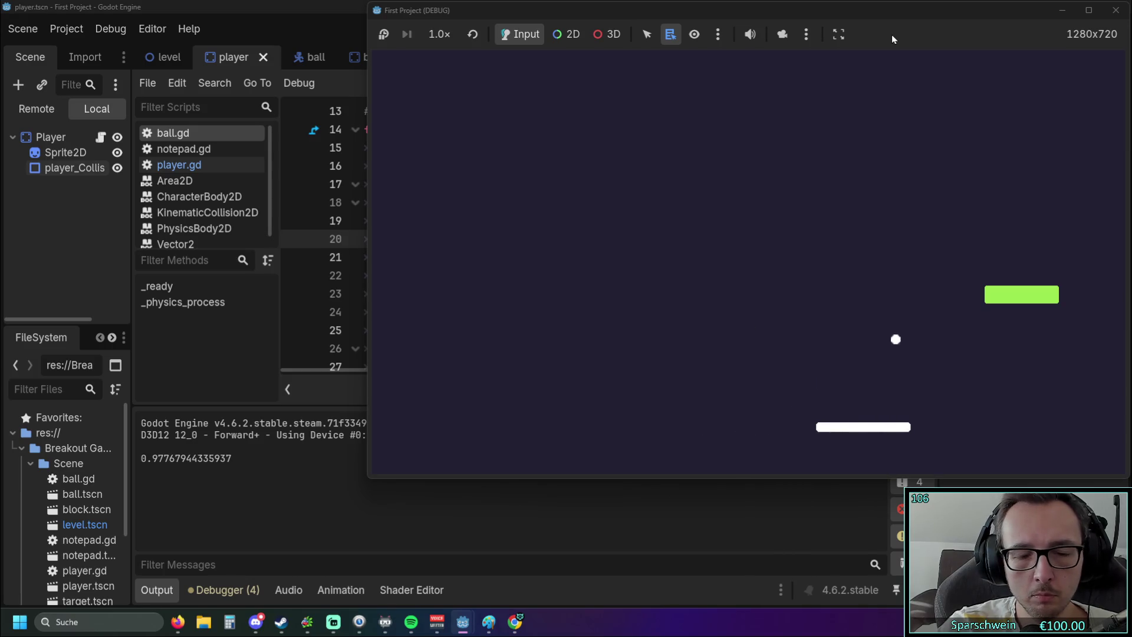
click(1115, 10)
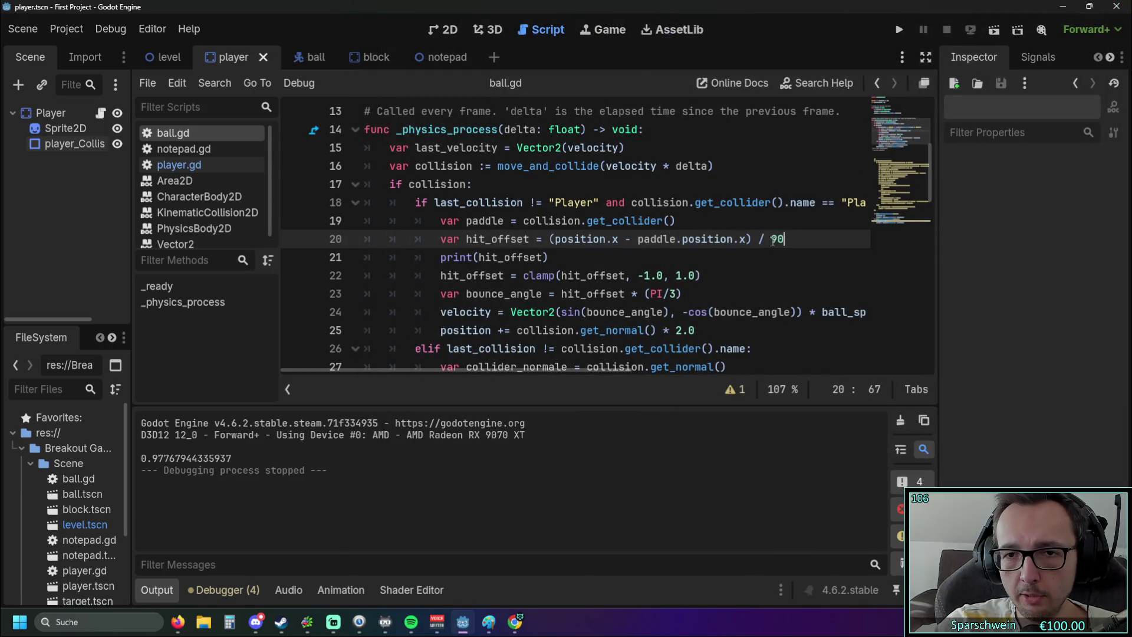
Change the line 20 divisor in ball.gd to 88.
double_click(777, 239)
text(60)
key(Down)
key(Down)
Run the game, steer the paddle under the ball for several bounces, then stop.
click(900, 29)
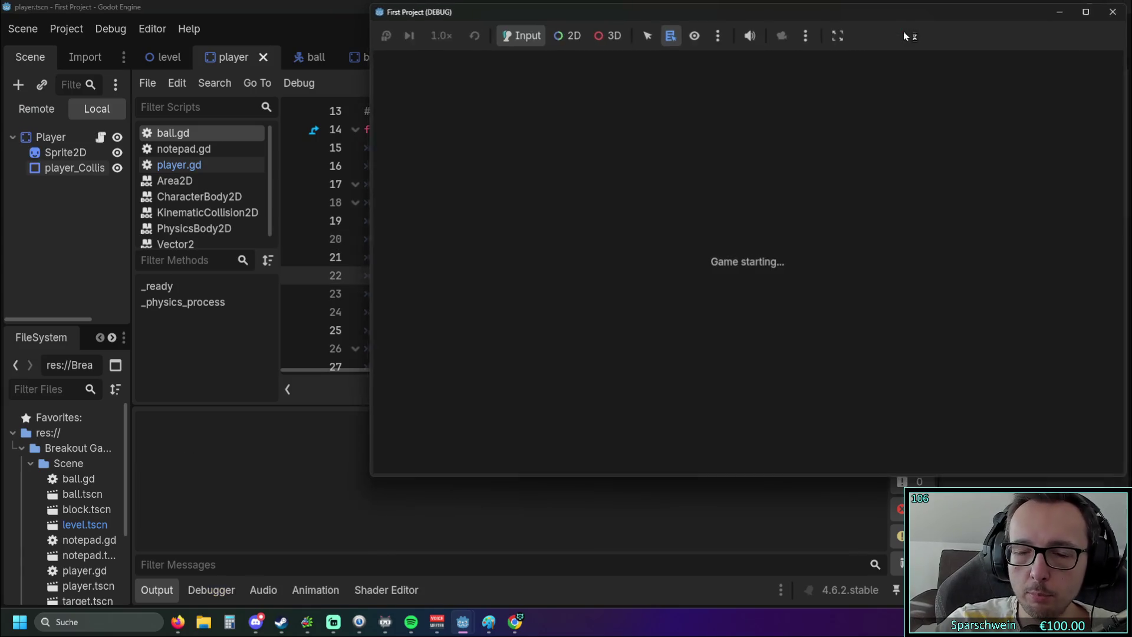
key(Left)
key(Right)
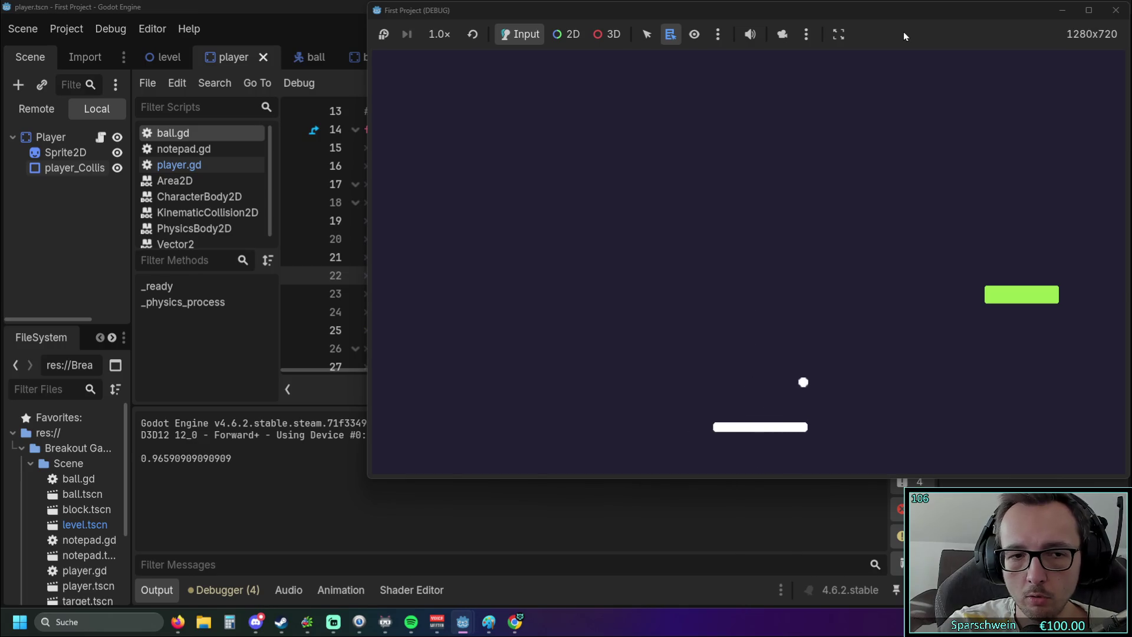
key(Right)
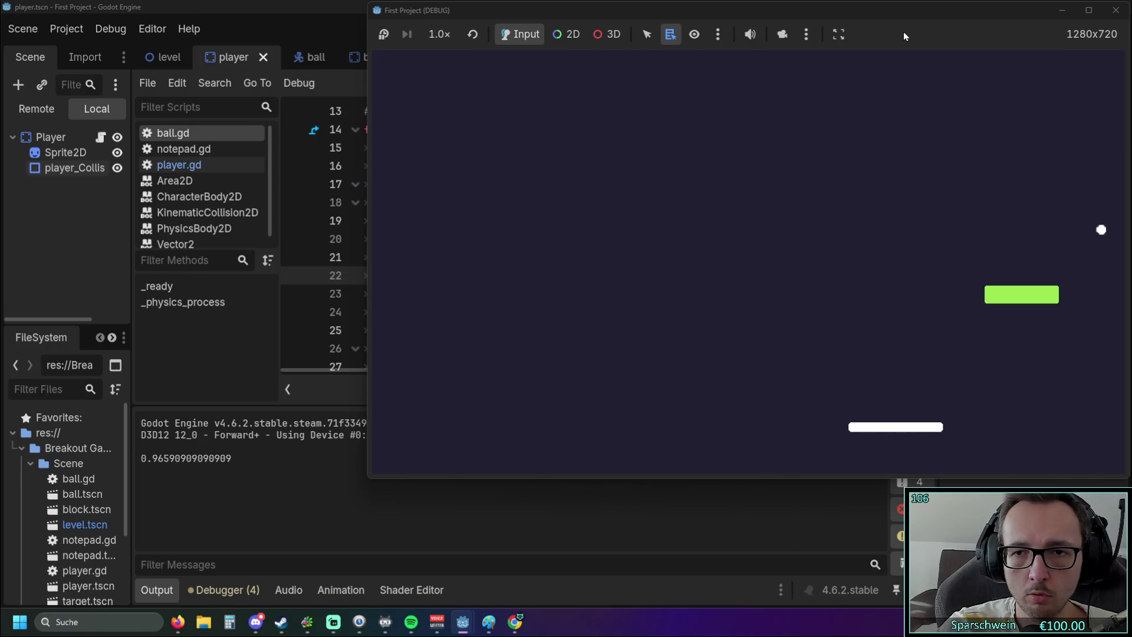
key(Left)
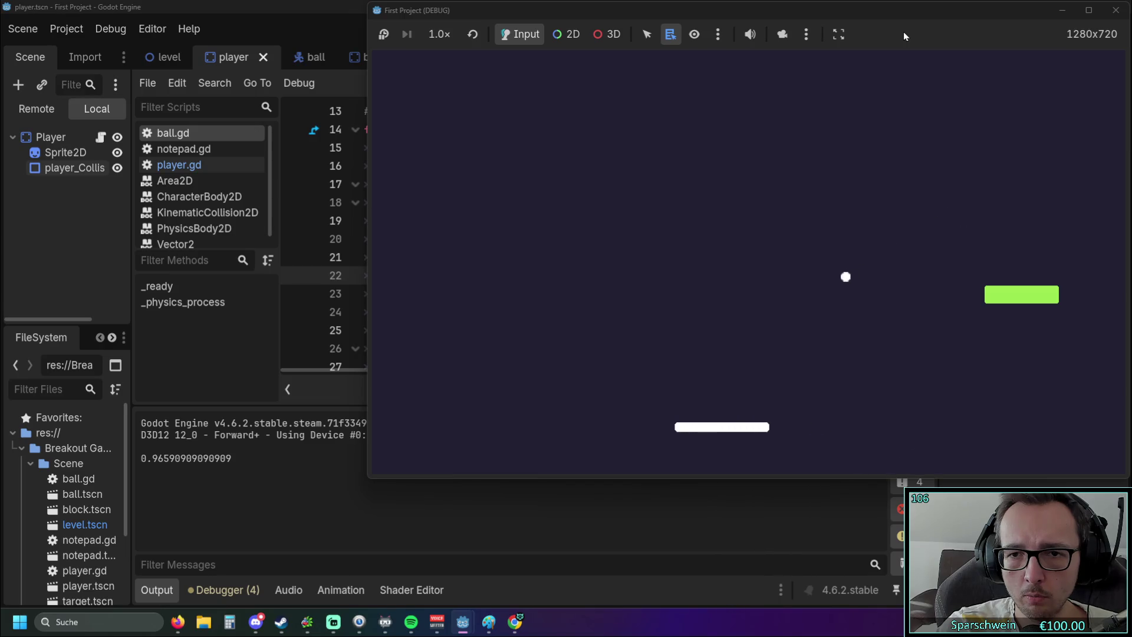
key(Right)
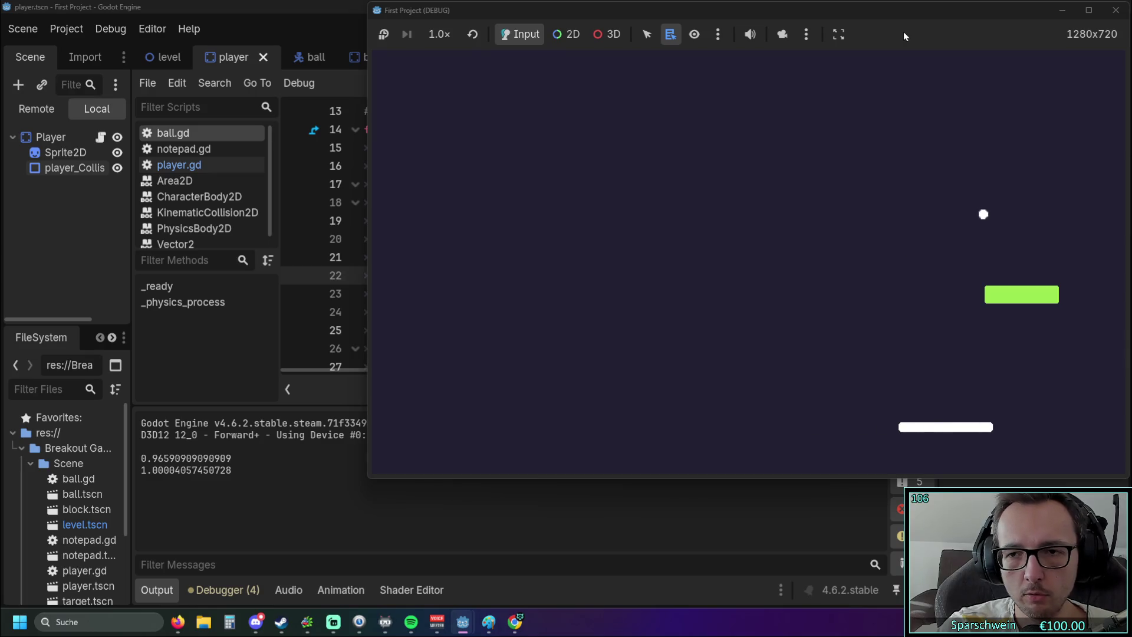
key(Left)
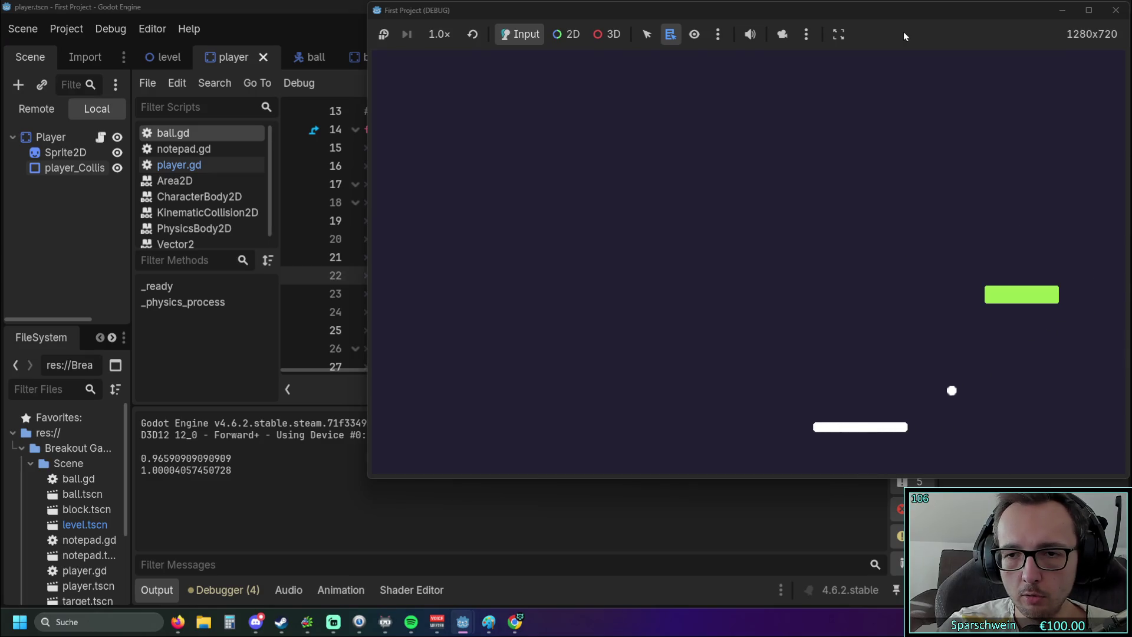
key(Right)
key(Left)
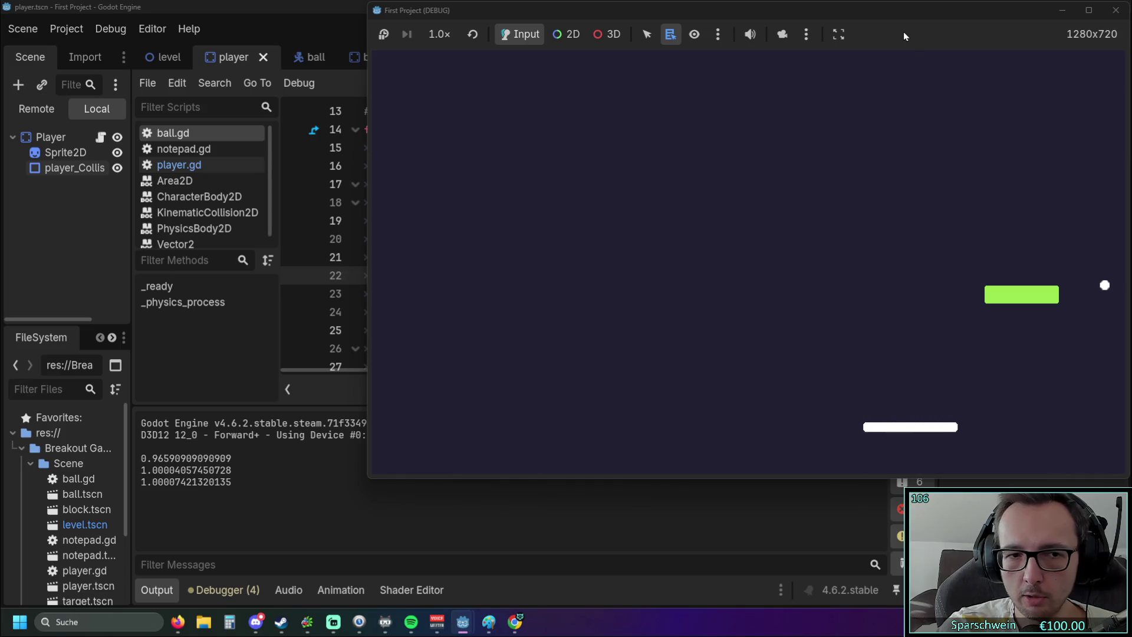
key(Left)
key(Left)
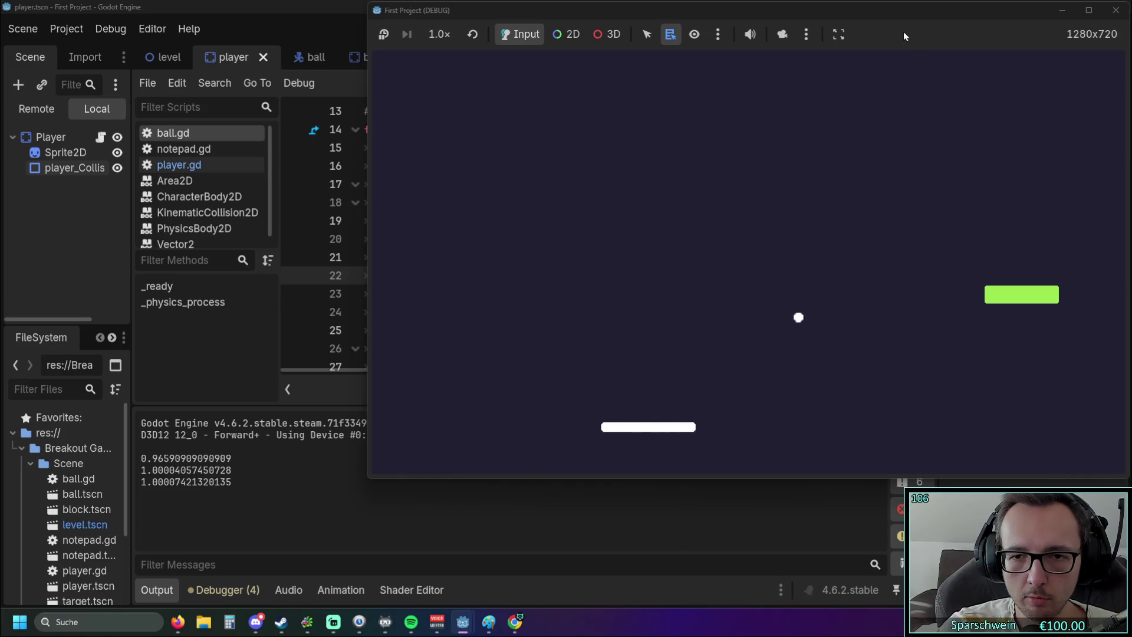
key(Left)
key(Left)
key(Right)
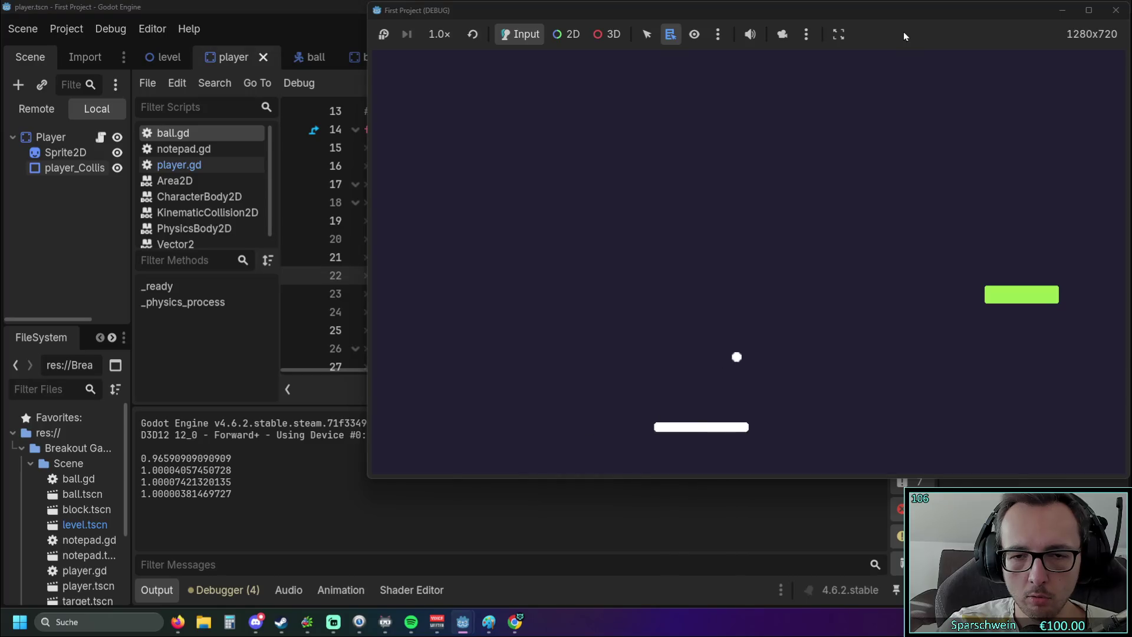
key(Right)
click(1116, 10)
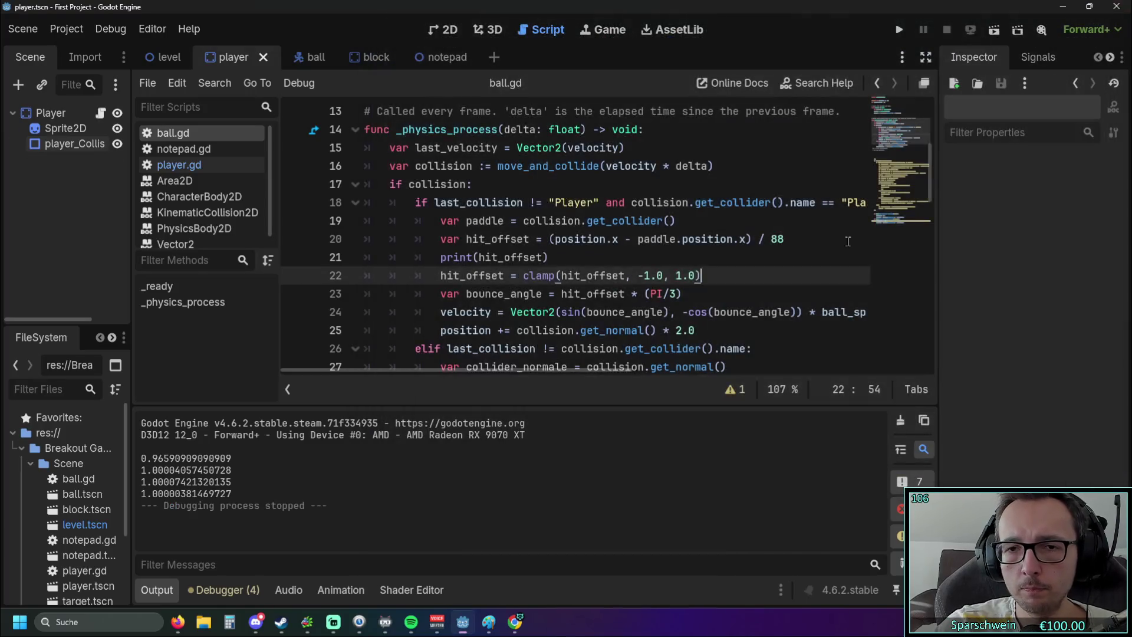
Append the comment '# halbes brett + halber ball' to line 20, then save and launch a new playtest.
click(855, 257)
click(767, 239)
click(813, 271)
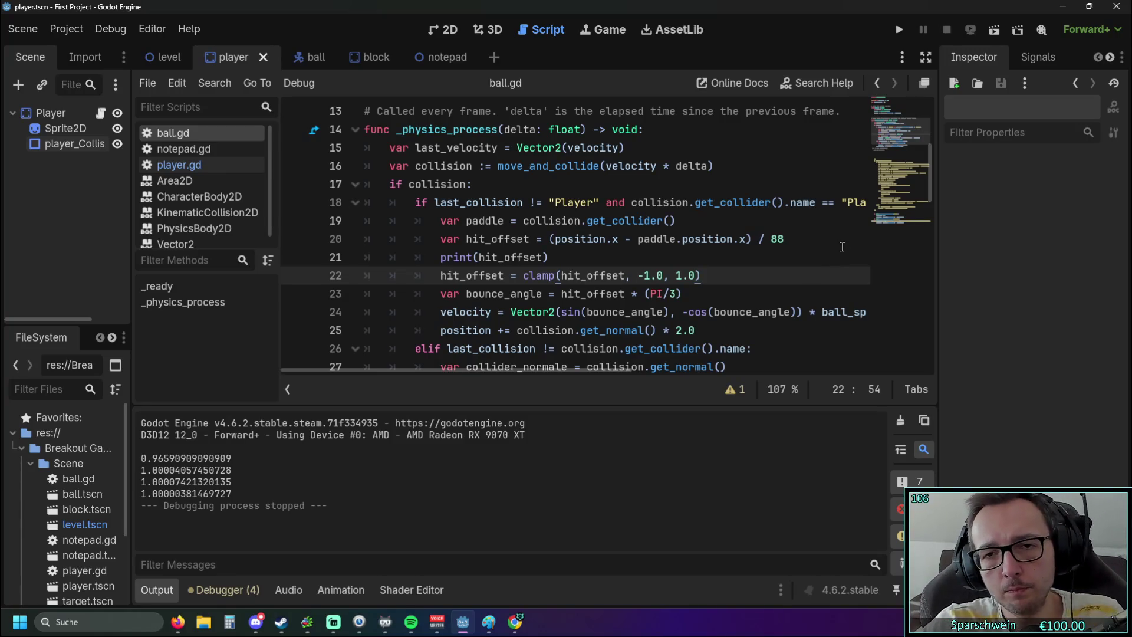
click(828, 241)
text(# halbe)
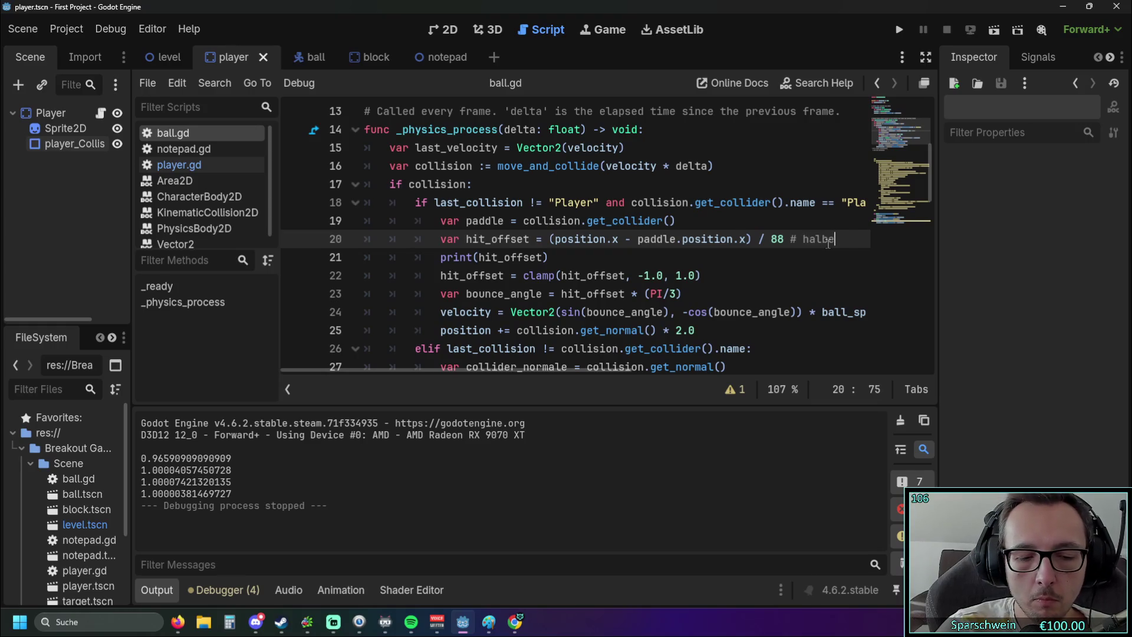
text(s brett + ha)
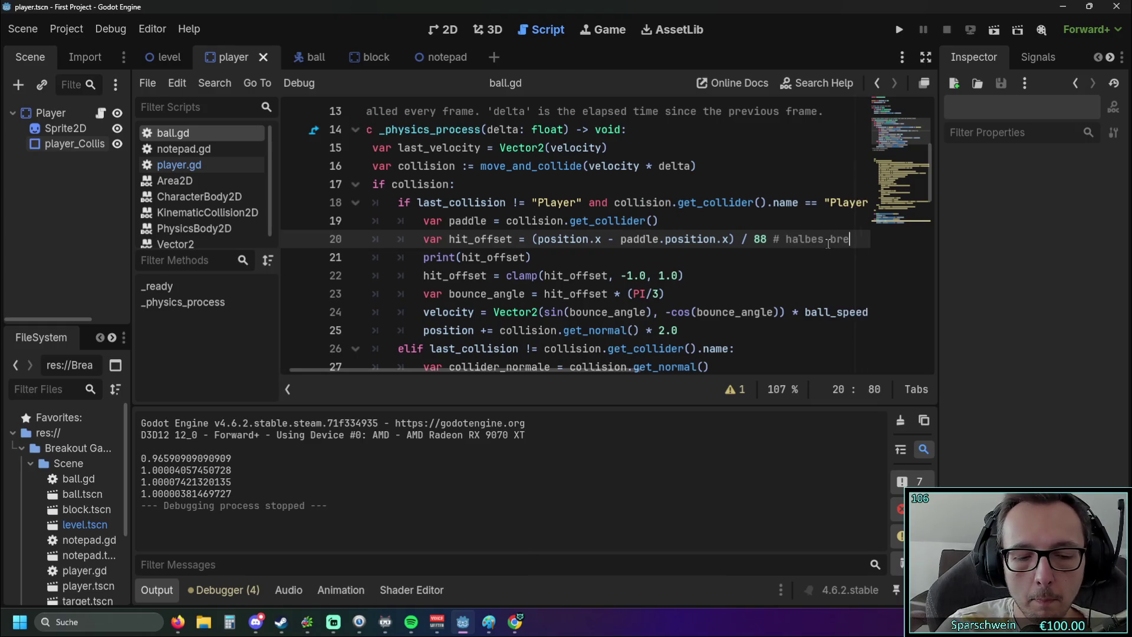
text(lber ball)
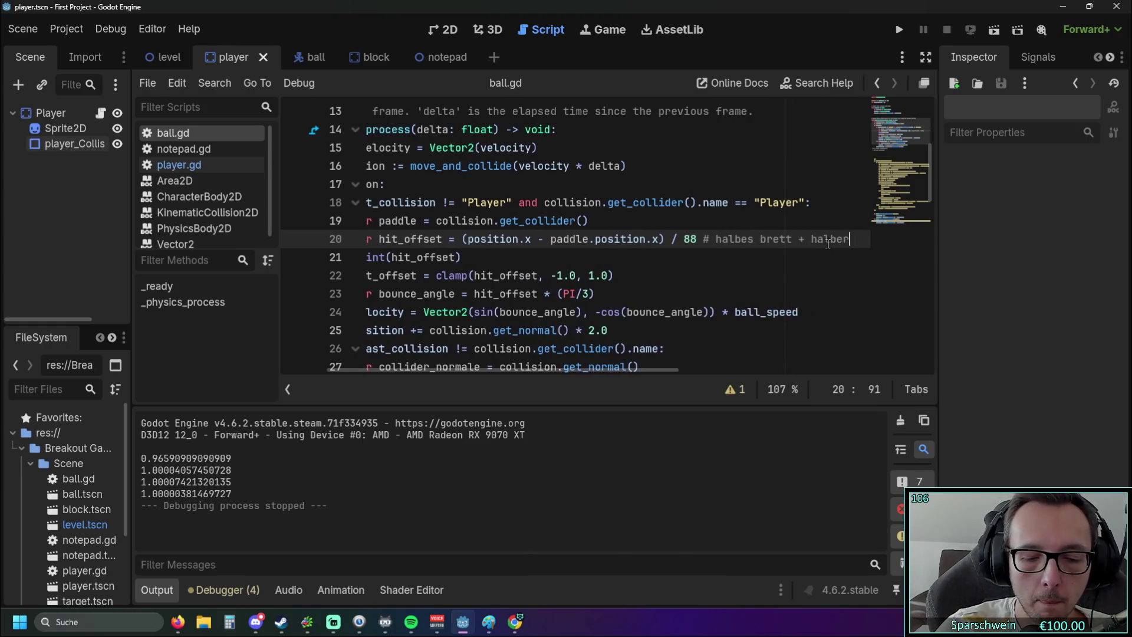
key(Down)
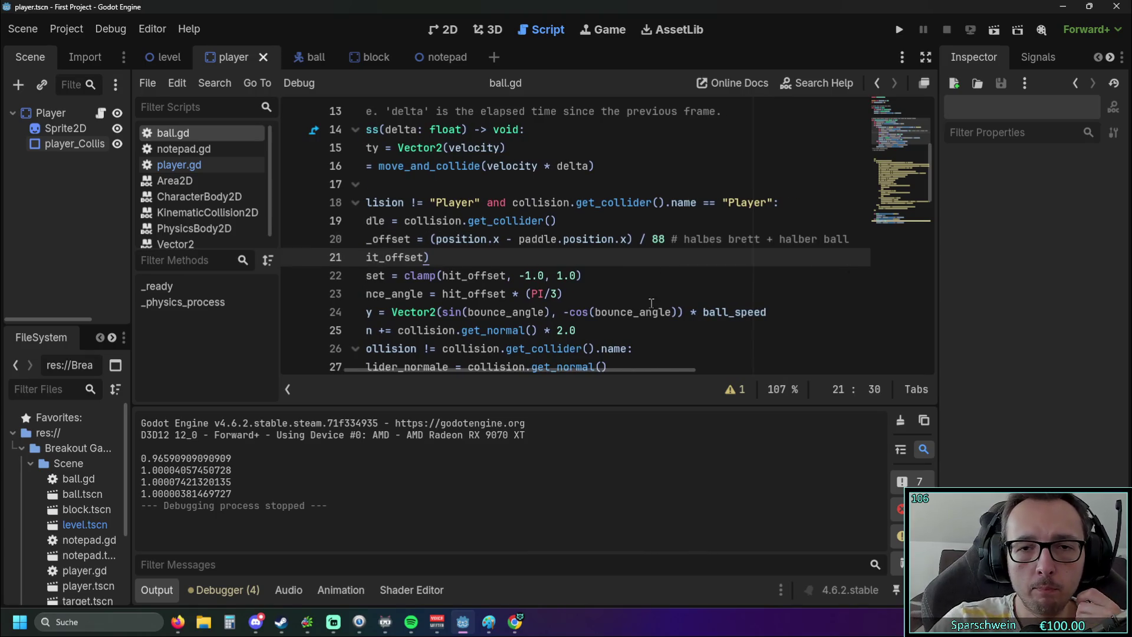
drag(603, 370, 477, 370)
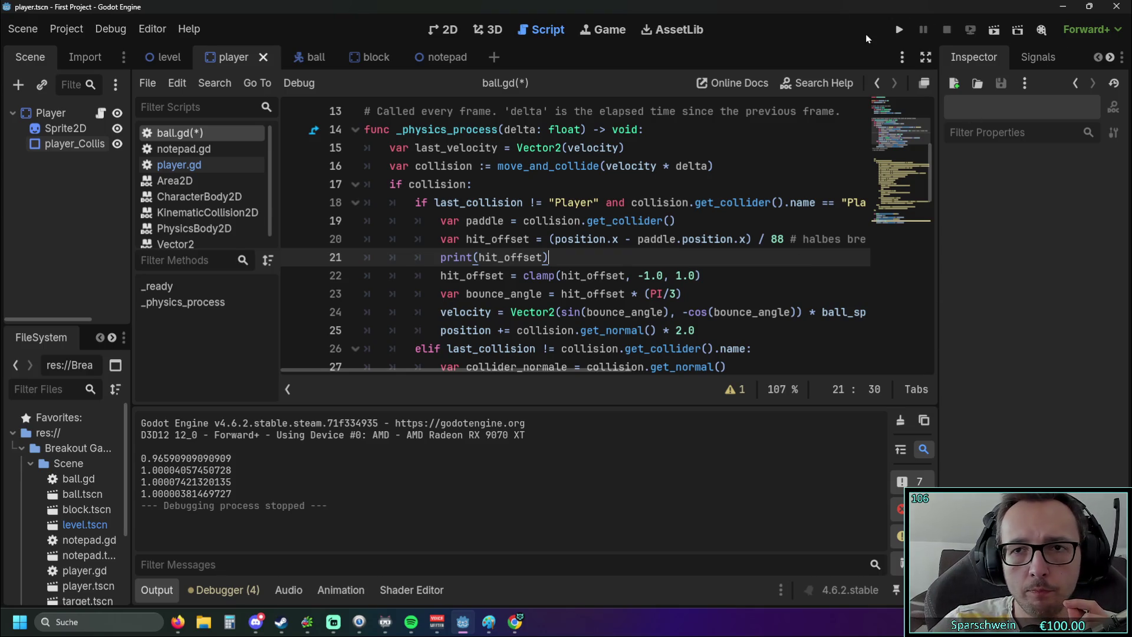
click(895, 32)
Playtest with the 88 divisor, steering the paddle and restarting once, then stop the game.
key(Right)
key(Left)
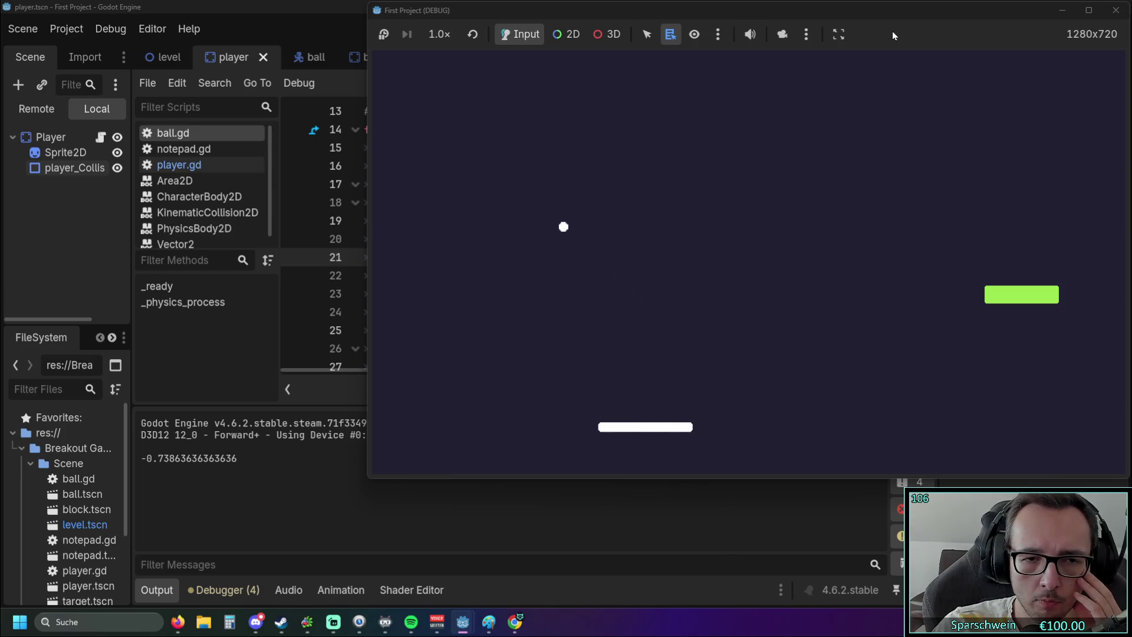
key(Right)
key(Right)
key(Left)
key(Right)
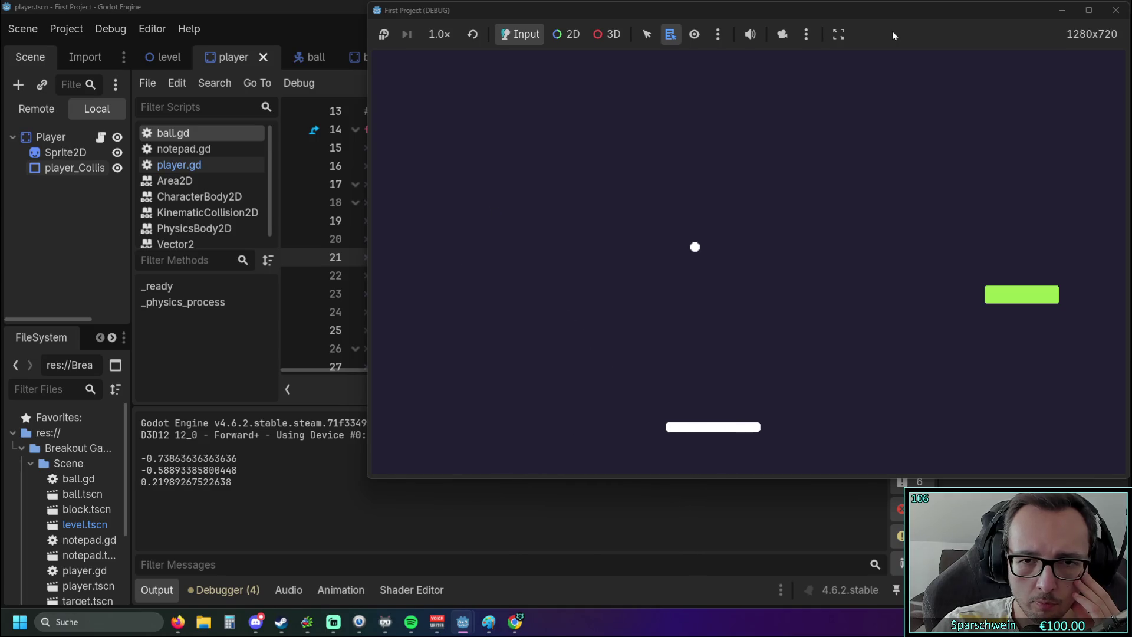
key(Right)
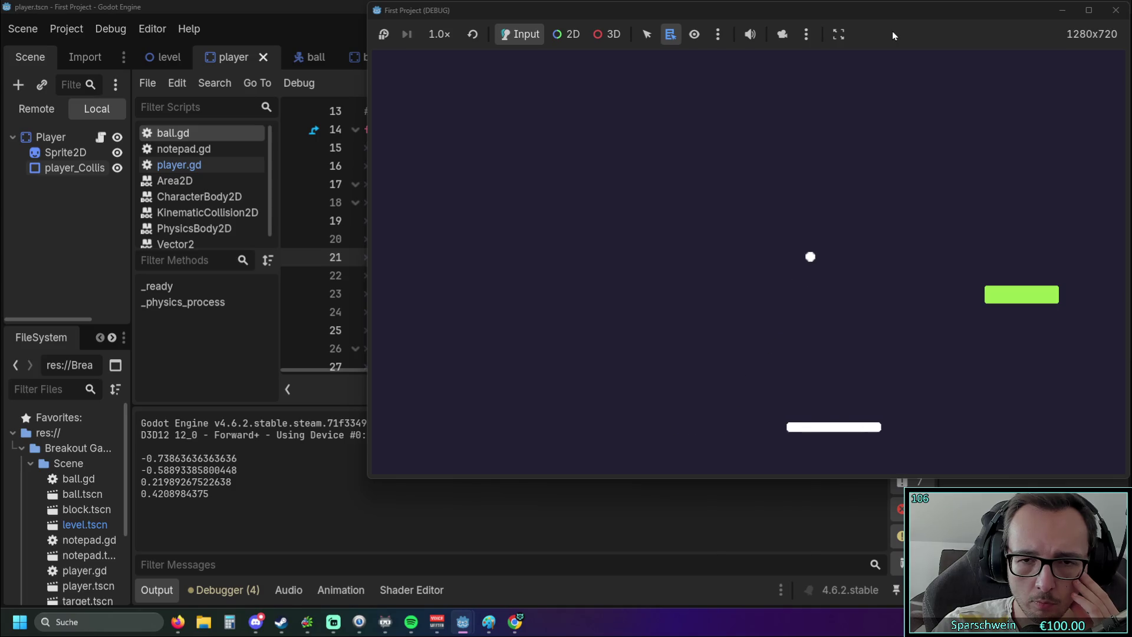
key(Right)
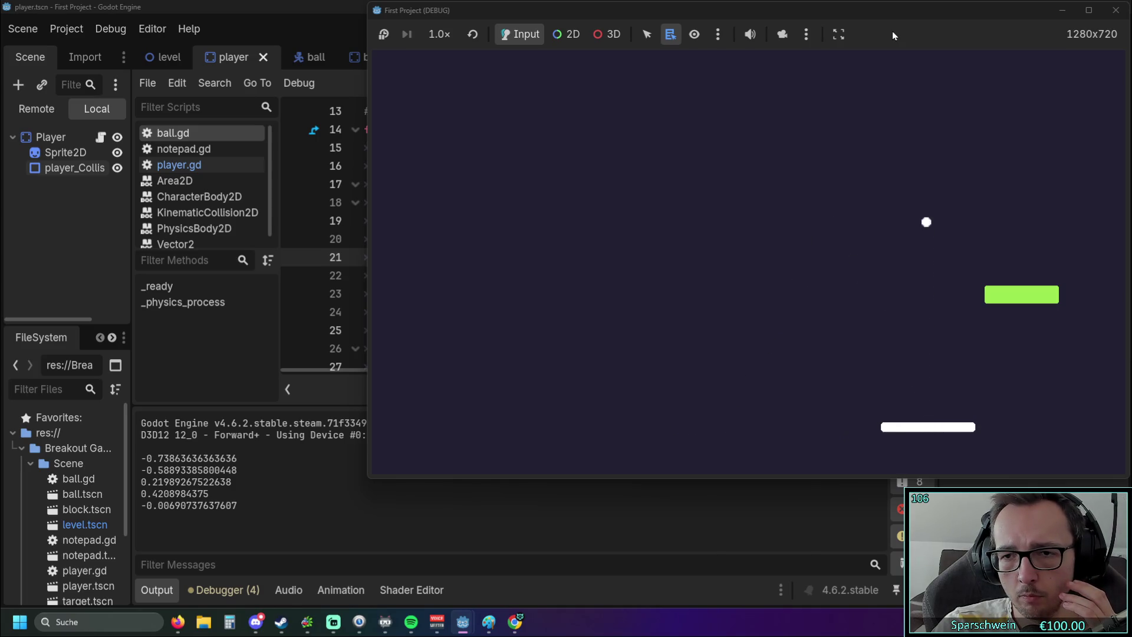
key(Left)
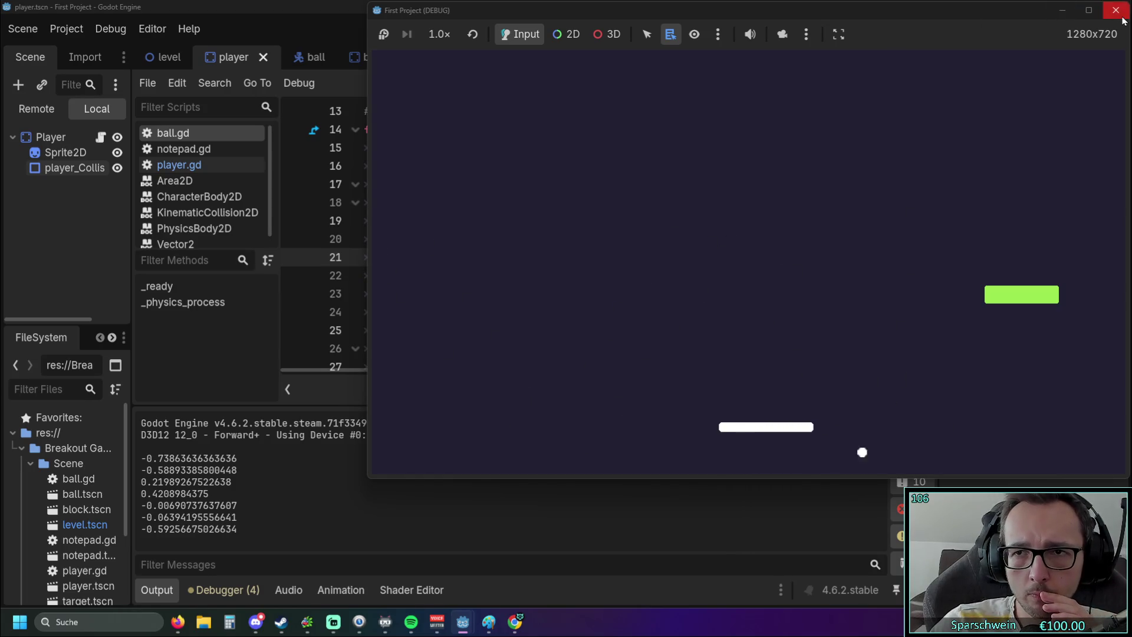
key(F5)
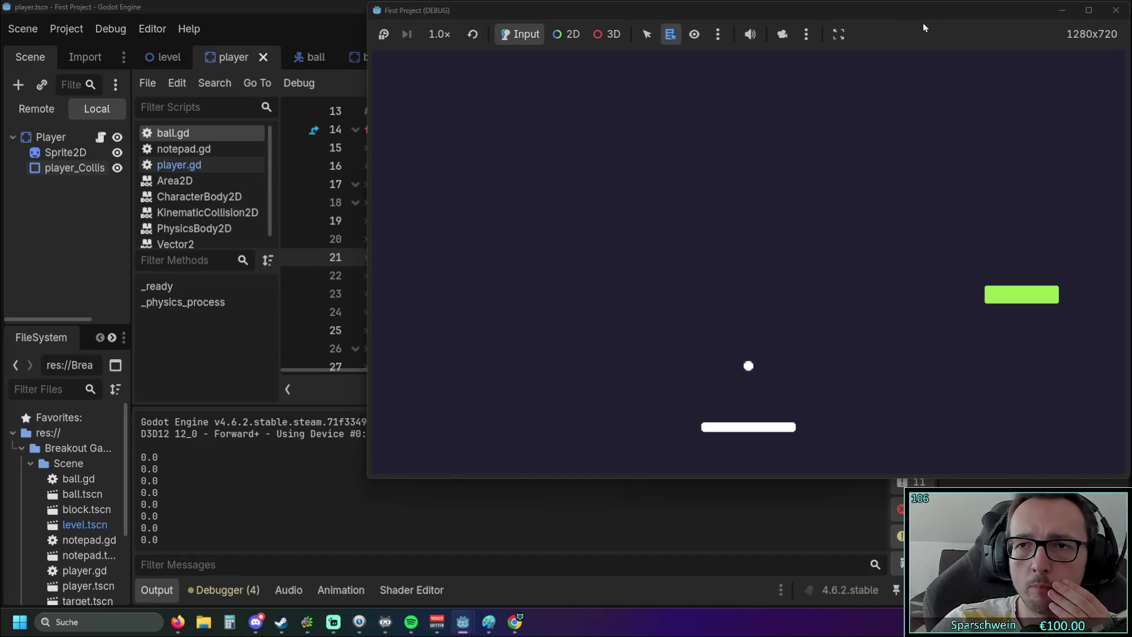
click(1117, 10)
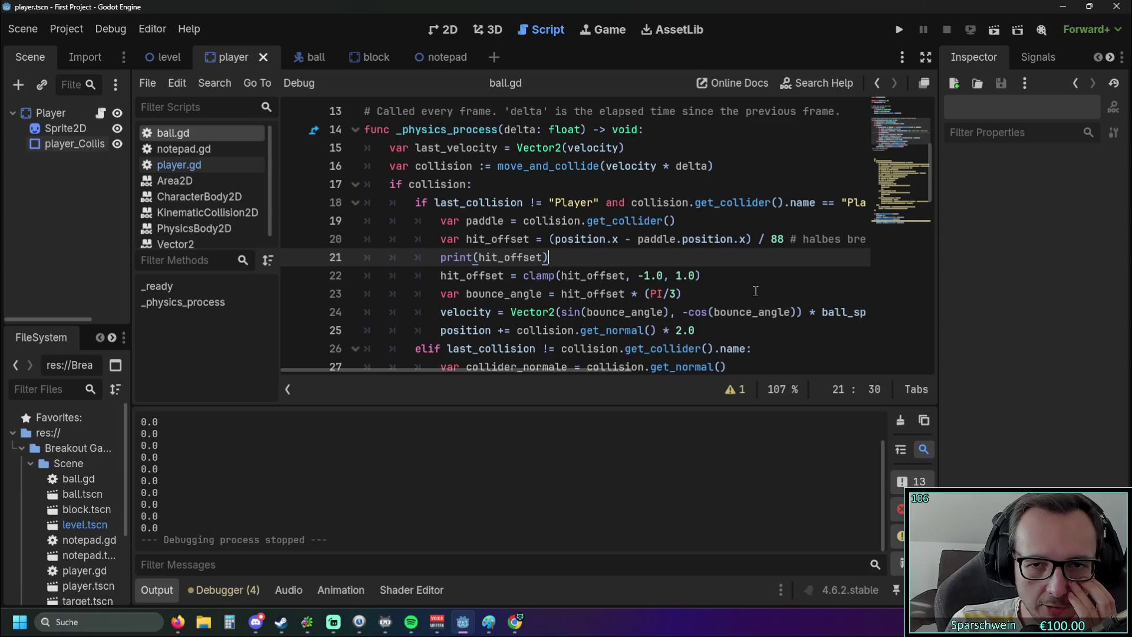
Relaunch the game and steer the paddle left and right to test bounce angles.
click(893, 40)
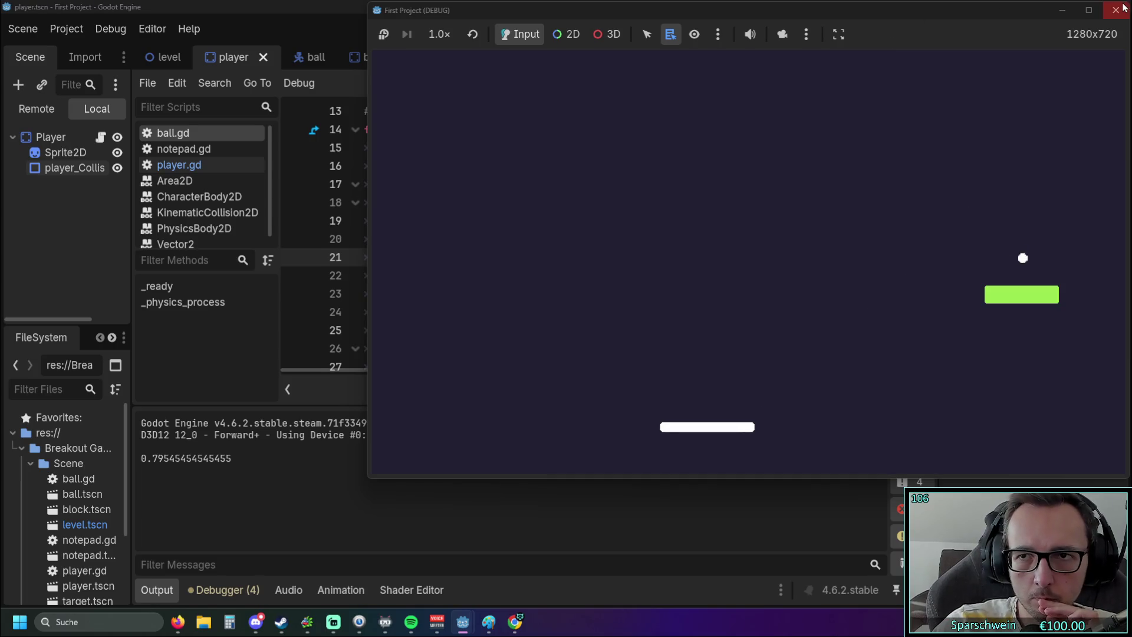
key(Right)
key(Left)
key(Right)
key(Left)
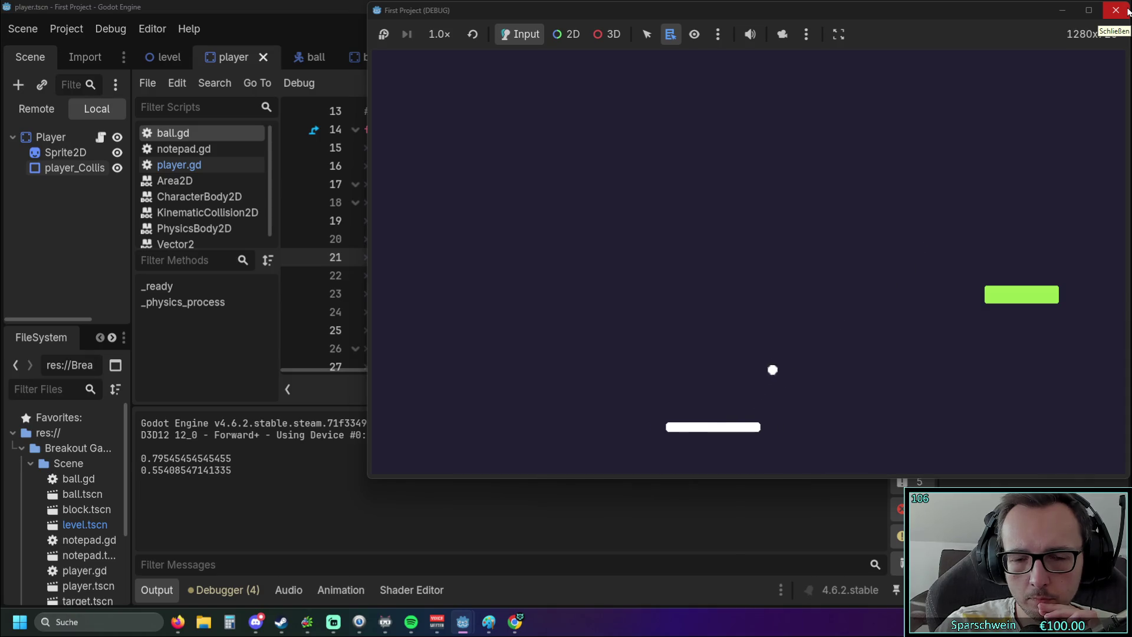
key(Right)
key(Right)
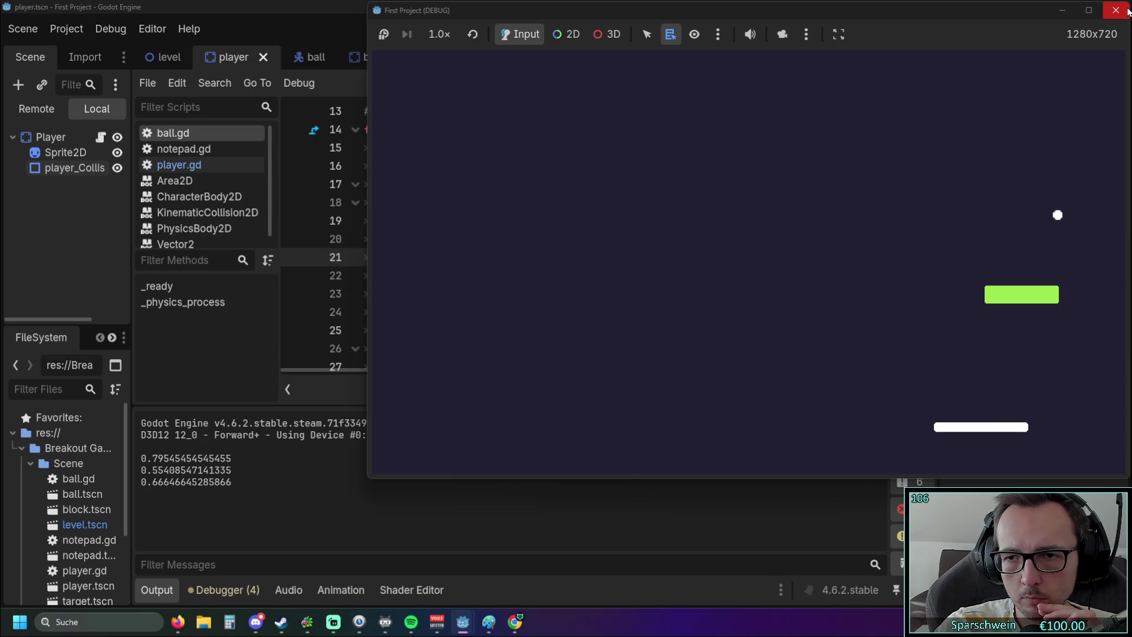
key(Left)
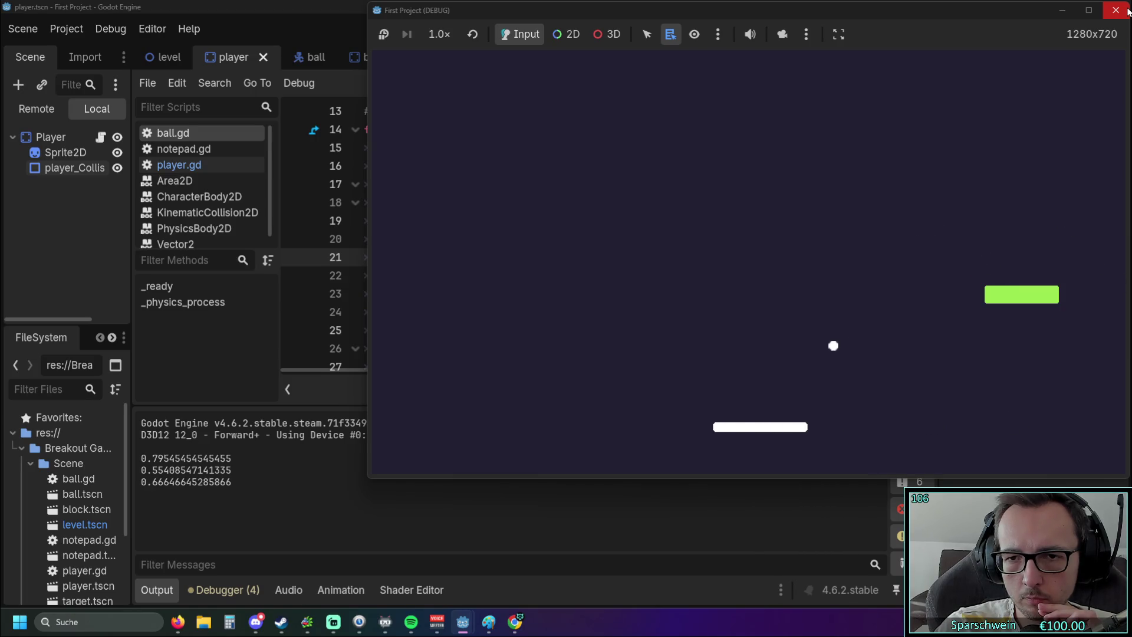
key(Left)
key(Left)
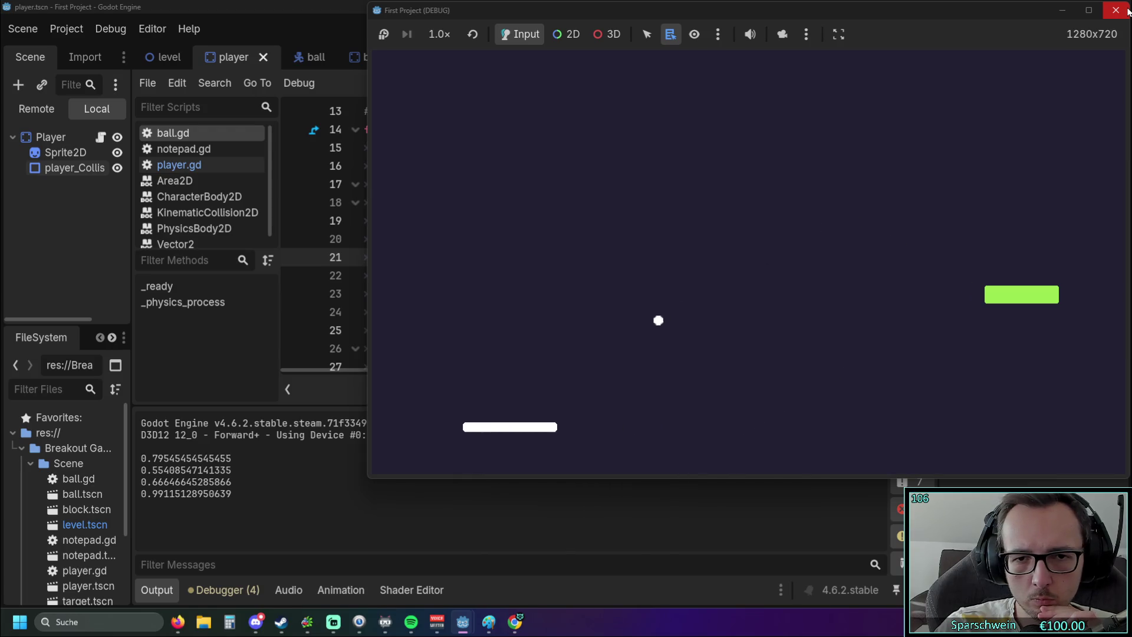
key(Left)
key(Right)
key(Right)
key(Right)
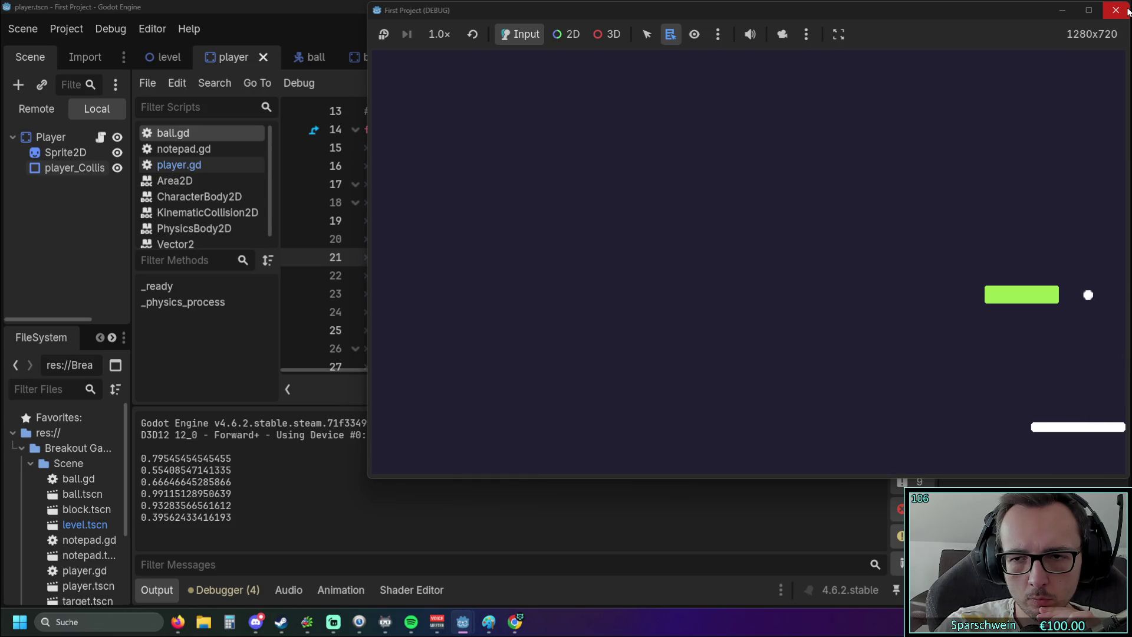
key(Left)
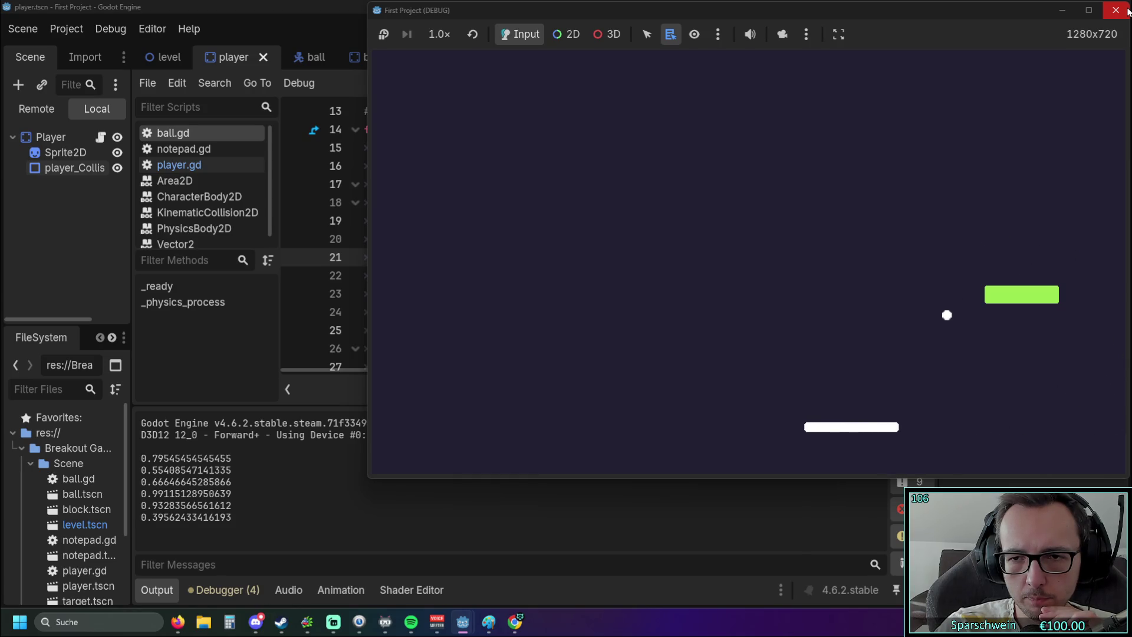
key(Right)
key(Left)
key(Left)
key(Right)
key(Right)
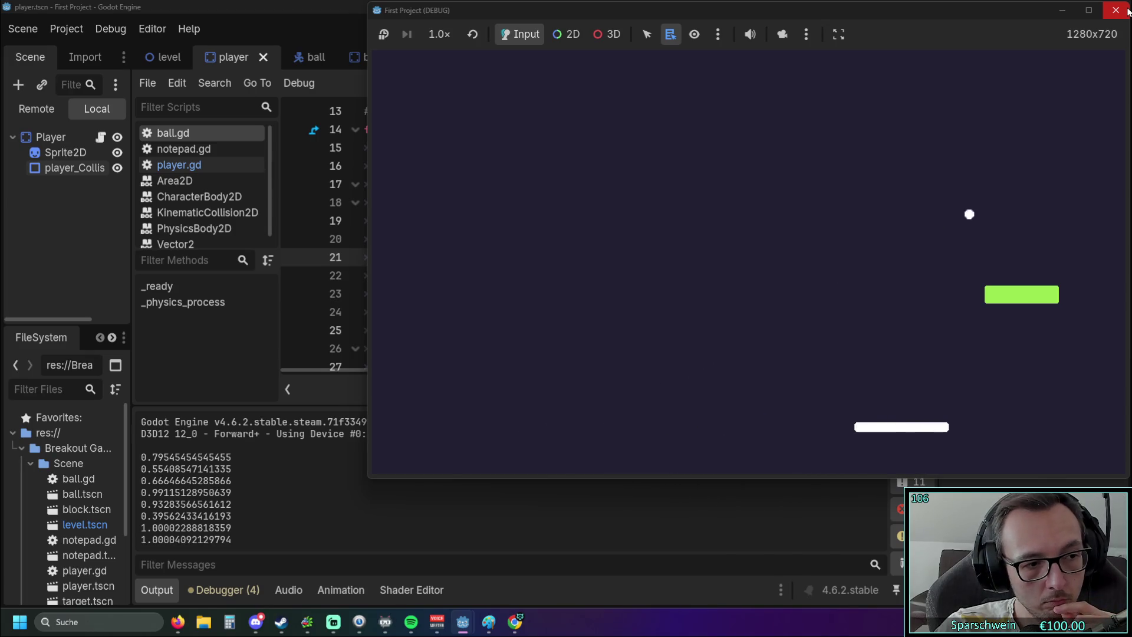
key(Right)
key(Left)
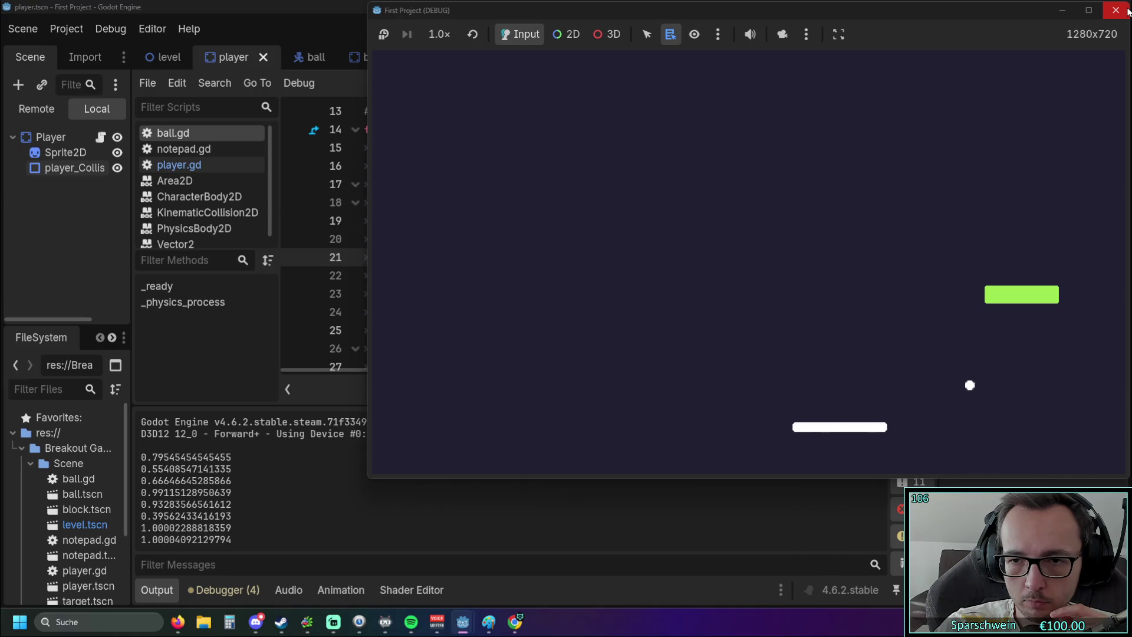
key(Right)
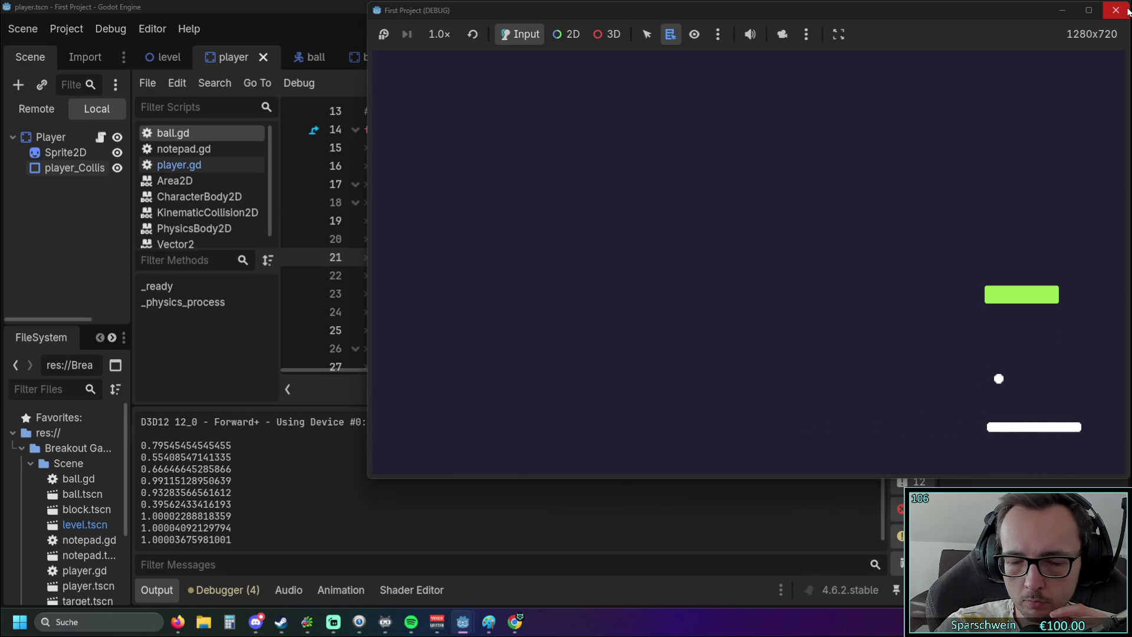
key(Left)
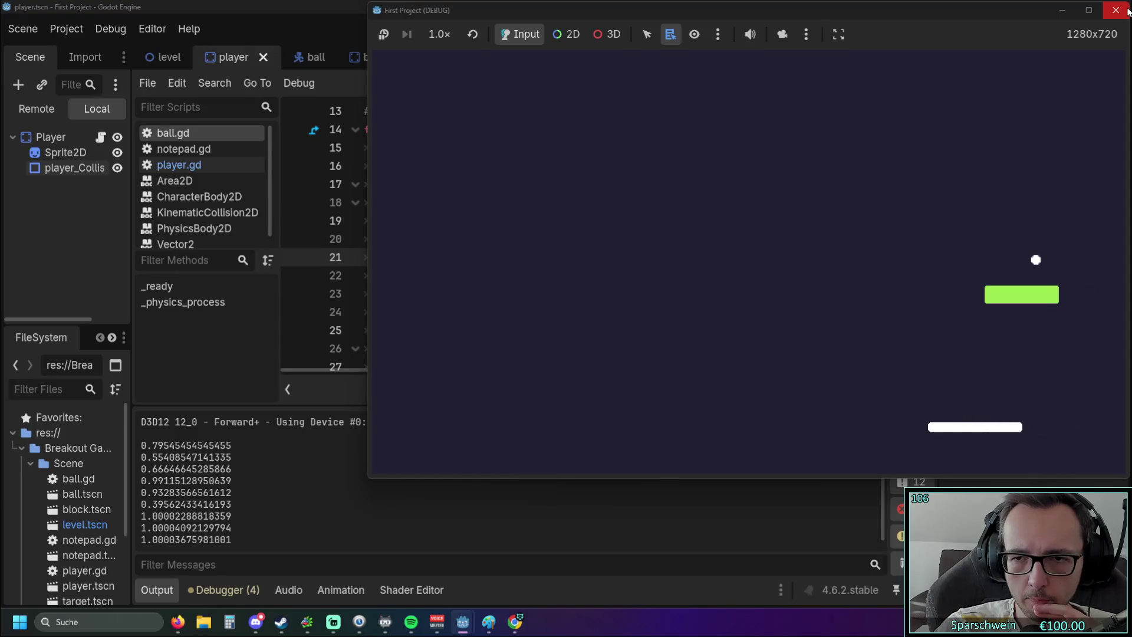
key(Left)
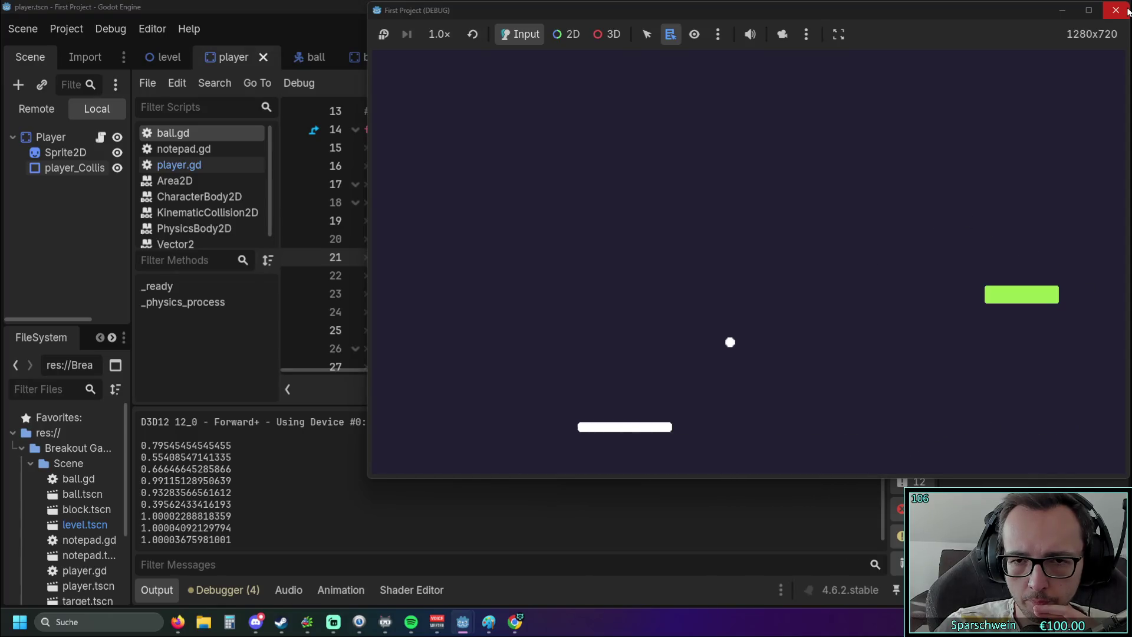
Keep returning the ball as hit offsets log just above 1.0, then stop the game.
key(Right)
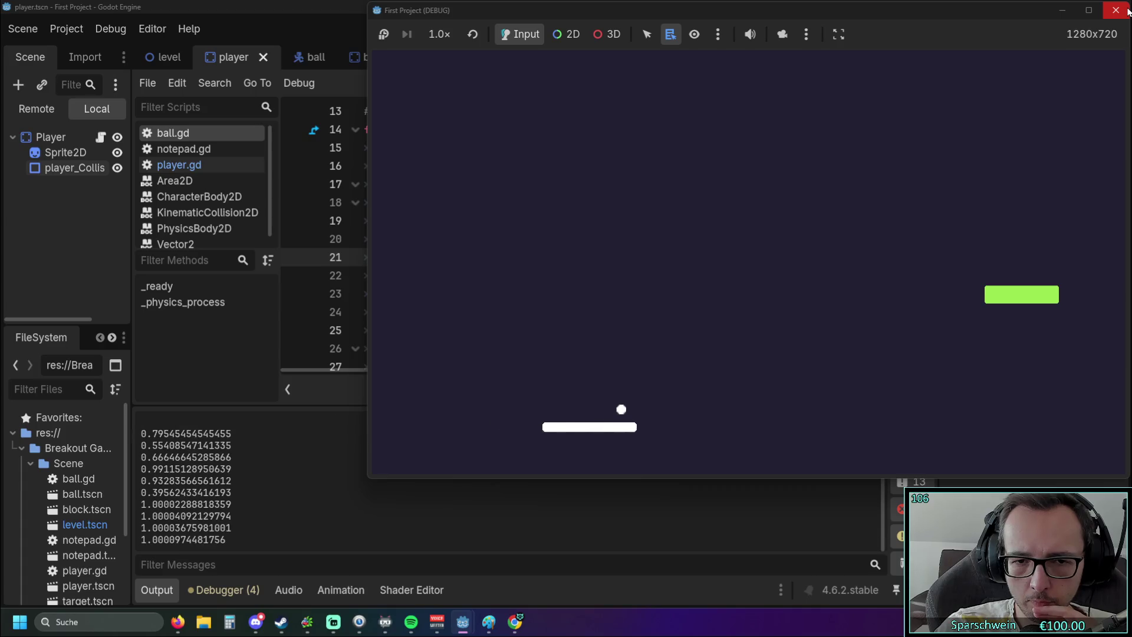
key(Right)
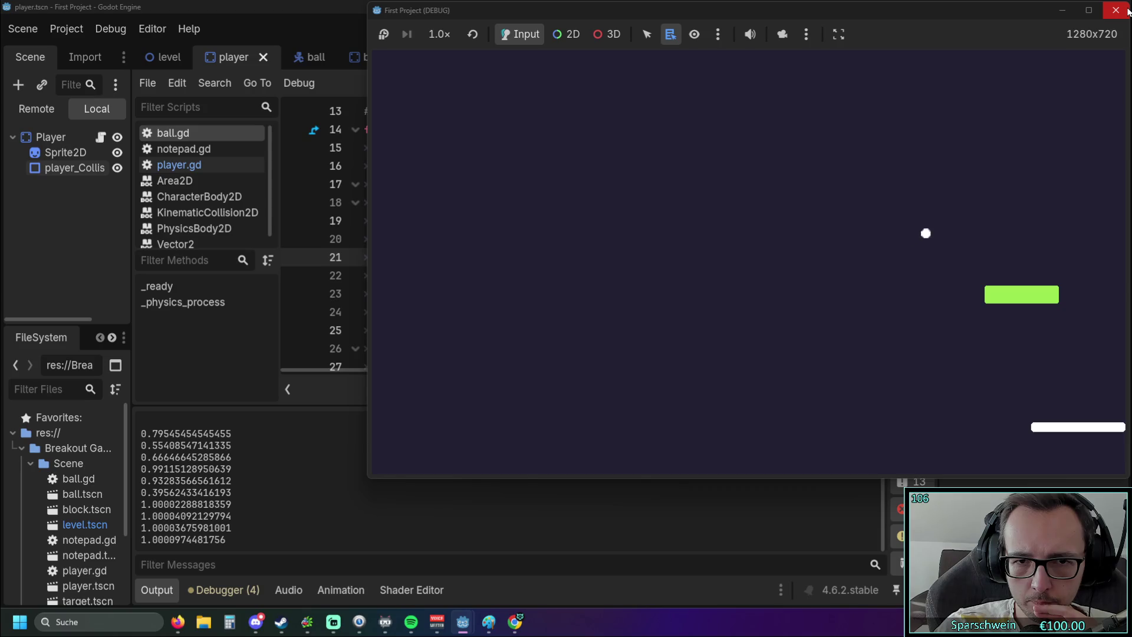
key(Left)
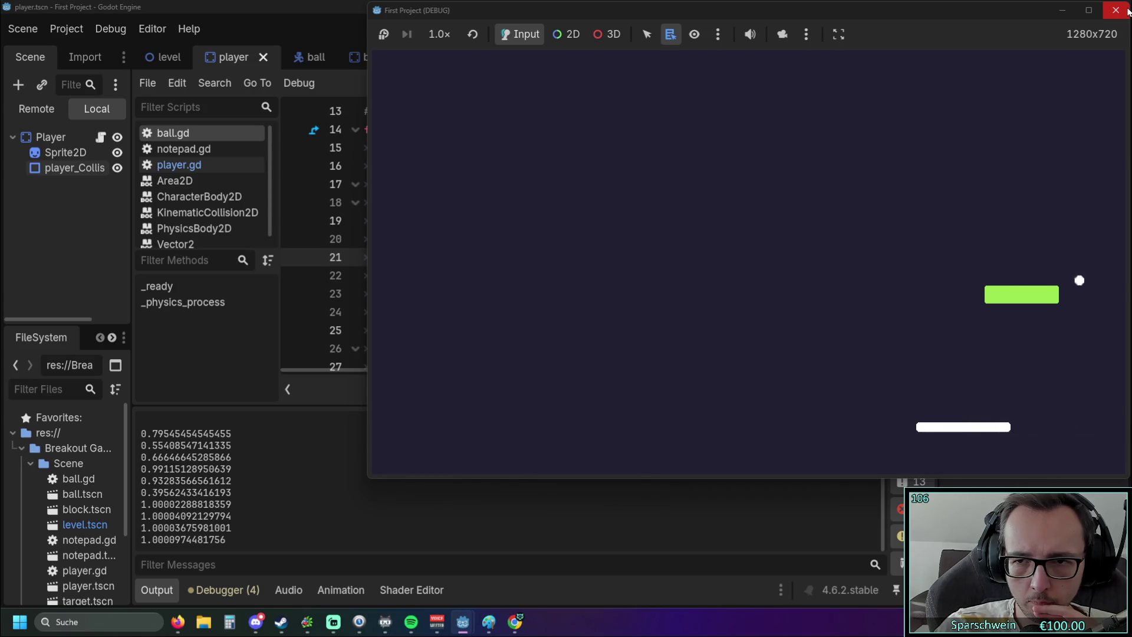
key(Left)
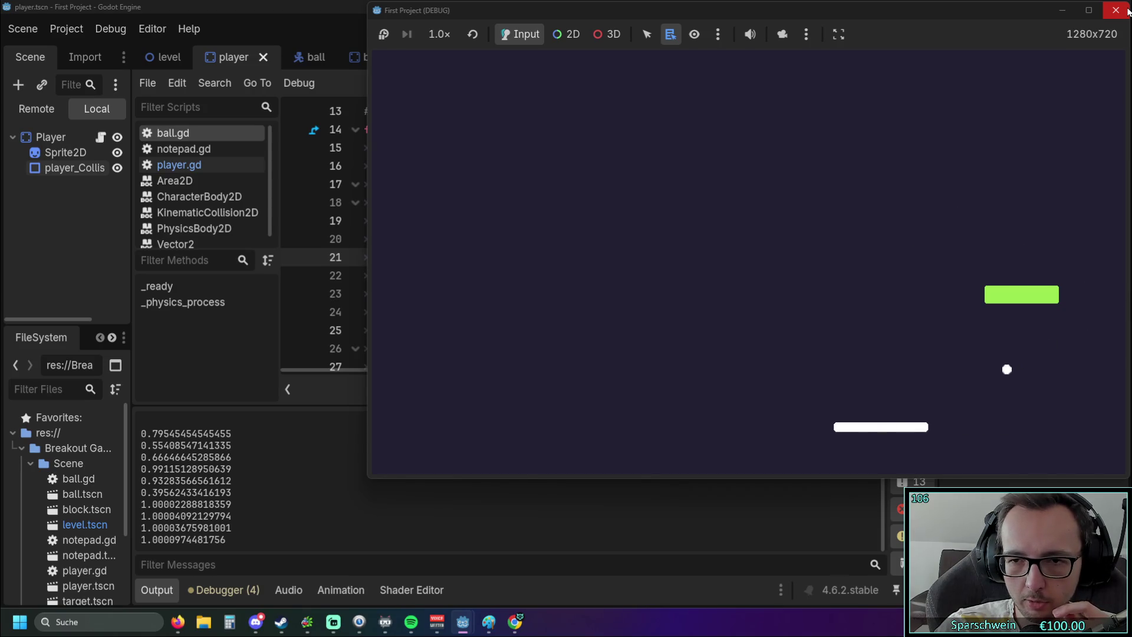
key(Right)
key(Left)
key(Left)
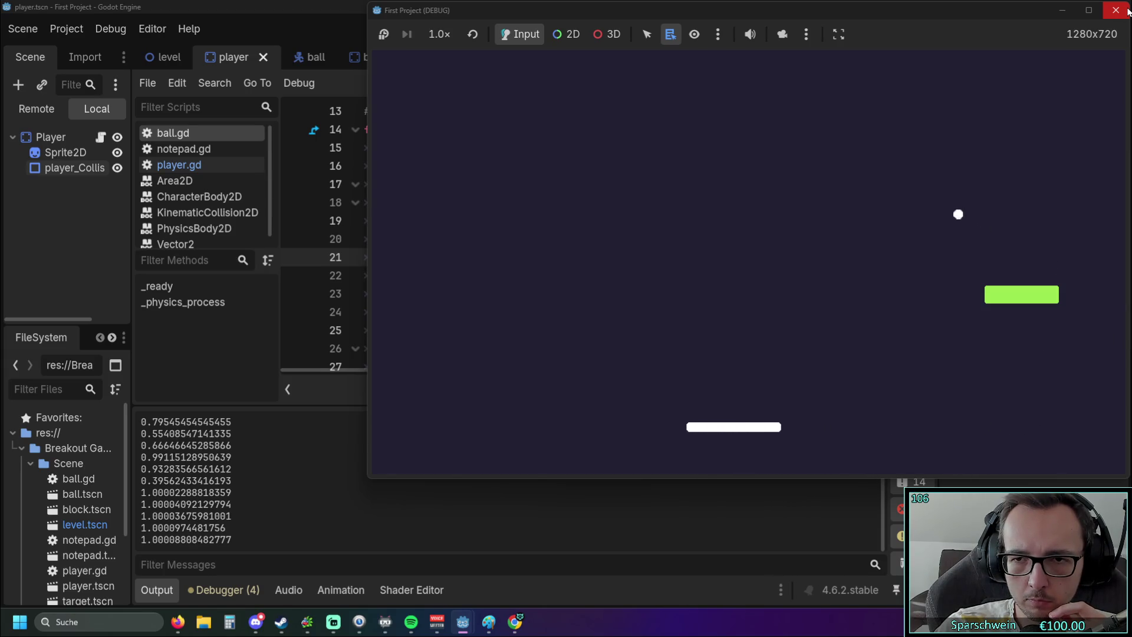
key(Left)
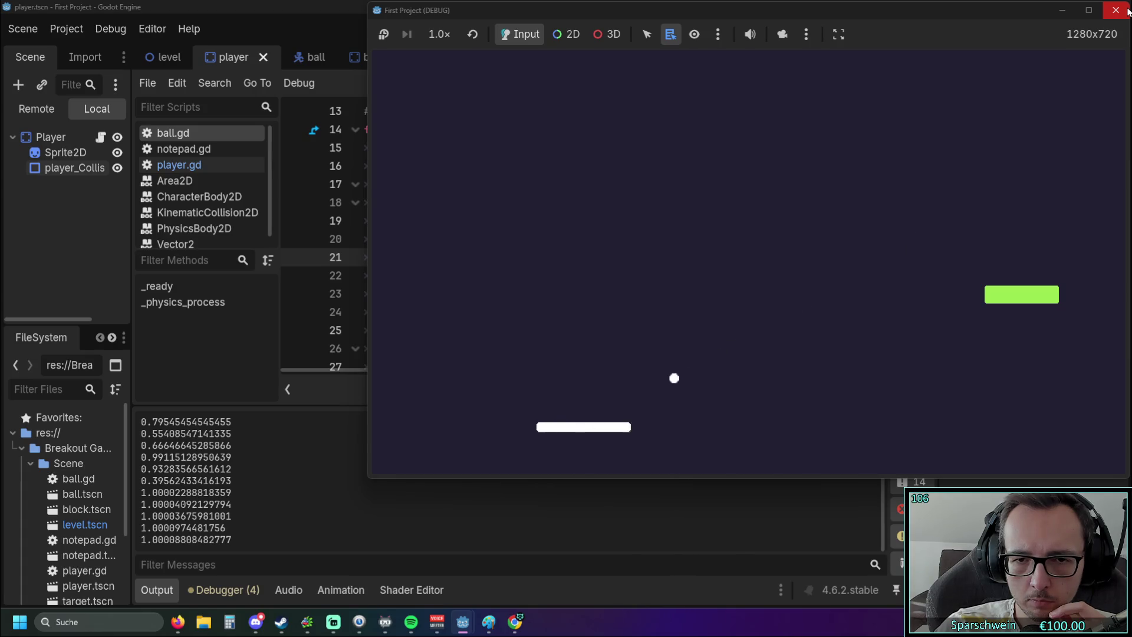
key(Right)
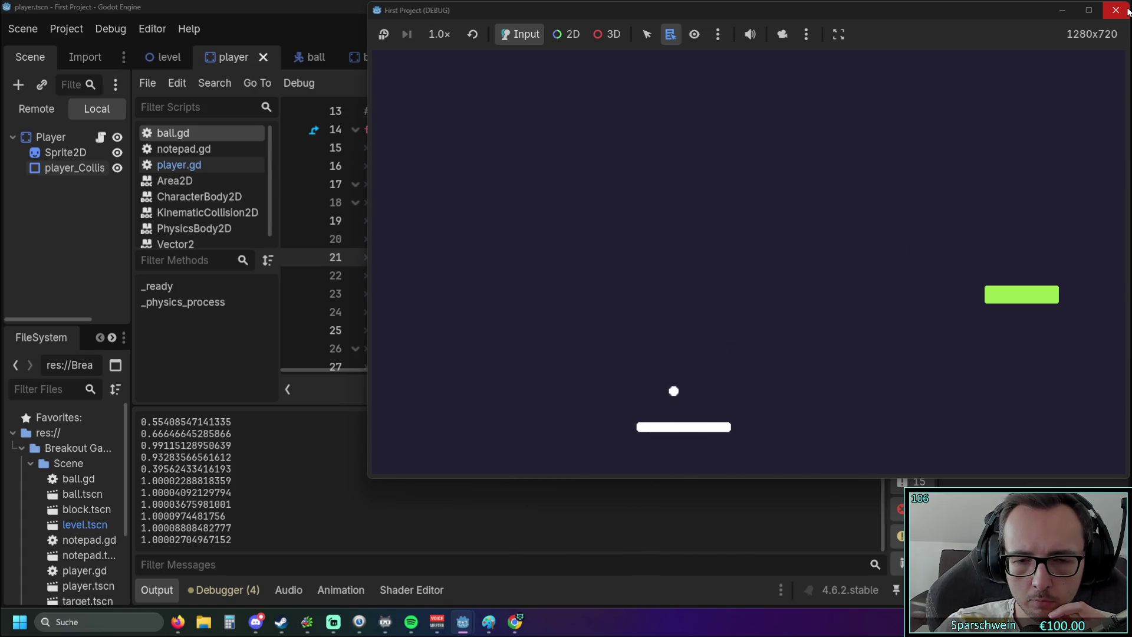
key(Right)
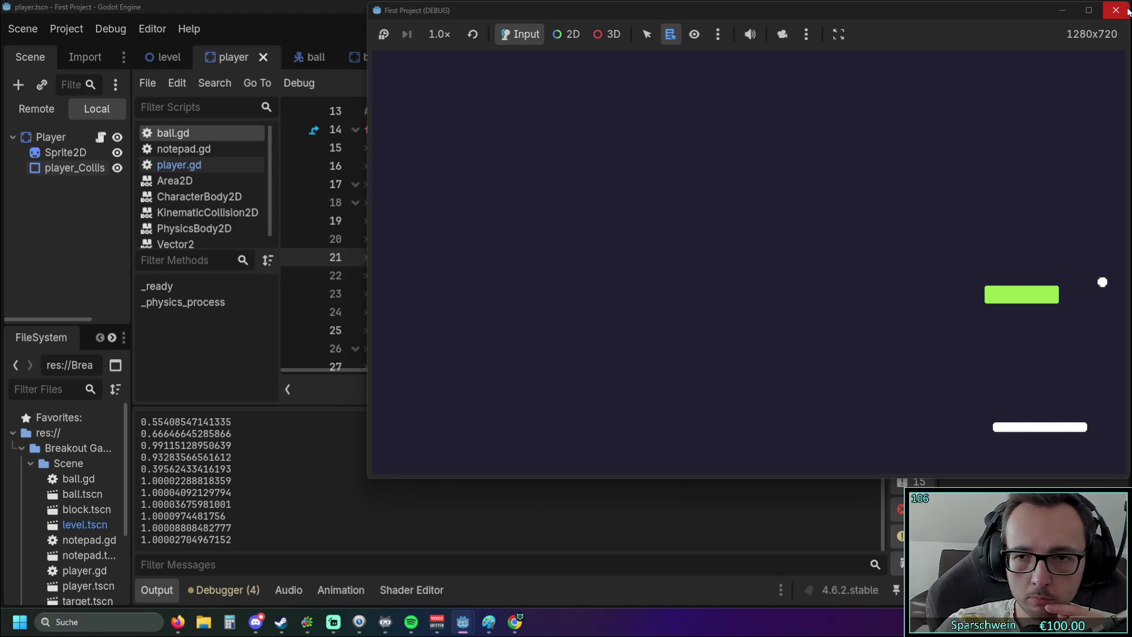
key(Left)
key(Right)
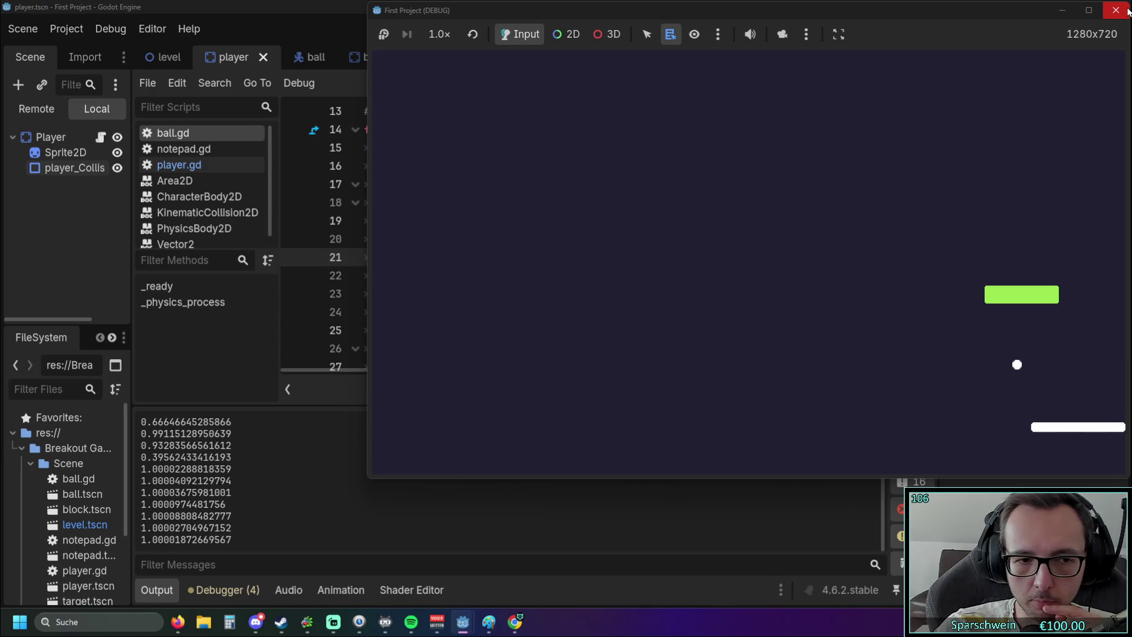
key(Left)
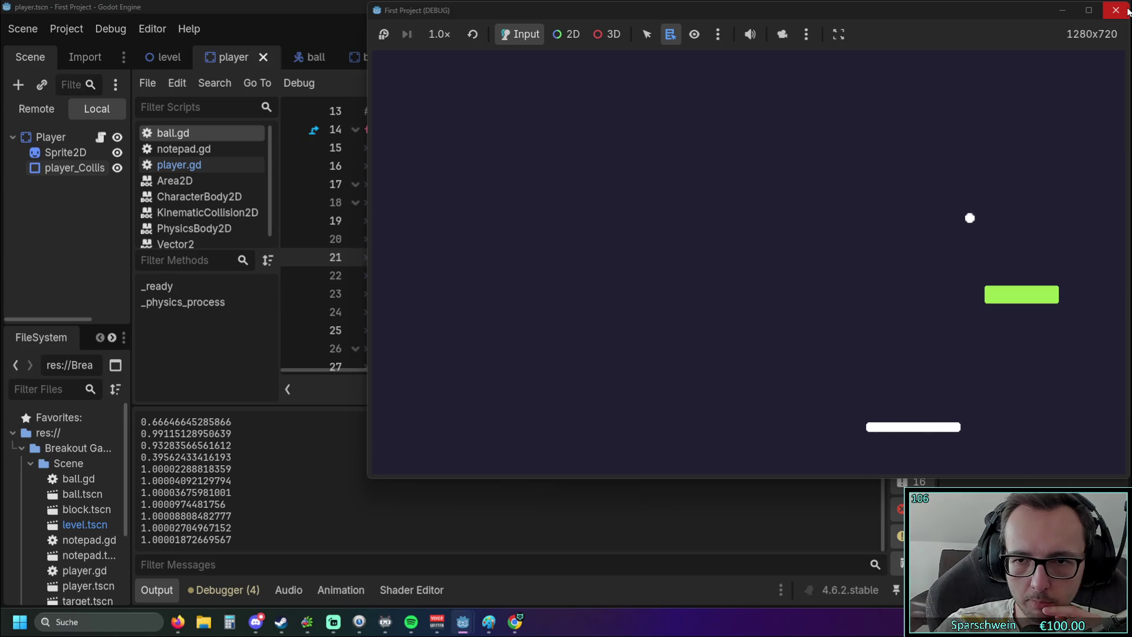
key(Left)
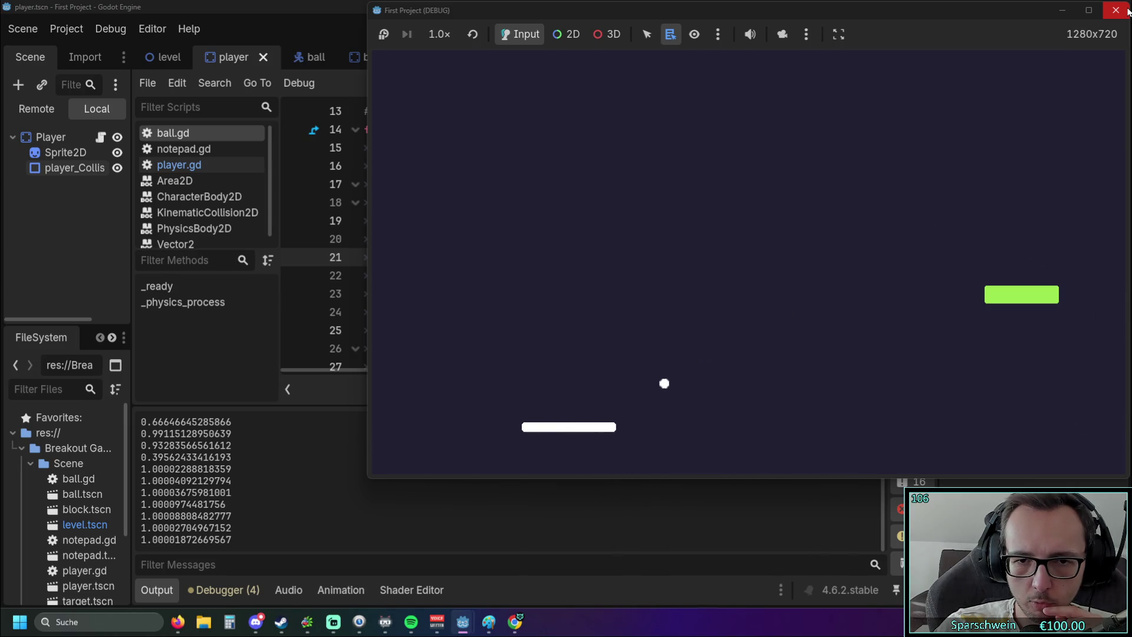
key(Right)
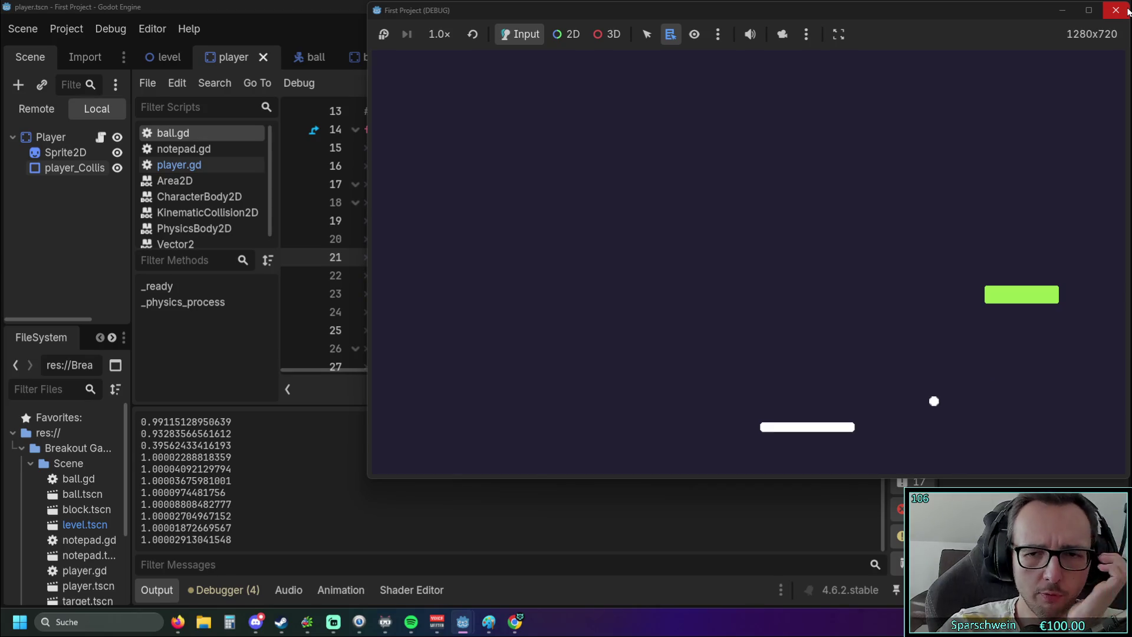
key(Right)
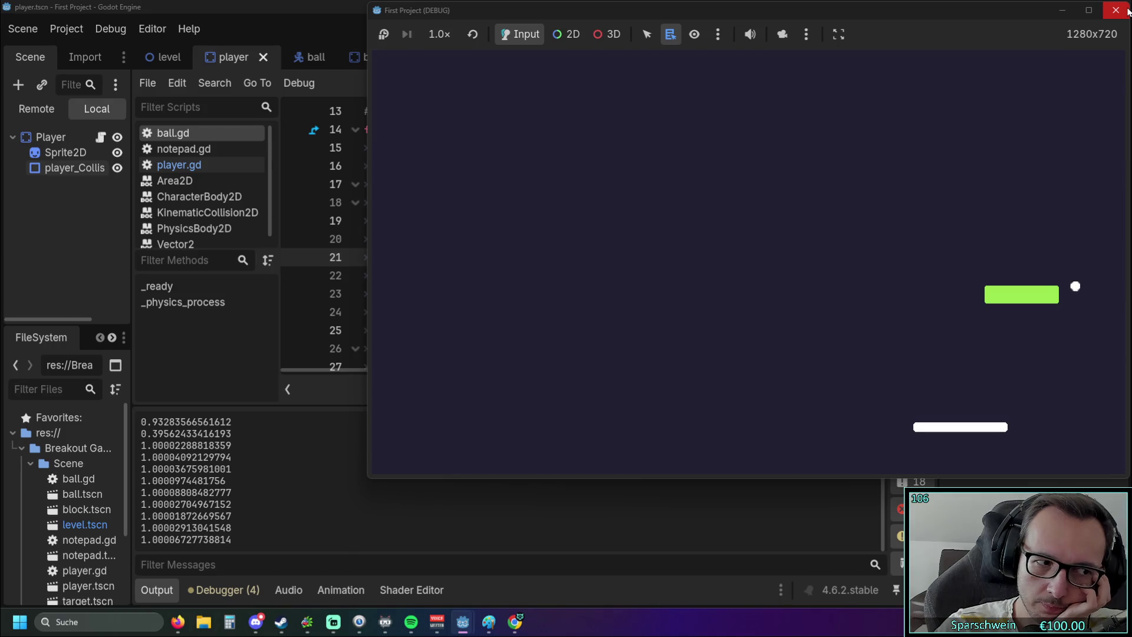
key(Left)
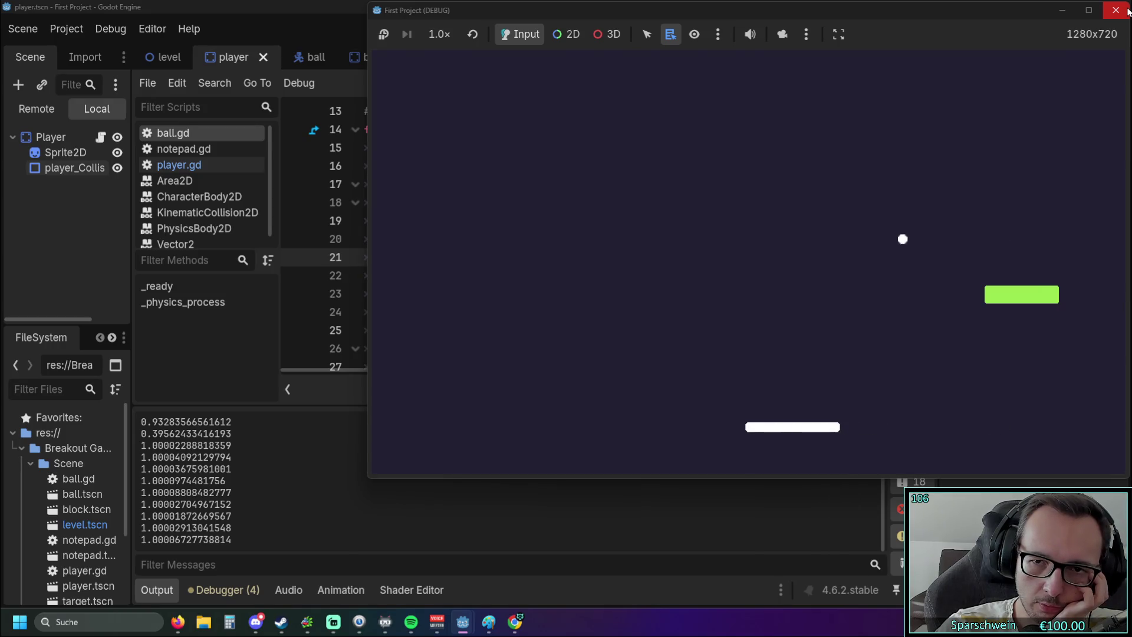
key(Left)
key(Left)
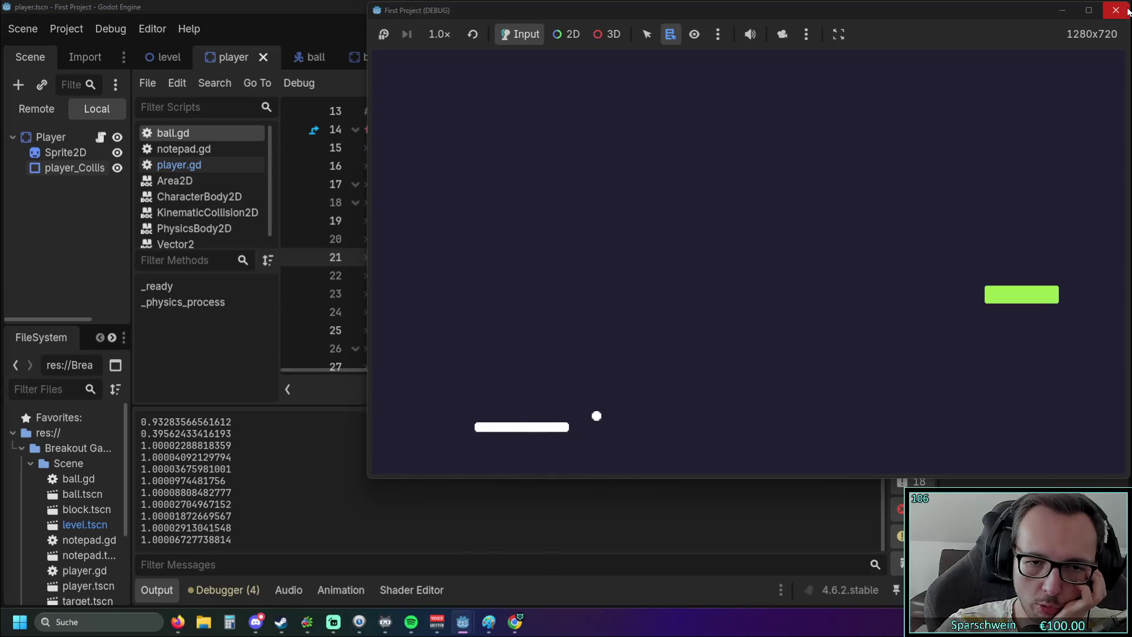
key(Right)
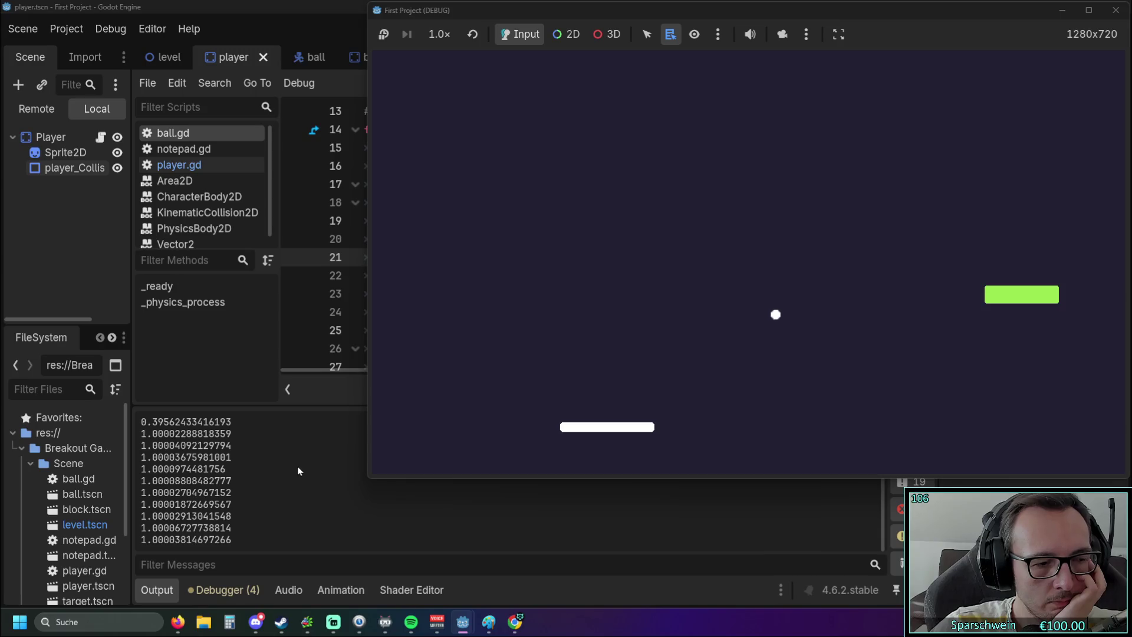
key(F8)
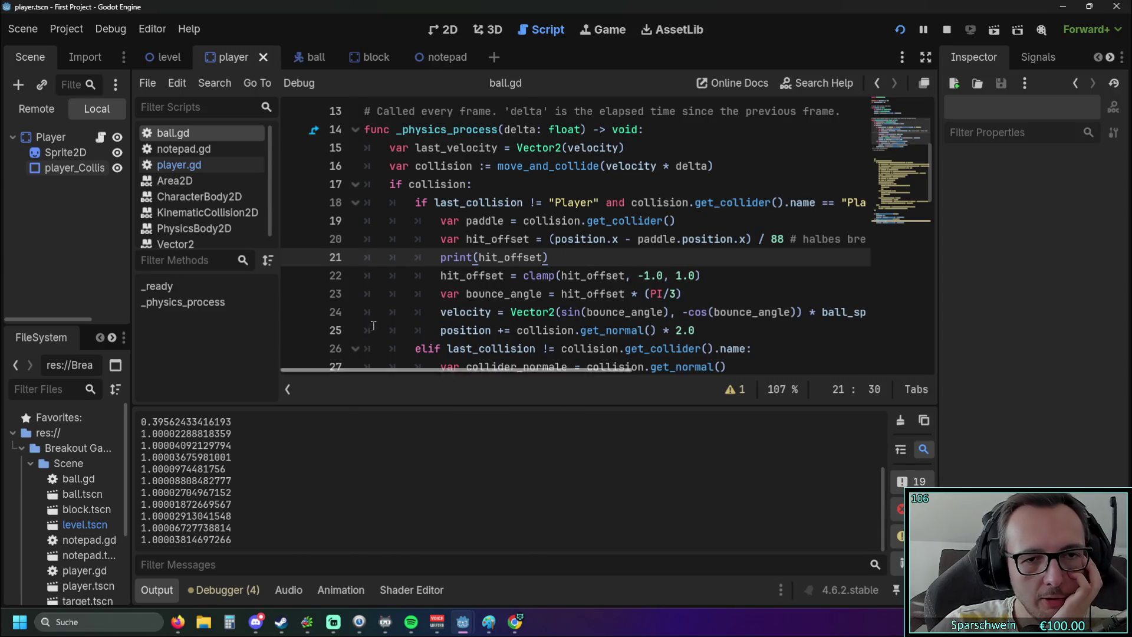
Save the current scene and open the ball scene in the 2D view.
click(437, 32)
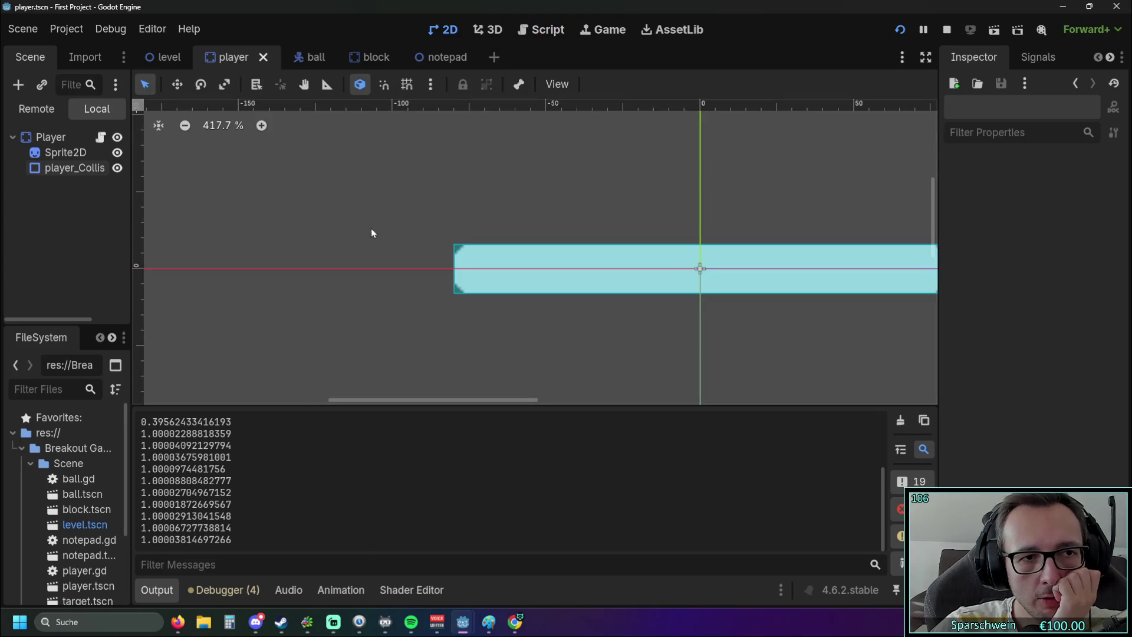
key(ctrl+s)
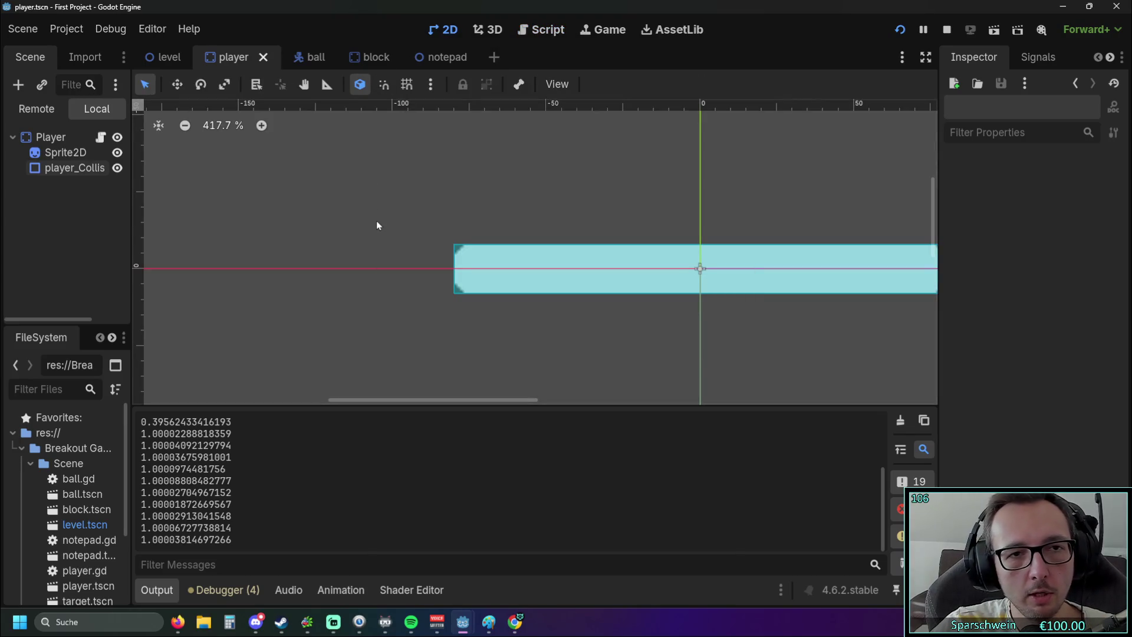
click(314, 59)
Make the ball's collision shape a CircleShape2D with 4 px radius and run the game.
scroll(420, 209, up, 5)
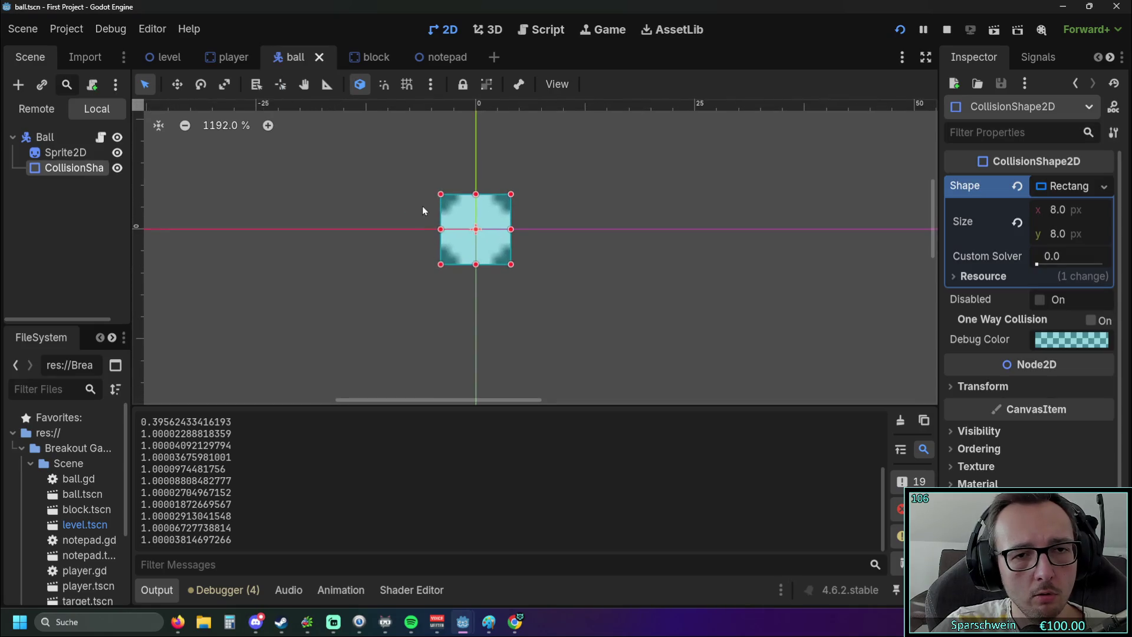
click(1104, 186)
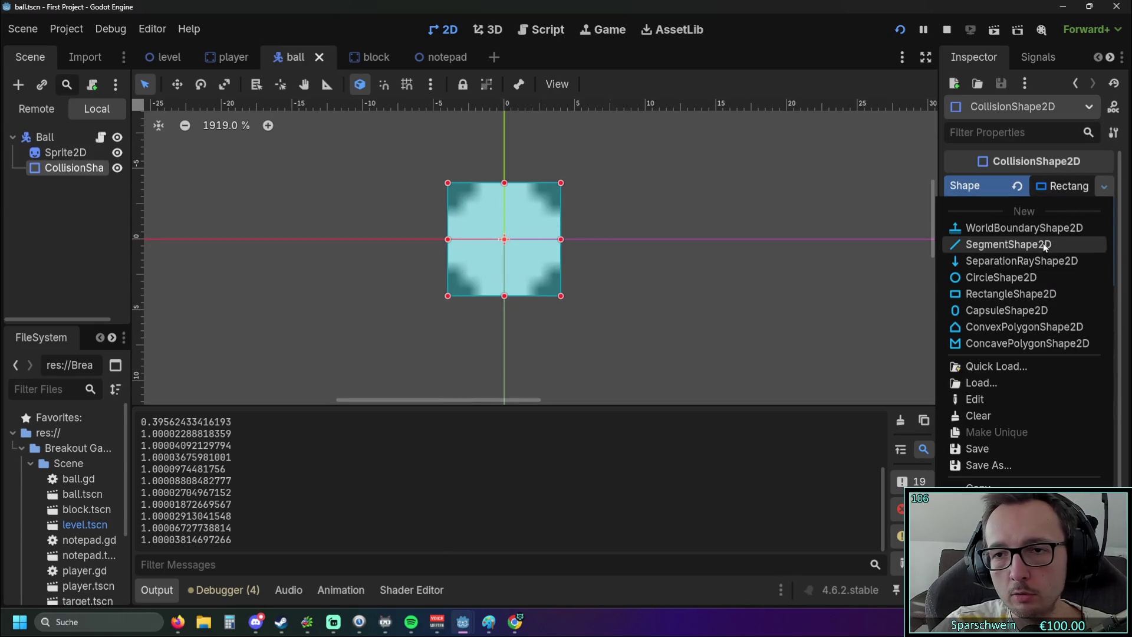
click(1016, 277)
drag(645, 239, 568, 241)
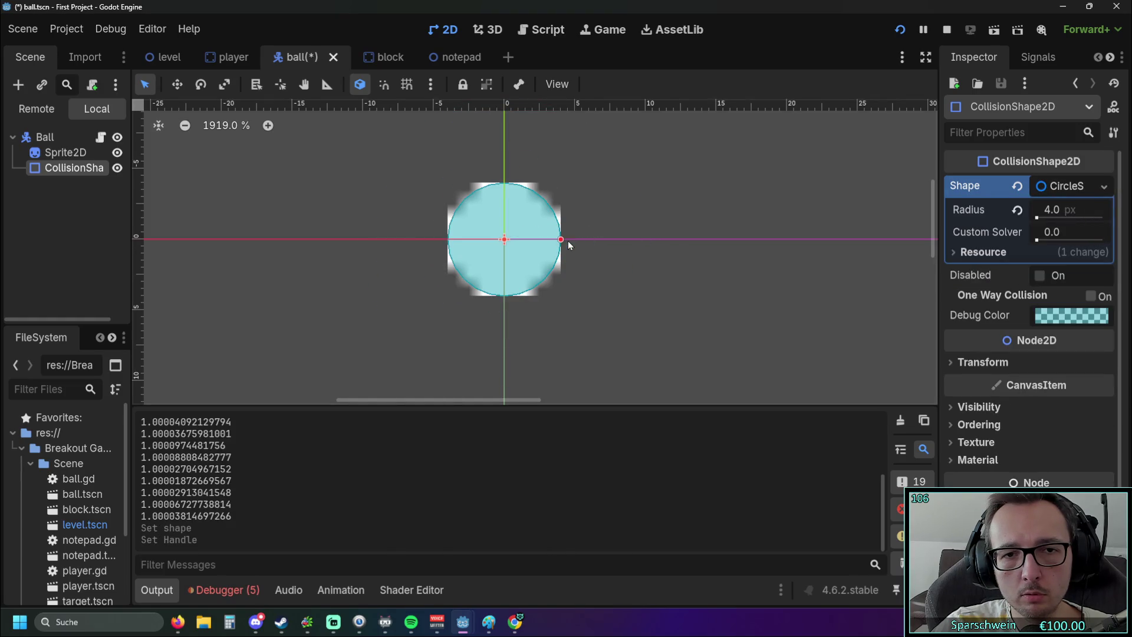
click(899, 31)
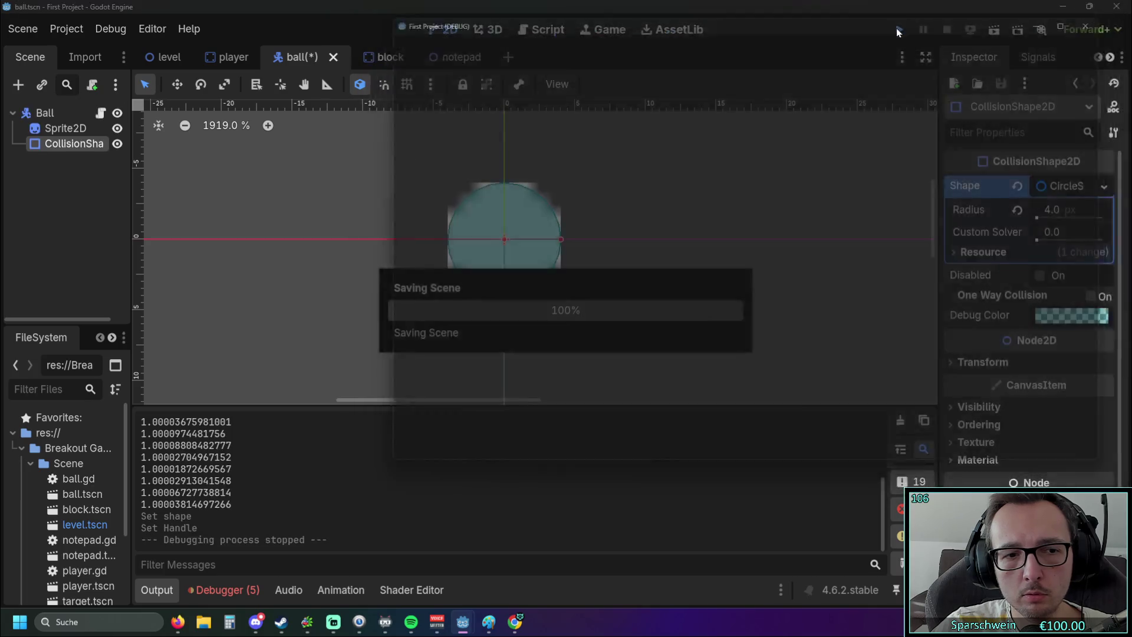
Briefly steer the paddle in the circle-shape playtest, then stop it.
key(Left)
key(Right)
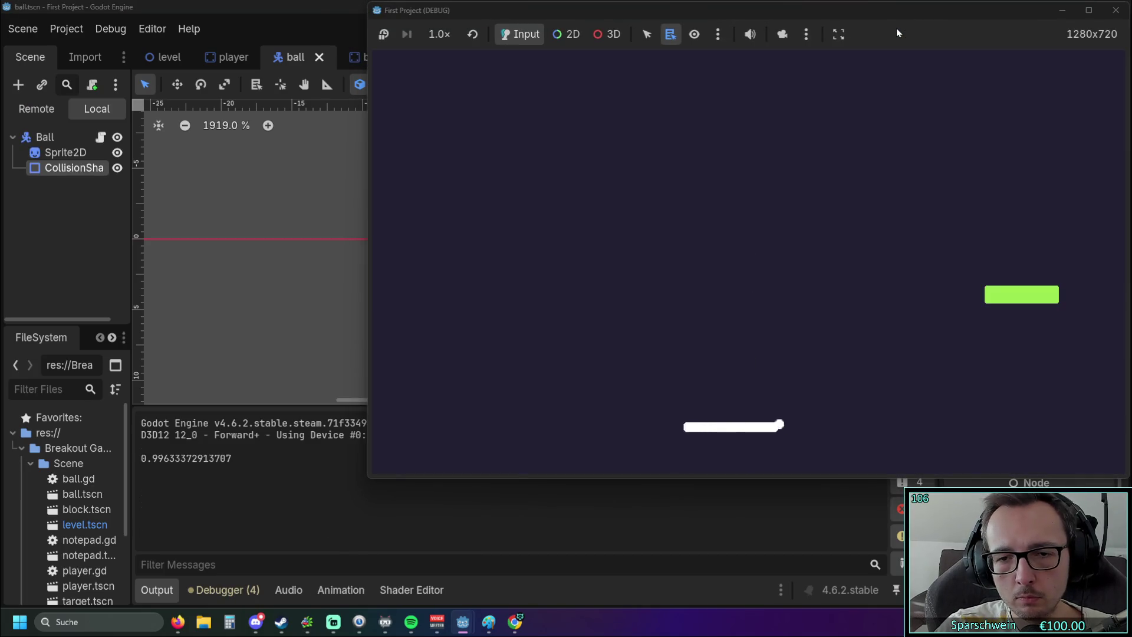
key(Right)
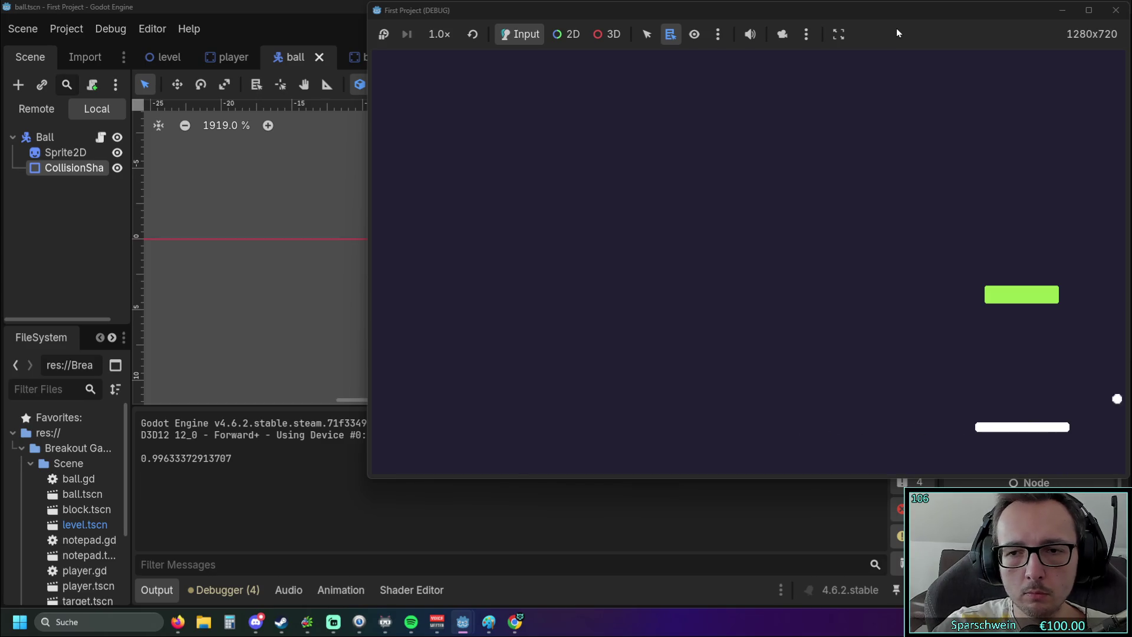
key(F8)
Undo the last collision shape edit, relaunch, and briefly test the paddle before stopping.
click(401, 299)
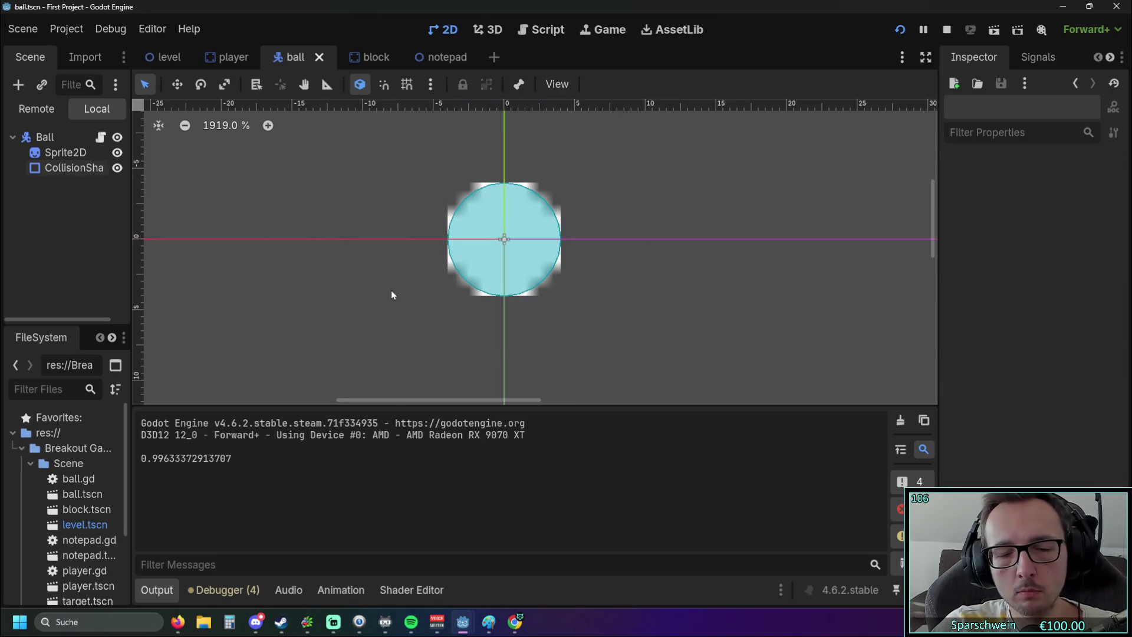
key(ctrl+z)
key(ctrl+z)
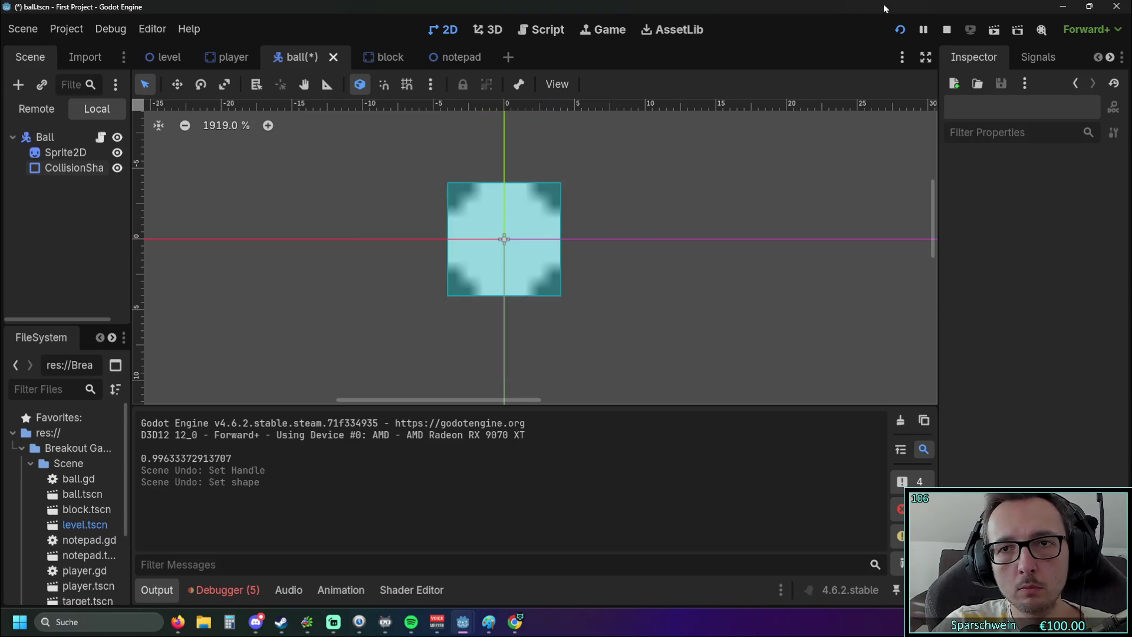
click(900, 29)
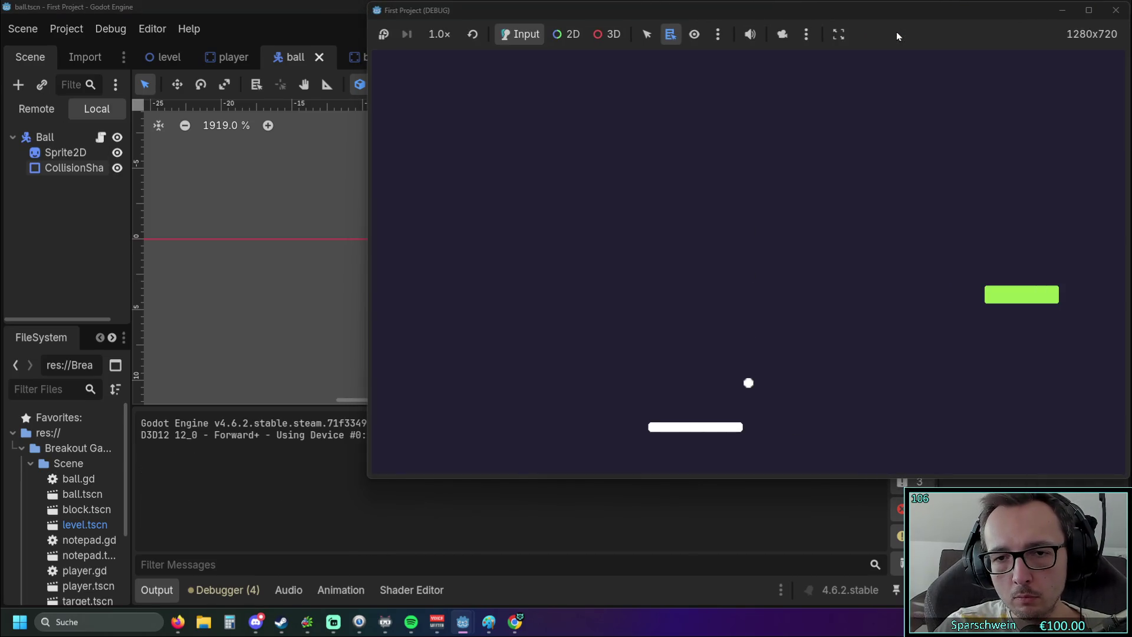
key(Right)
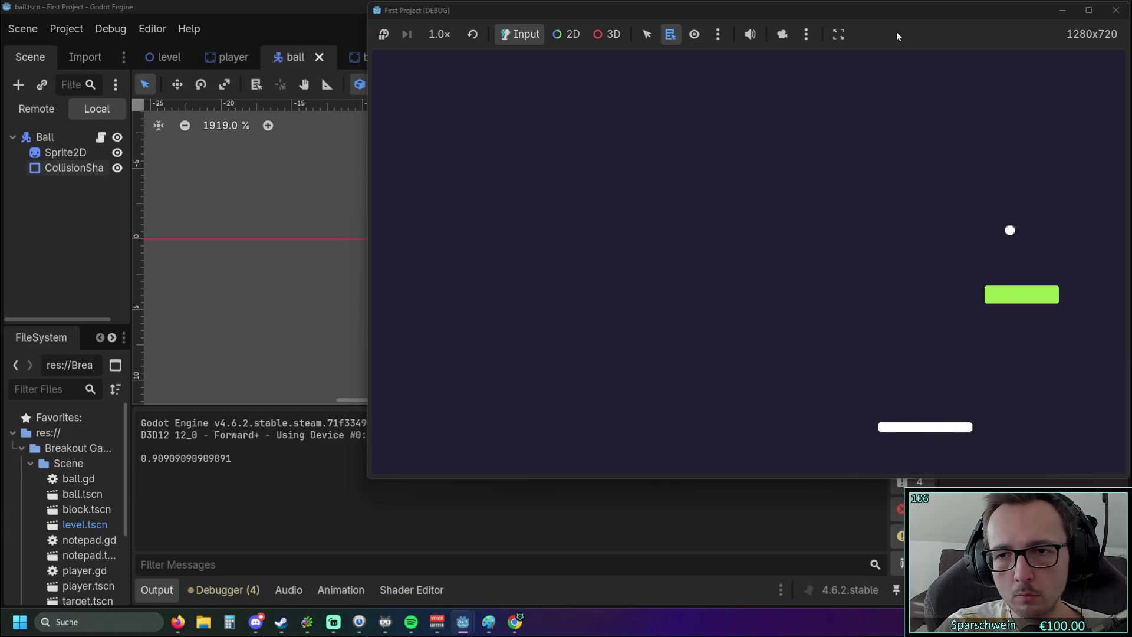
key(Left)
click(1116, 10)
Relaunch and bounce the ball, logging six hit offsets from about 0.70 to 1.0, then stop.
click(902, 30)
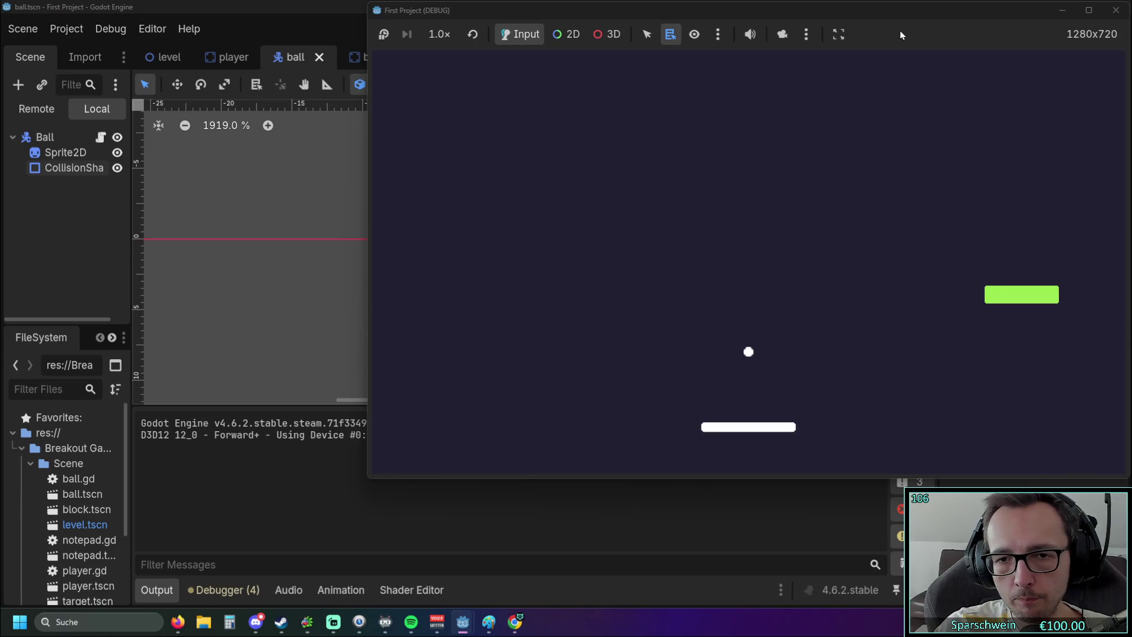
key(Left)
key(Right)
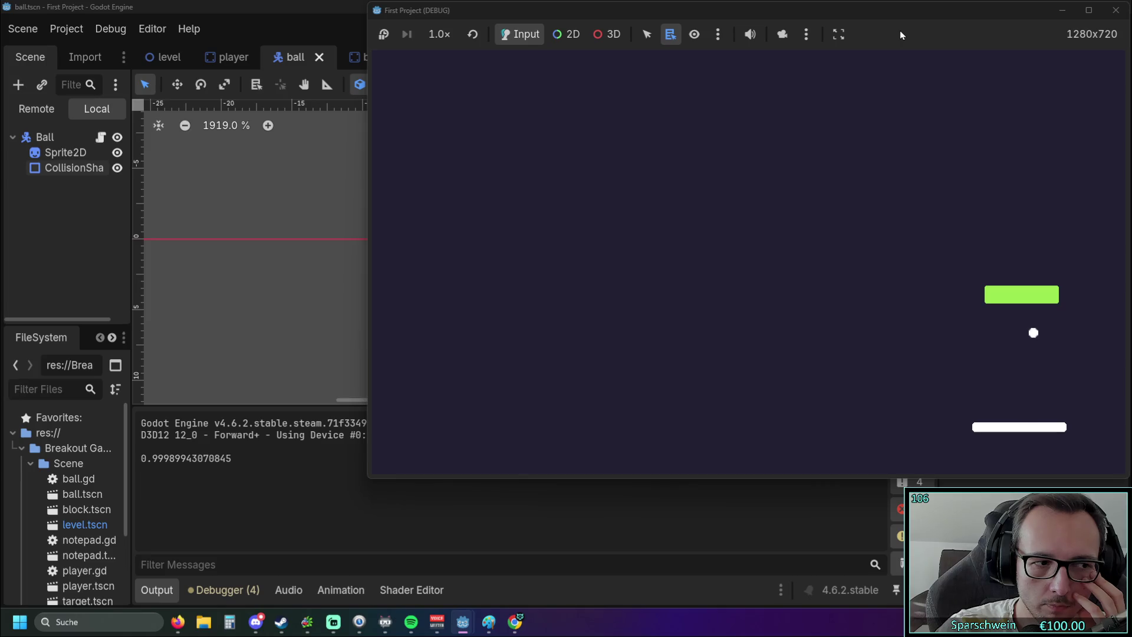
key(Left)
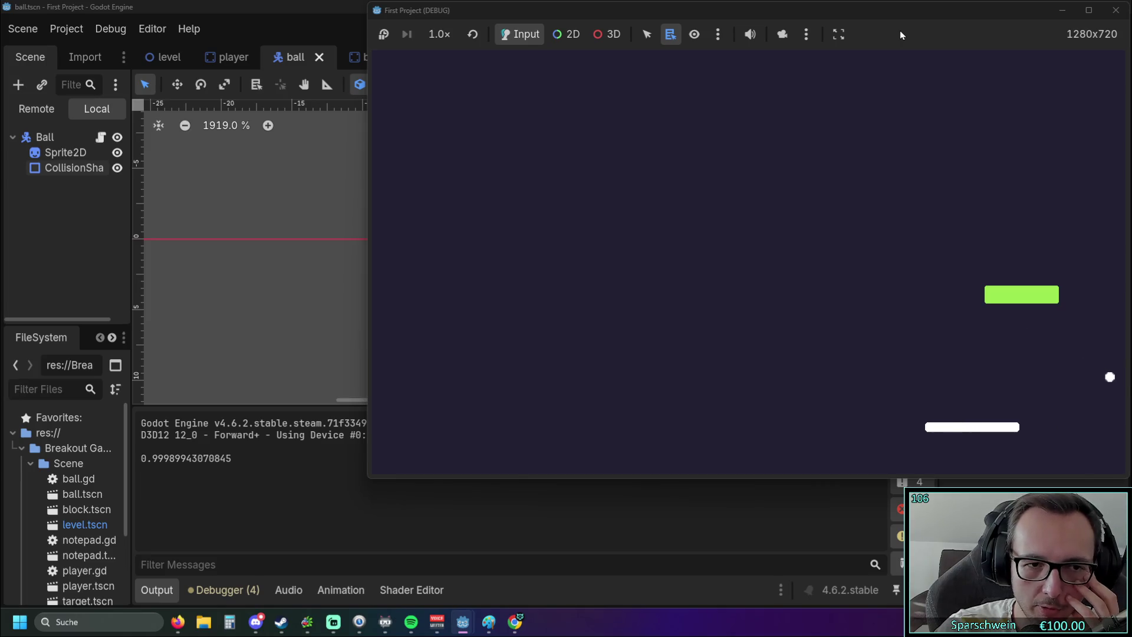
key(Right)
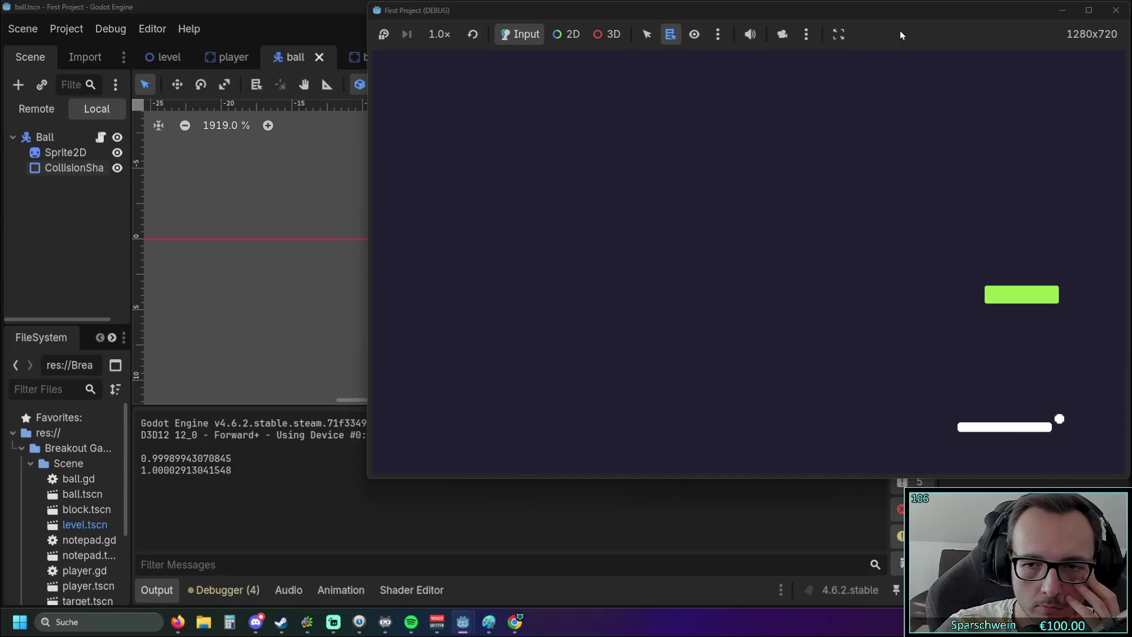
key(Left)
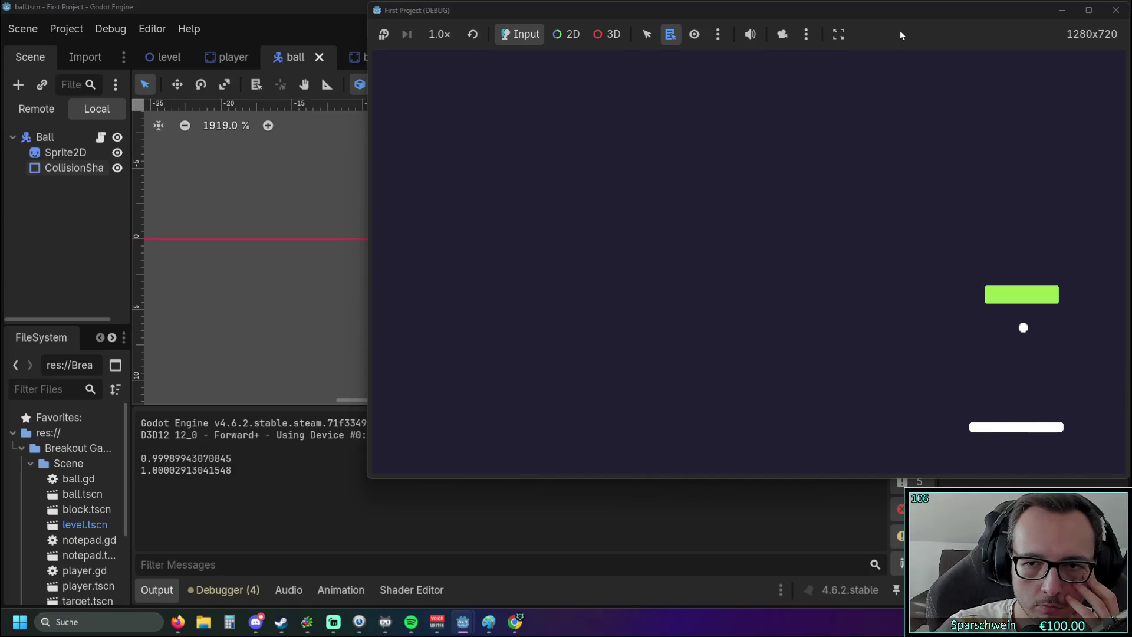
key(Right)
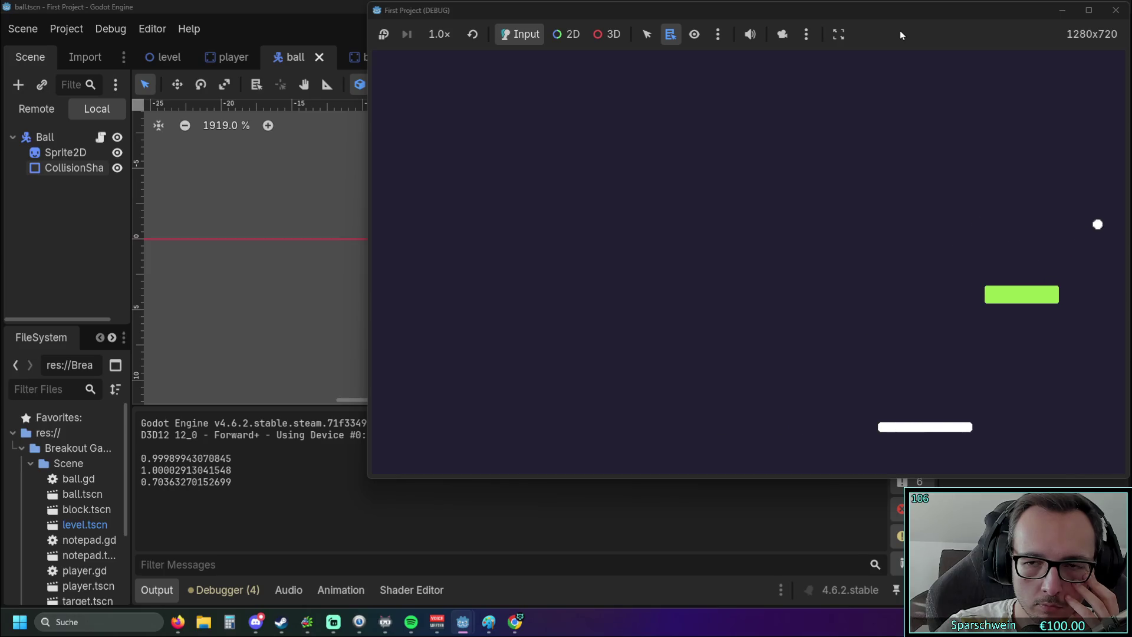
key(Right)
key(Left)
key(Left)
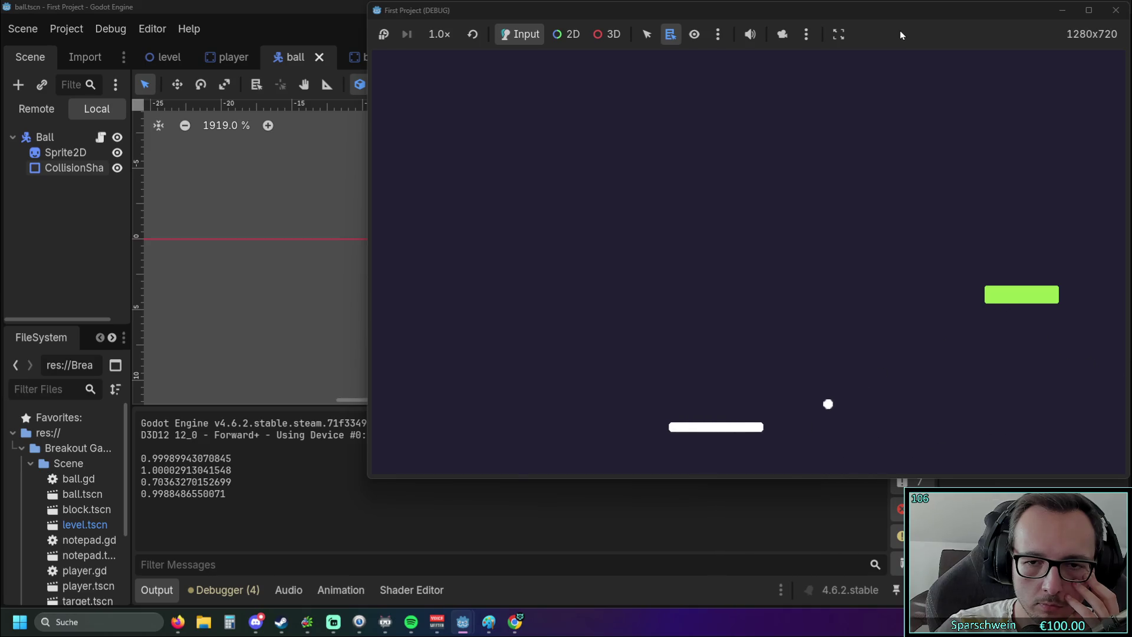
key(Right)
key(Right)
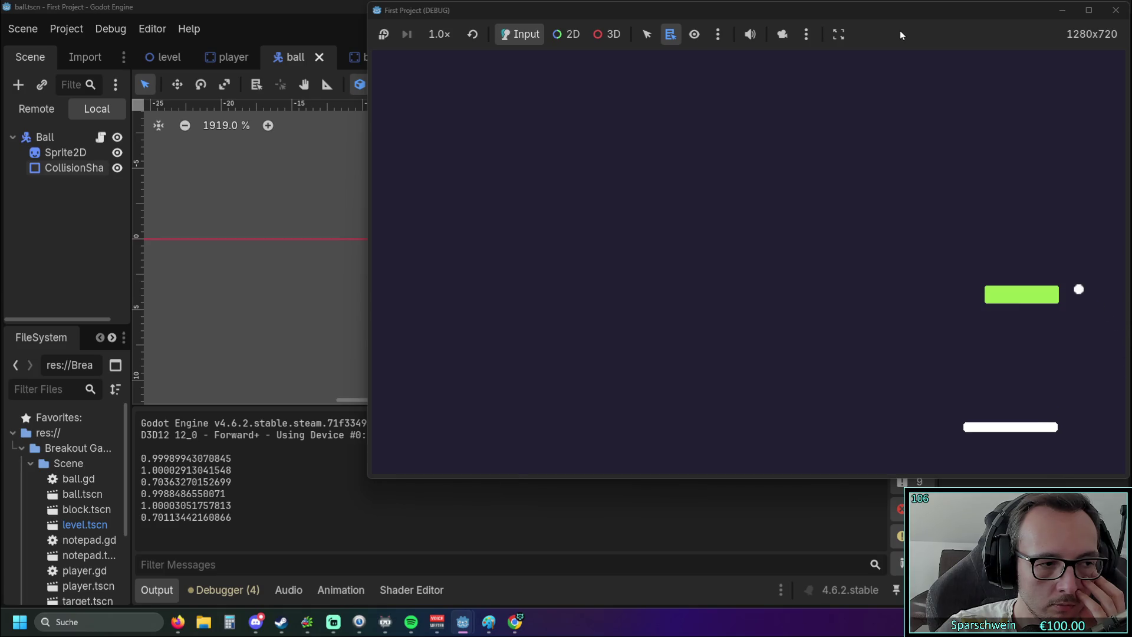
click(1116, 10)
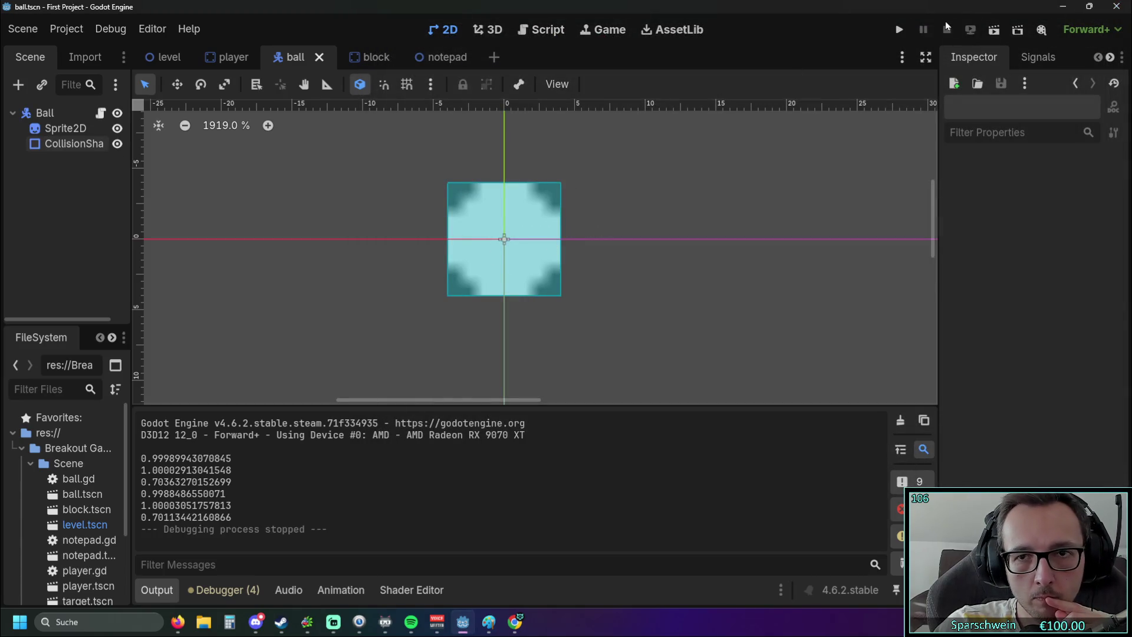
Change the hit-offset divisor on line 20 of ball.gd from 88 to 50.
click(559, 33)
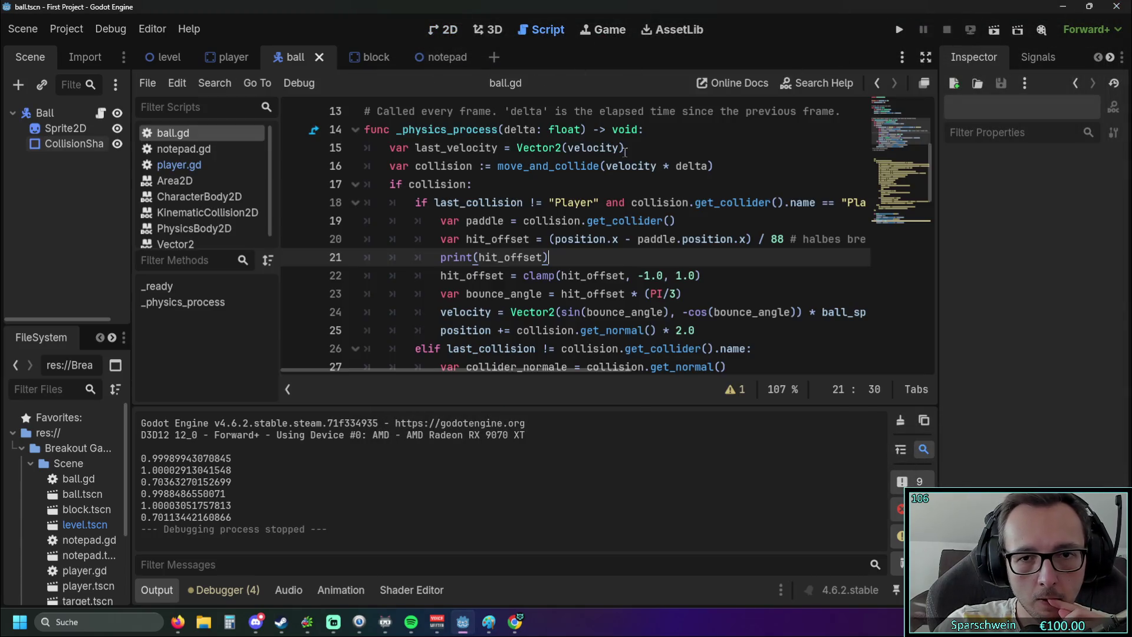
double_click(781, 243)
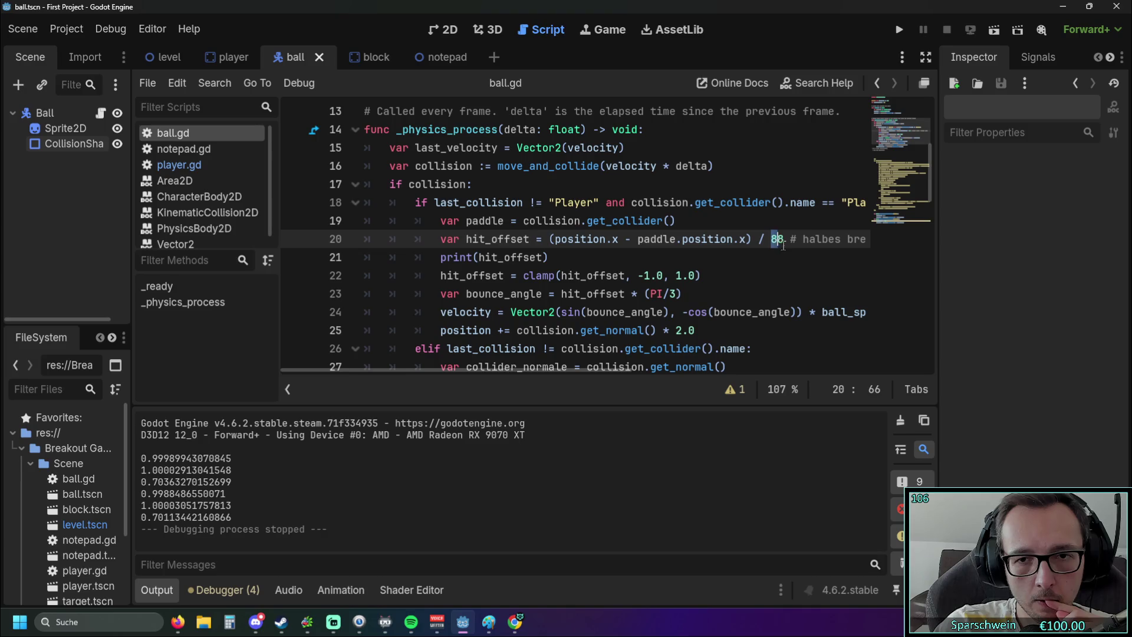
click(725, 262)
Playtest with divisor 50, logging an offset around 1.76, then stop.
click(899, 29)
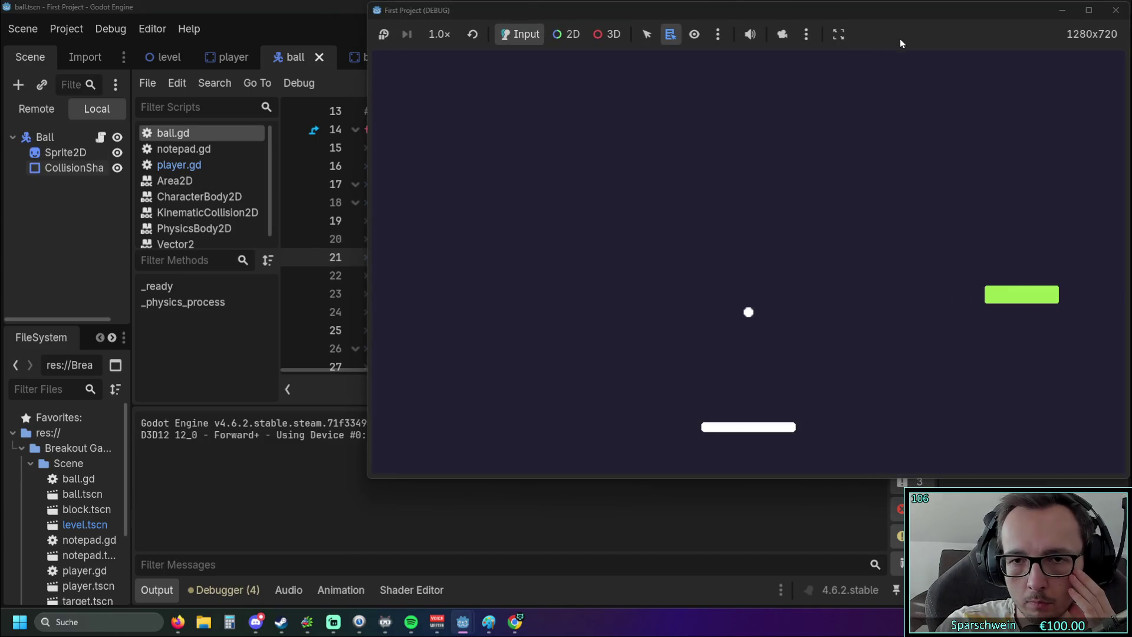
key(Left)
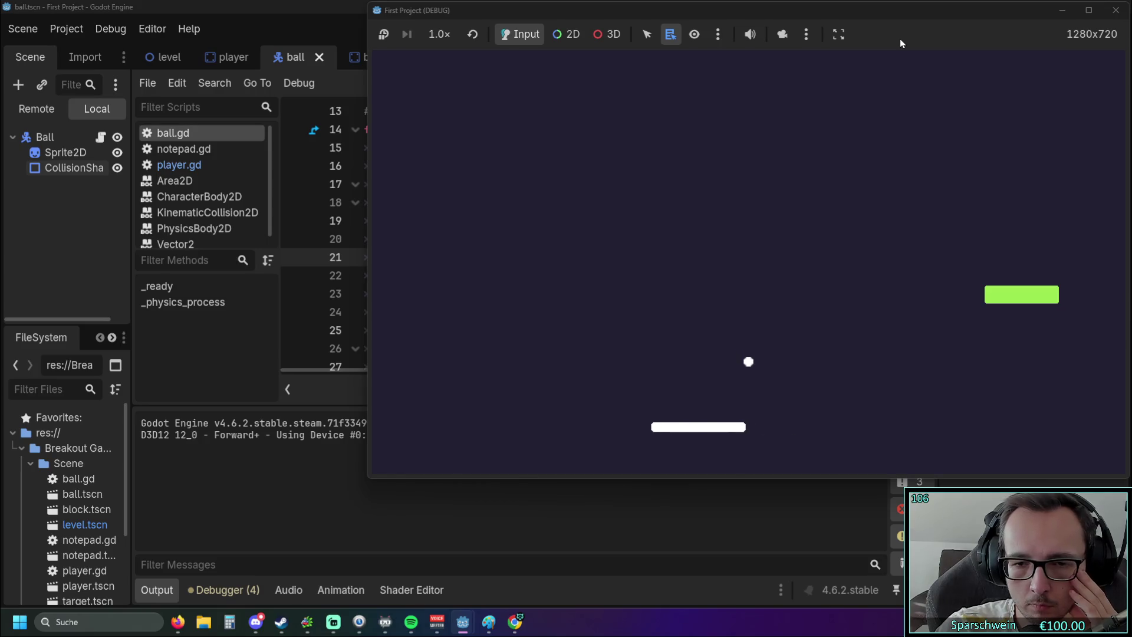
key(Left)
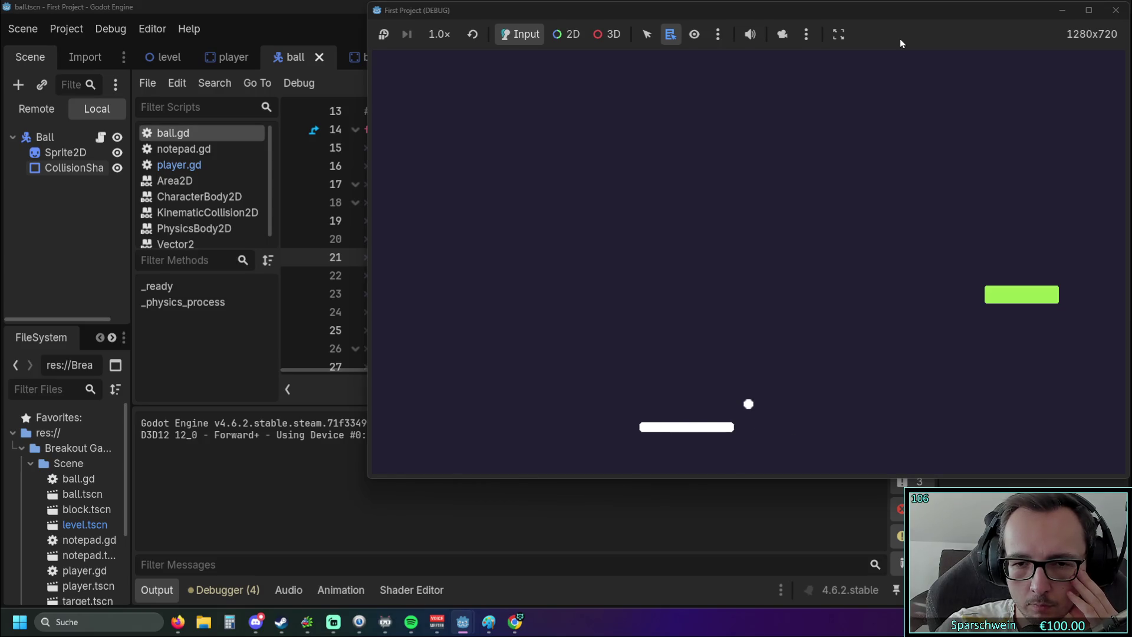
key(Right)
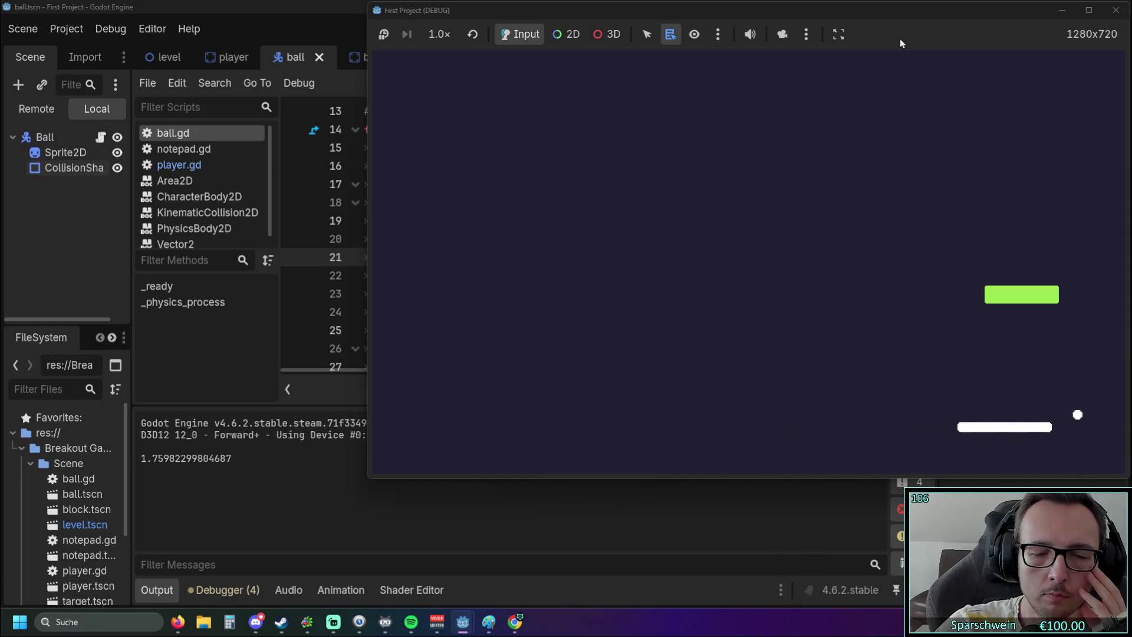
click(1116, 10)
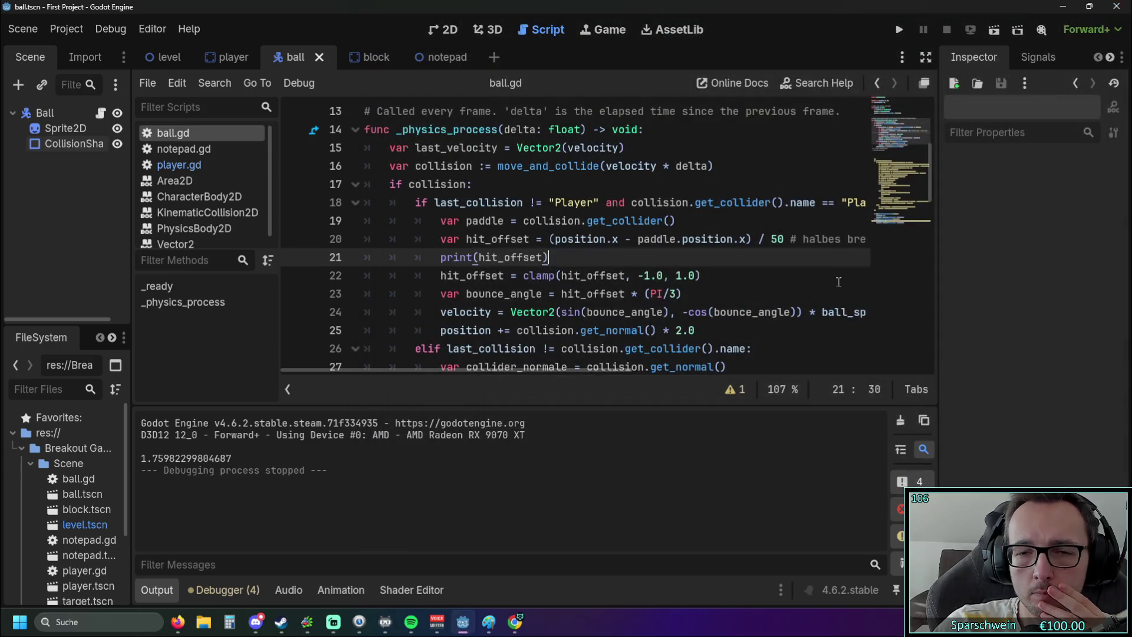
Set the line 20 divisor back to 88 and run a short playtest.
double_click(777, 239)
text(88)
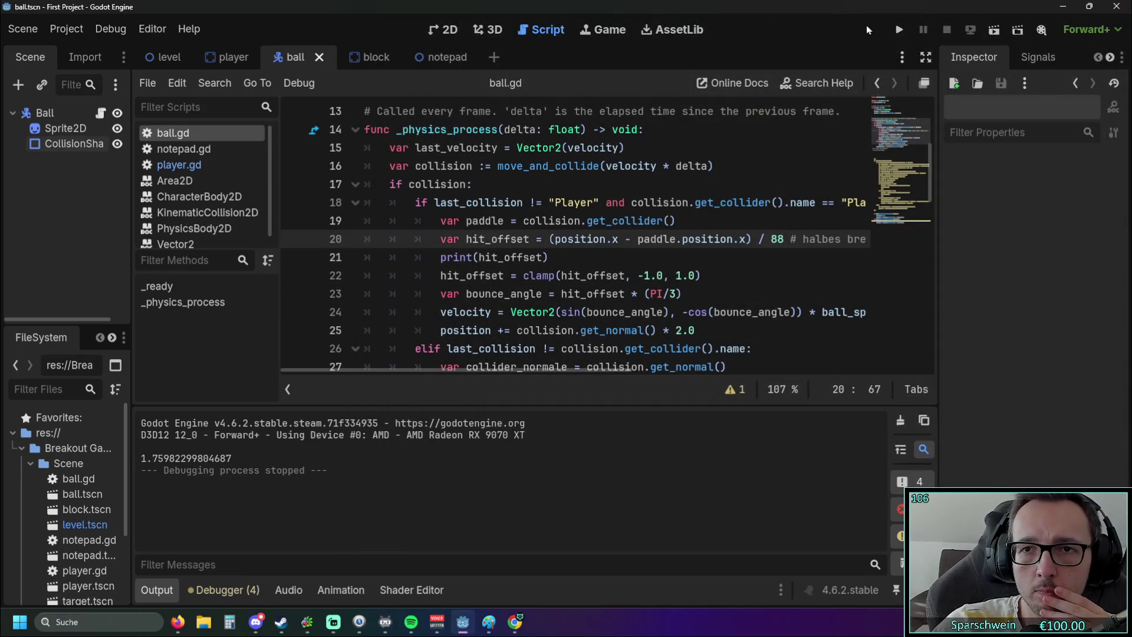
click(899, 29)
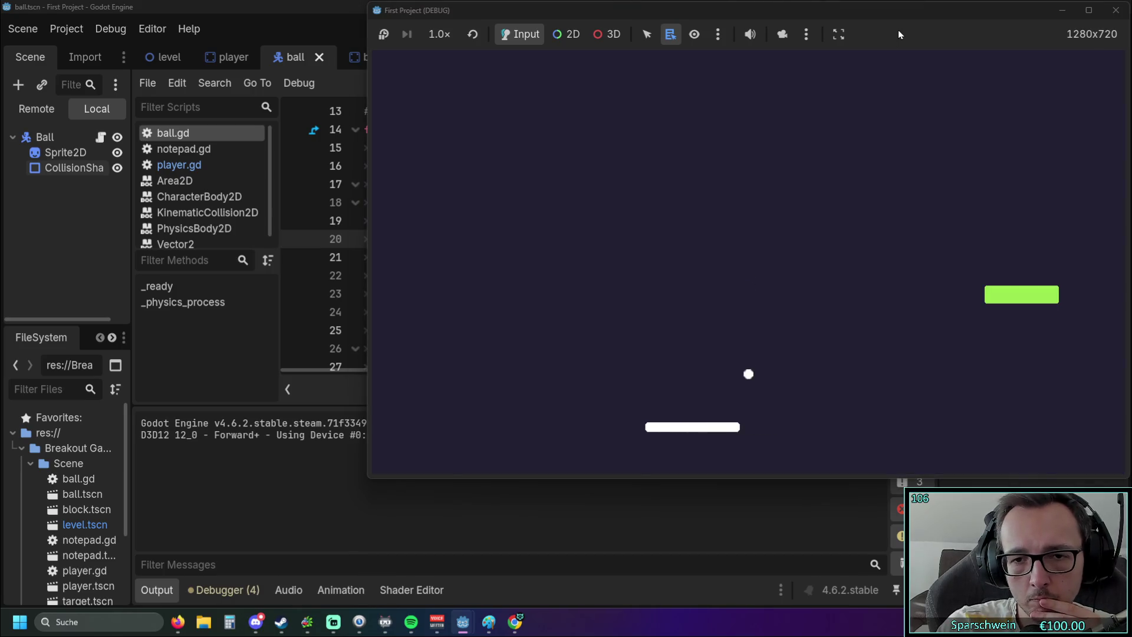
key(Right)
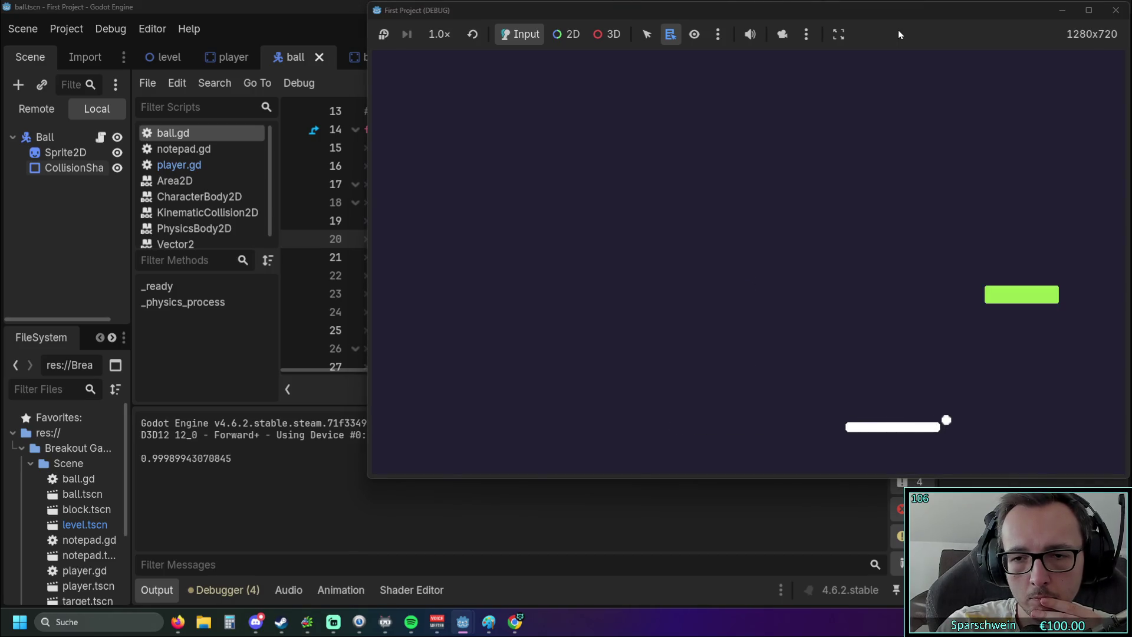
click(1117, 10)
Run a second playtest, with offsets from about 1.0 to -0.993, then stop.
click(900, 31)
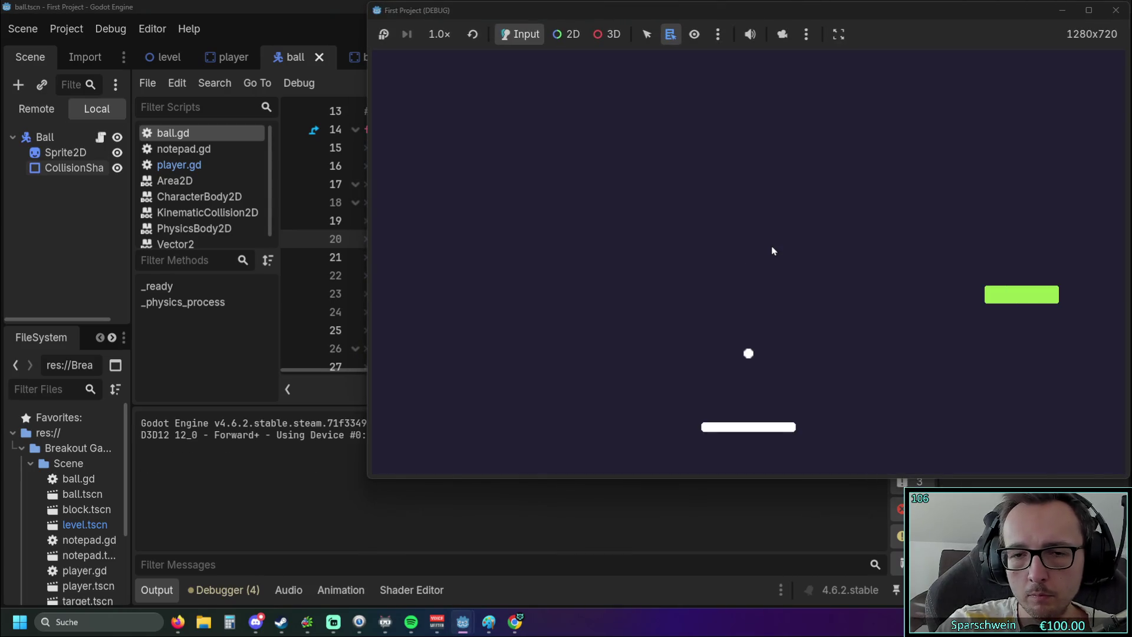
key(Left)
key(Right)
key(Left)
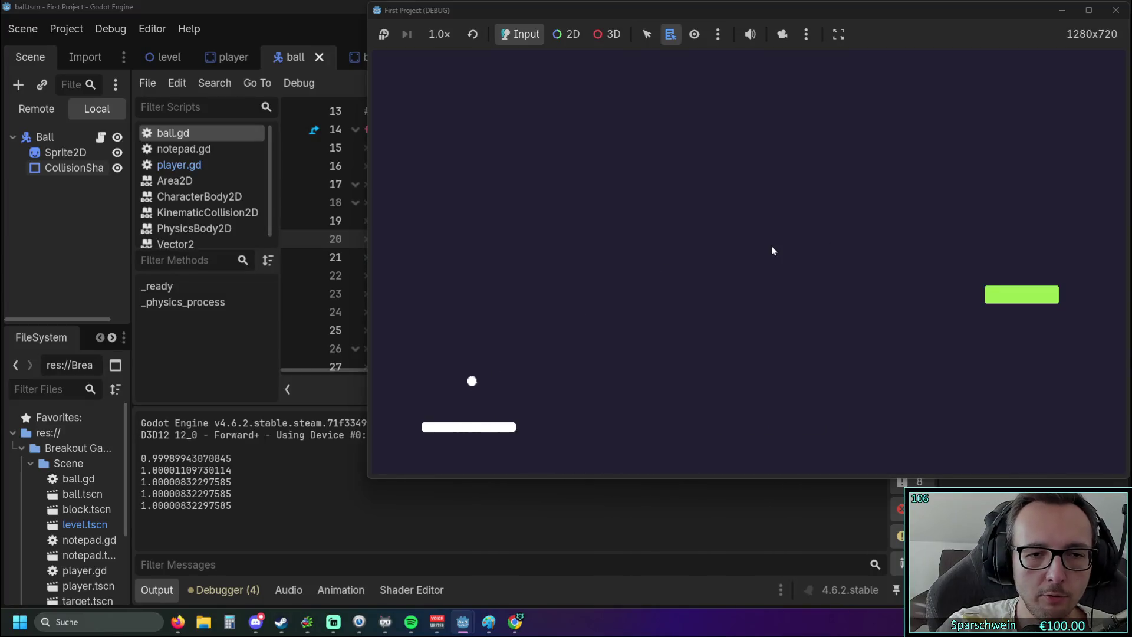
key(Right)
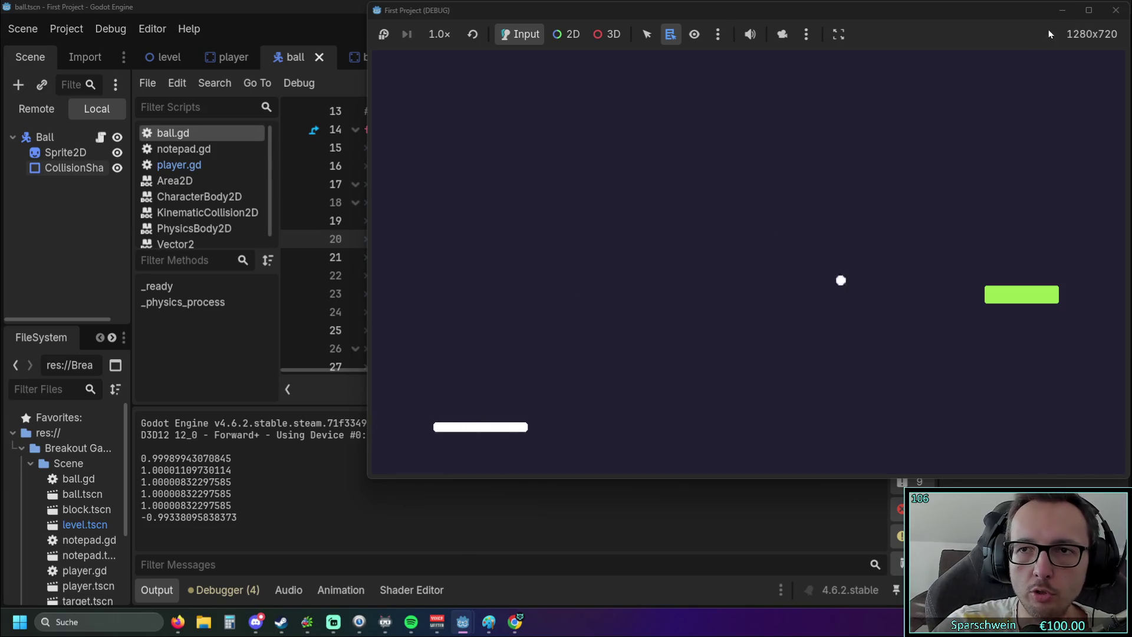
click(1116, 11)
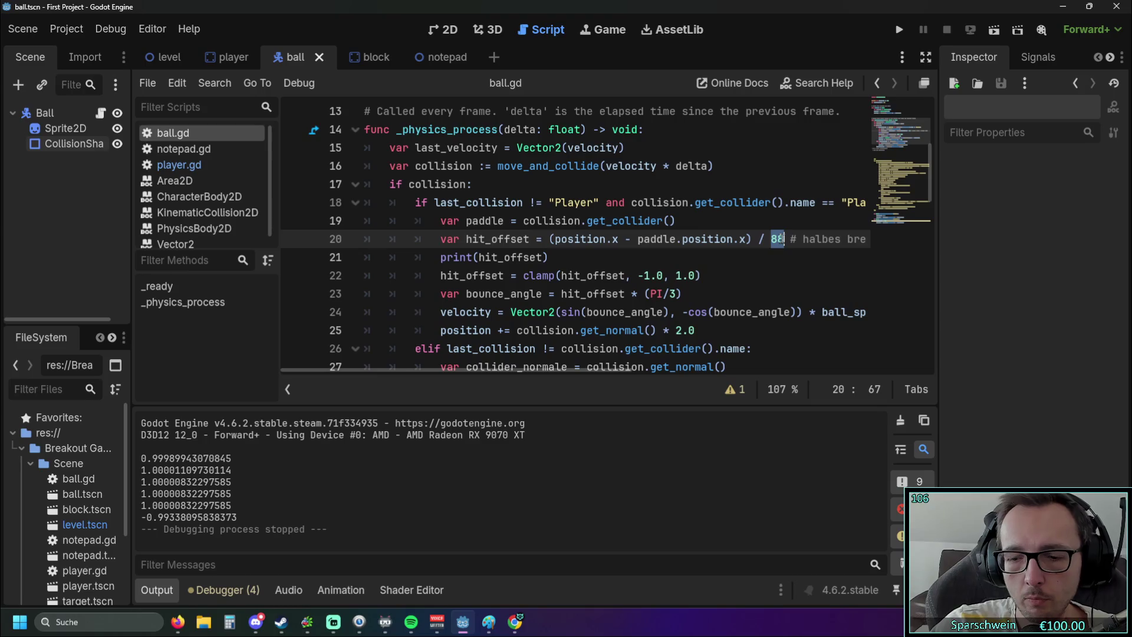
Steer the paddle through another playtest as offsets log around 1.76 and -0.14, then stop.
click(906, 31)
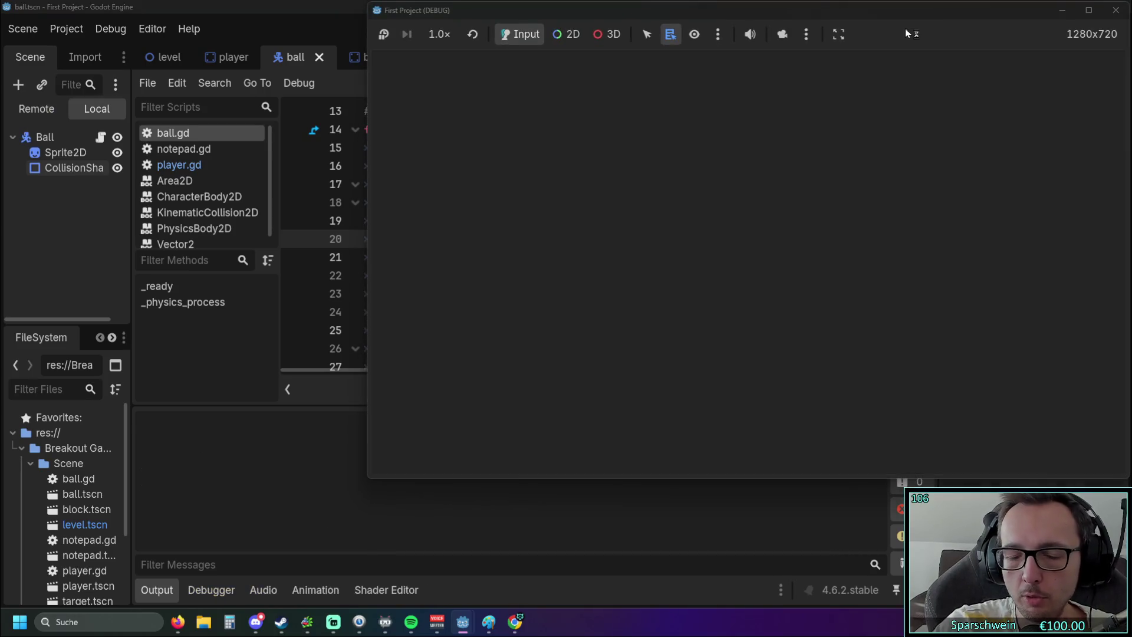
key(Left)
key(Right)
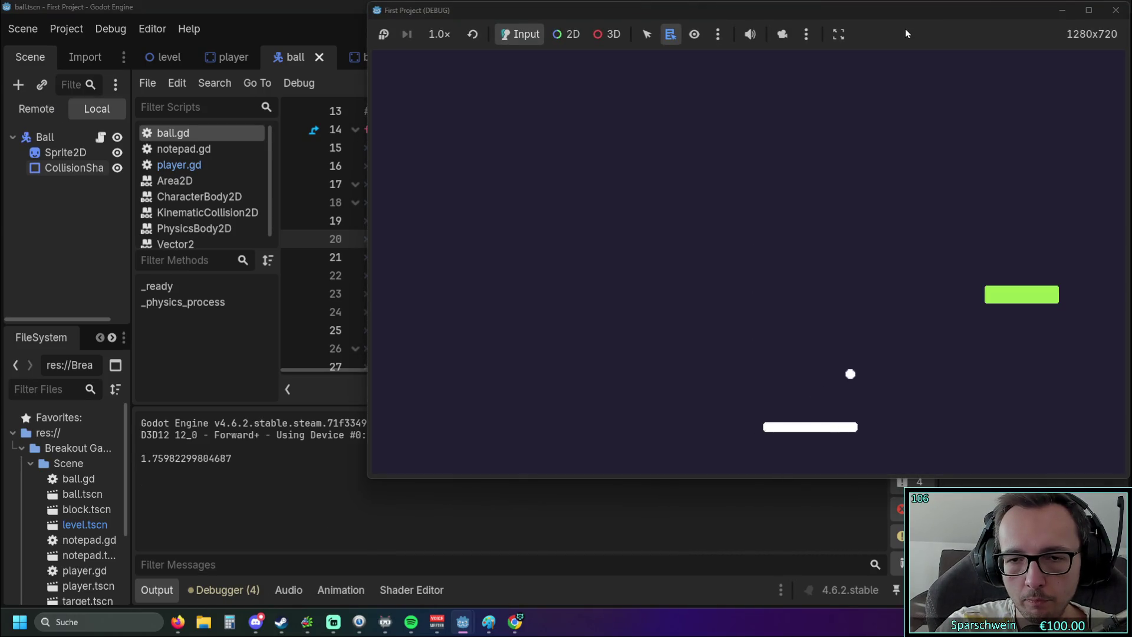
key(Left)
key(Left)
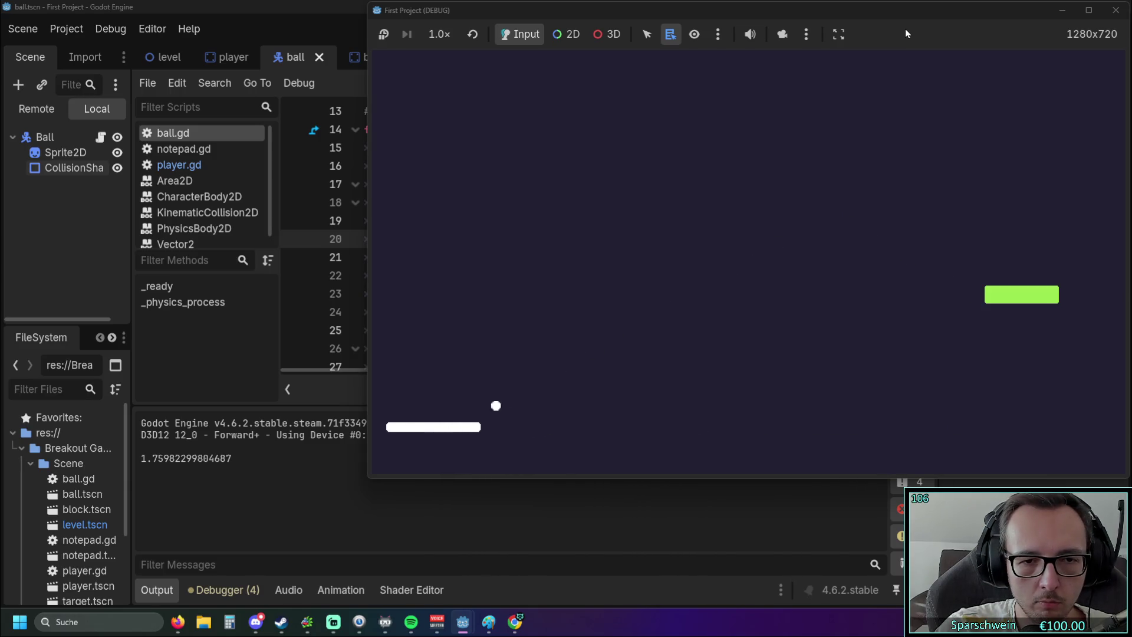
key(Right)
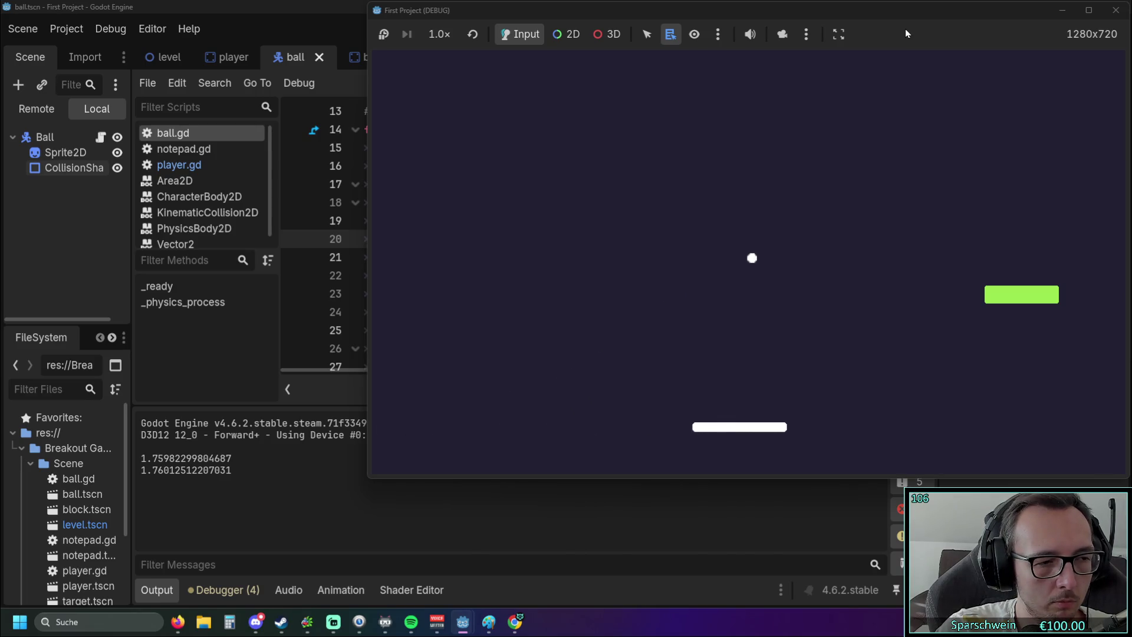
key(Left)
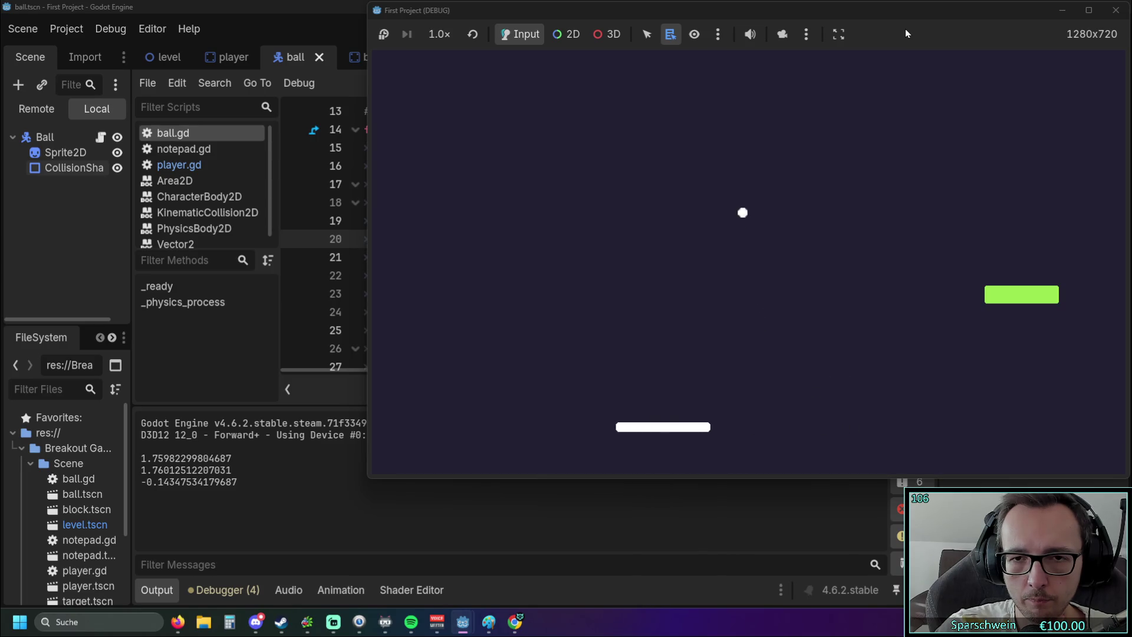
key(Right)
key(Left)
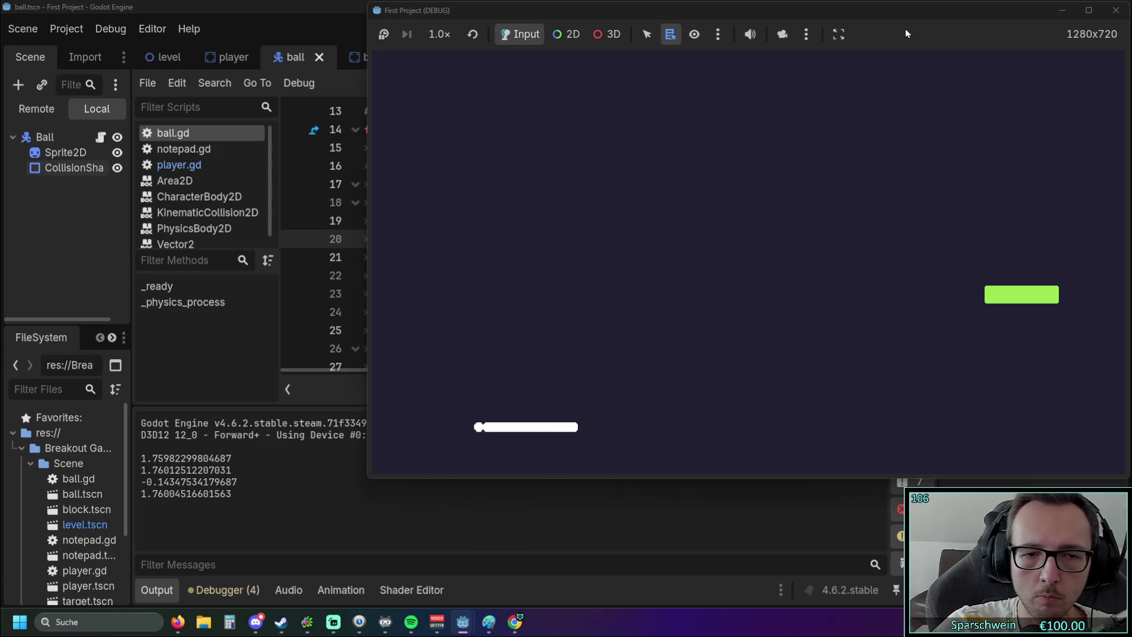
key(Right)
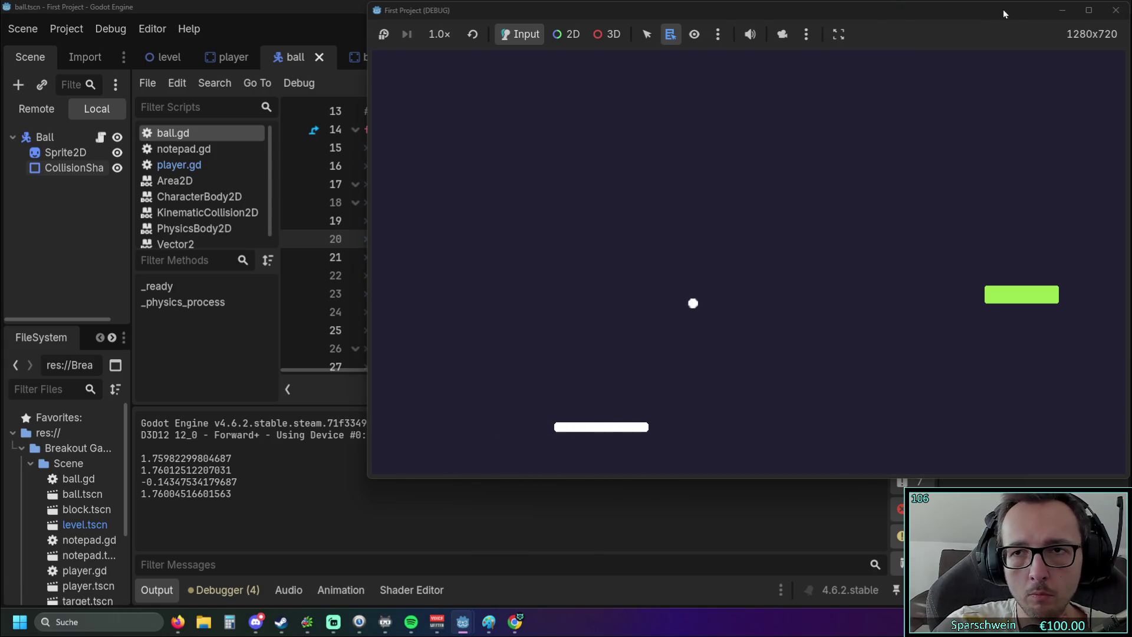
click(1116, 10)
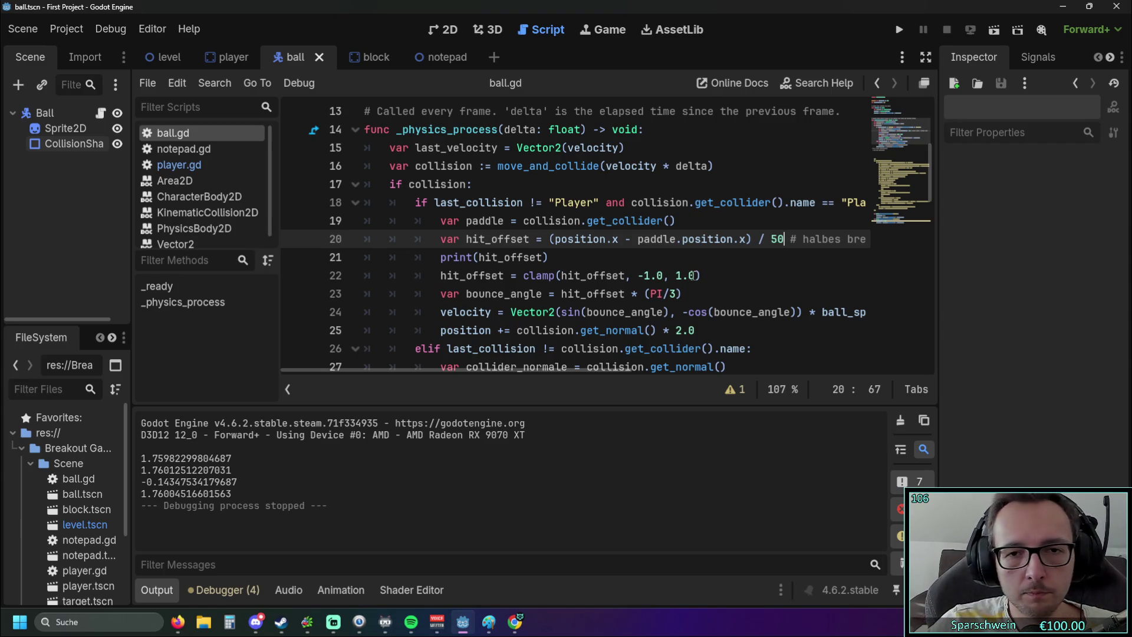
Restore the divisor to 88 and look over the clamp and bounce_angle calculation lines.
text(88)
key(Down)
key(Down)
key(Down)
scroll(743, 260, down, 1)
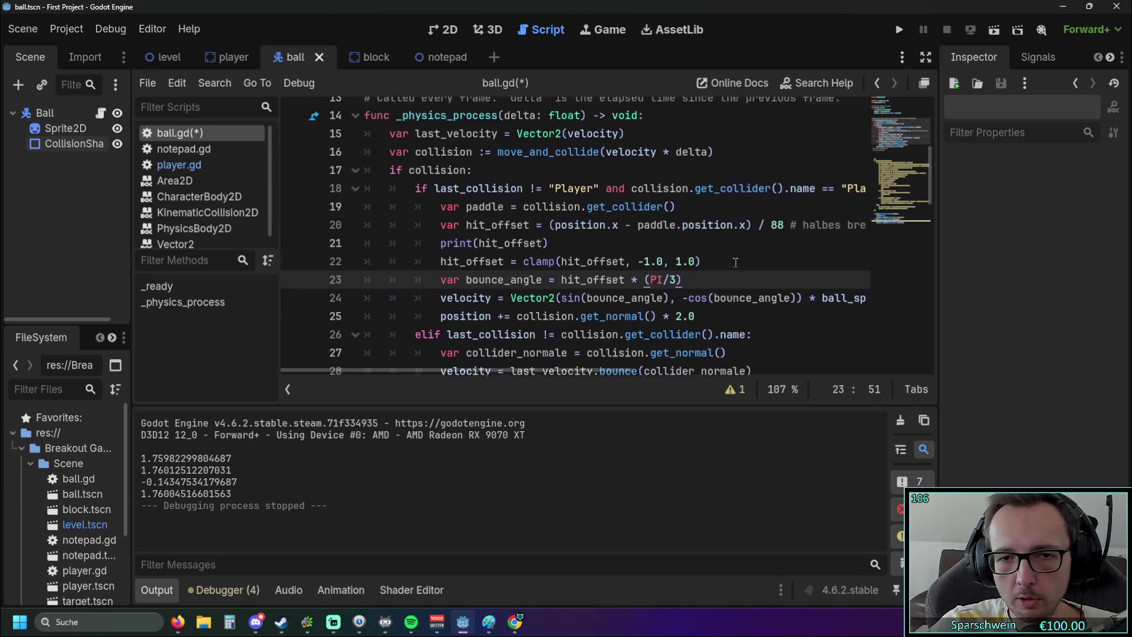
triple_click(446, 219)
click(680, 238)
drag(467, 239, 743, 243)
click(743, 244)
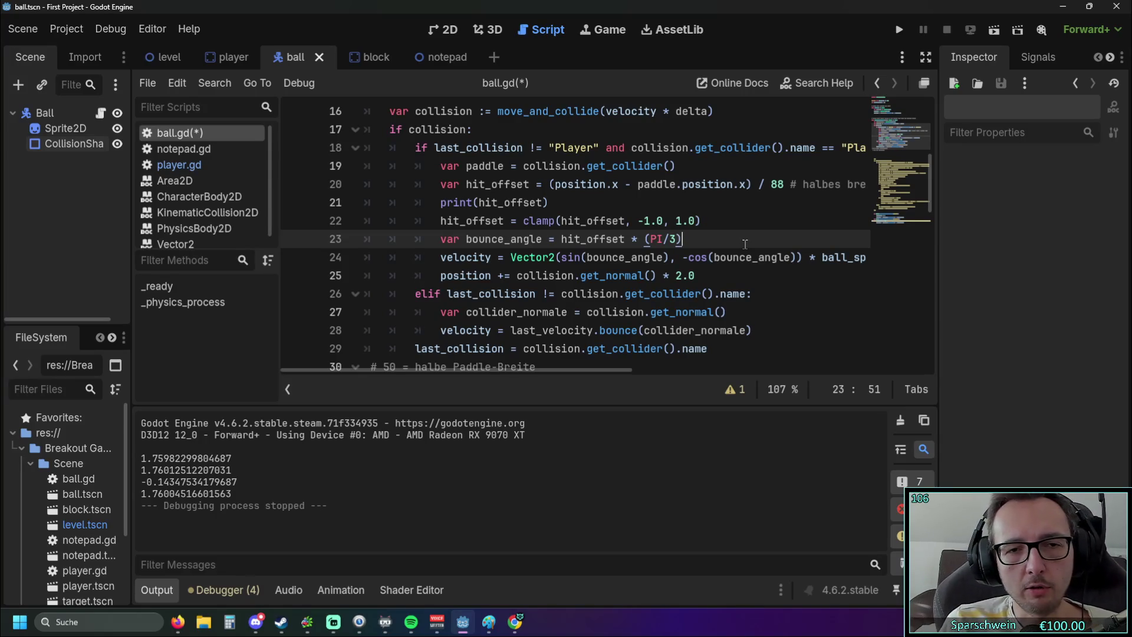
Move the print(hit_offset) line to just below the bounce_angle calculation.
drag(549, 202, 291, 201)
key(ctrl+c)
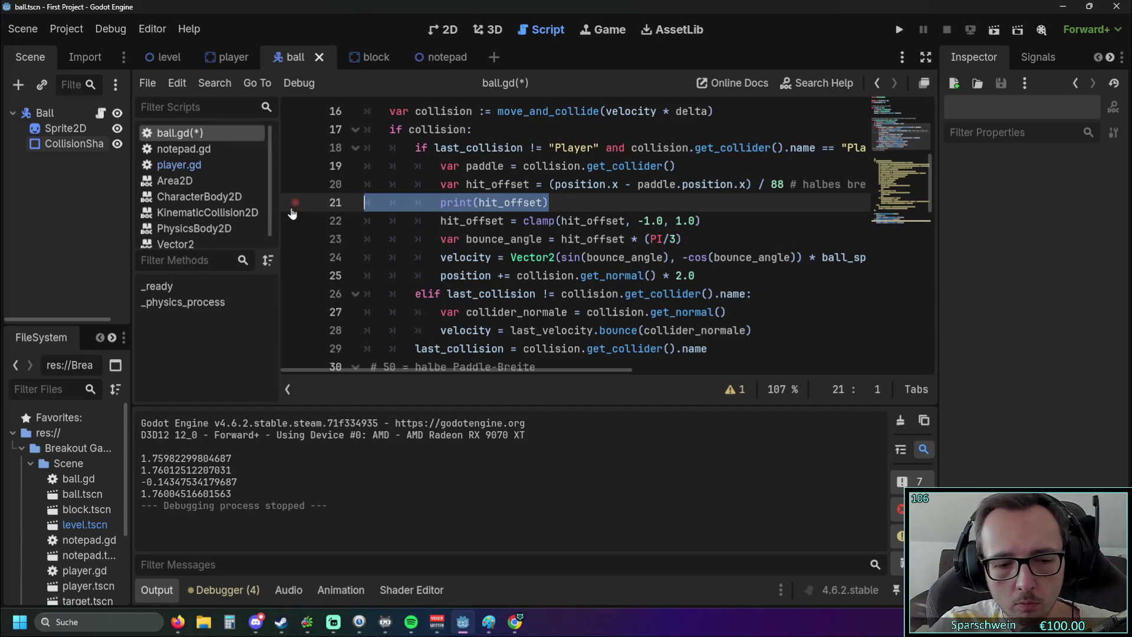
key(BackSpace)
key(BackSpace)
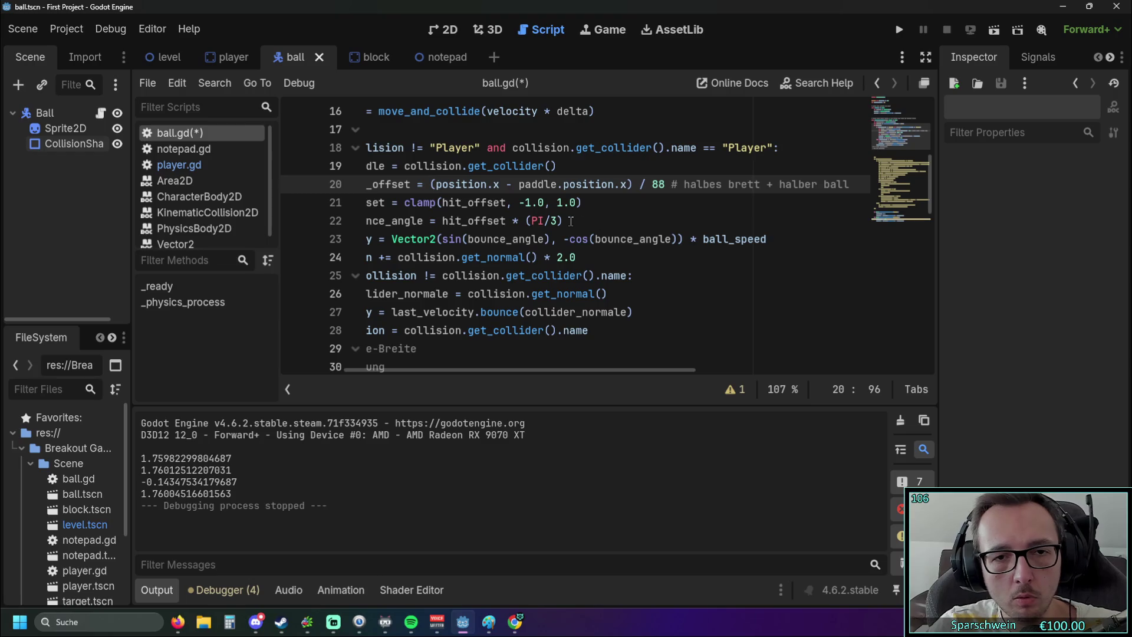
click(572, 227)
key(Return)
key(ctrl+v)
Change the moved line to print(bounce_angle) and fix its indentation.
double_click(467, 222)
key(ctrl+c)
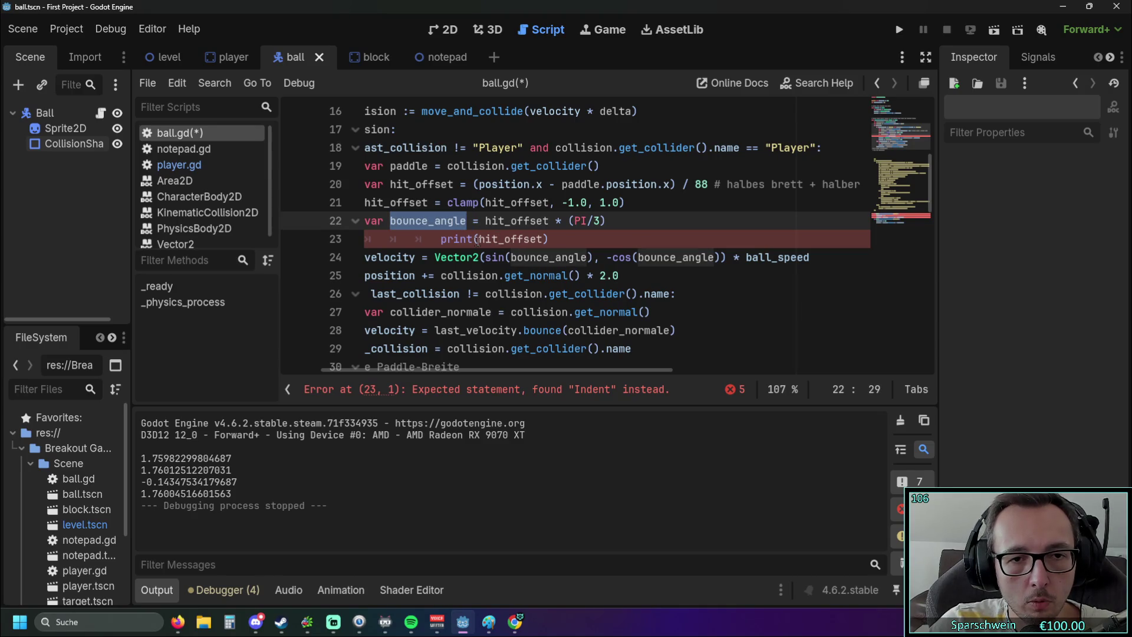
double_click(479, 240)
key(ctrl+v)
click(443, 239)
key(BackSpace)
key(BackSpace)
key(BackSpace)
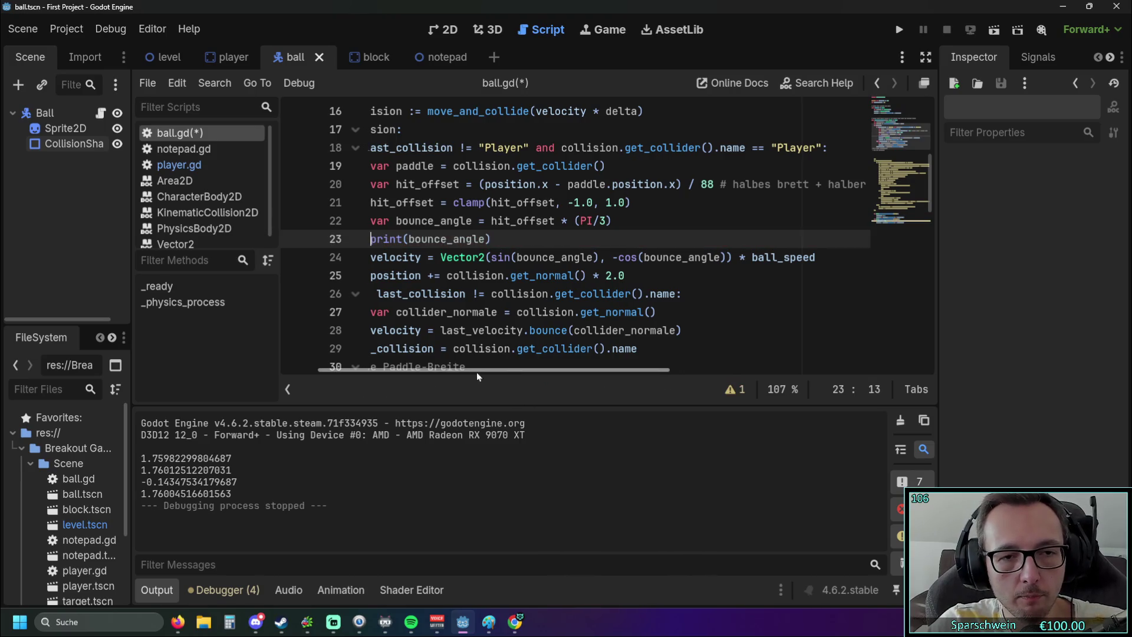
drag(493, 371, 454, 370)
Run the game and steer the paddle left and right to bounce the ball off different spots.
click(894, 30)
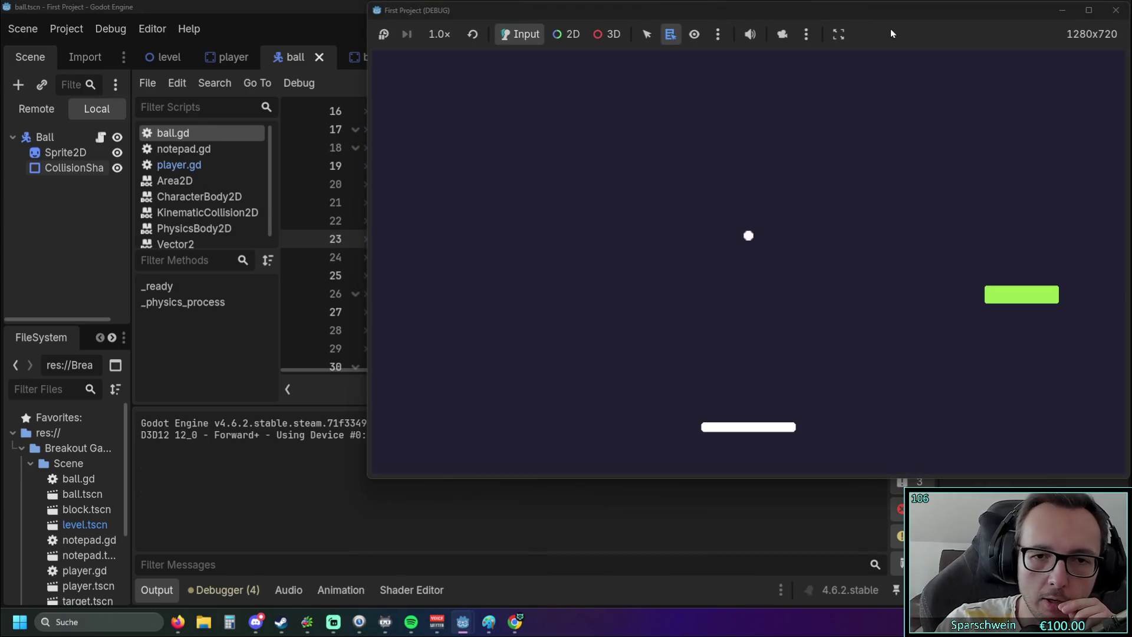
key(Left)
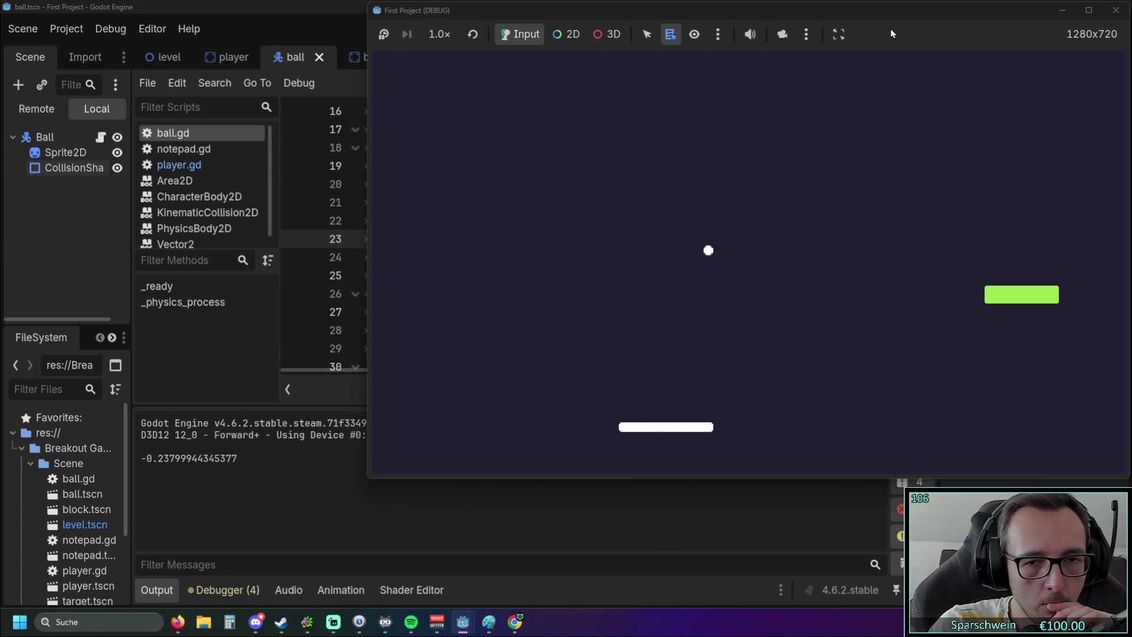
key(Right)
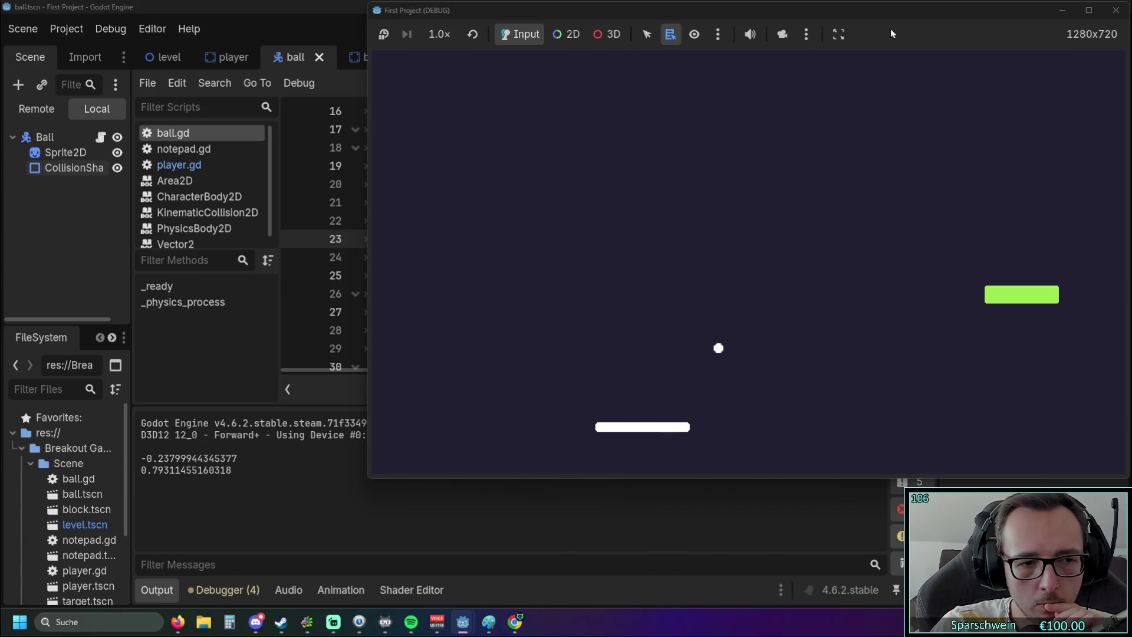
key(Right)
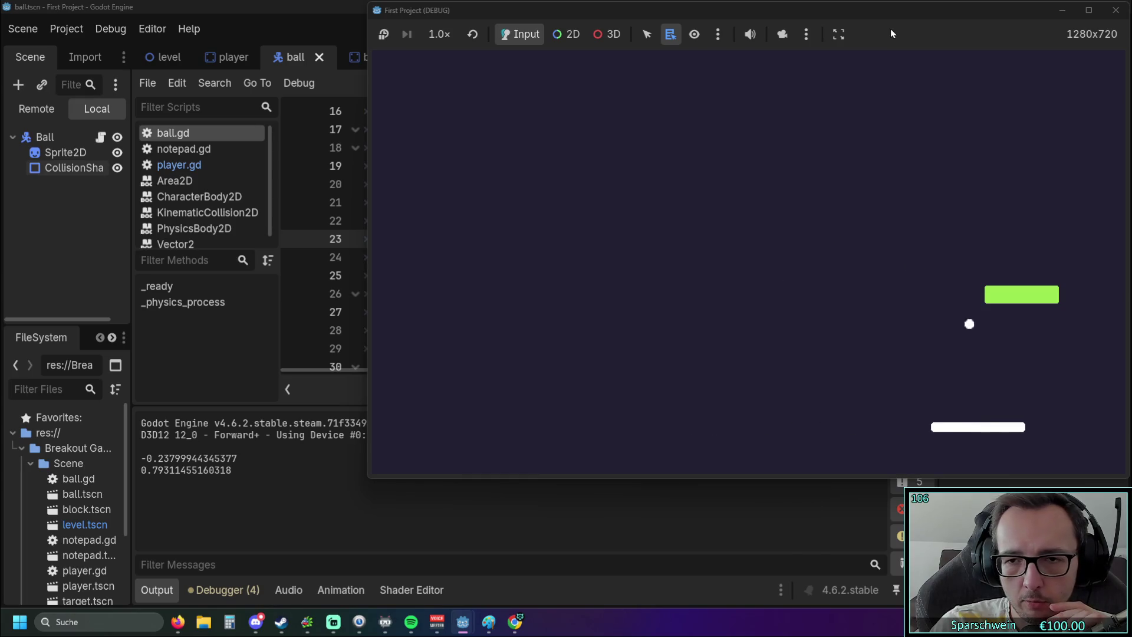
key(Left)
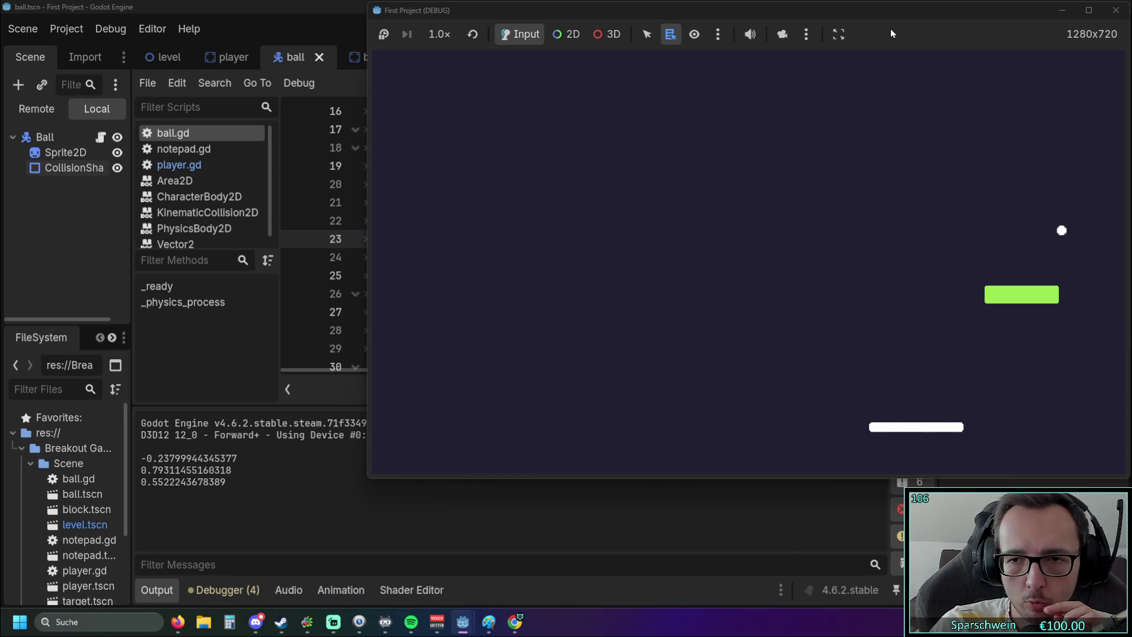
key(Left)
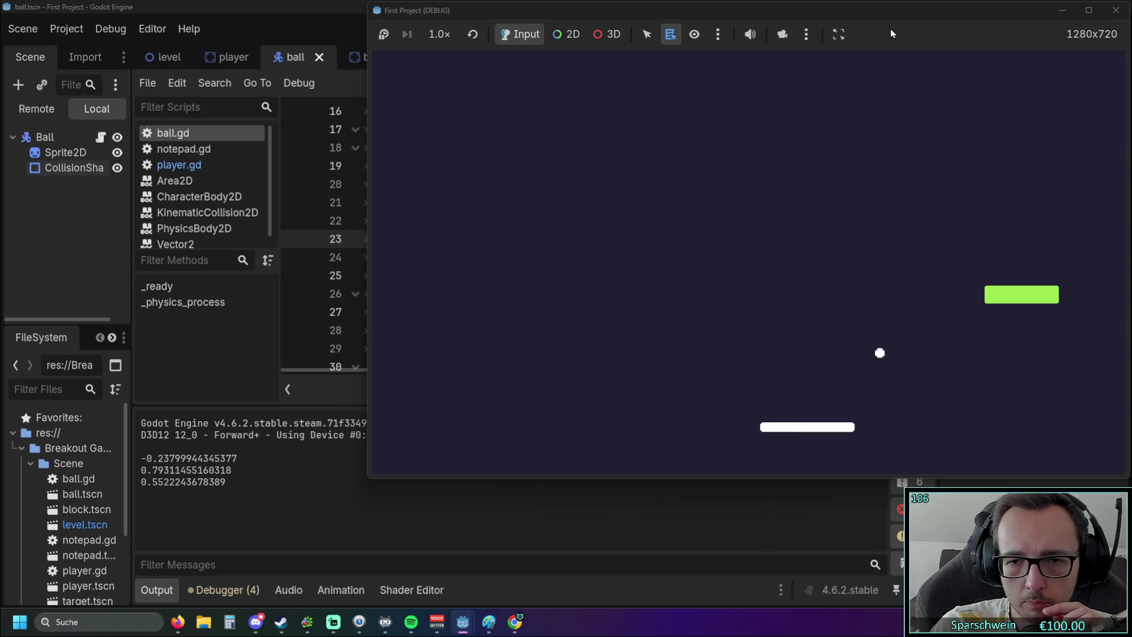
key(Right)
key(Right)
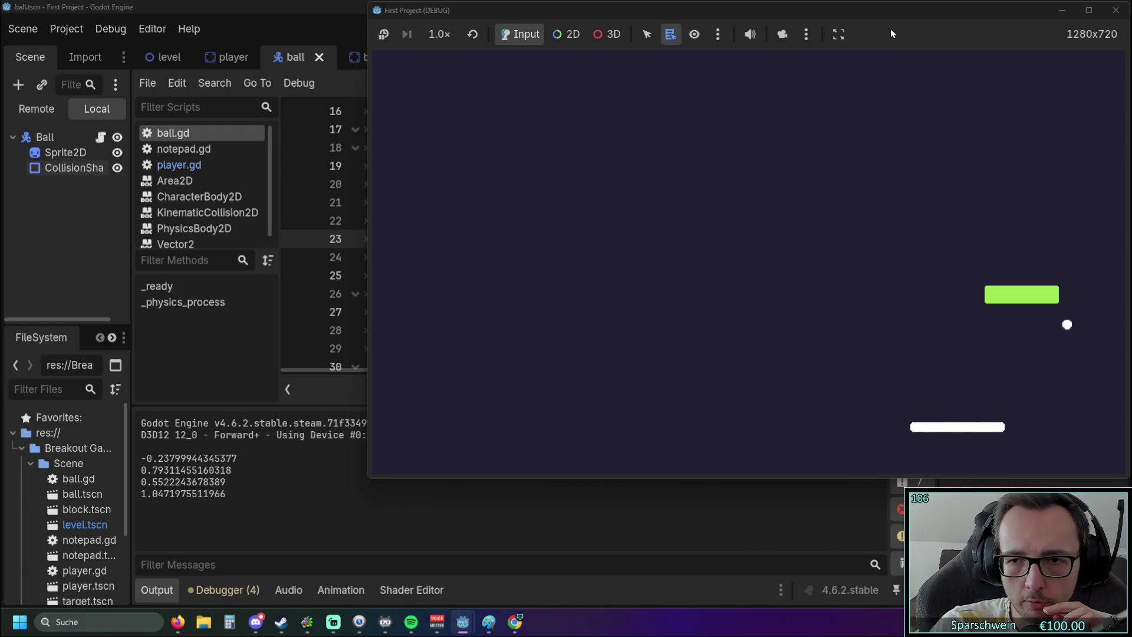
key(Left)
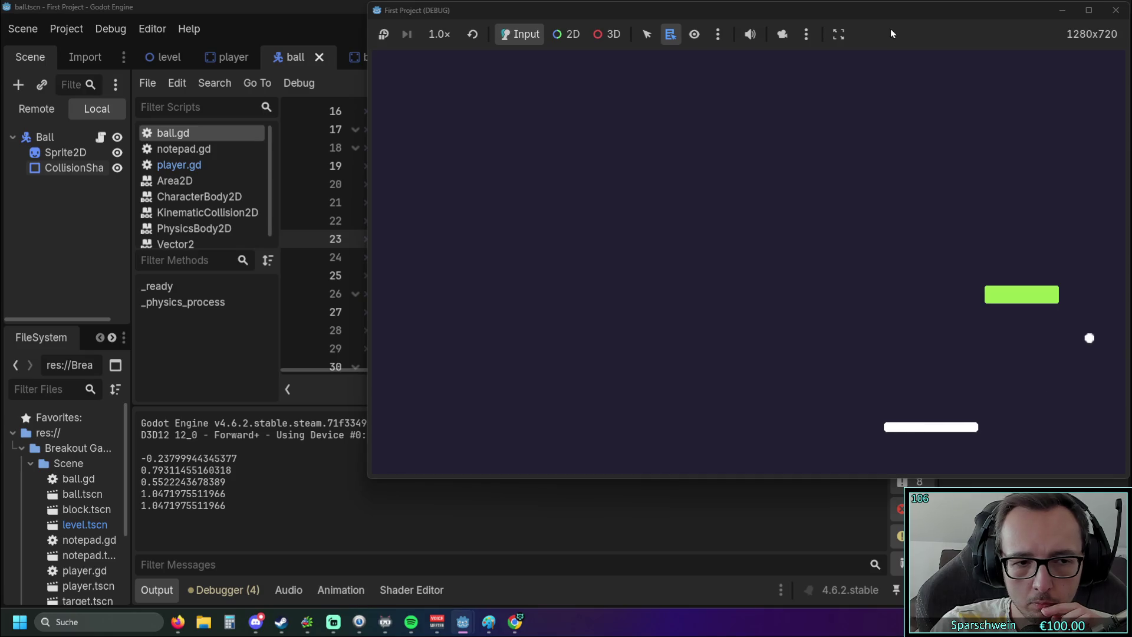
key(Left)
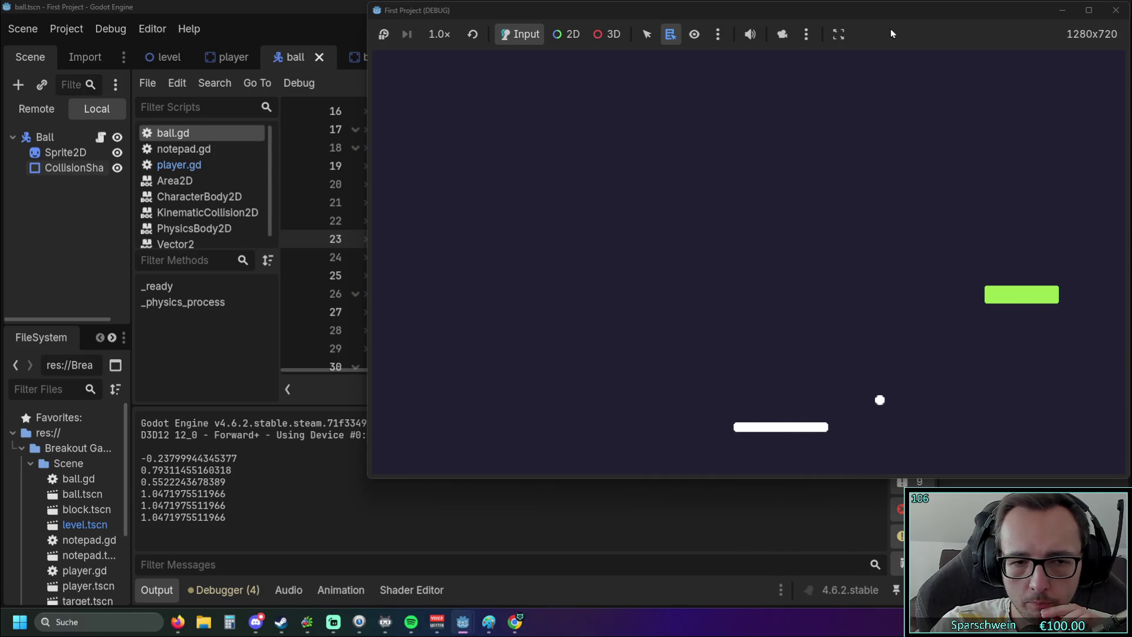
key(Right)
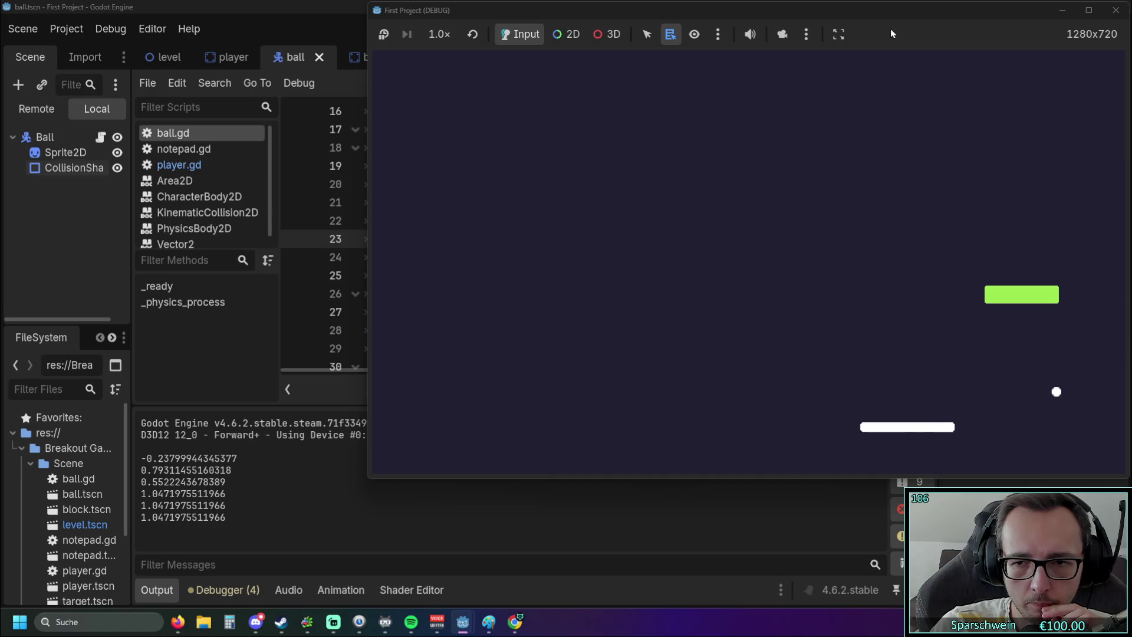
key(Left)
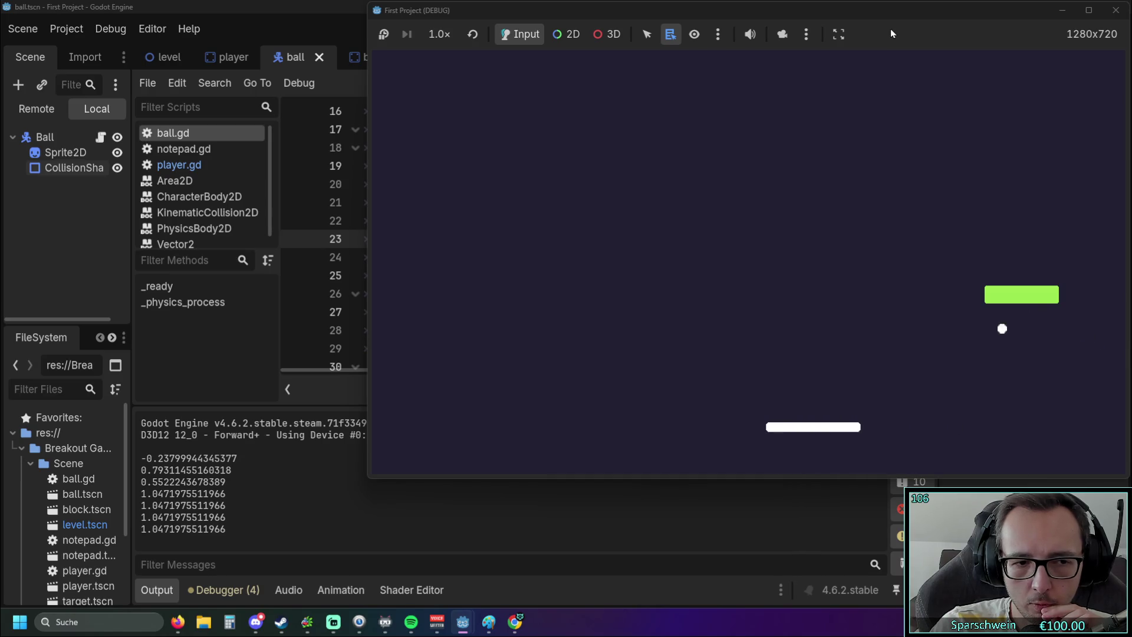
key(Right)
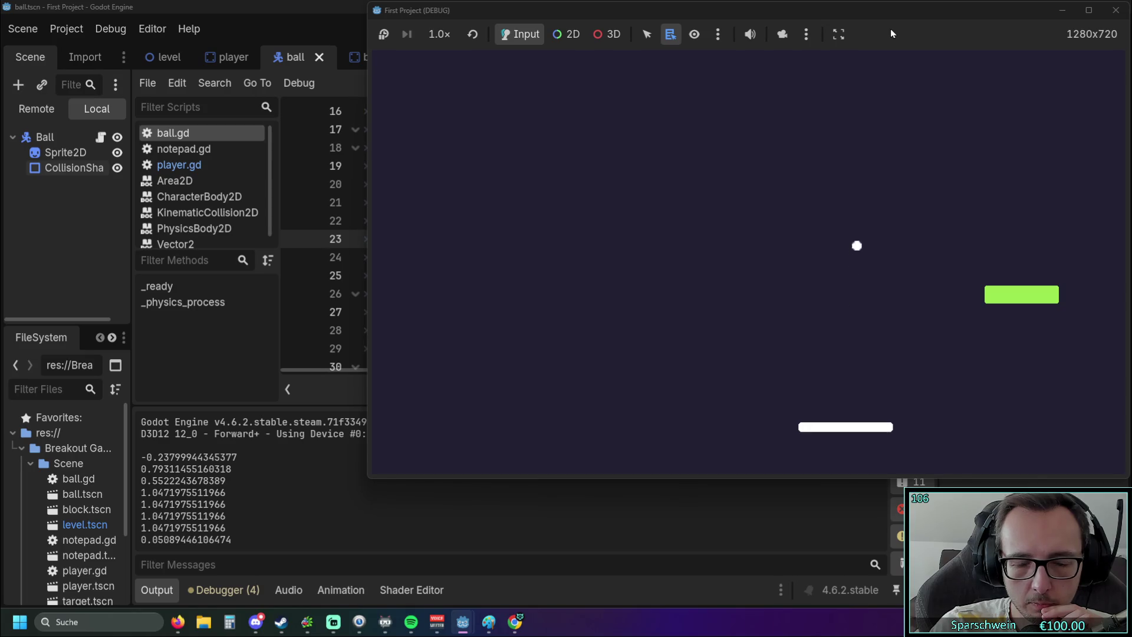
key(Right)
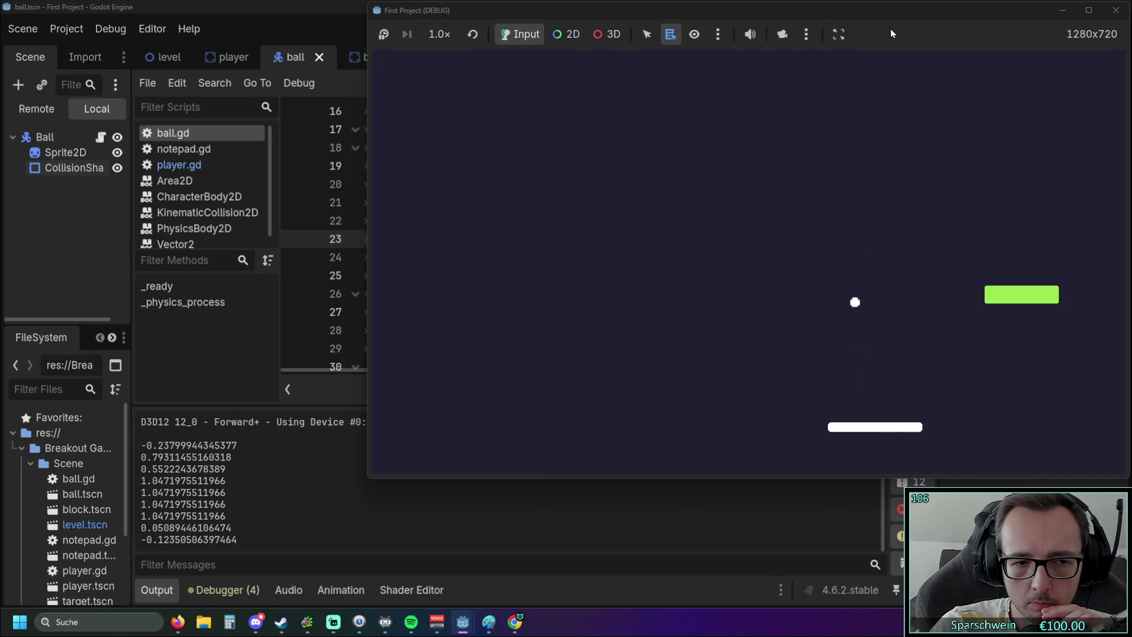
Hit the ball off-centre, logging angles up to the 1.047 cap, then stop the game.
key(Left)
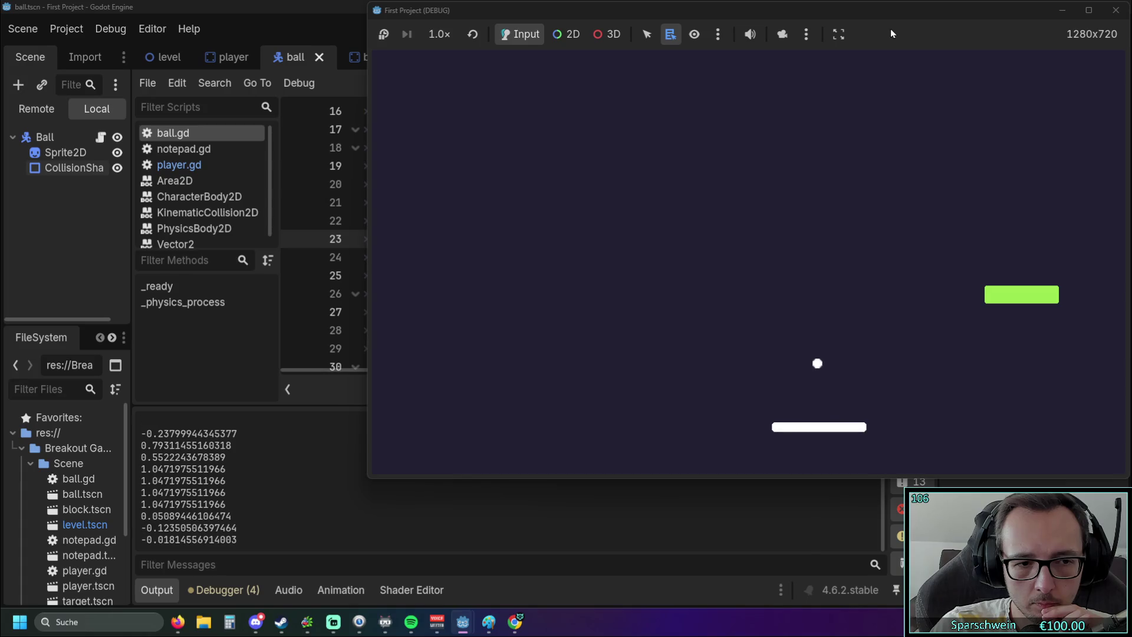
key(Left)
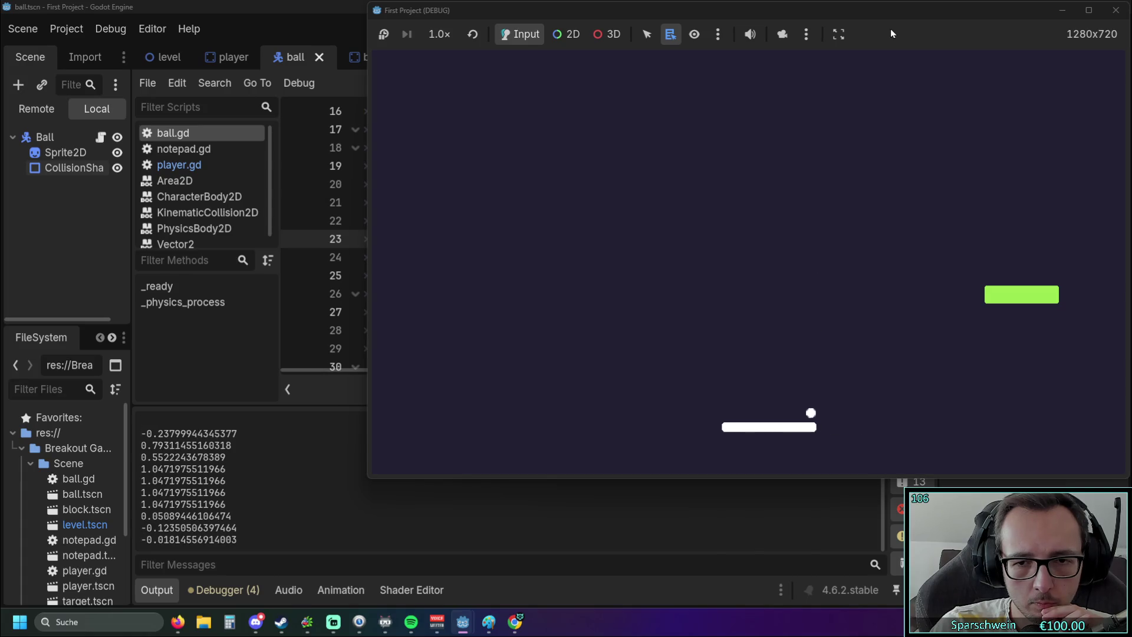
key(Right)
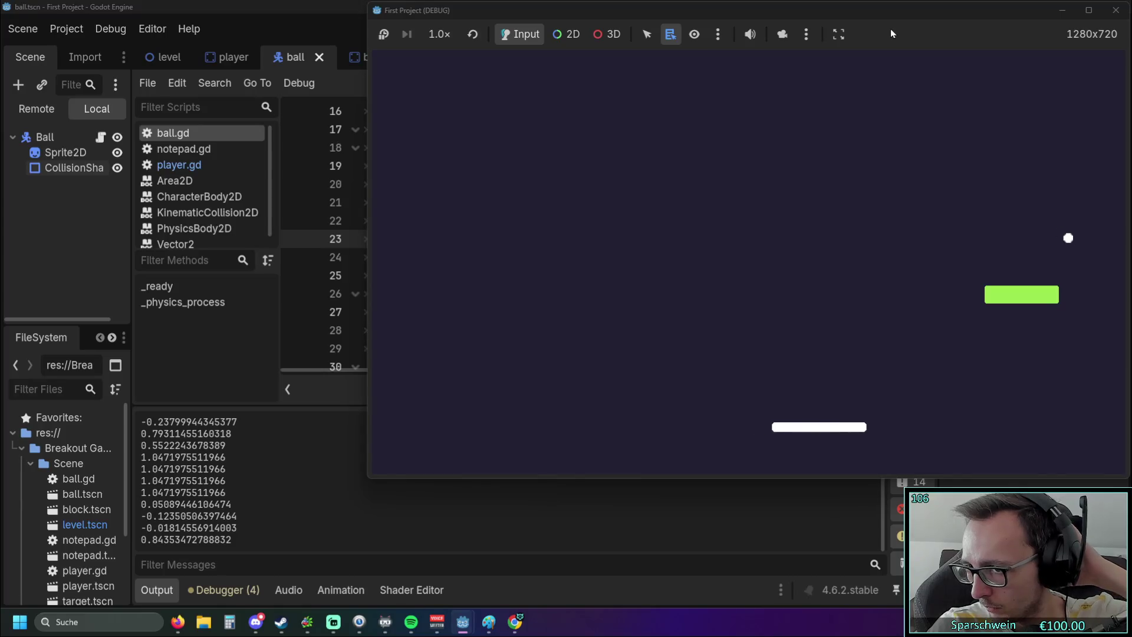
key(Right)
key(Right)
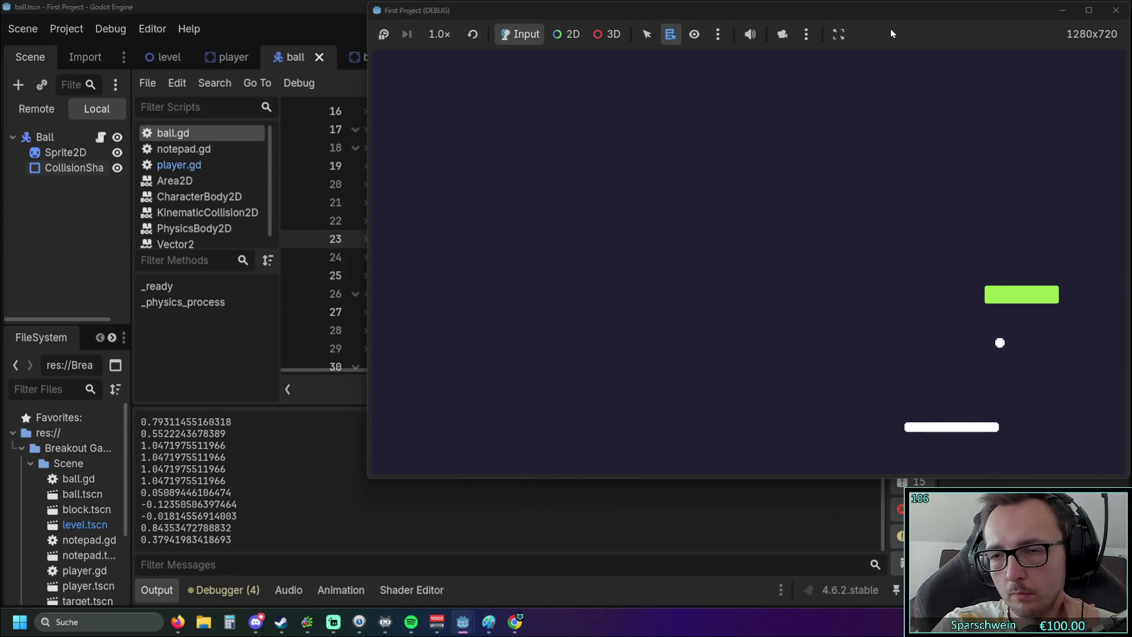
key(Right)
key(Left)
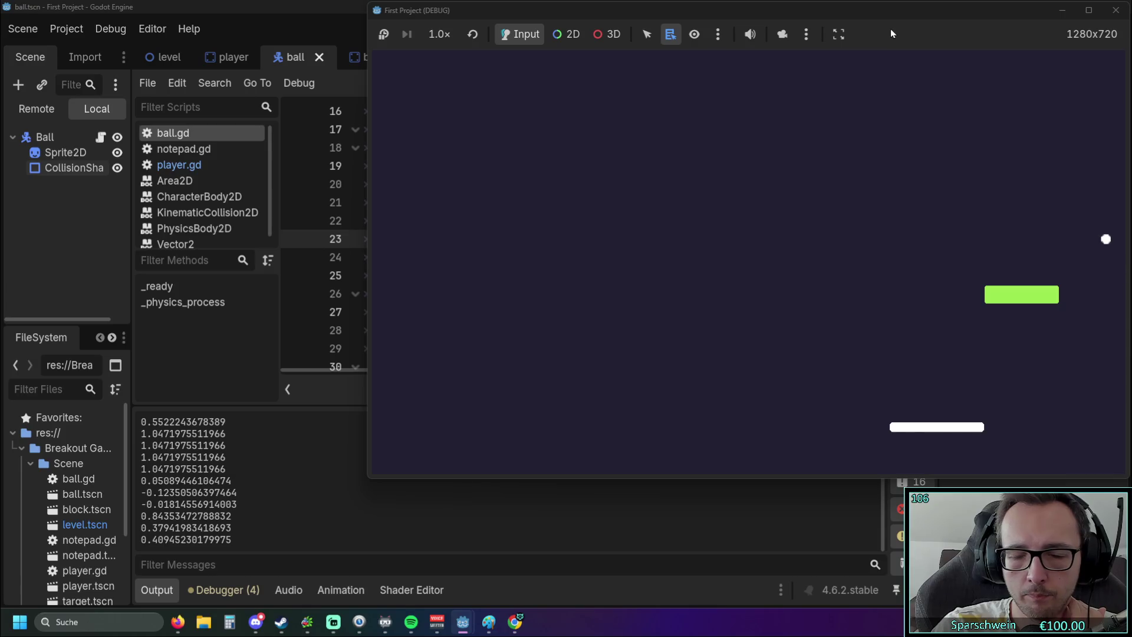
key(Right)
key(Left)
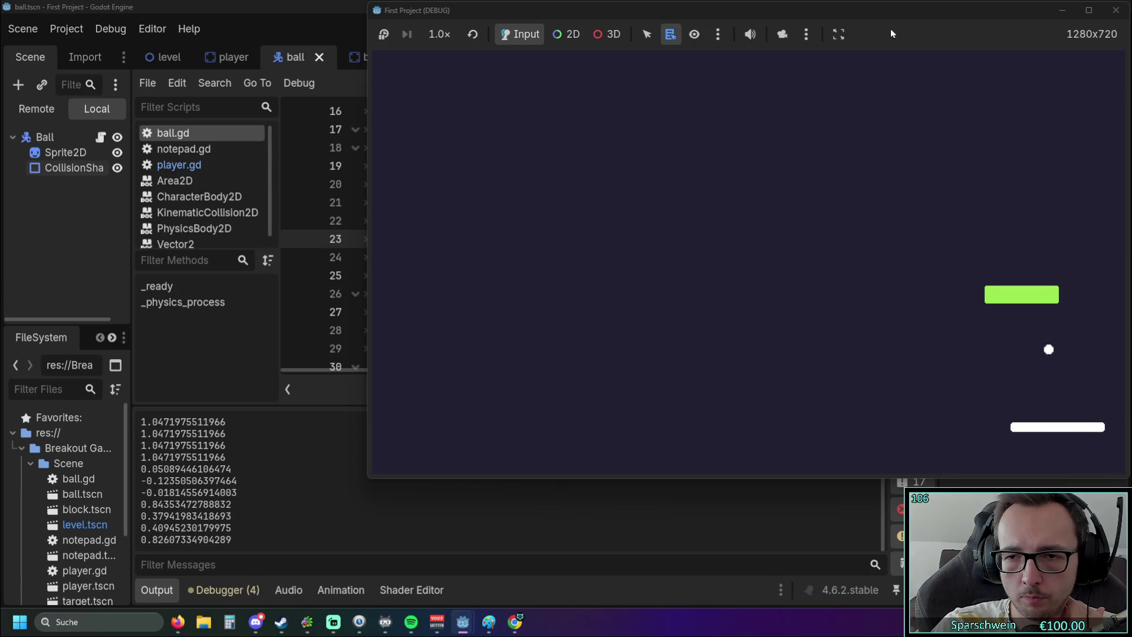
key(Left)
key(Right)
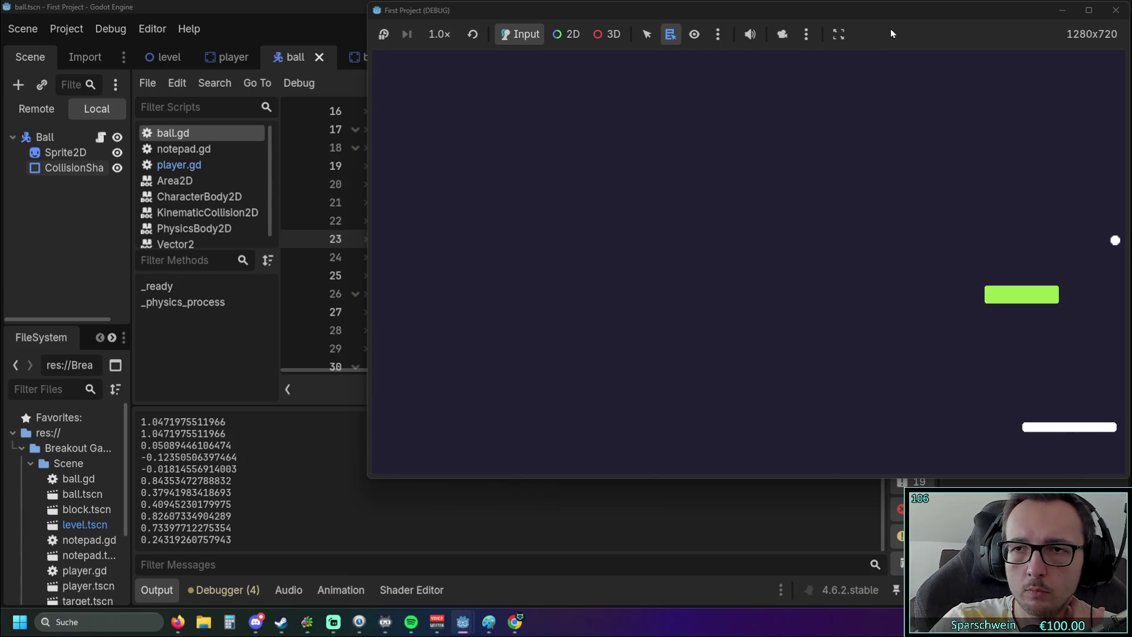
click(1116, 10)
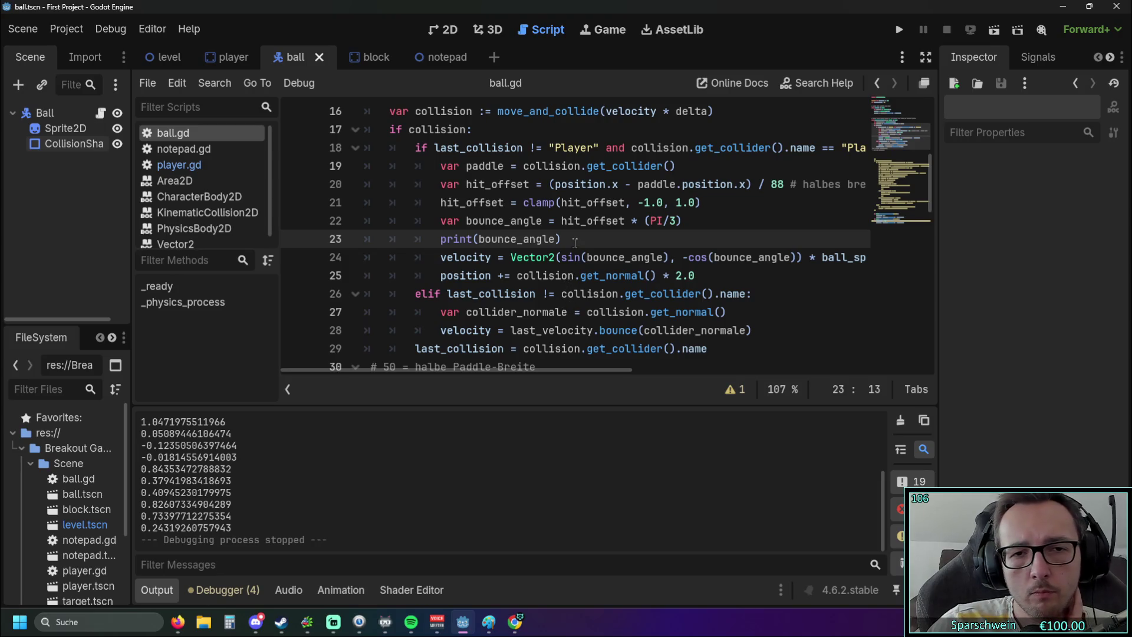
Delete the print(bounce_angle) debug line from ball.gd.
drag(572, 243, 348, 250)
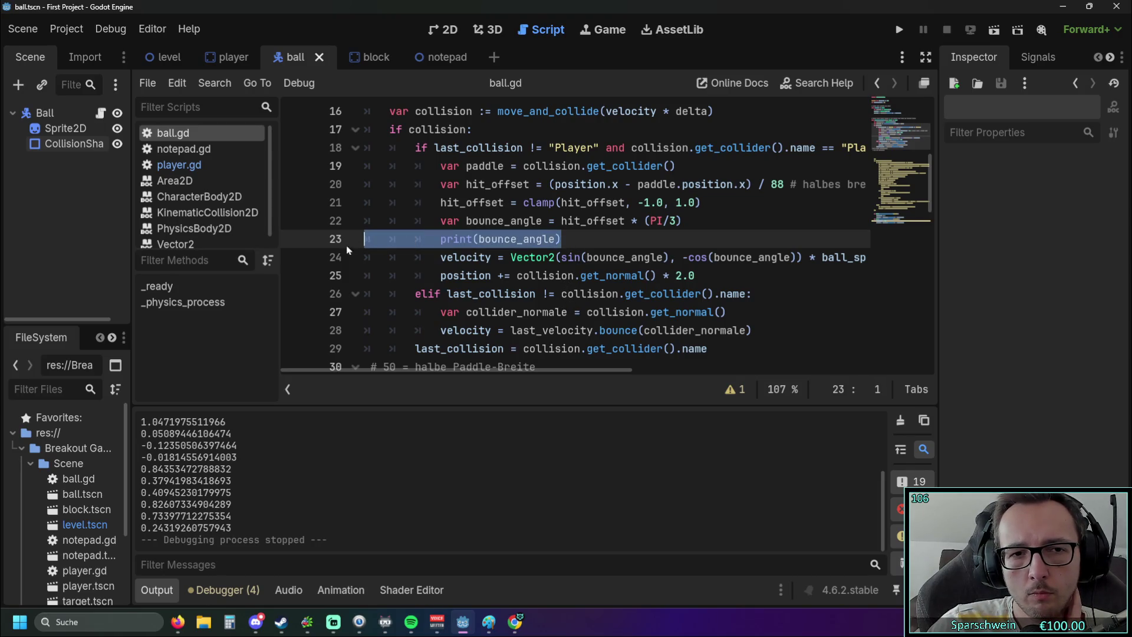
key(BackSpace)
key(BackSpace)
scroll(514, 256, down, 5)
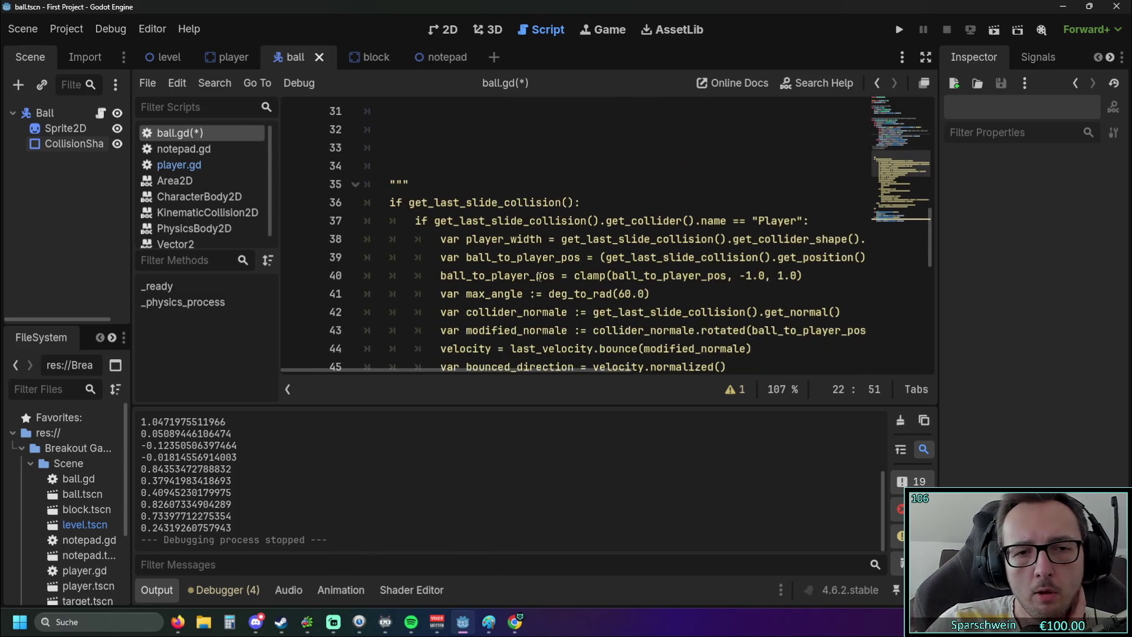
scroll(539, 276, down, 1)
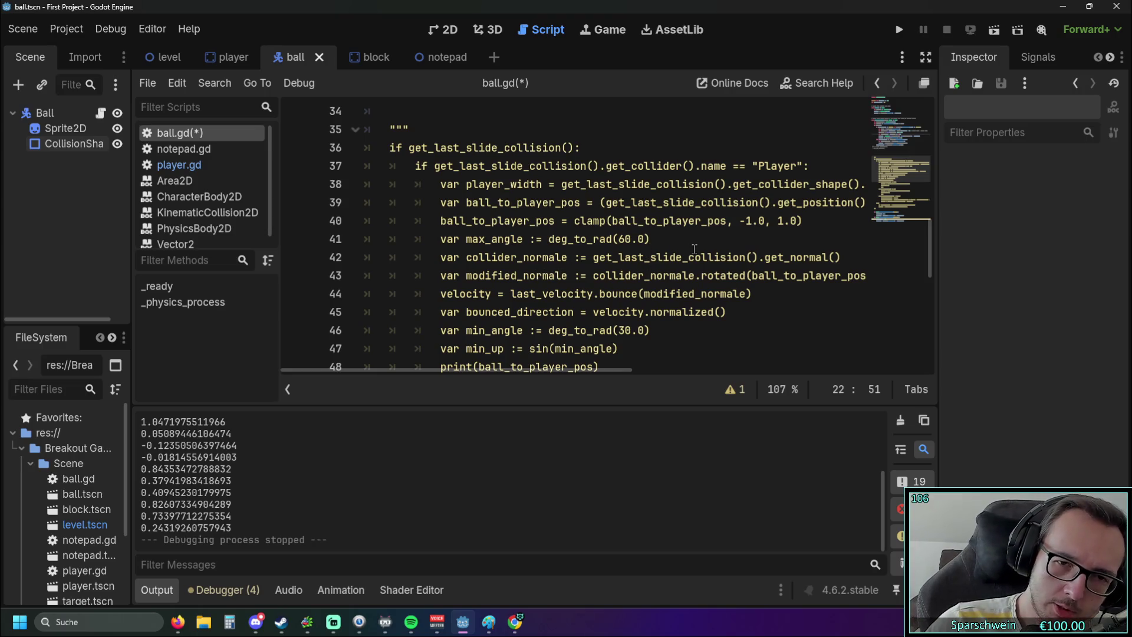
scroll(694, 248, down, 2)
Check the old commented code, then save the script and launch the game again.
click(648, 241)
key(Down)
scroll(708, 248, up, 7)
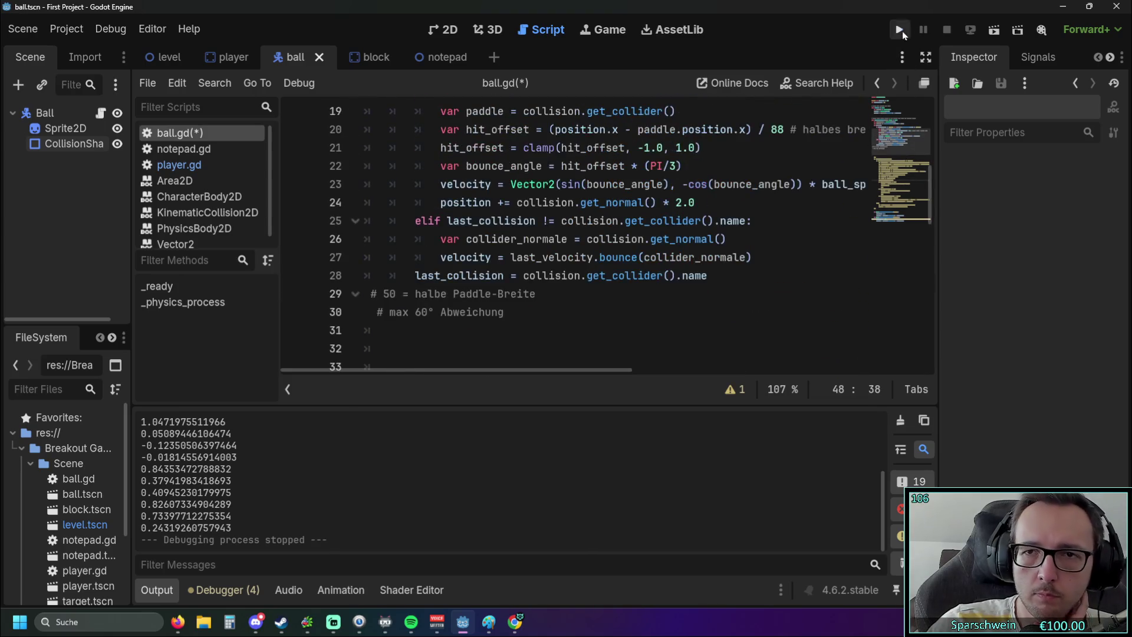
click(902, 33)
key(Left)
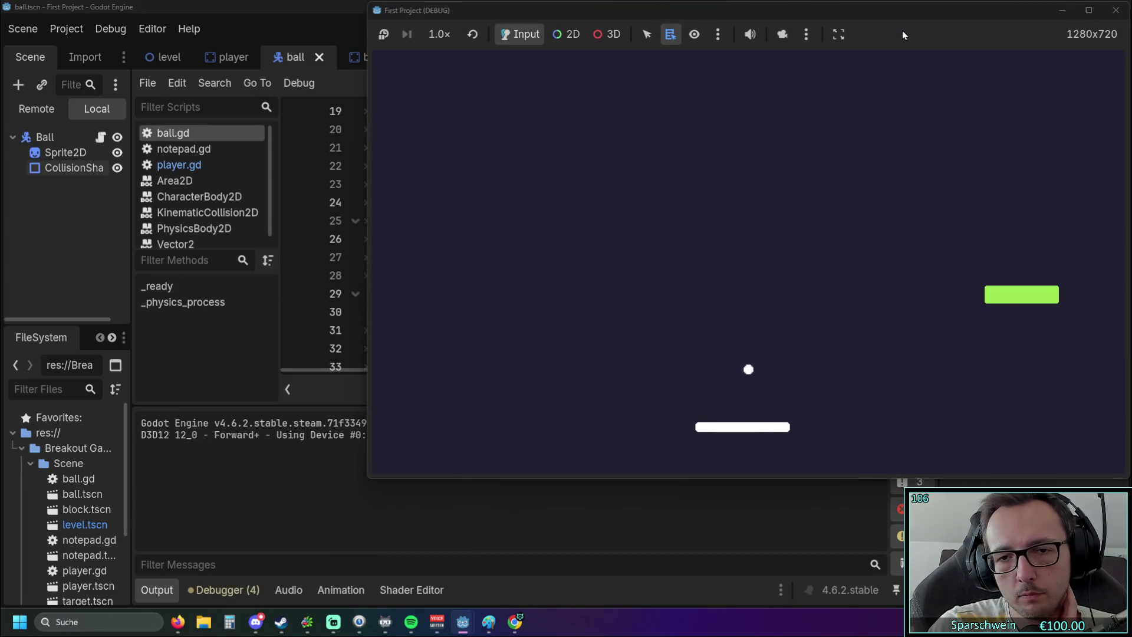
key(Right)
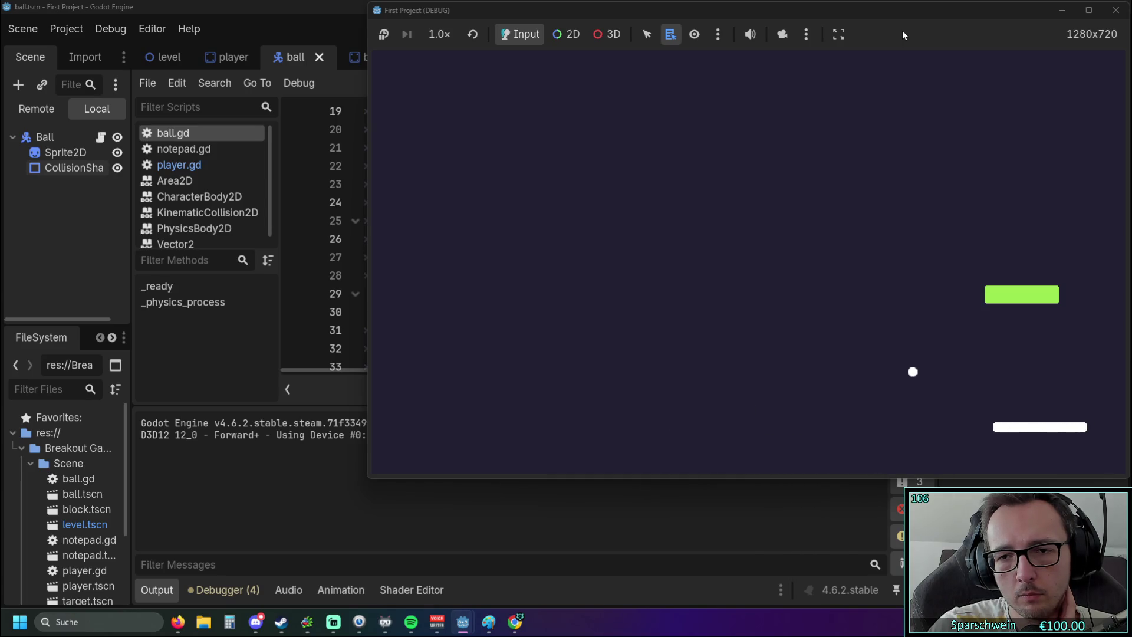
key(Left)
key(Right)
key(Left)
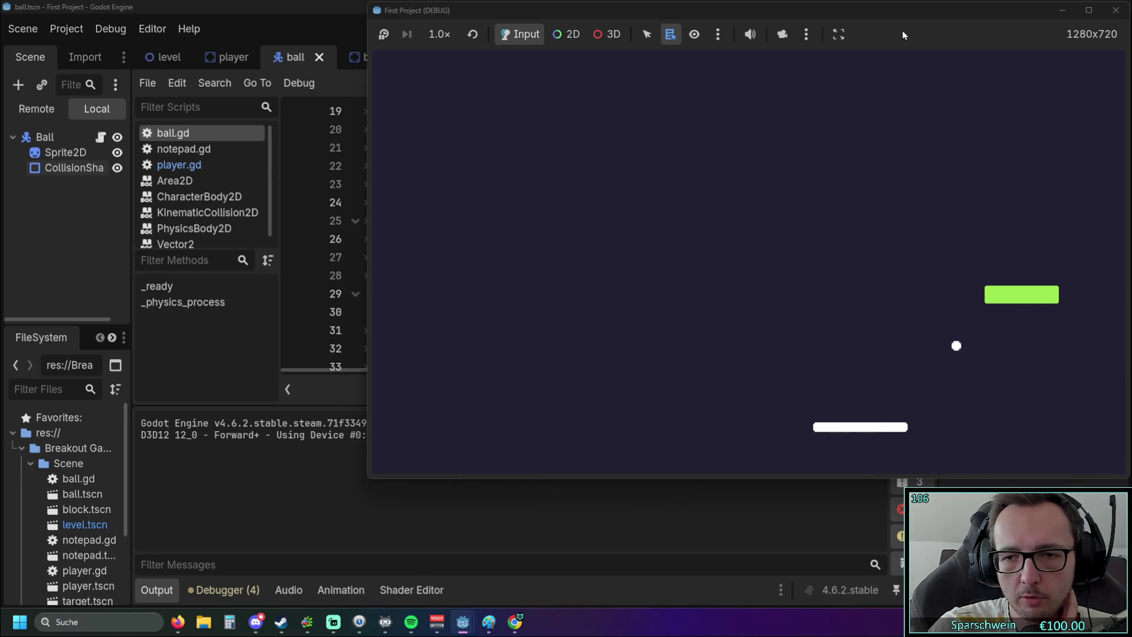
key(Right)
key(Left)
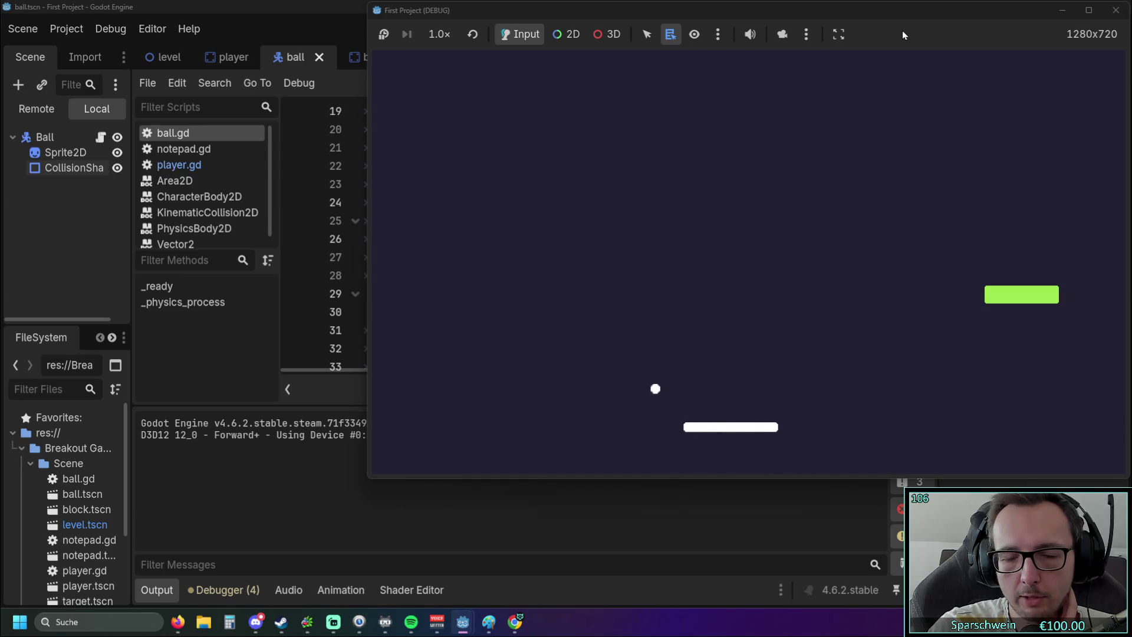
key(Left)
key(Right)
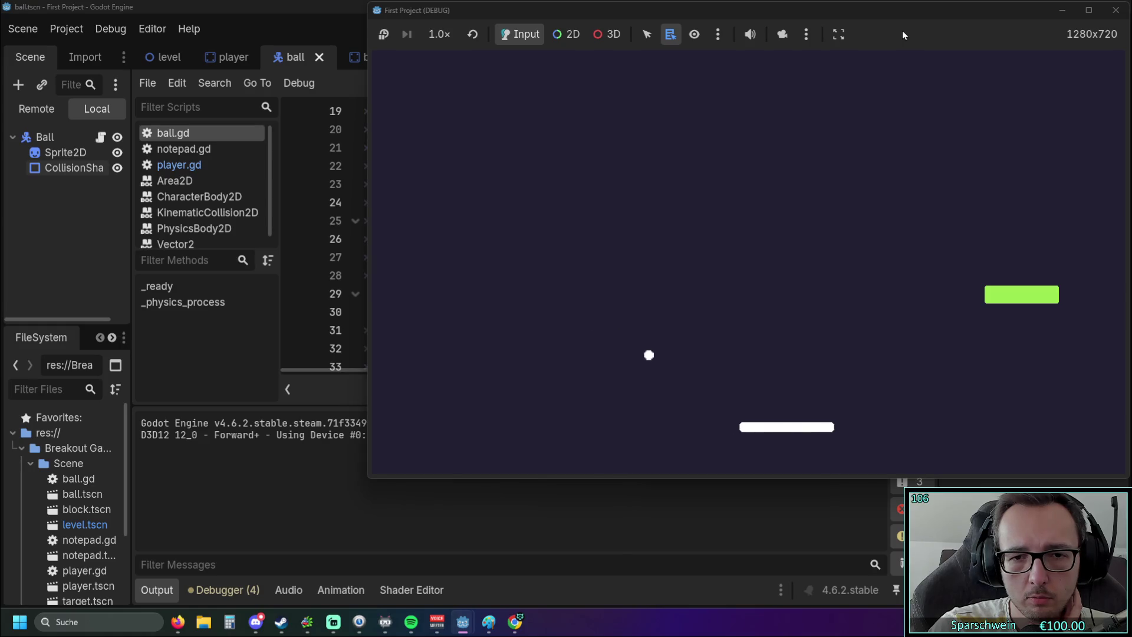
key(Right)
key(Left)
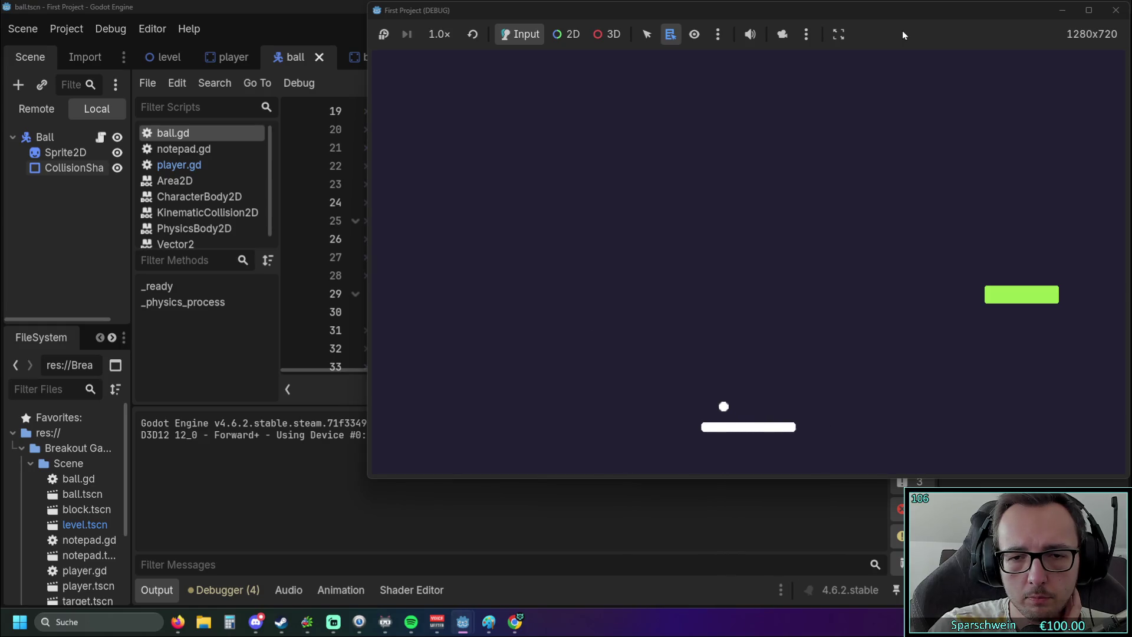
key(Right)
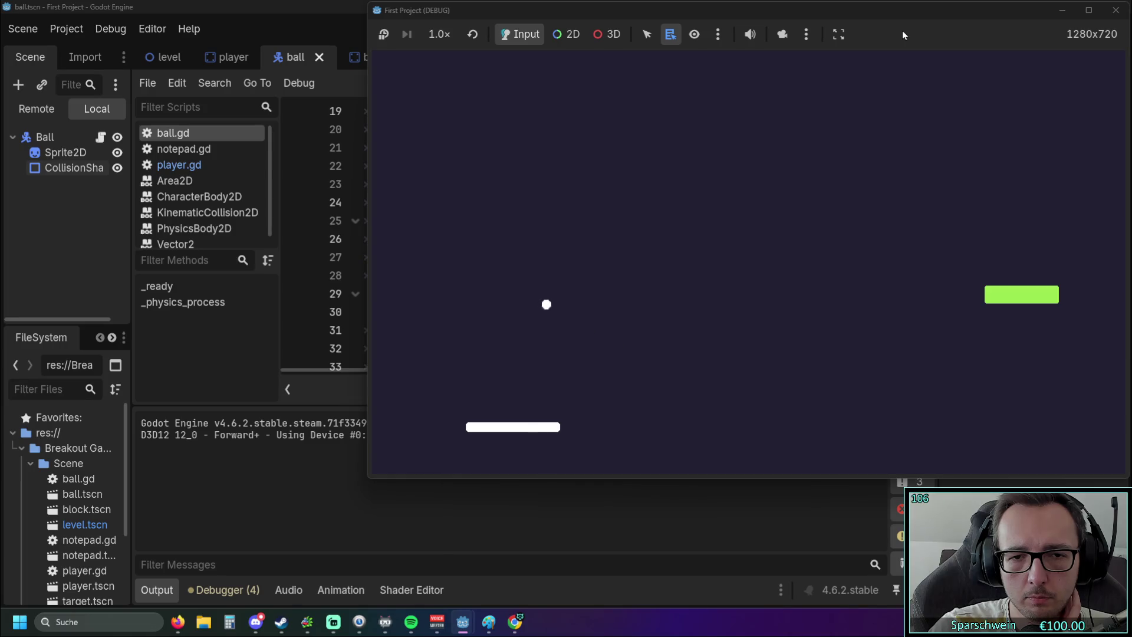
key(Right)
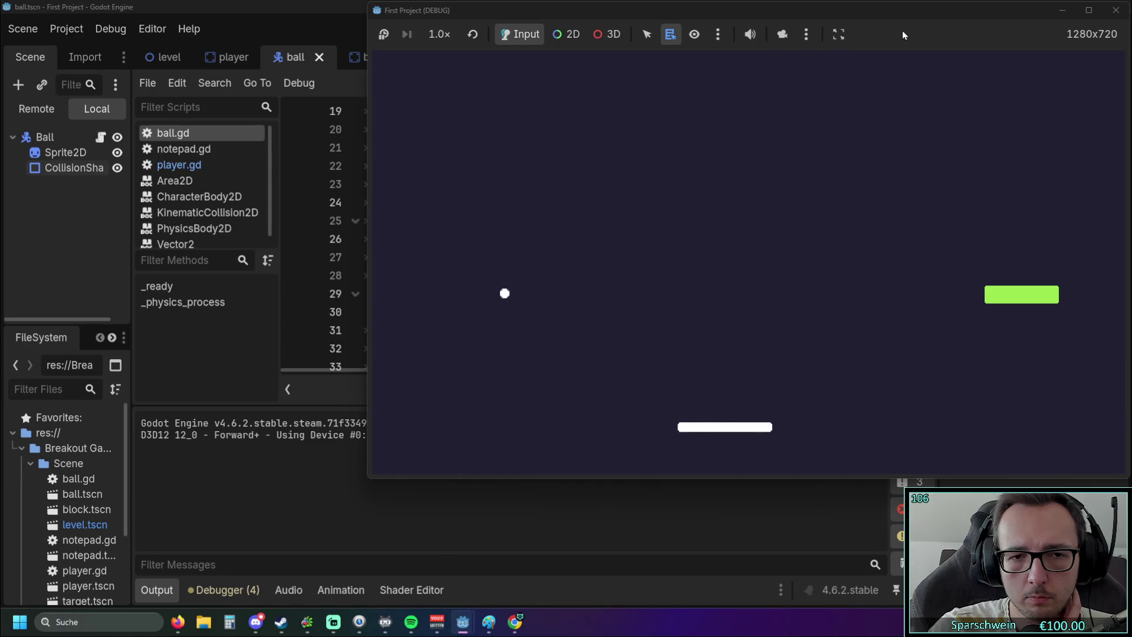
key(Right)
key(Left)
key(Left)
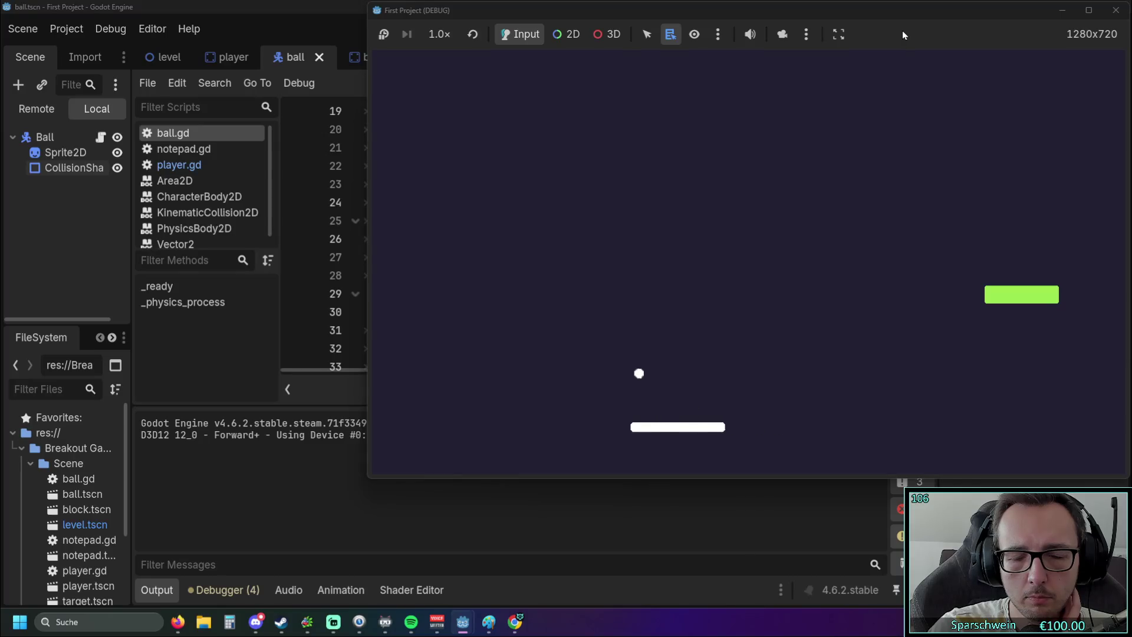
key(Right)
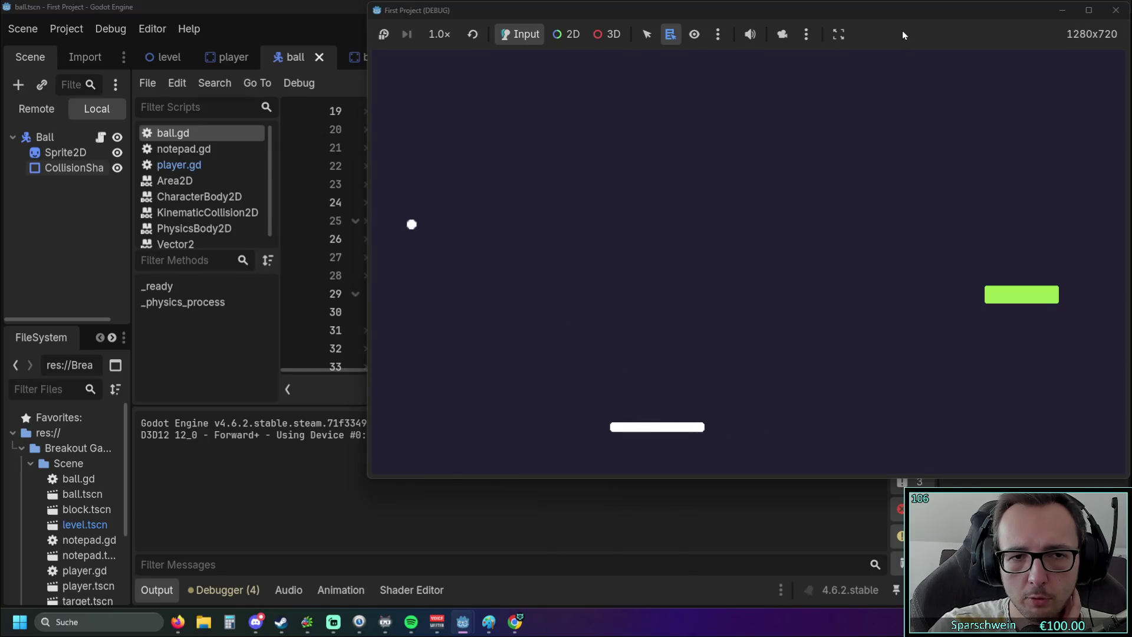
key(Left)
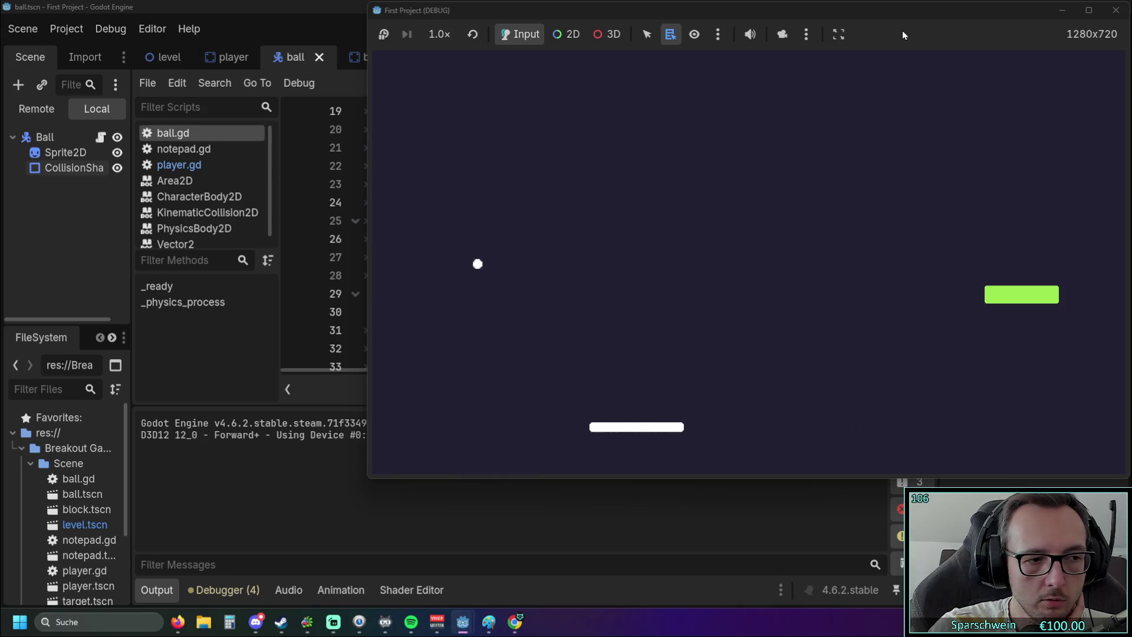
key(Right)
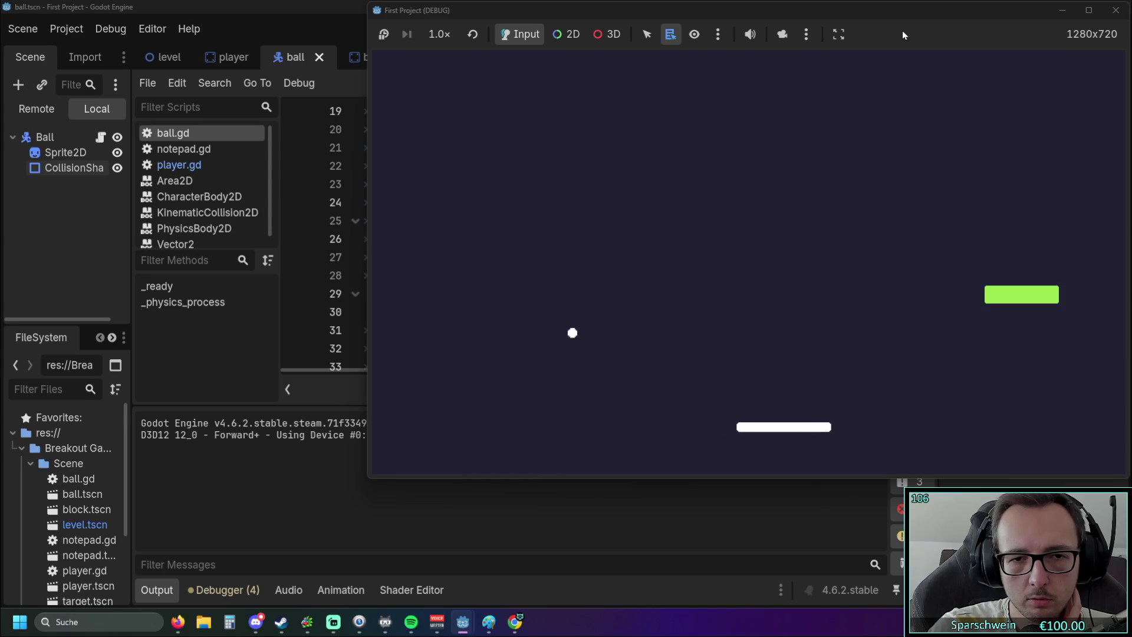
key(Right)
key(Left)
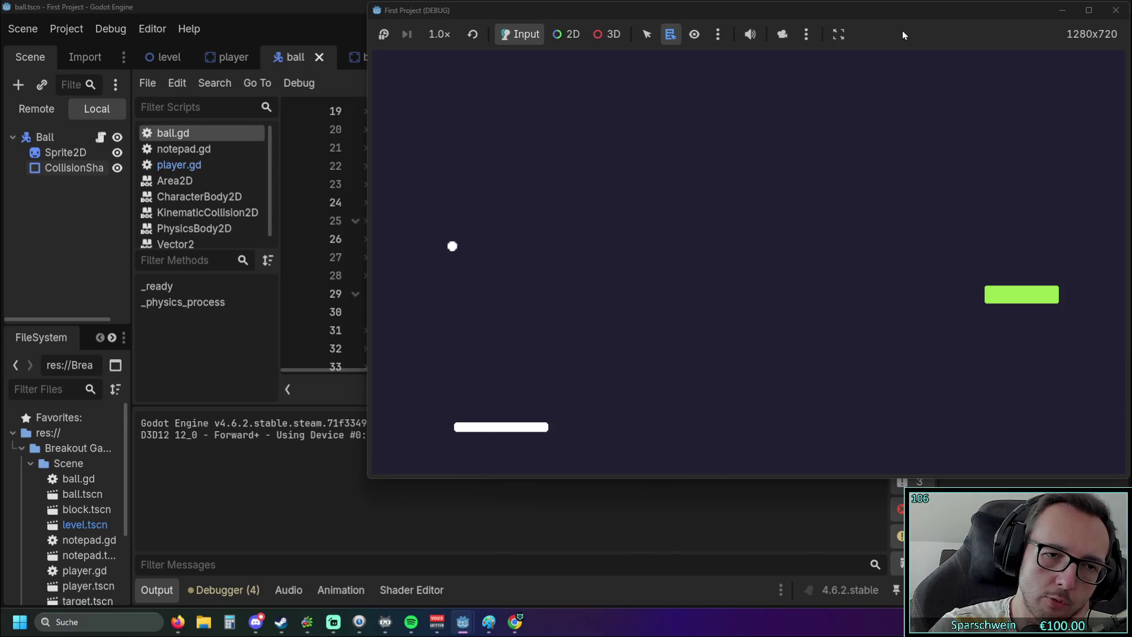
key(Right)
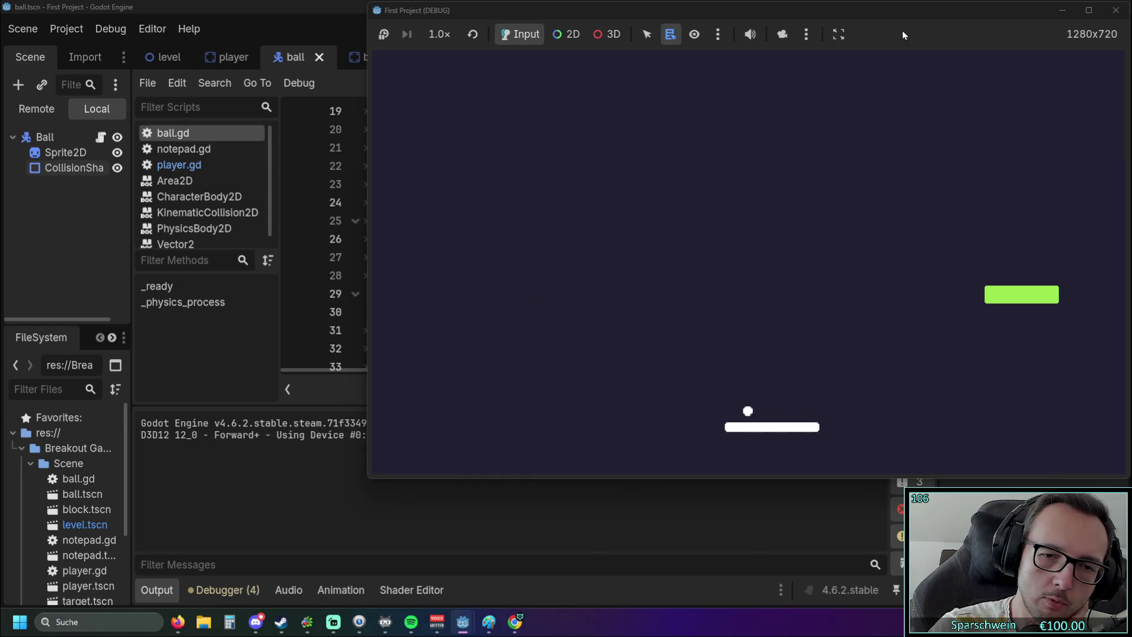
key(Left)
key(Right)
key(Right)
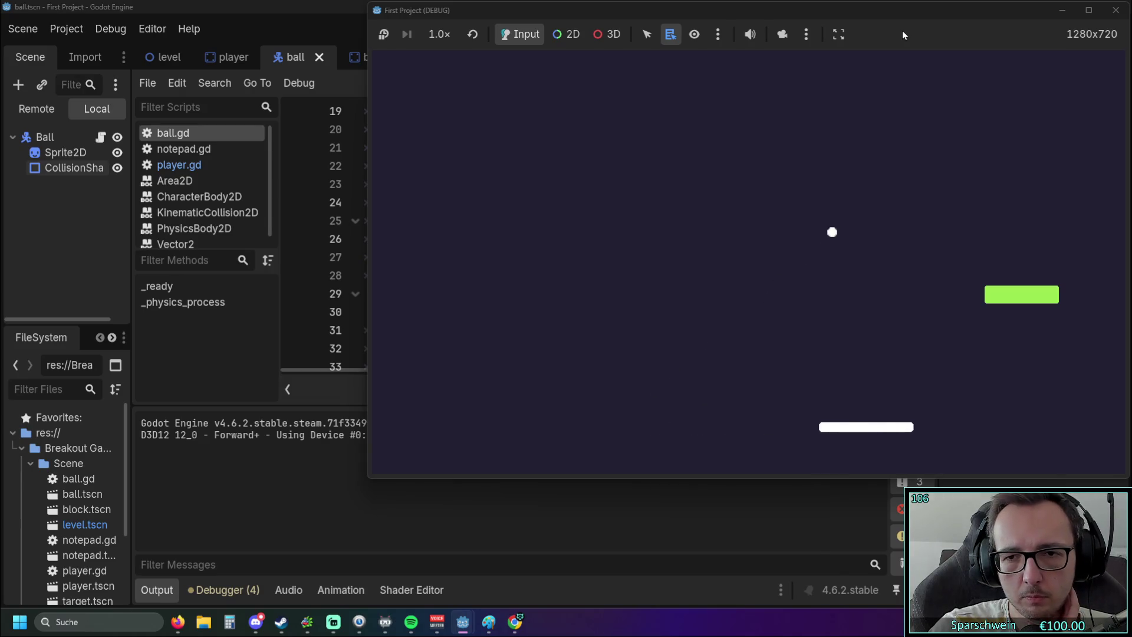
key(Right)
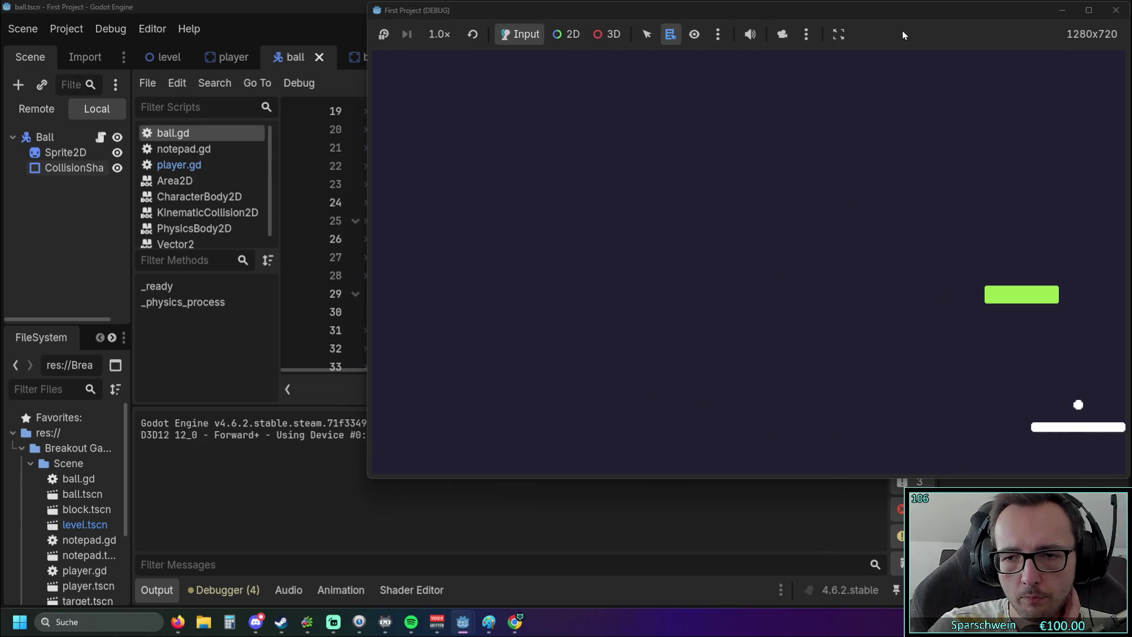
key(Right)
key(Left)
key(Right)
key(Left)
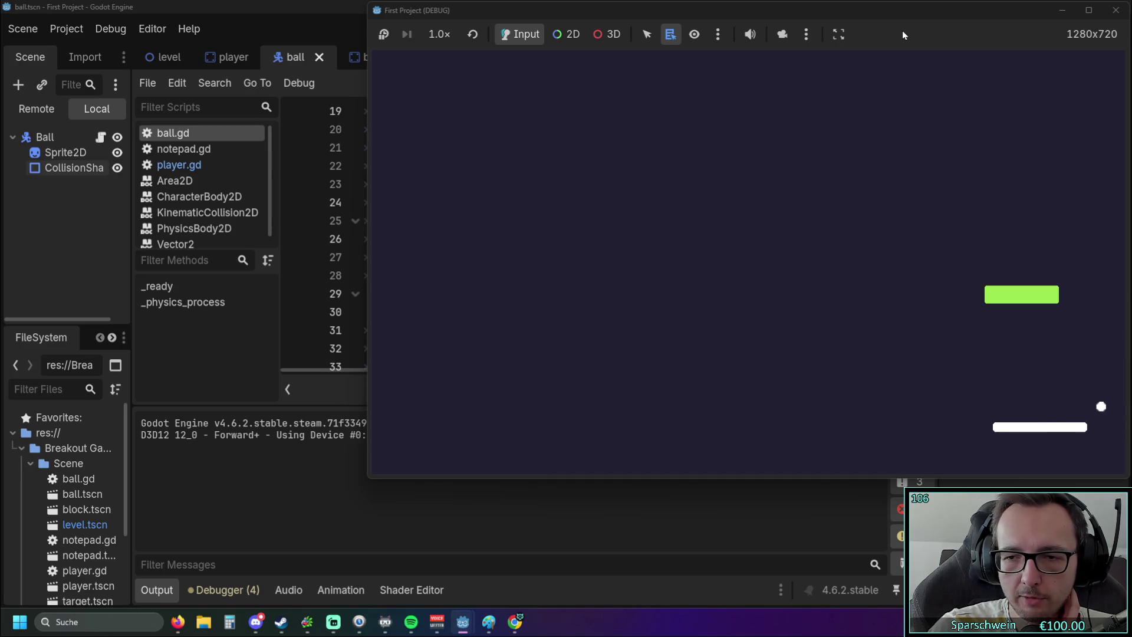
key(Left)
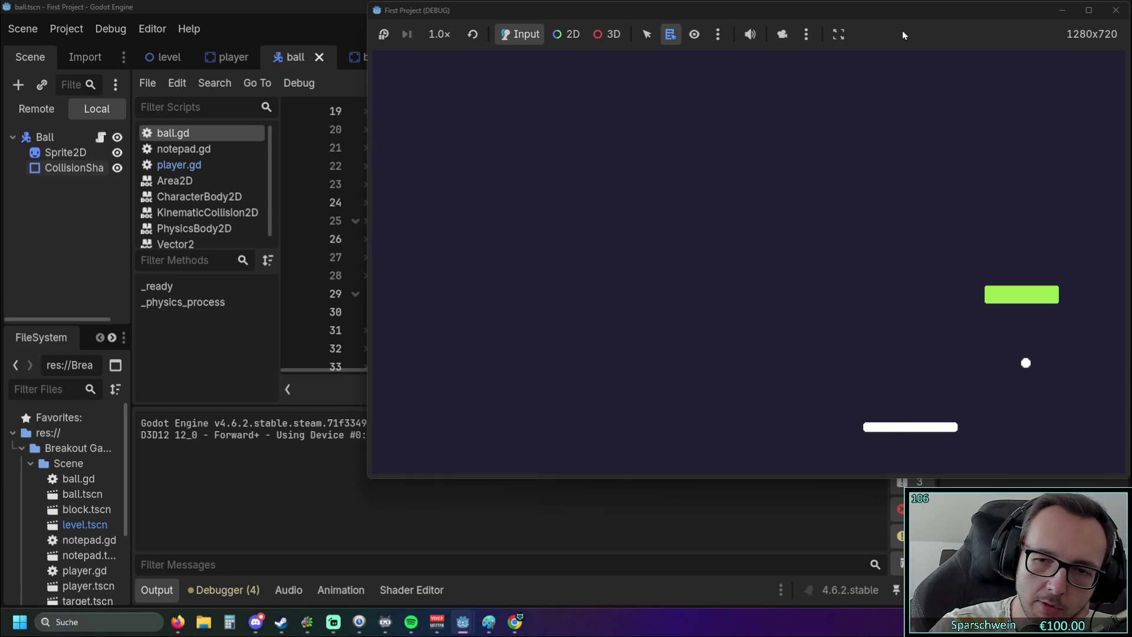
key(Left)
key(Left)
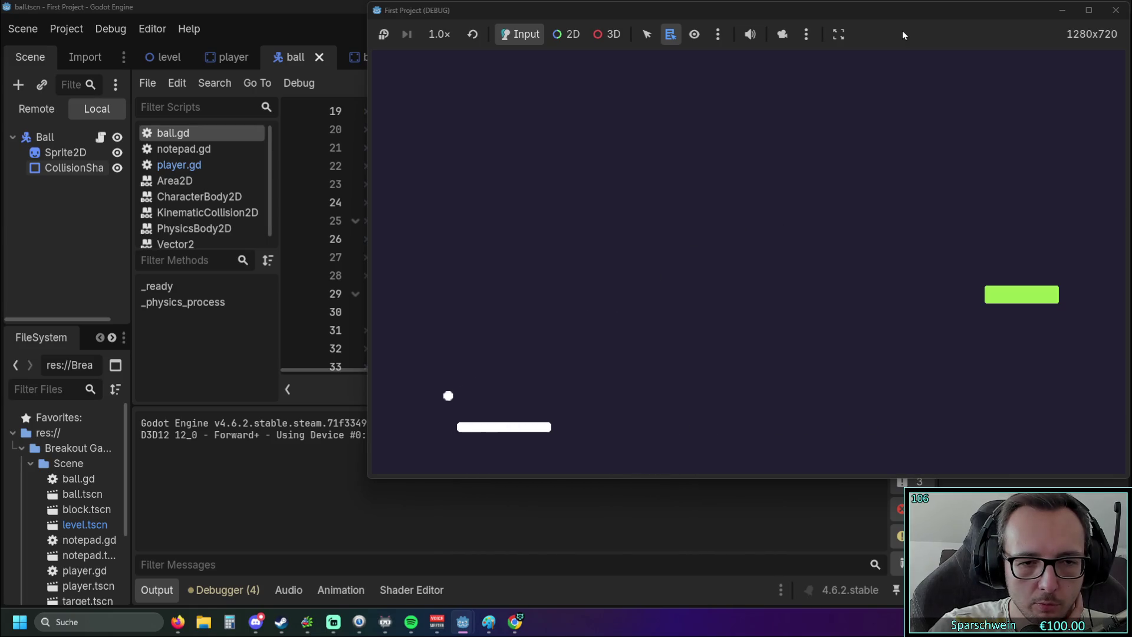
key(Left)
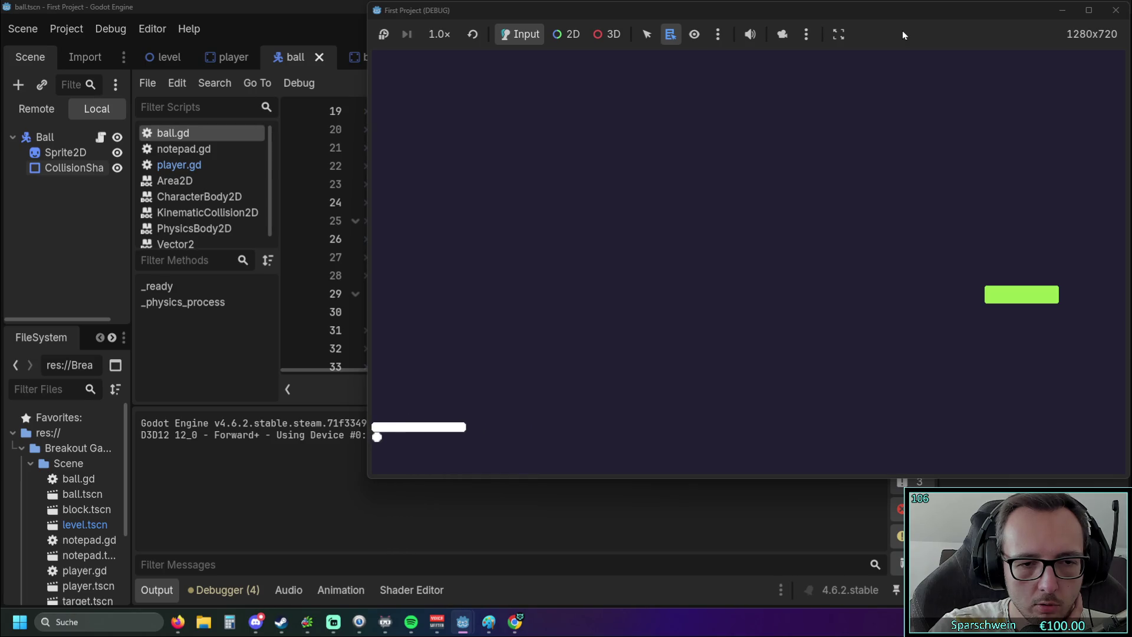
key(Right)
key(Left)
key(Right)
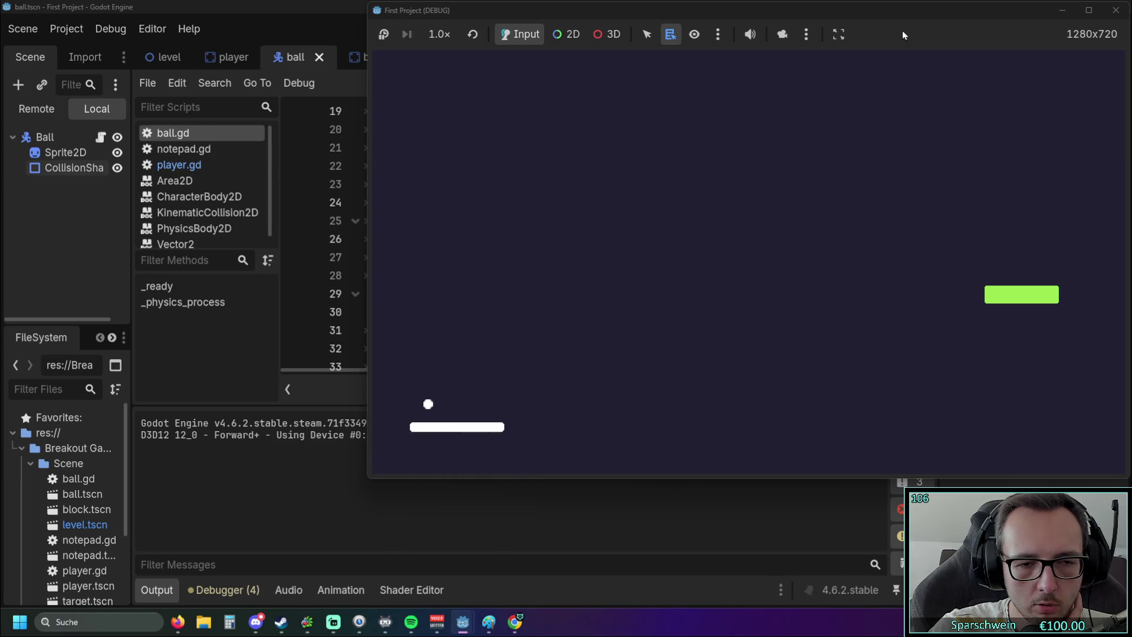
key(Right)
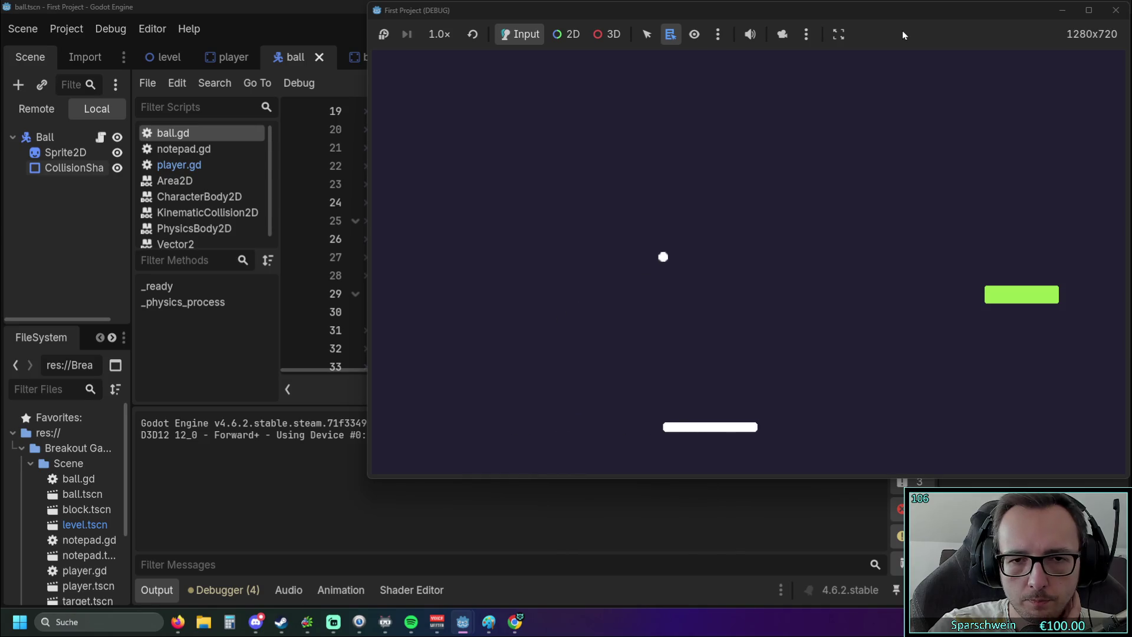
key(Right)
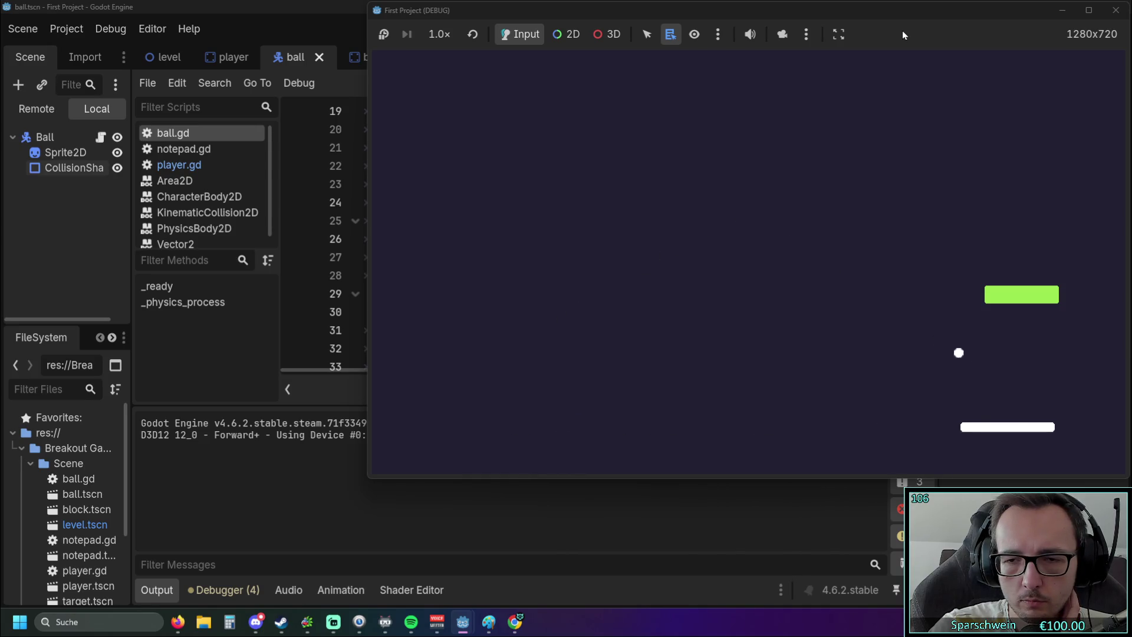
key(Left)
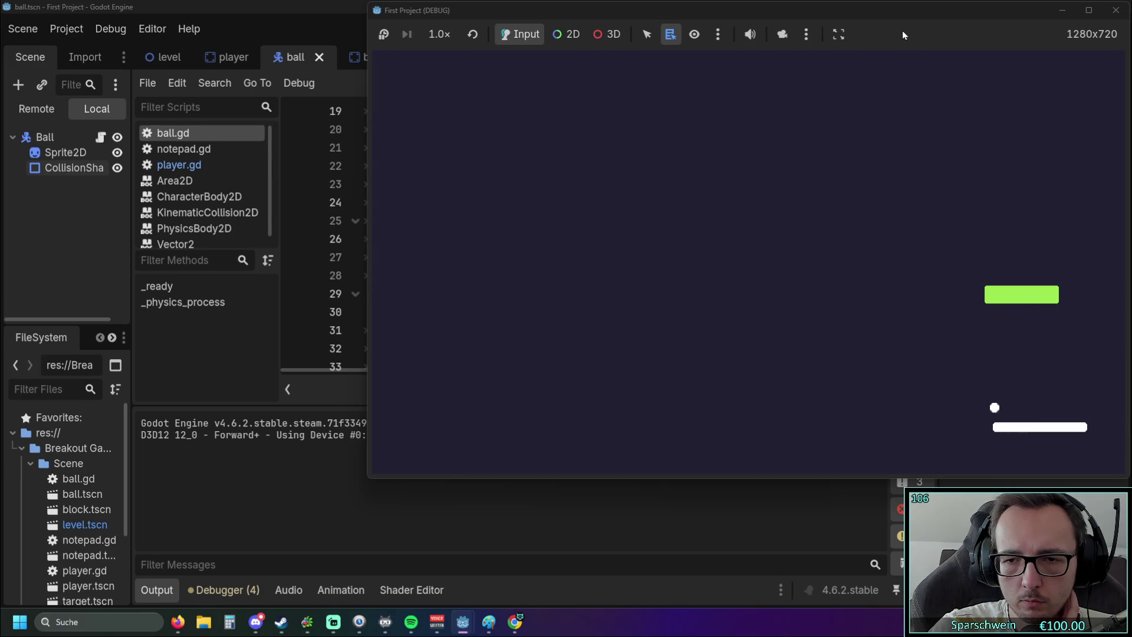
key(Left)
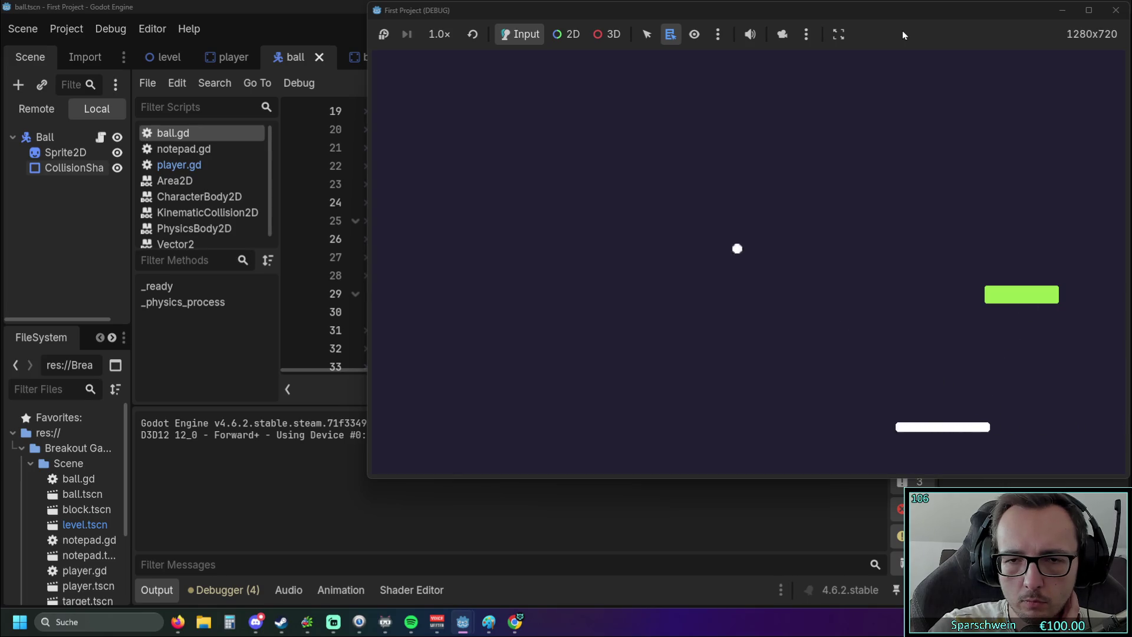
key(Right)
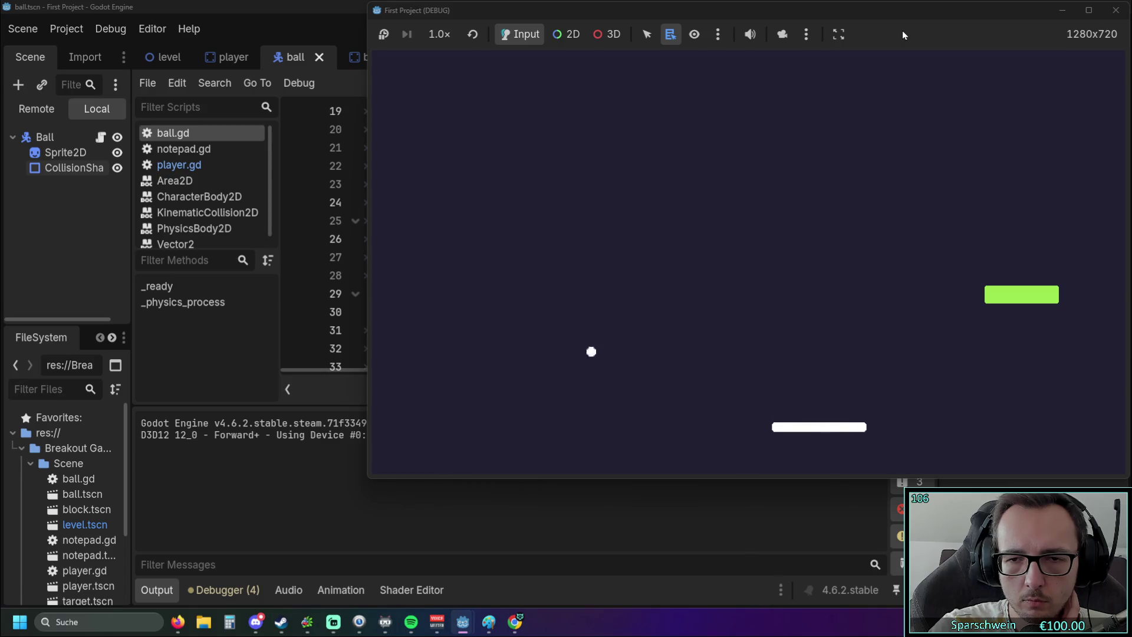
key(Left)
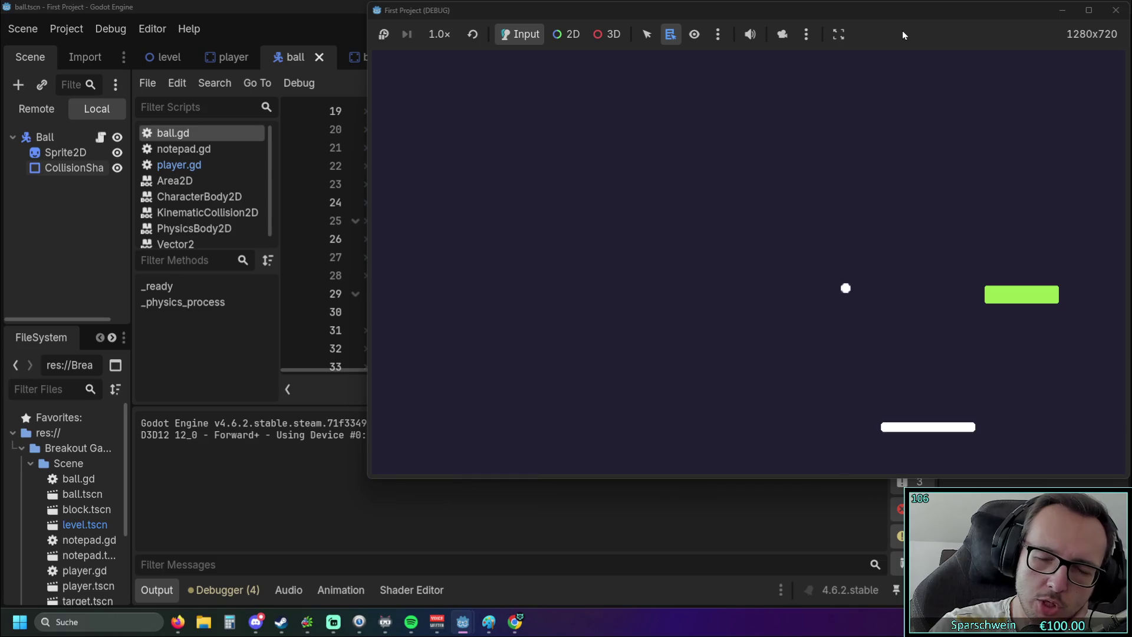
key(Left)
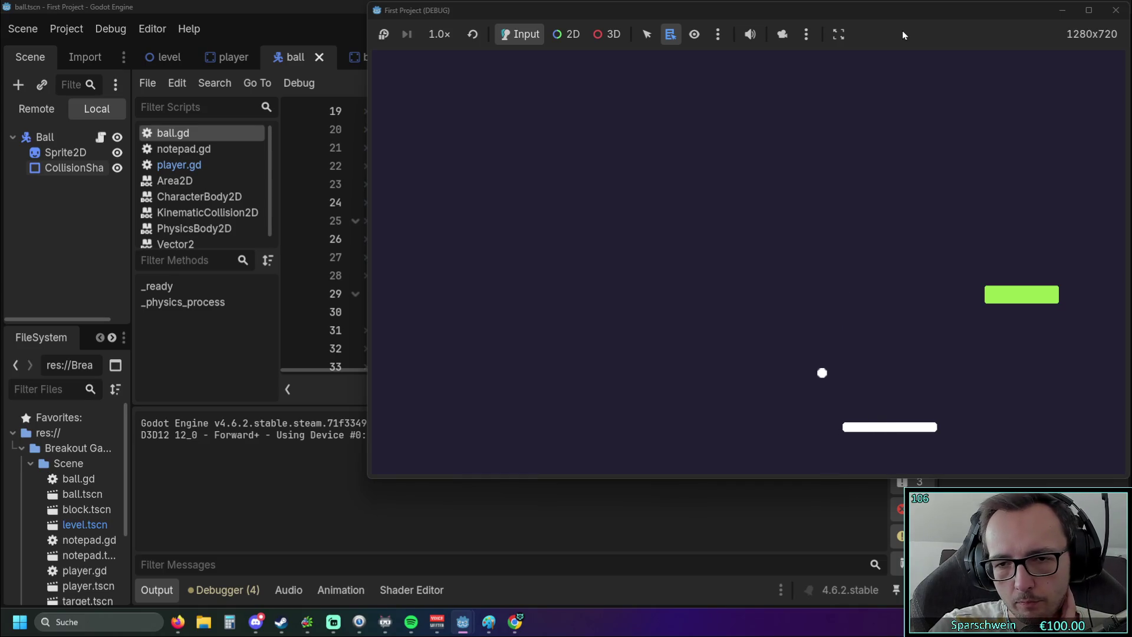
key(Left)
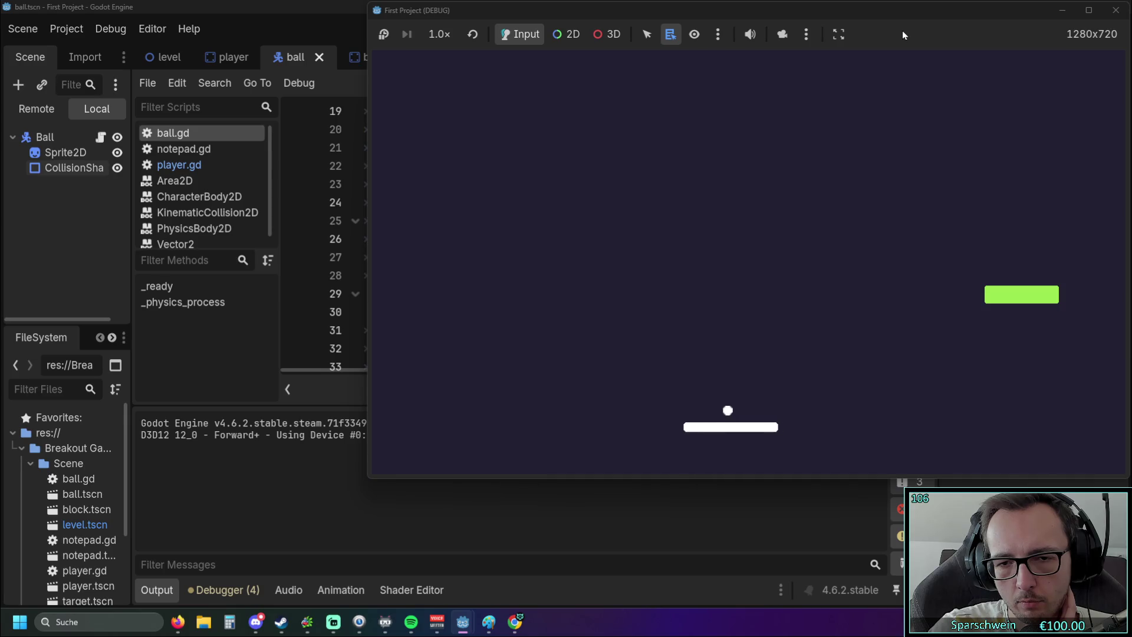
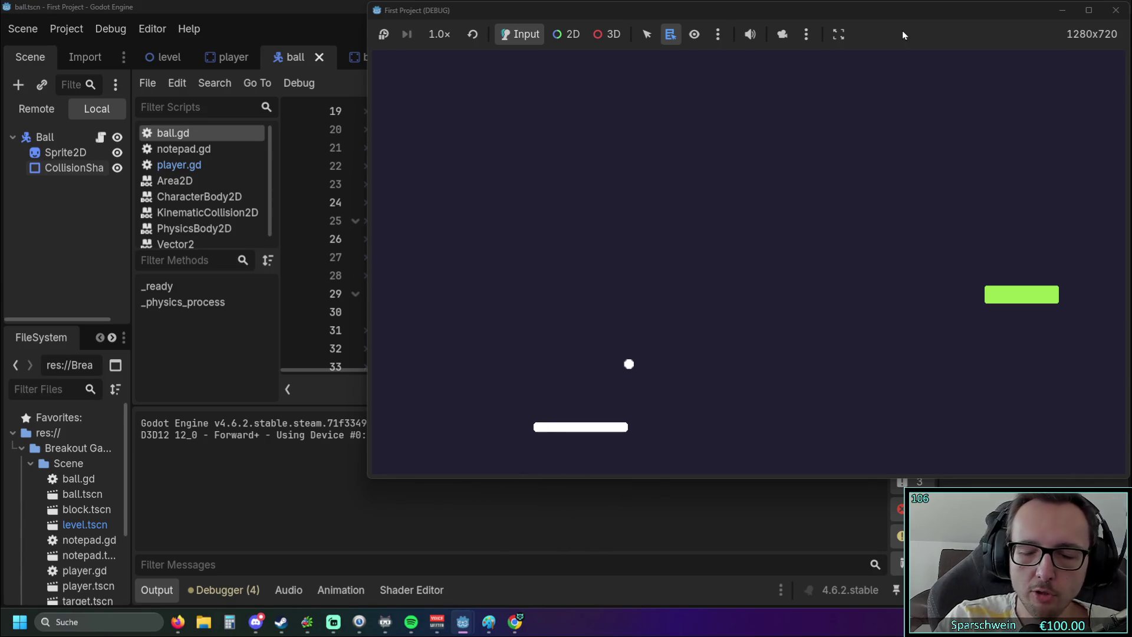
Steer the Breakout paddle left and right so the ball rebounds at varied hit offsets.
key(Right)
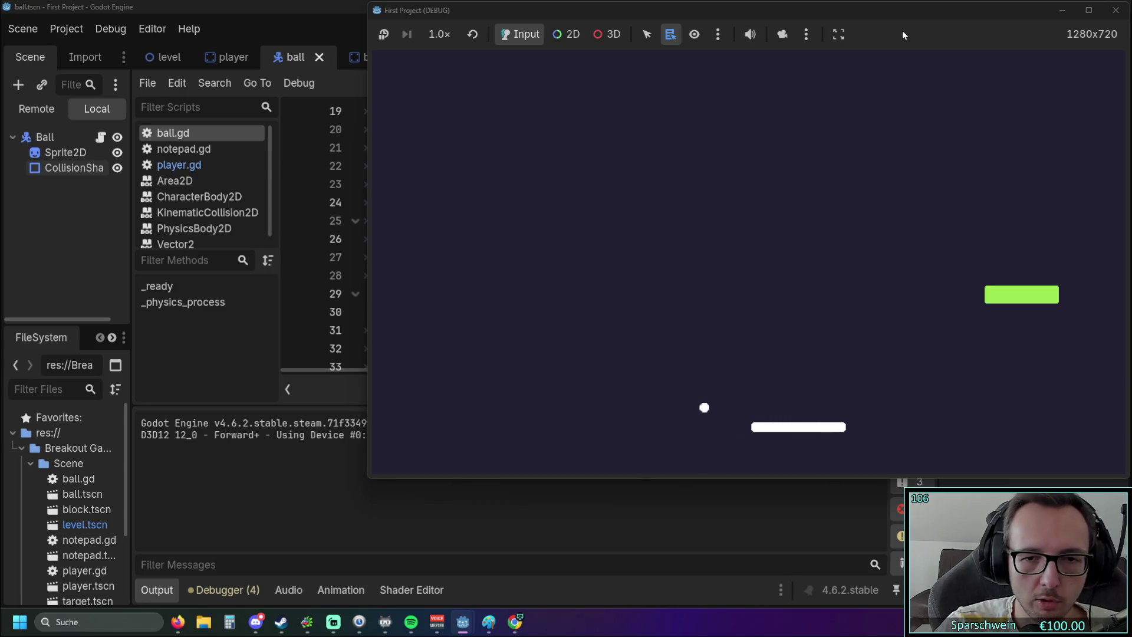
key(Left)
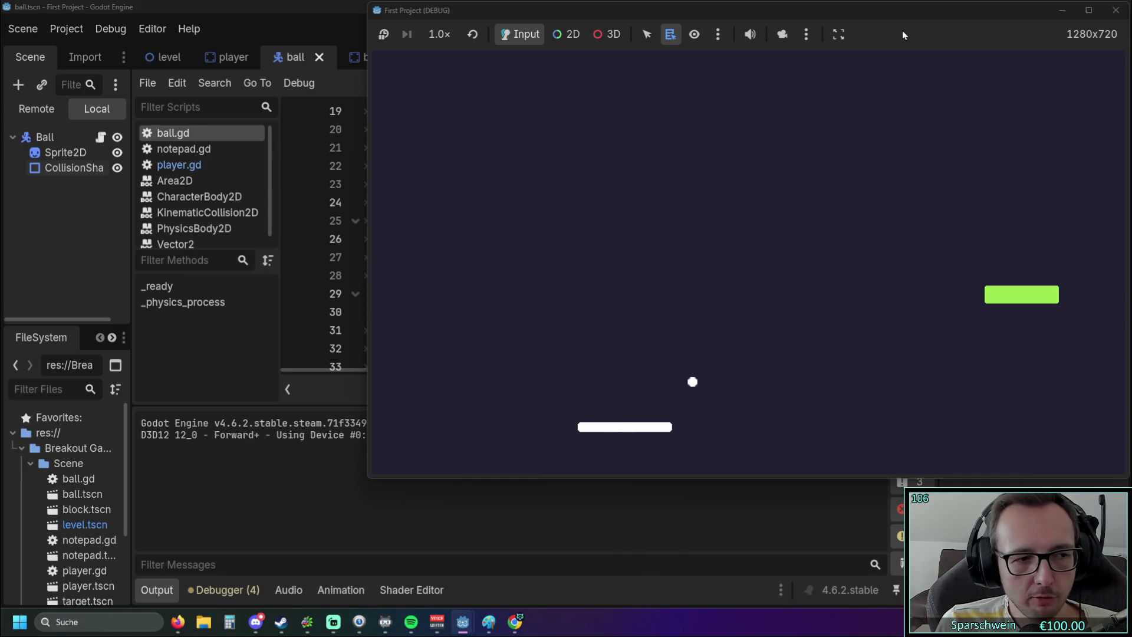
key(Right)
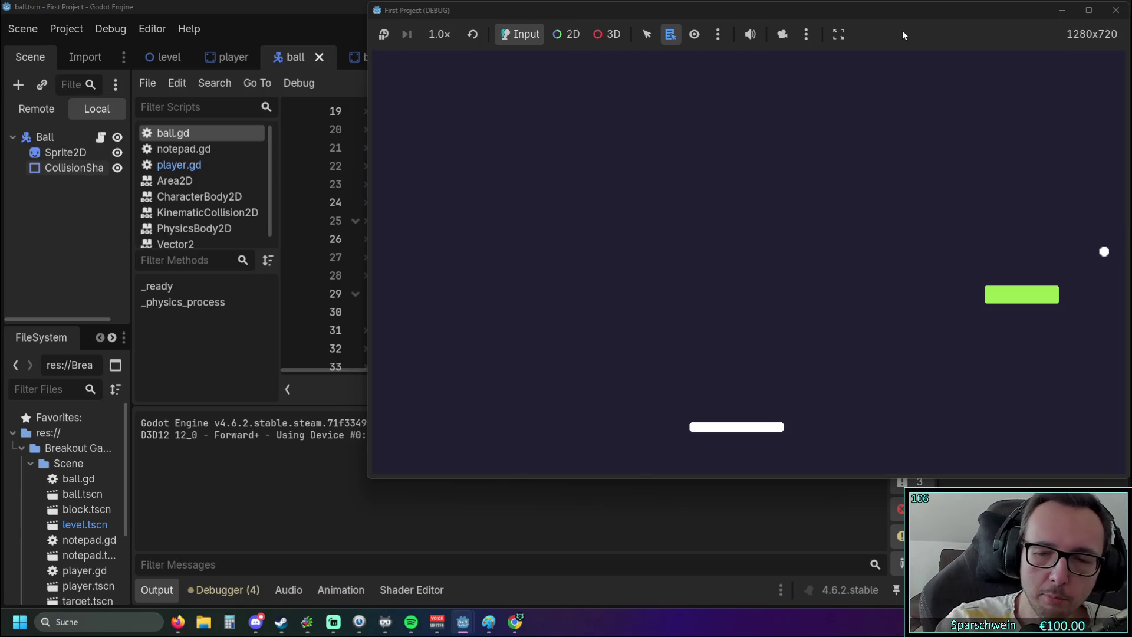
key(Right)
key(Left)
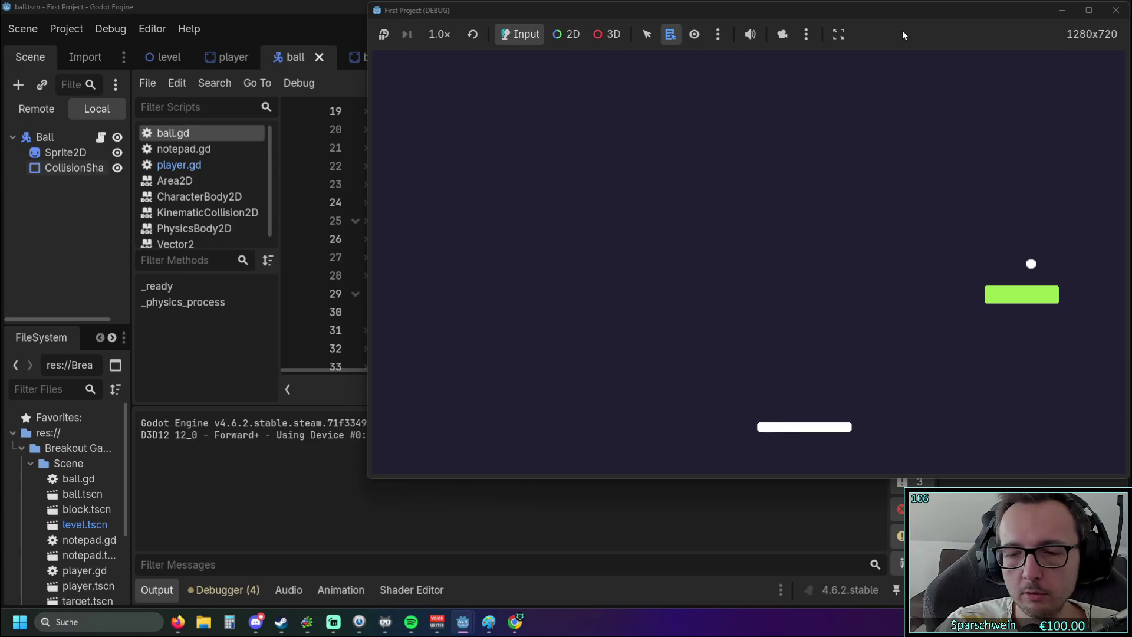
key(Left)
key(Right)
key(Left)
key(Right)
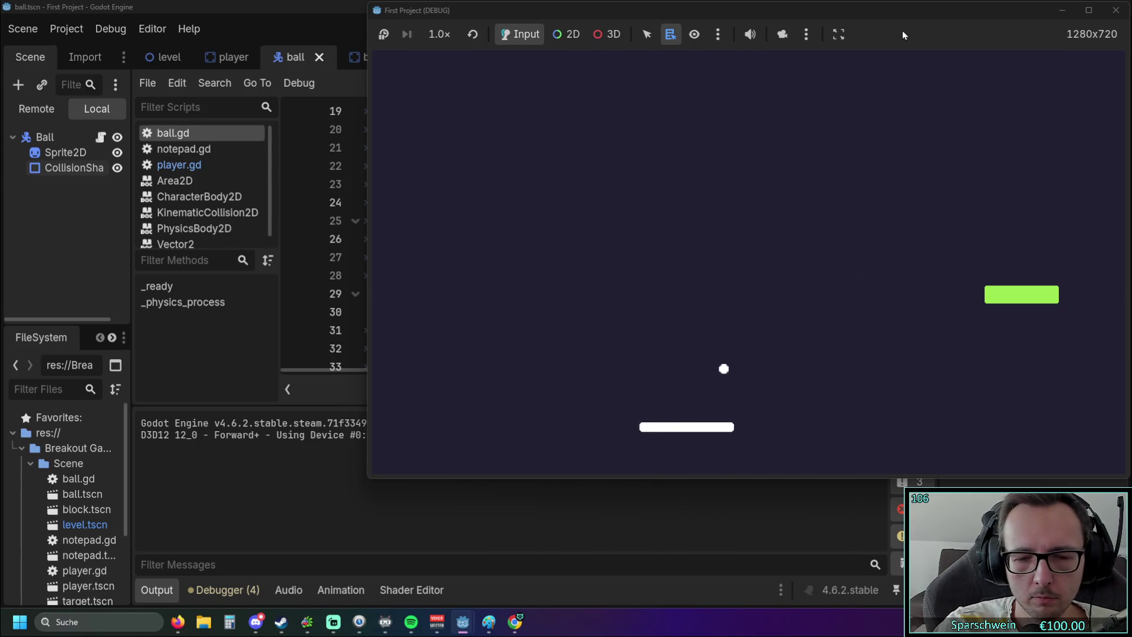
key(Right)
key(Left)
key(Right)
key(Left)
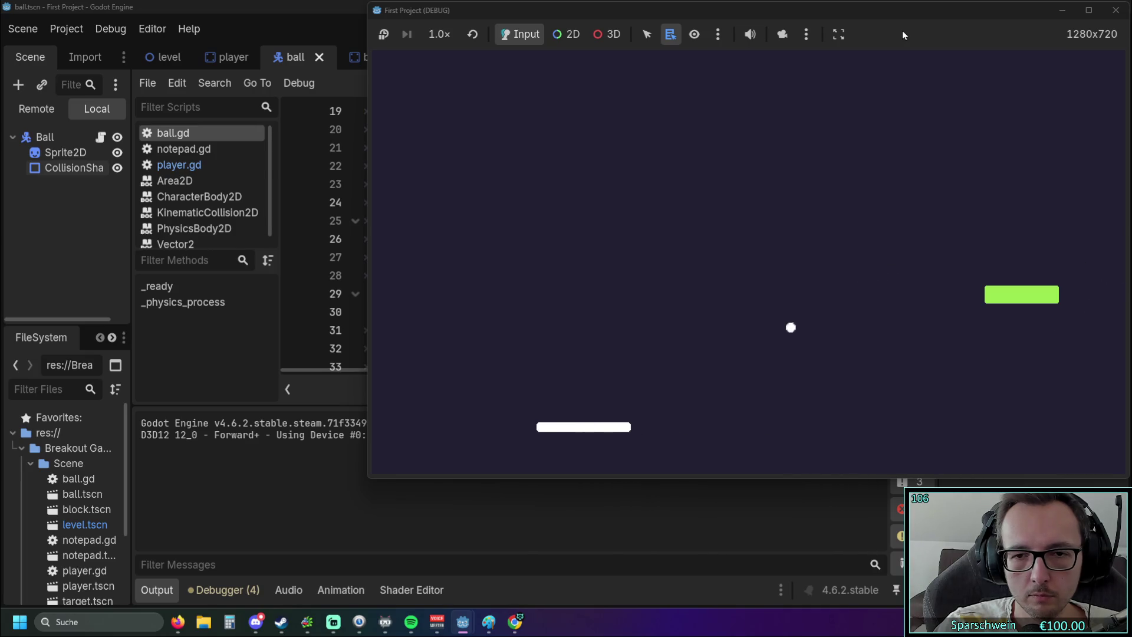
key(Right)
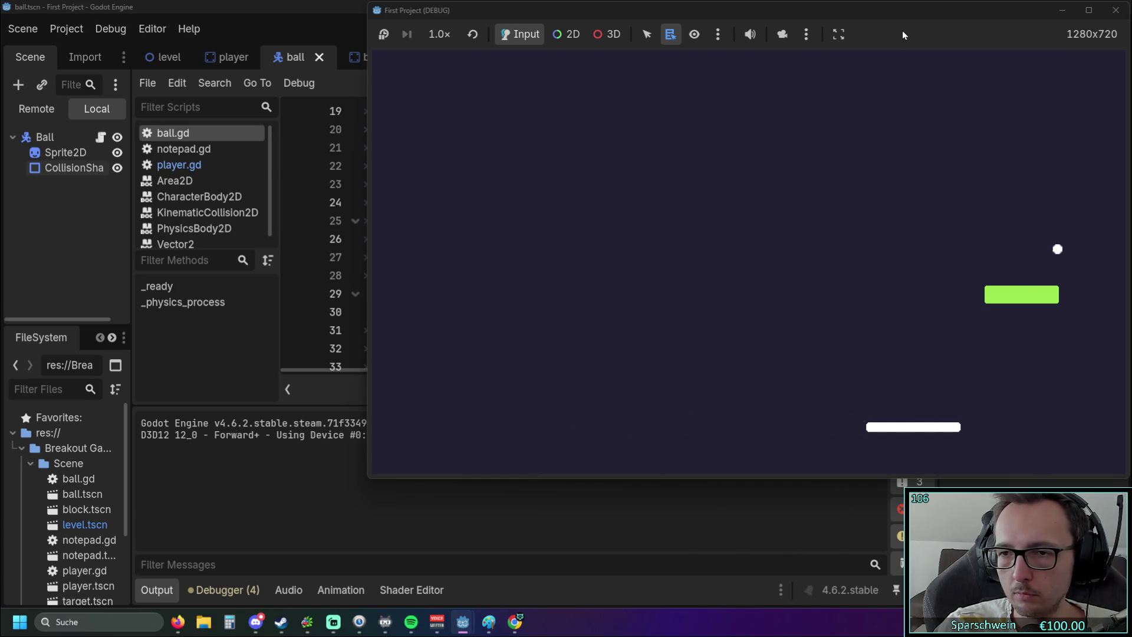
key(Left)
key(Left)
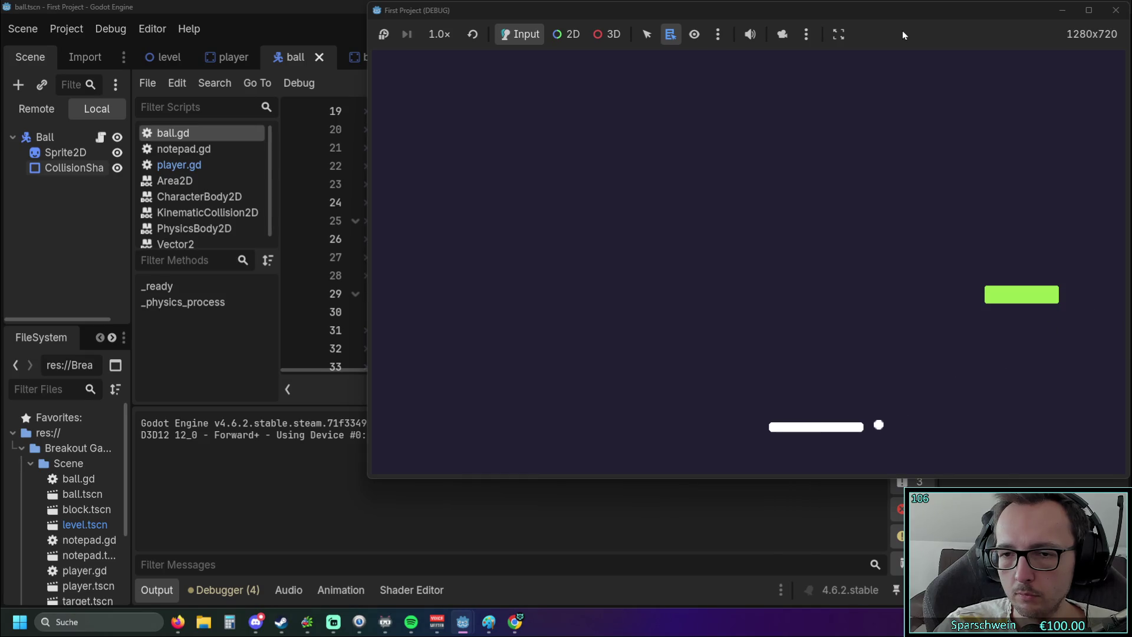
key(Right)
key(Left)
key(Left)
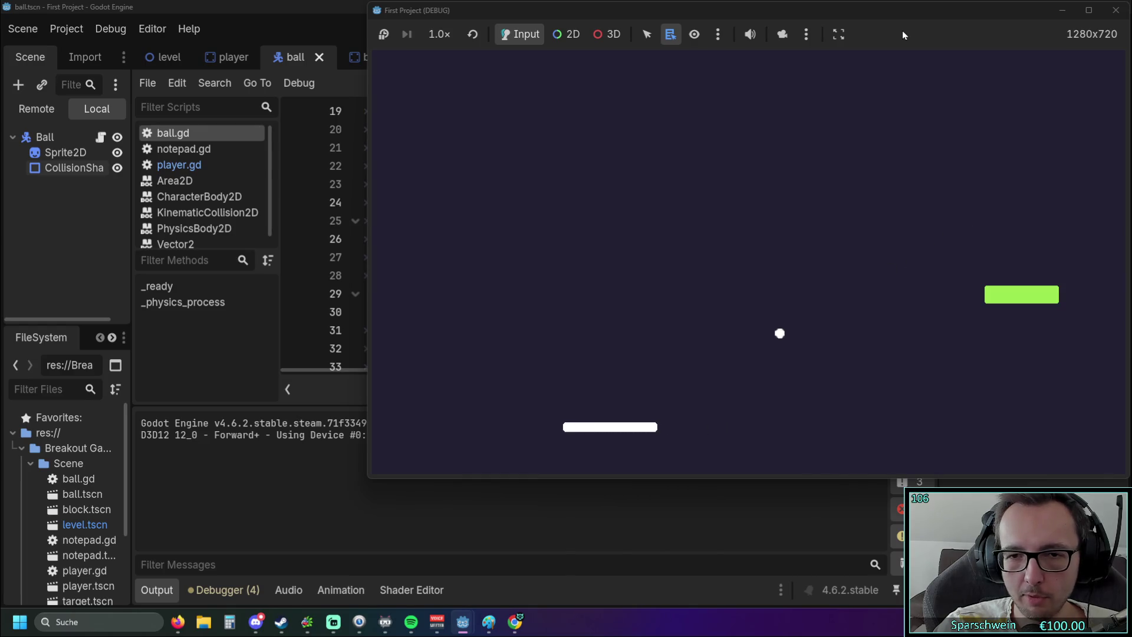
key(Right)
key(Right)
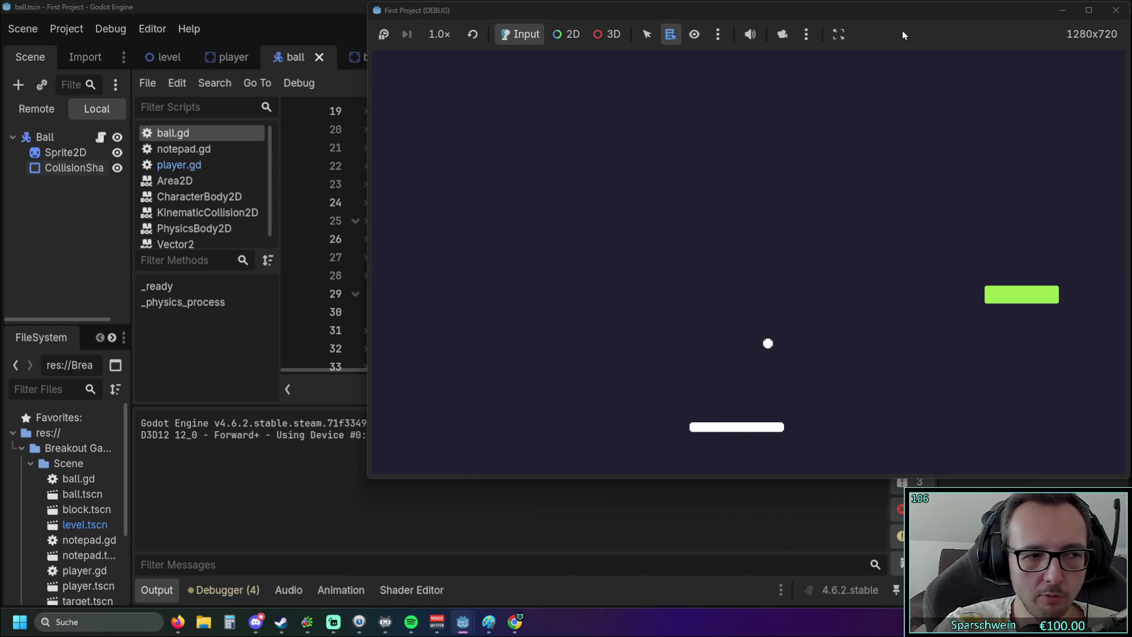
key(Left)
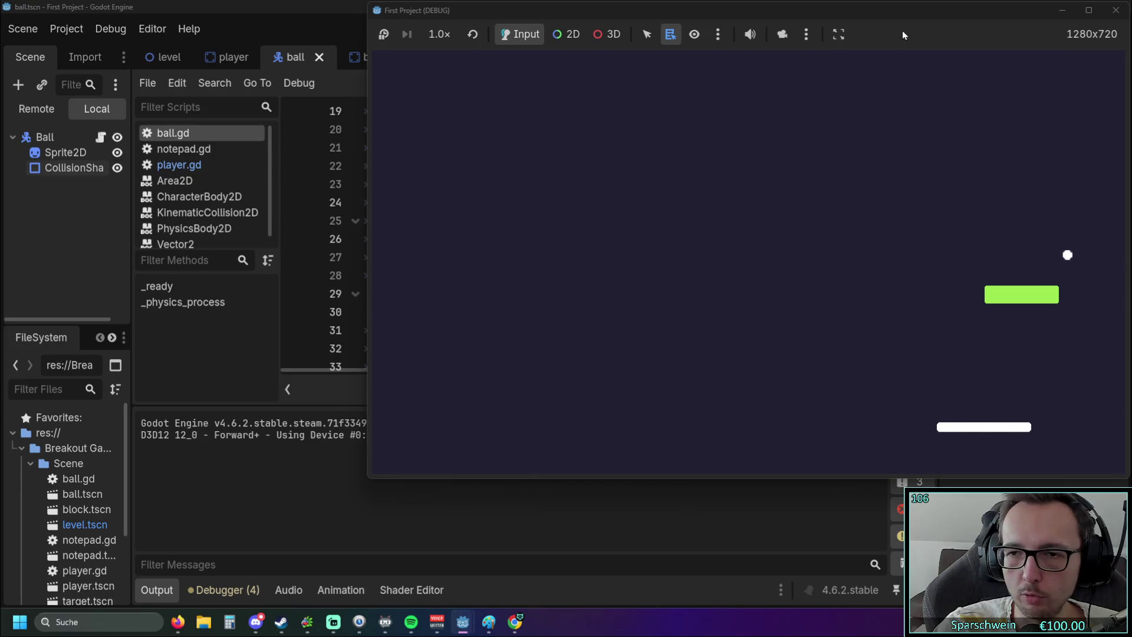
key(Right)
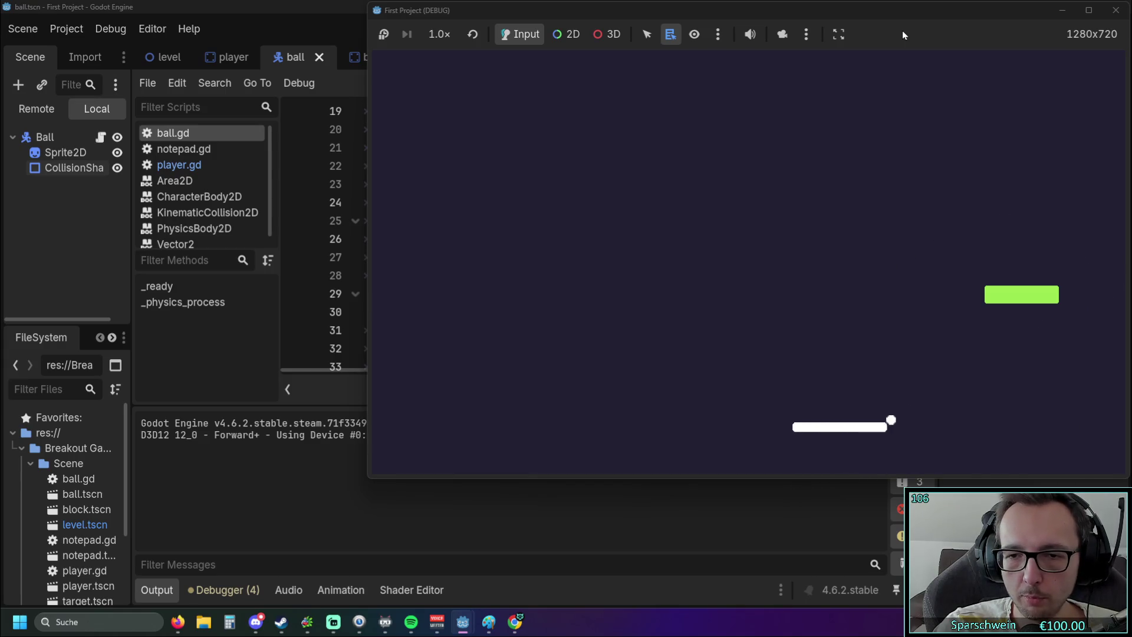
key(Left)
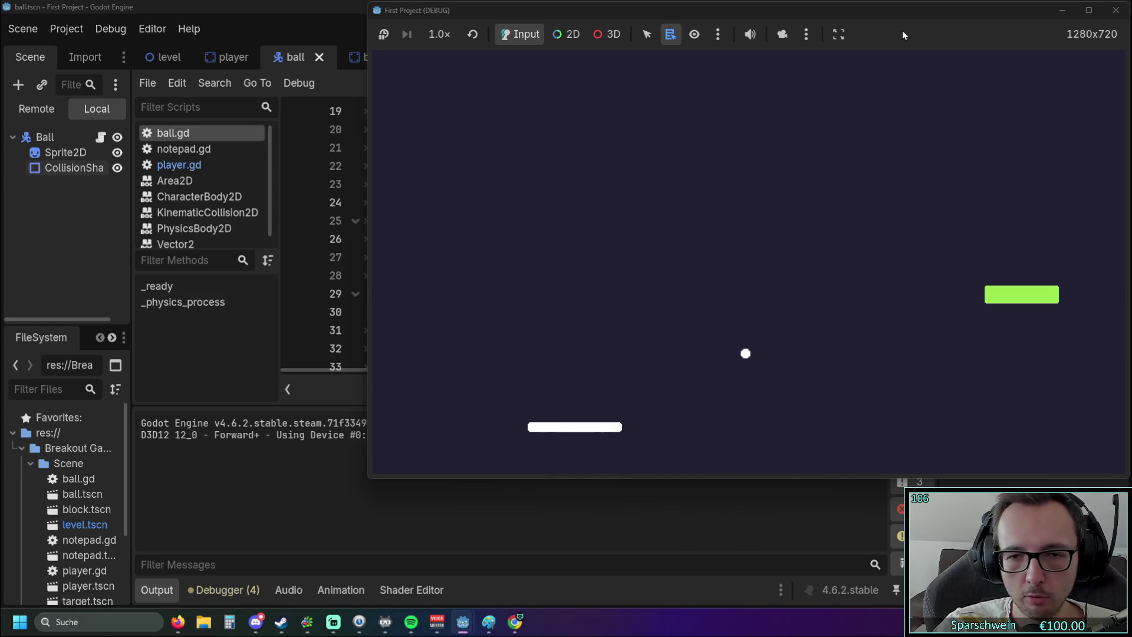
key(Right)
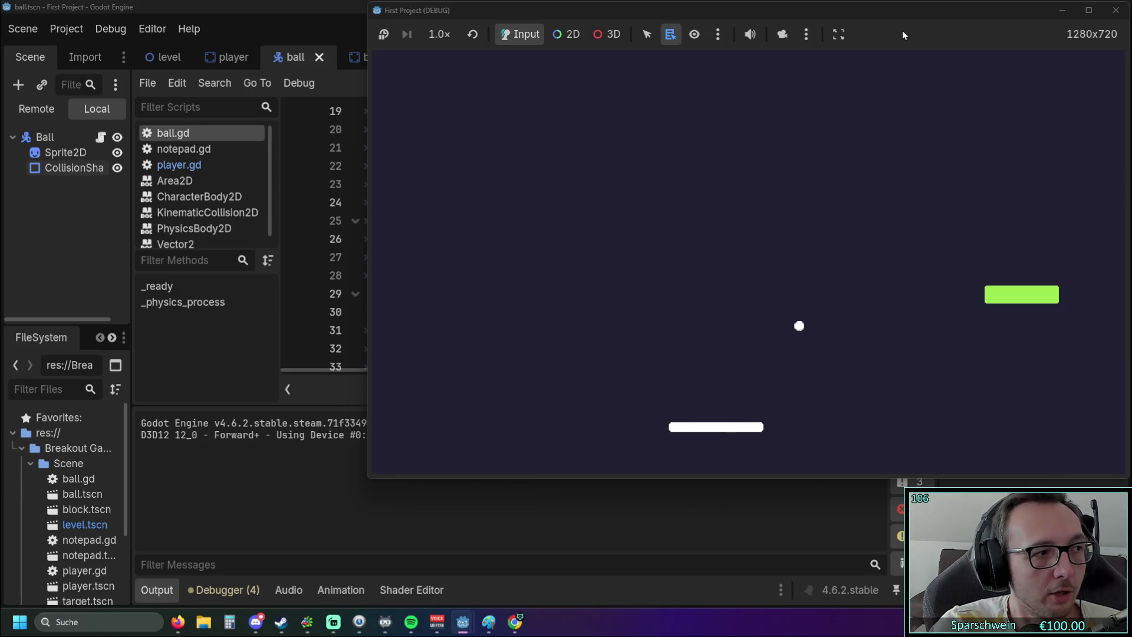
key(Right)
key(Right)
key(Left)
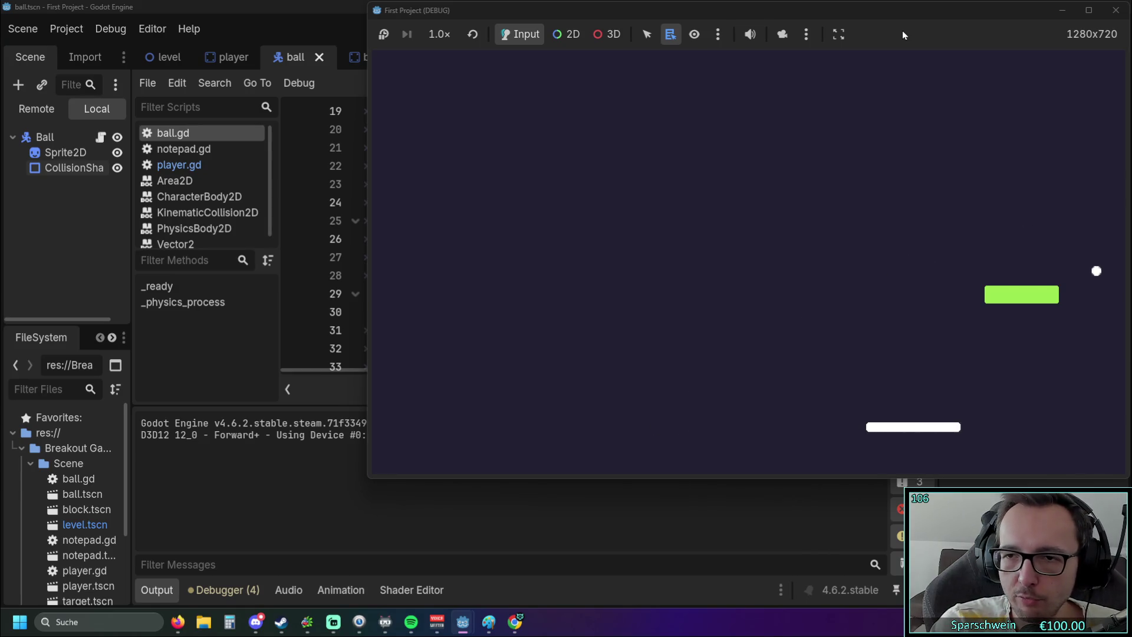
key(Right)
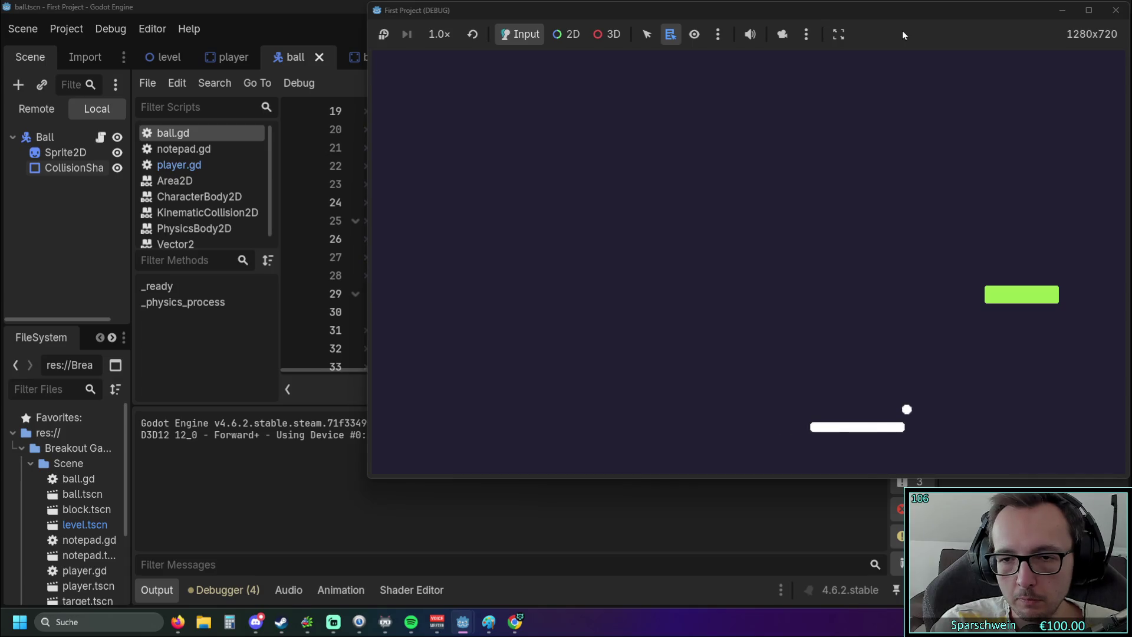
key(Left)
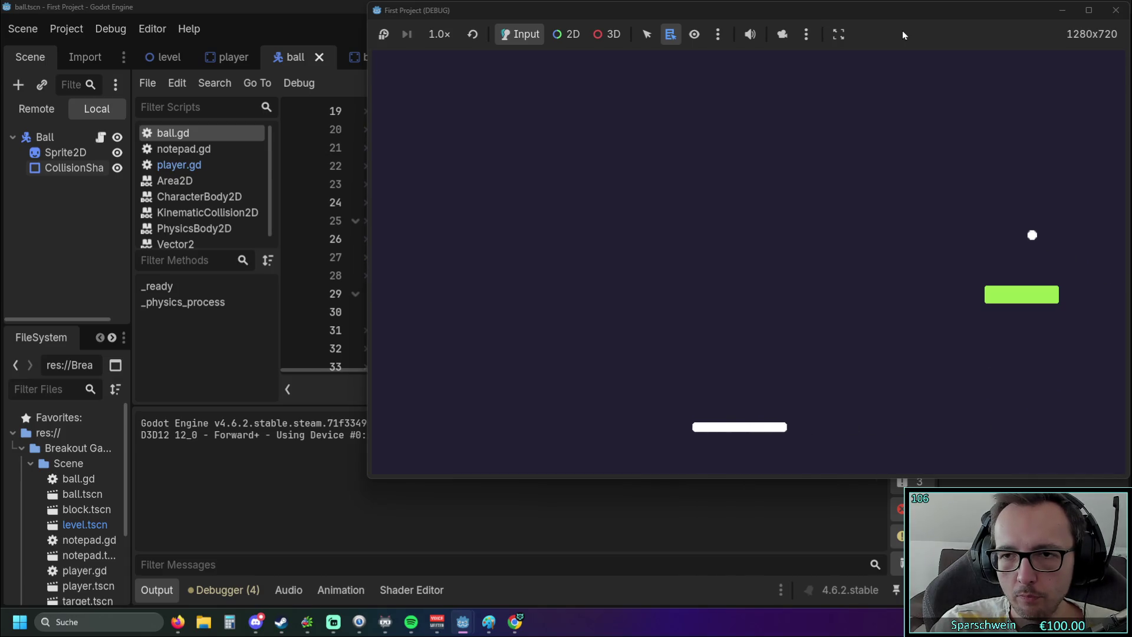
key(Left)
key(Left)
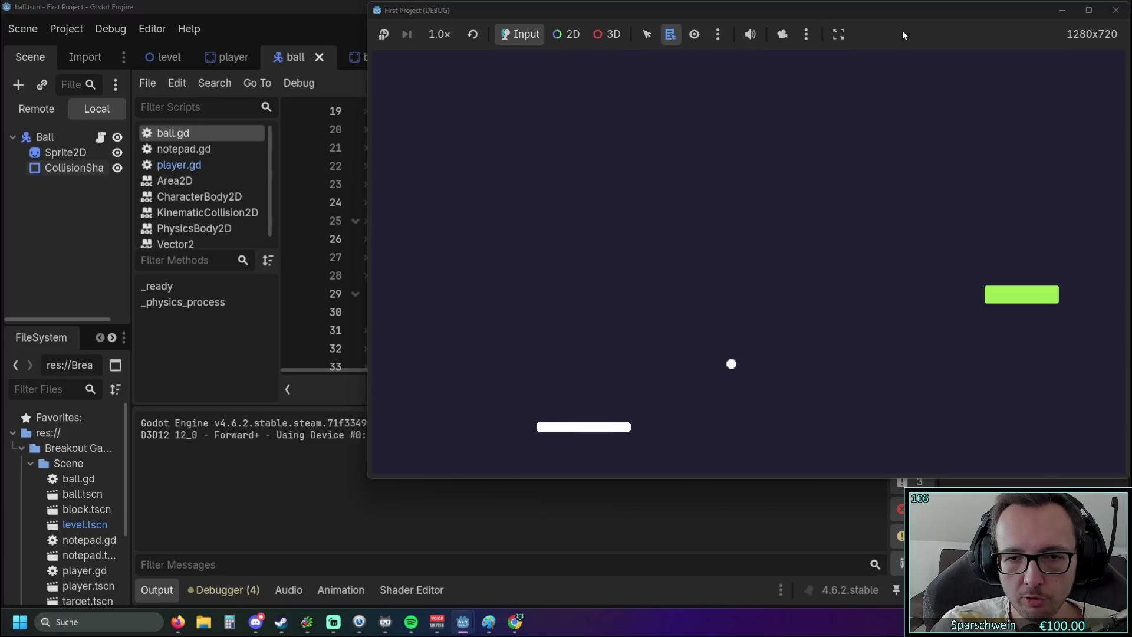
key(Right)
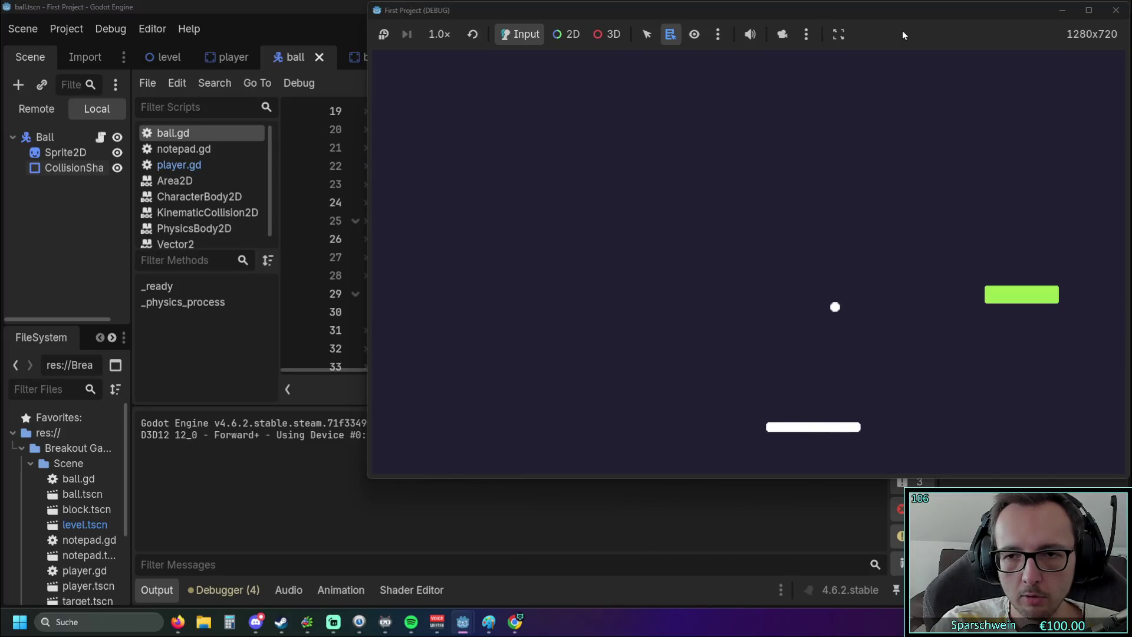
key(Left)
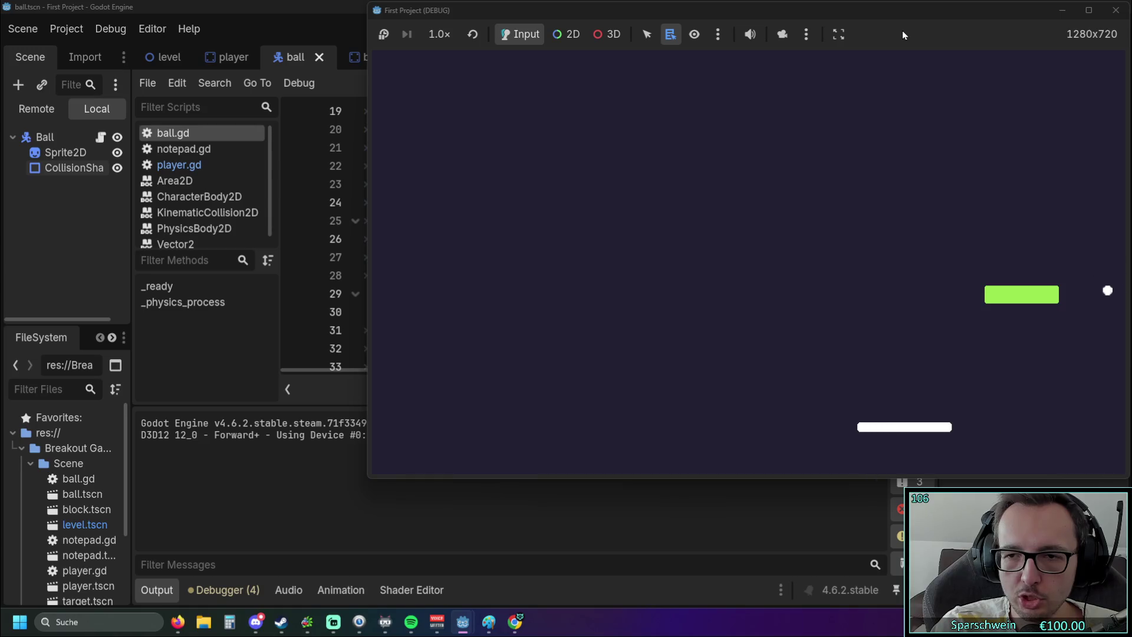
key(Right)
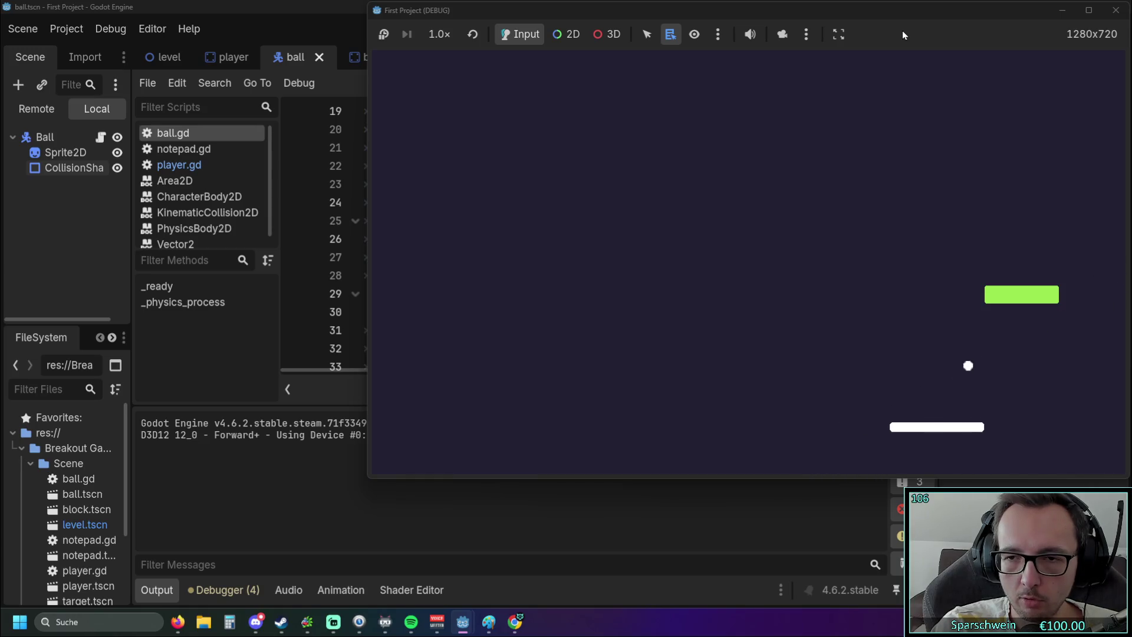
key(Left)
key(Right)
key(Left)
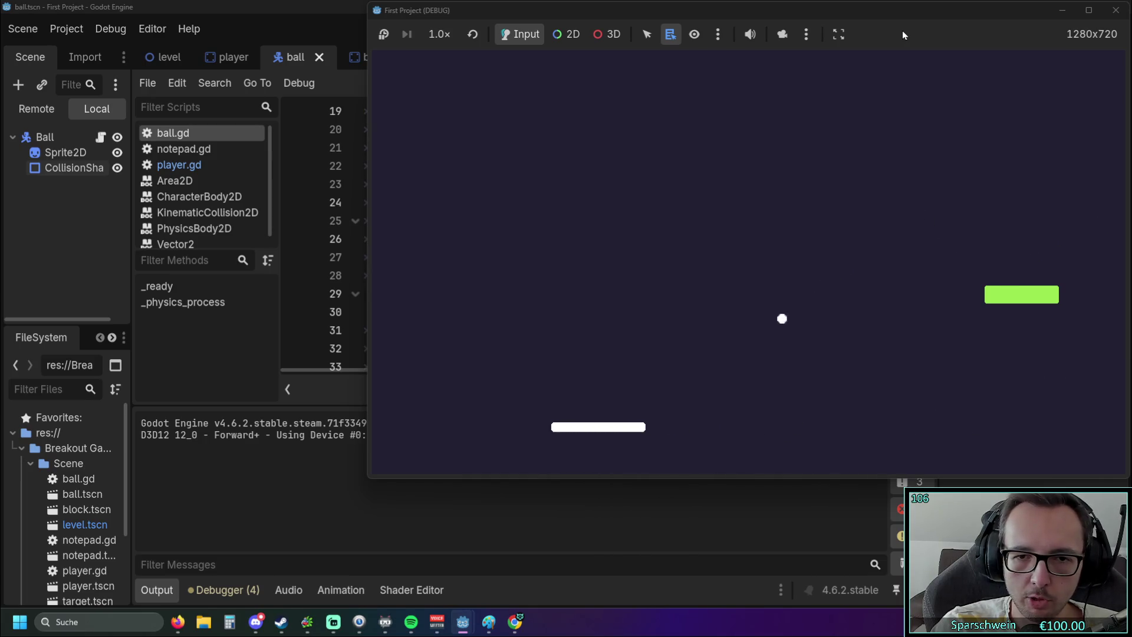
key(Right)
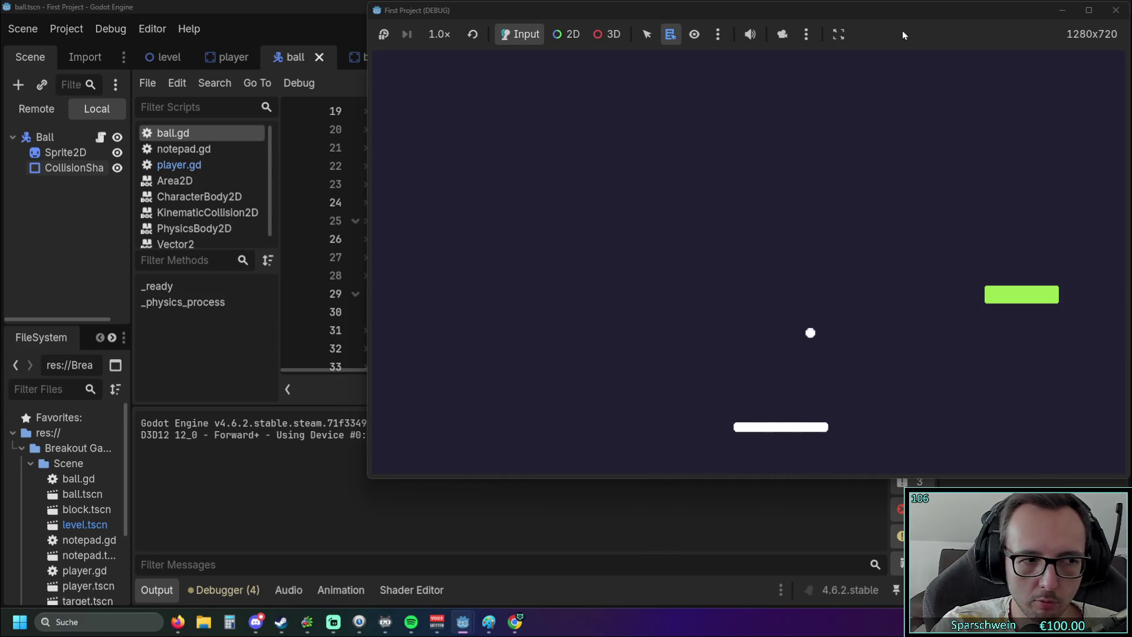
key(Left)
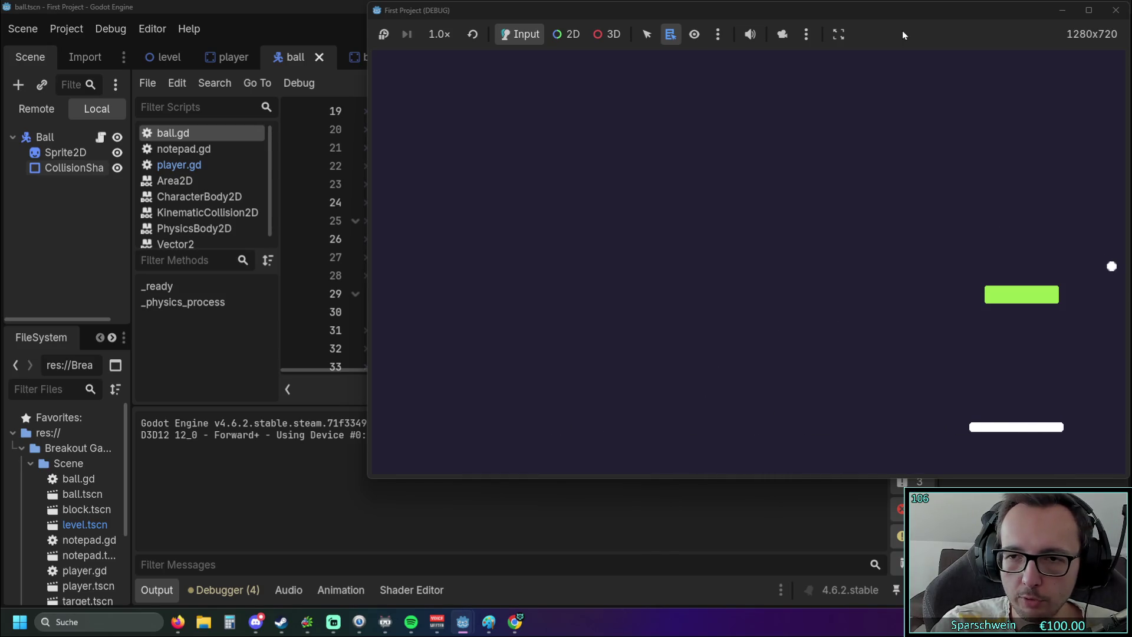
key(Right)
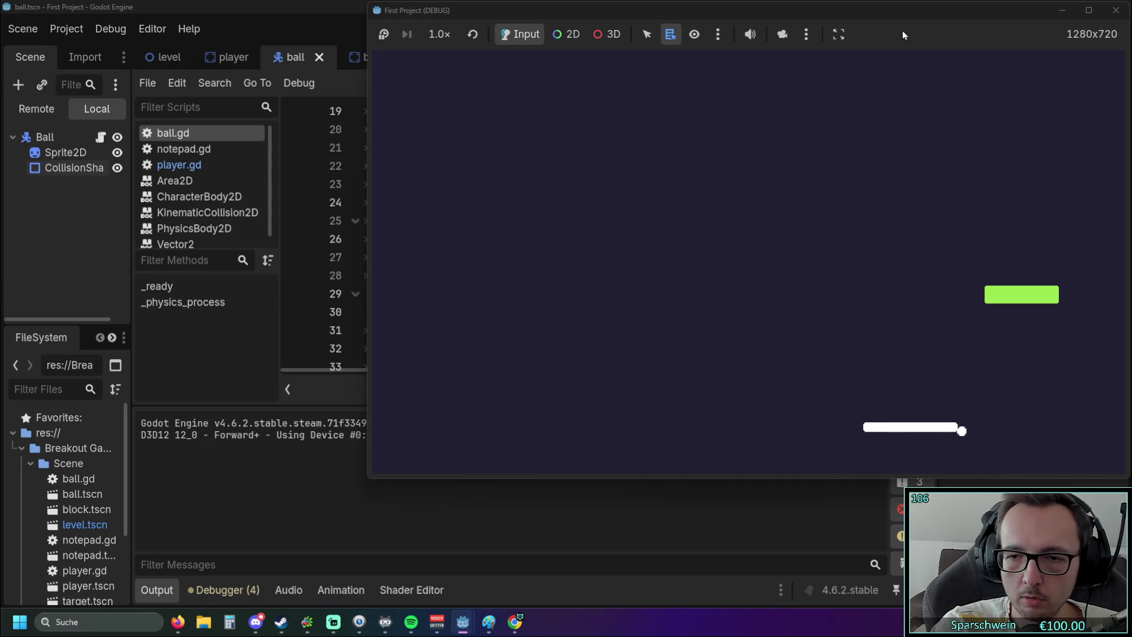
key(Left)
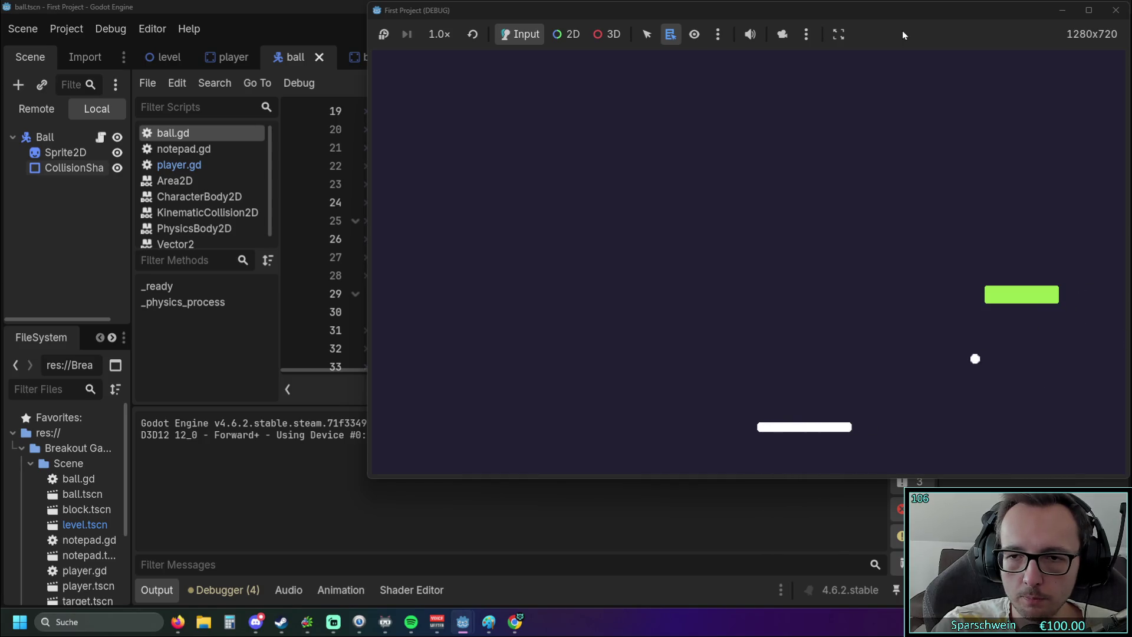
key(Right)
key(Left)
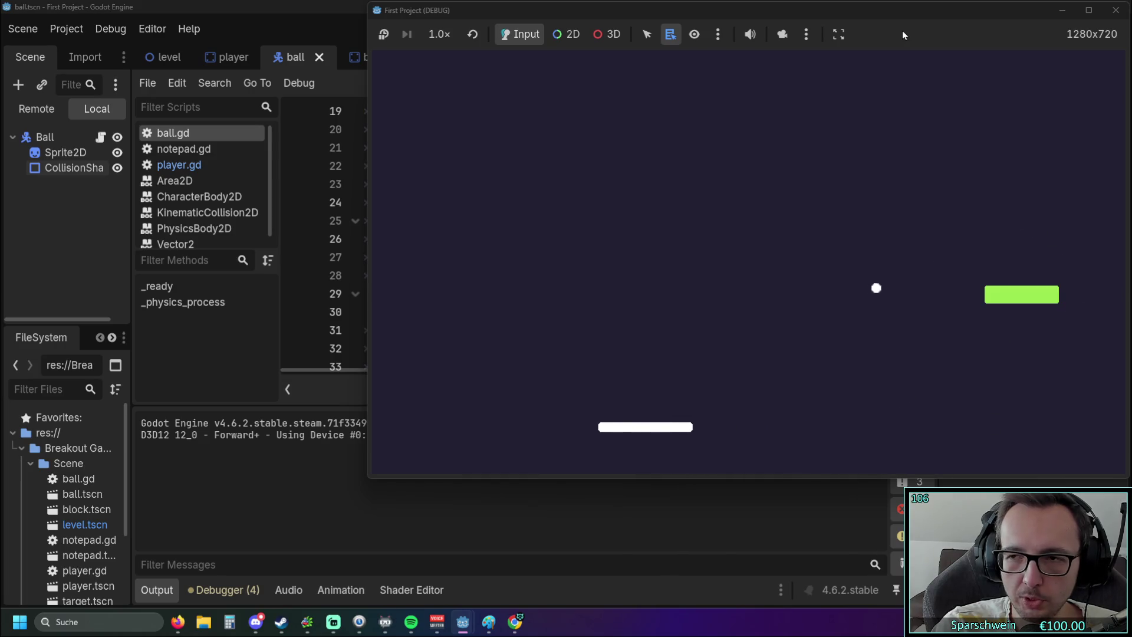
key(Right)
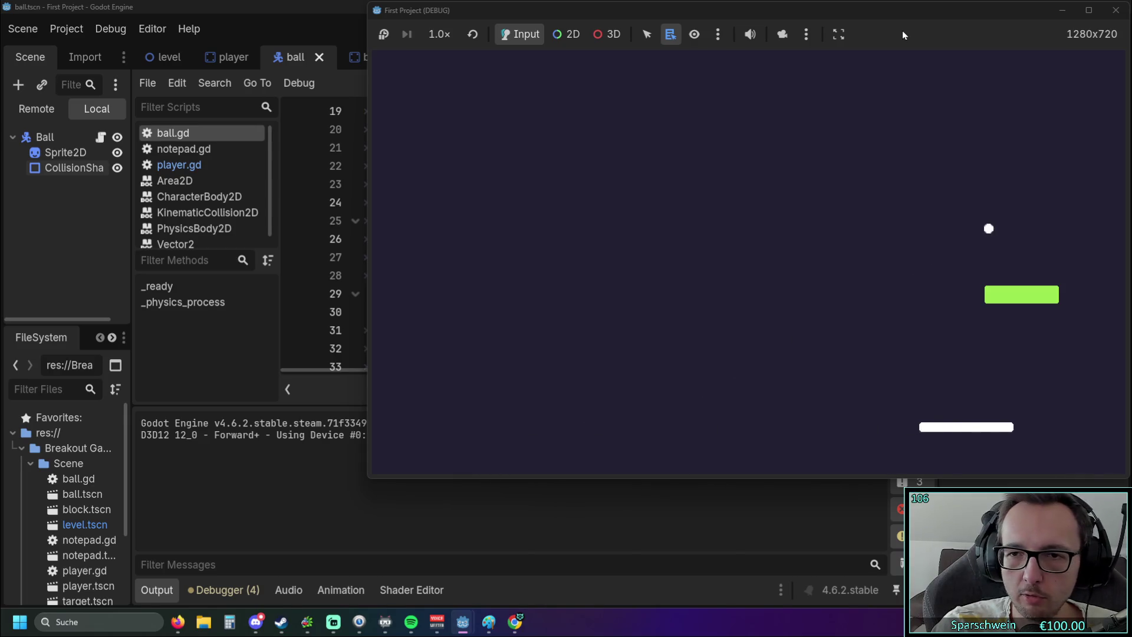
key(Left)
key(Right)
key(Left)
key(Right)
key(Left)
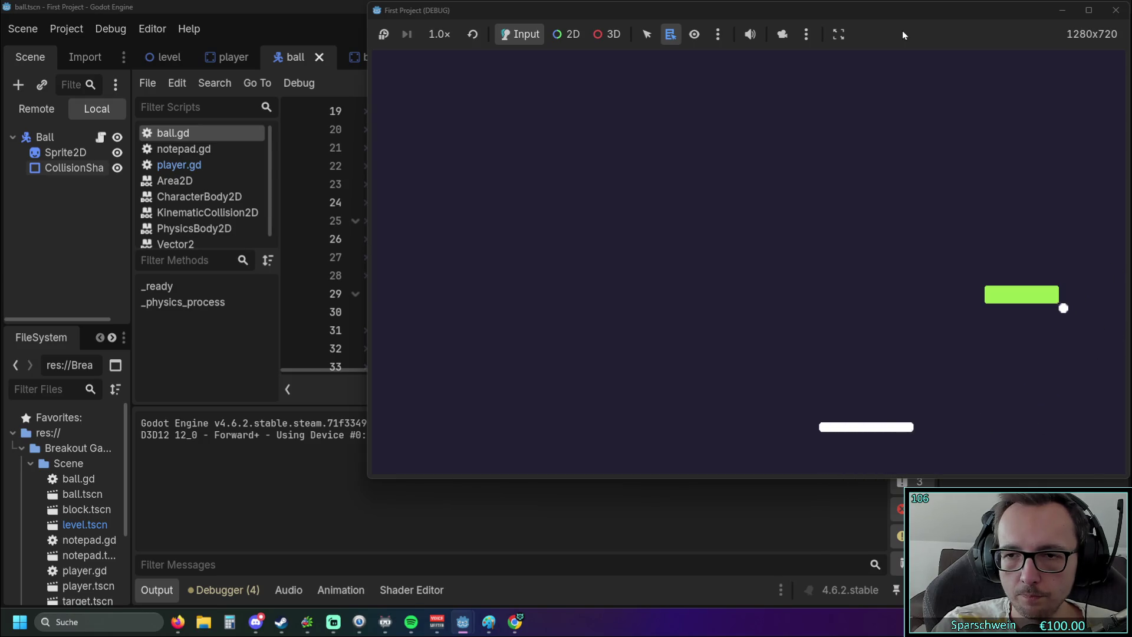
key(Right)
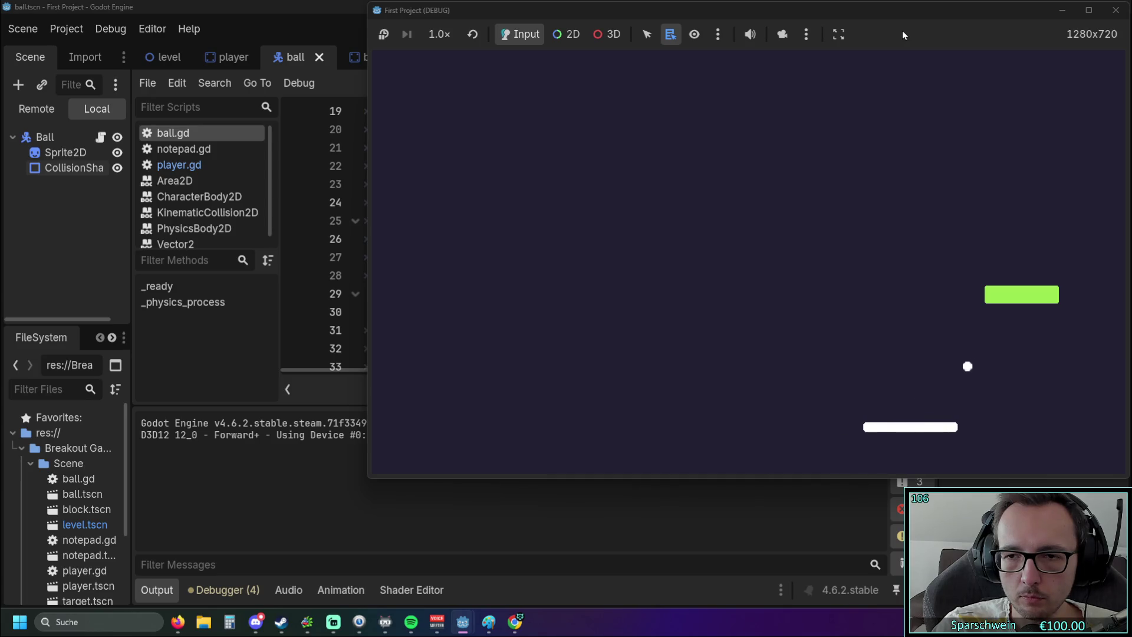
key(Left)
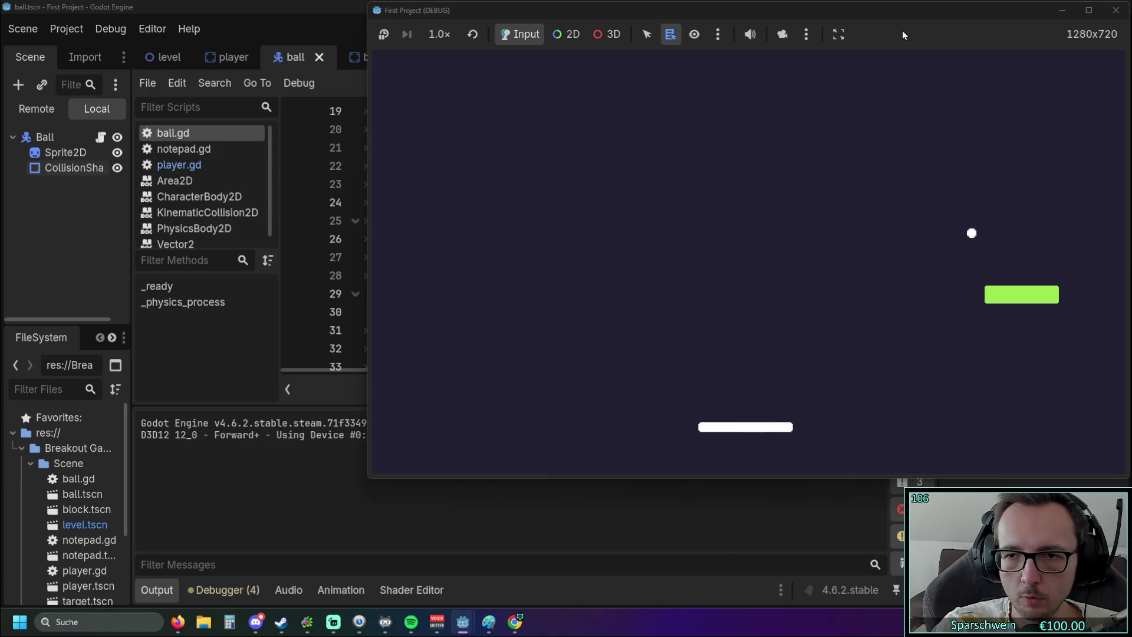
key(Right)
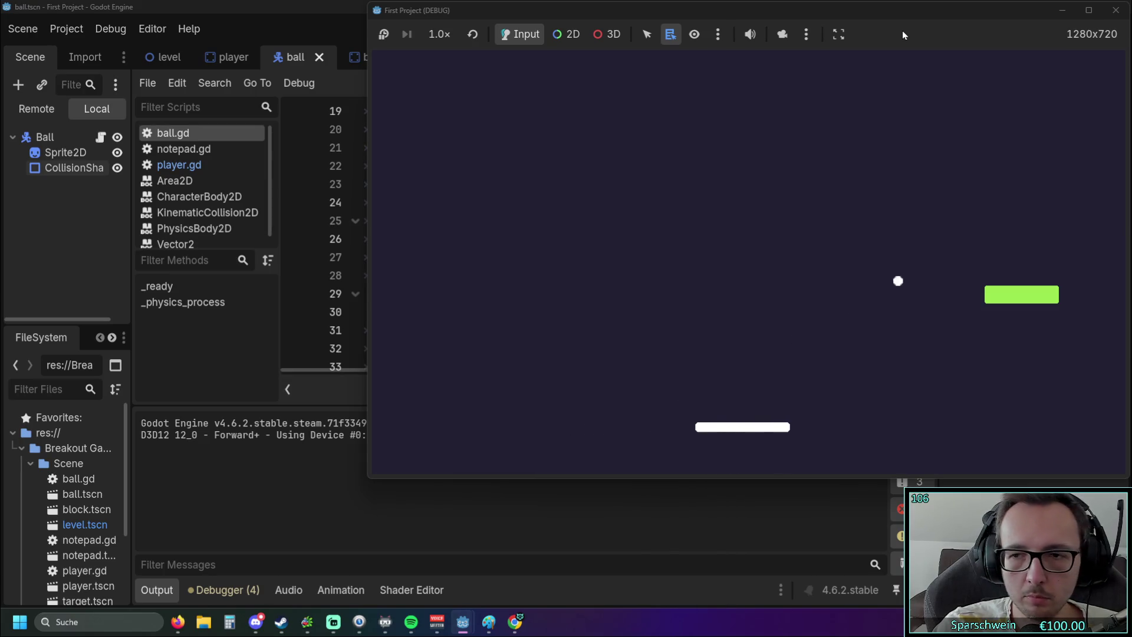
key(Left)
key(Right)
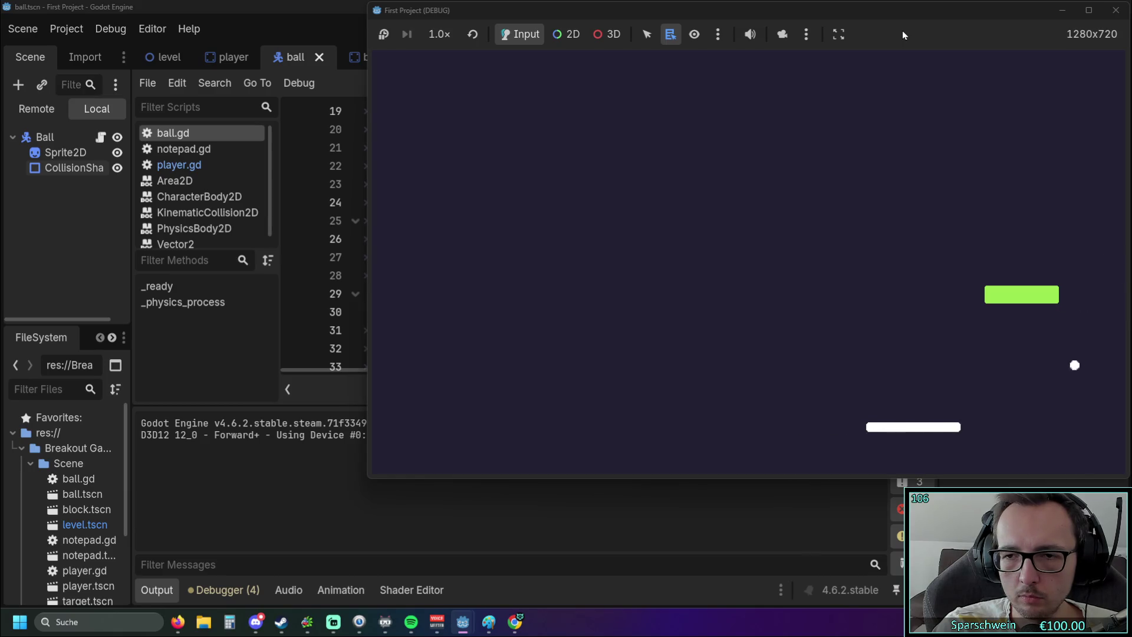
key(Left)
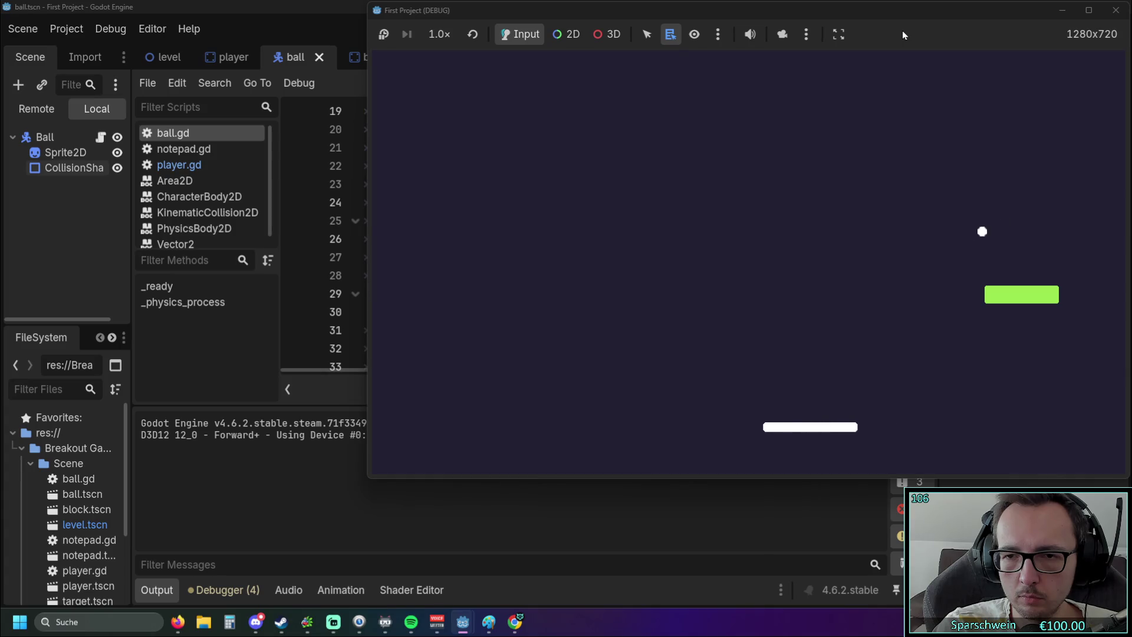
key(Left)
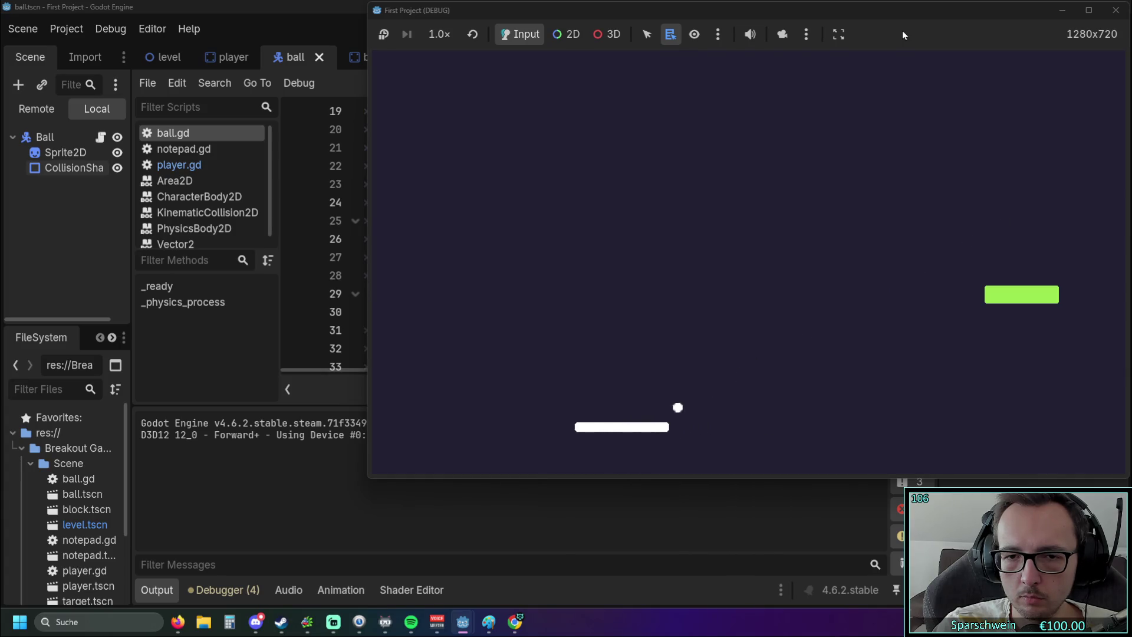
key(Right)
key(Left)
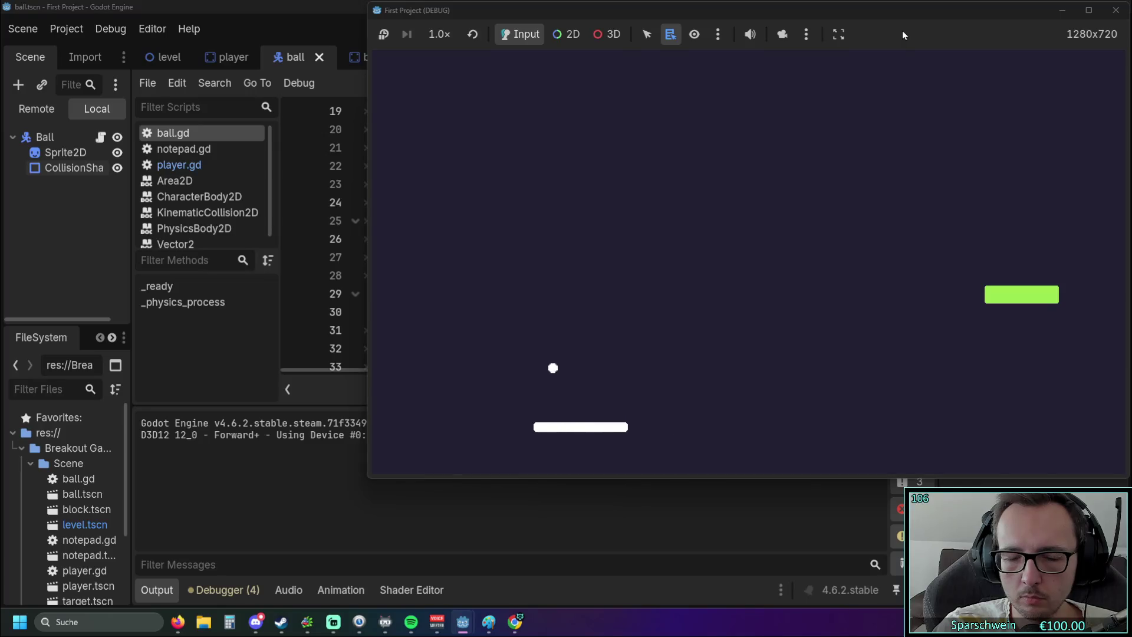
key(Right)
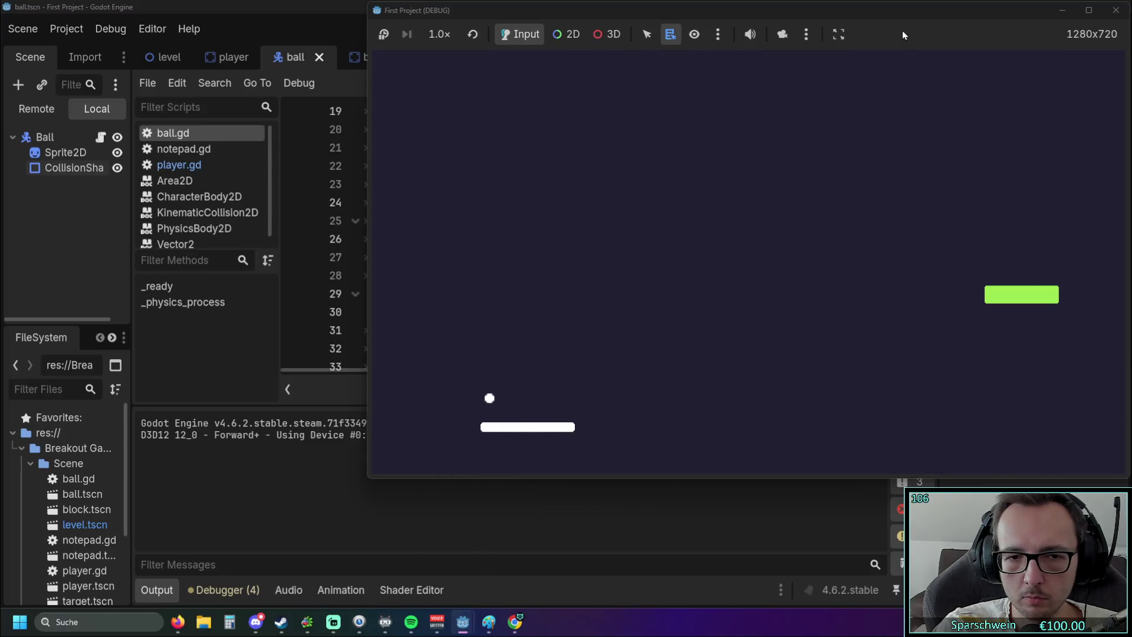
key(Left)
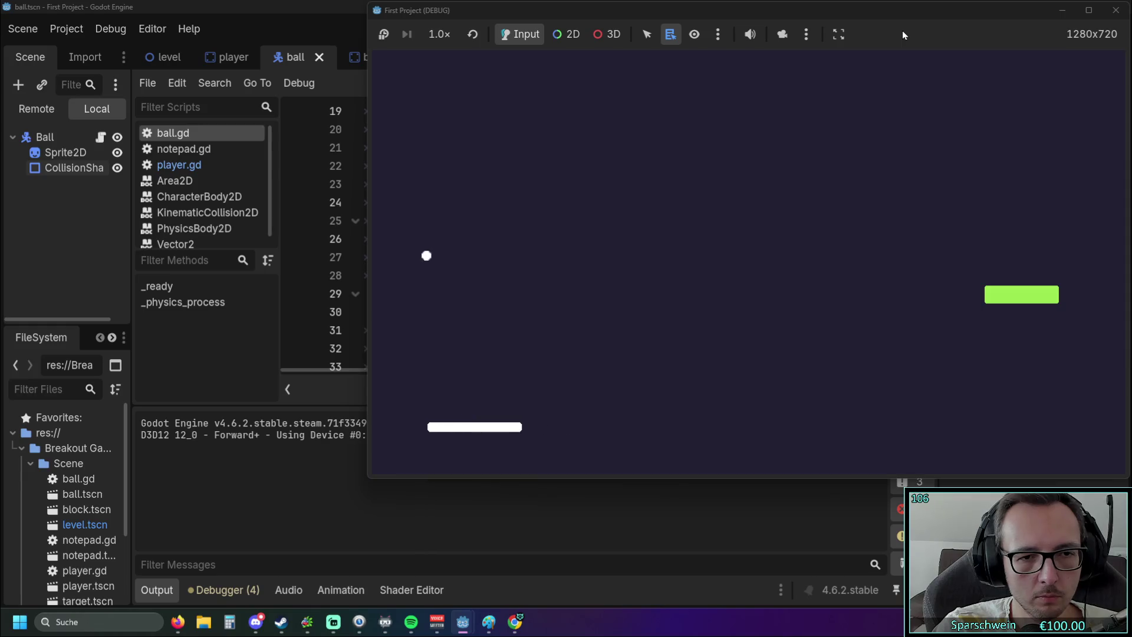
key(Right)
key(Right)
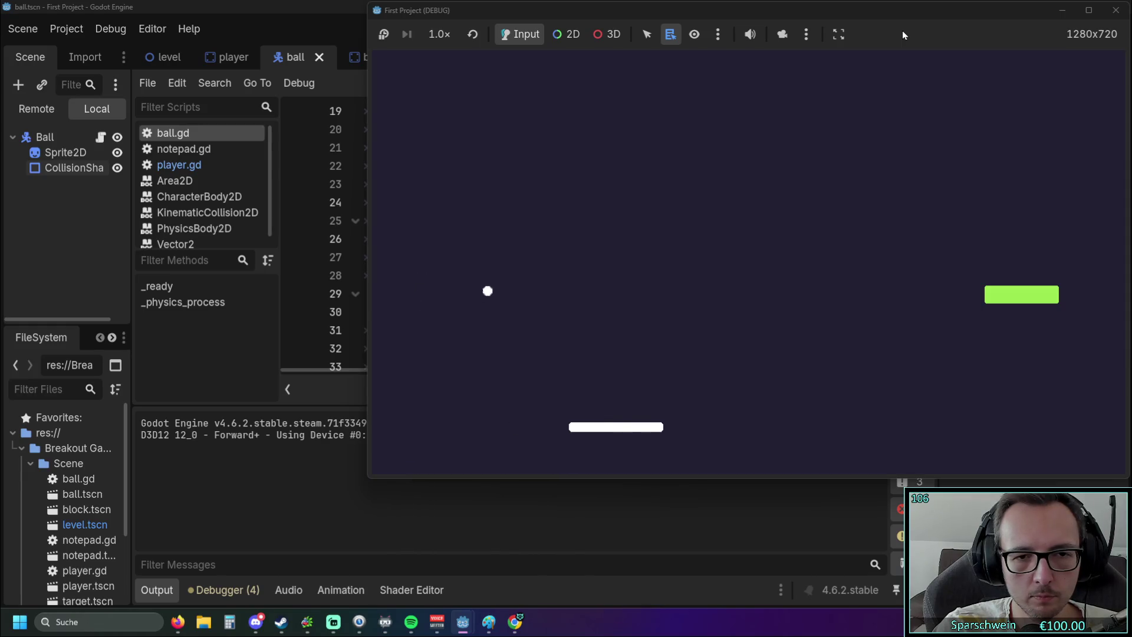
key(Right)
key(Left)
key(Left)
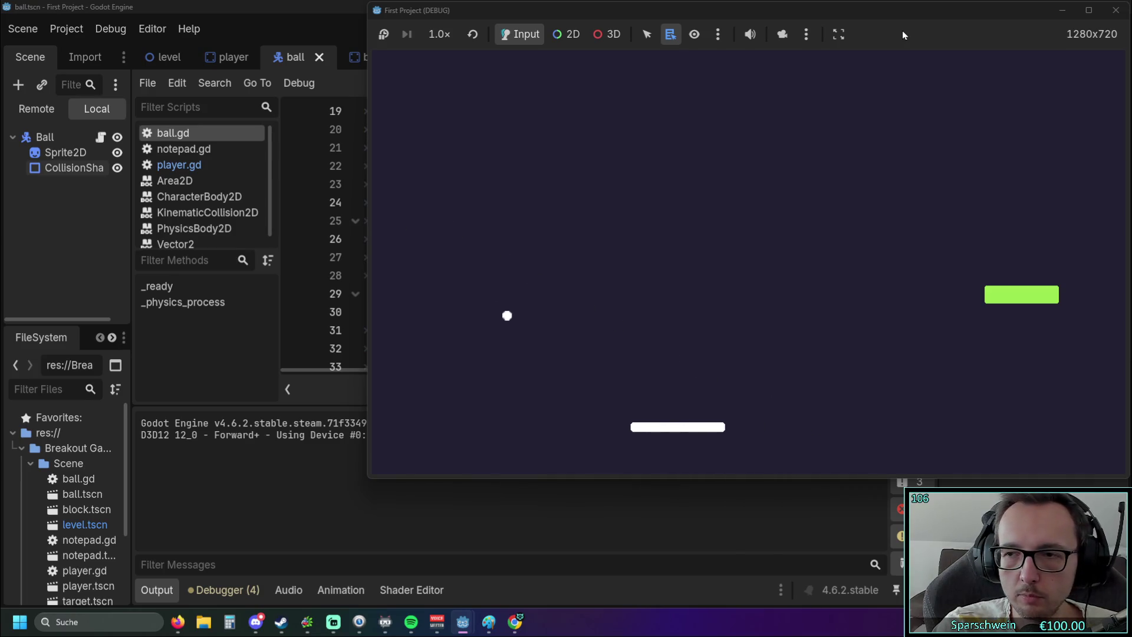
key(Right)
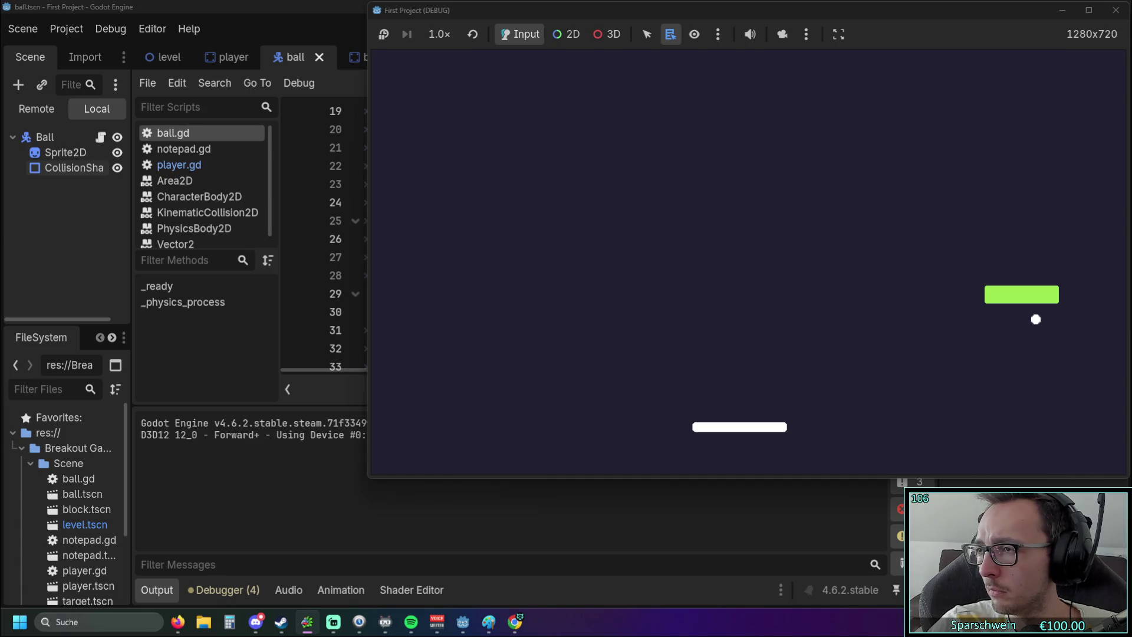
key(alt+Tab)
Maximize IdleOn and go through Codex Quik Ref to the Gaming garden to open Poing.
double_click(744, 100)
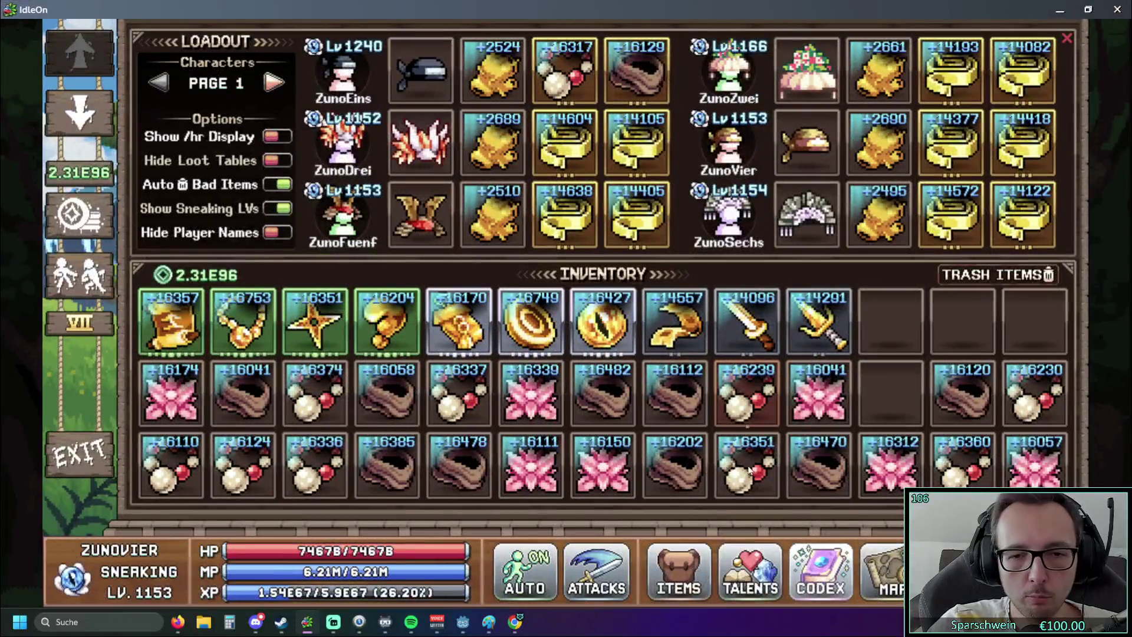
click(845, 565)
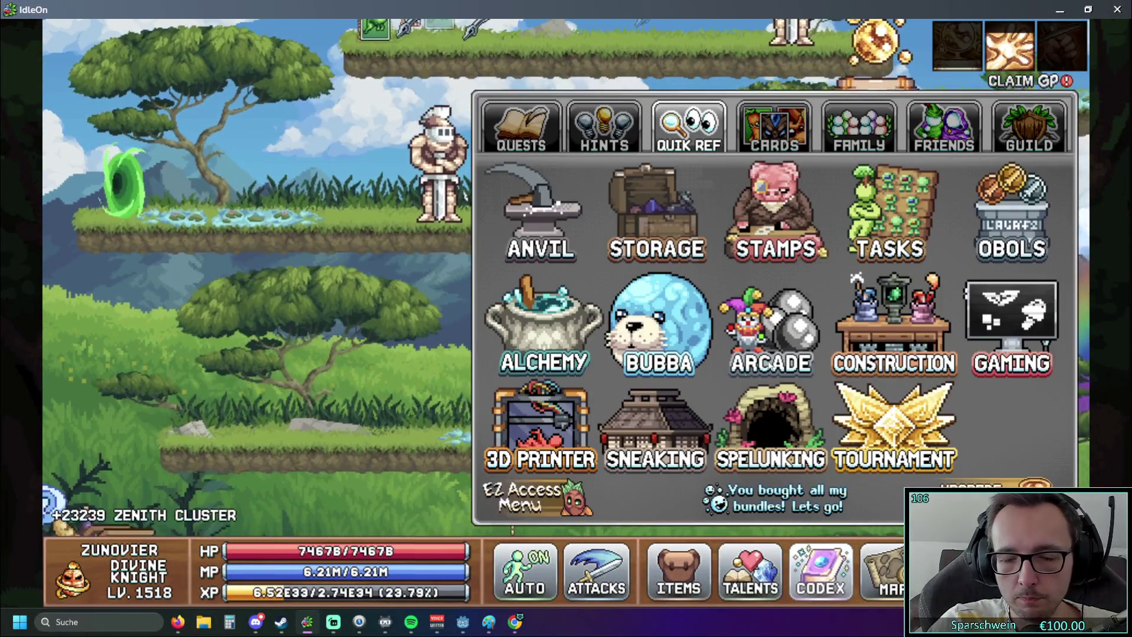
click(655, 437)
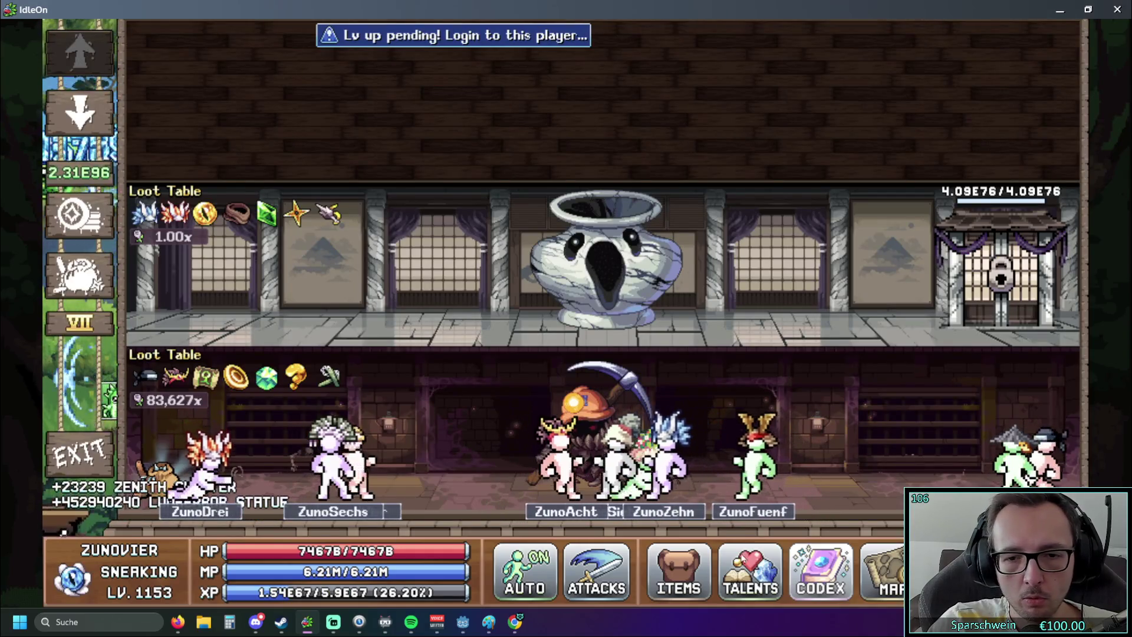
click(821, 569)
click(998, 327)
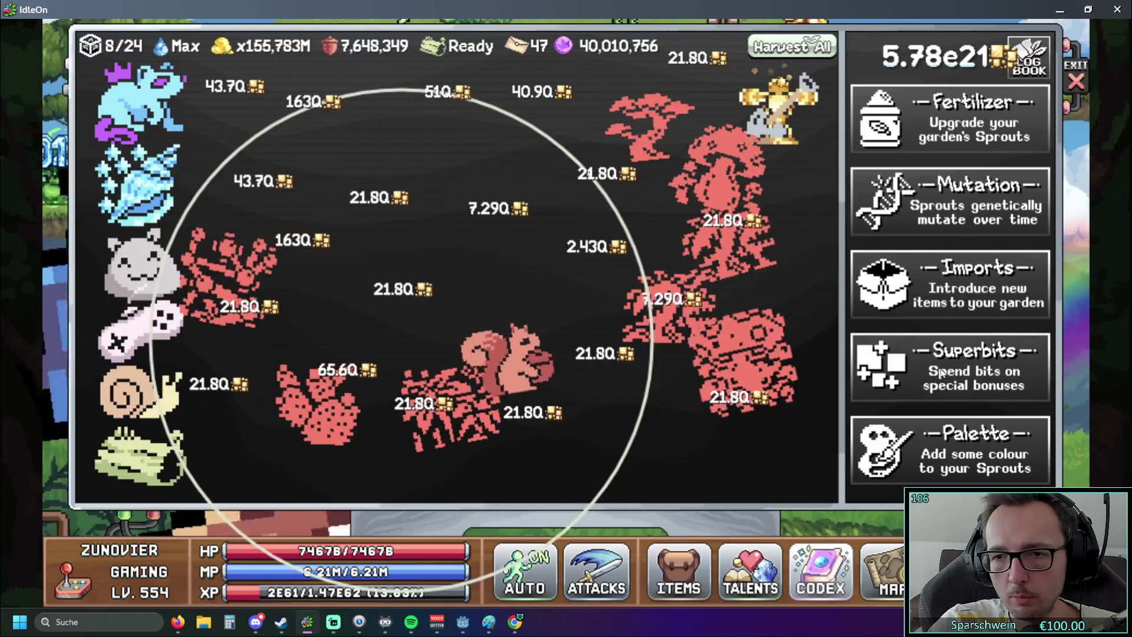
click(747, 260)
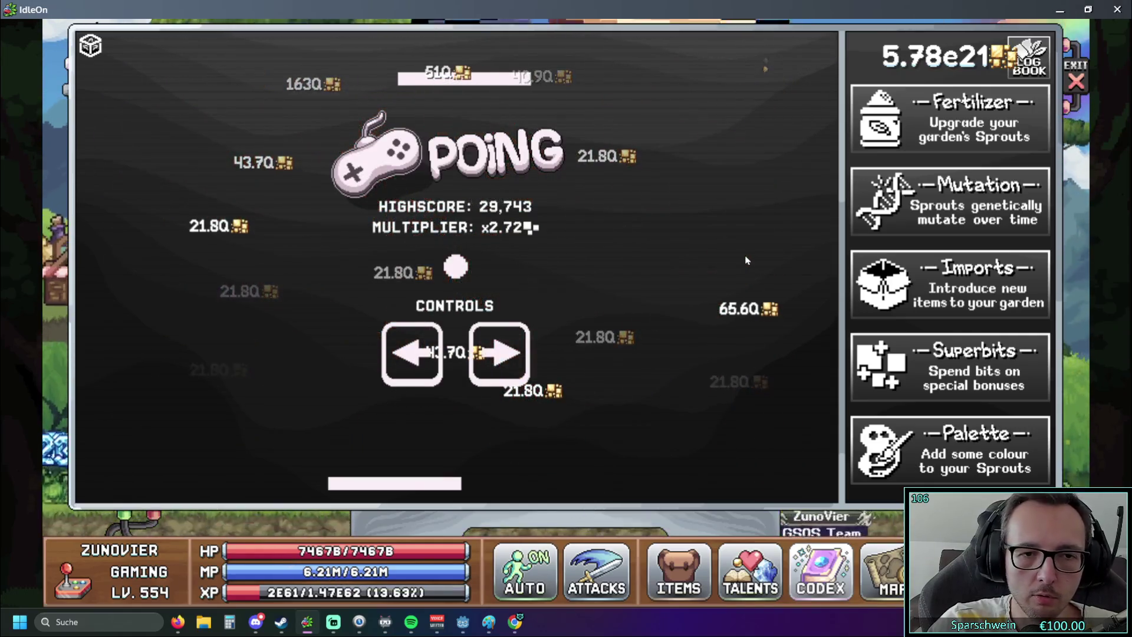
Start a Poing rally and keep returning the ball with the bottom paddle.
key(Right)
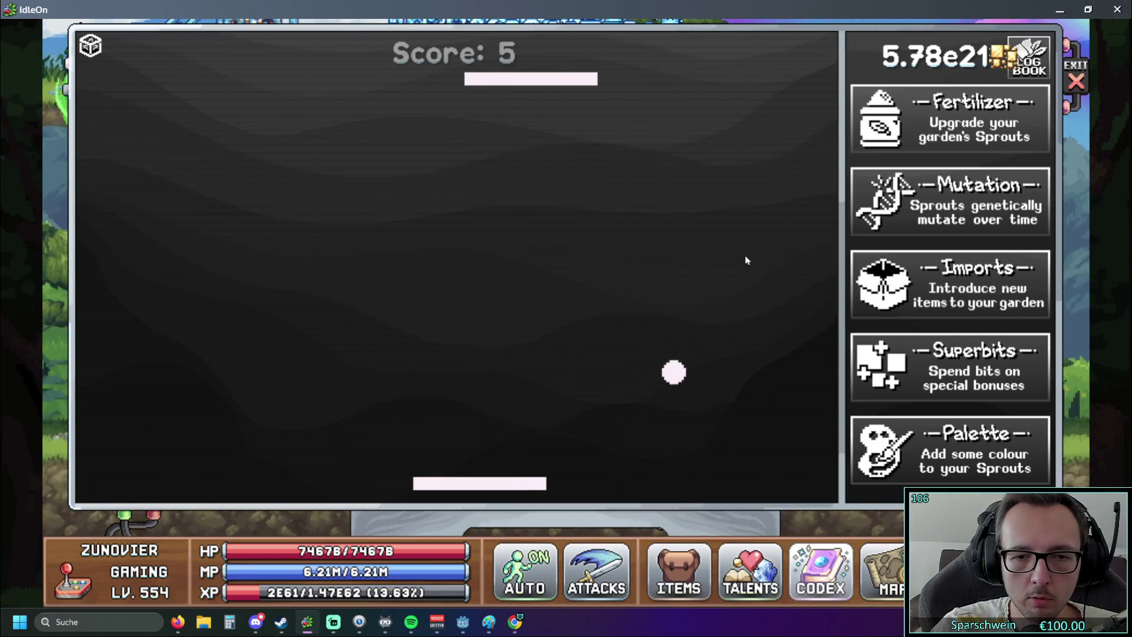
key(Left)
key(Right)
key(Right)
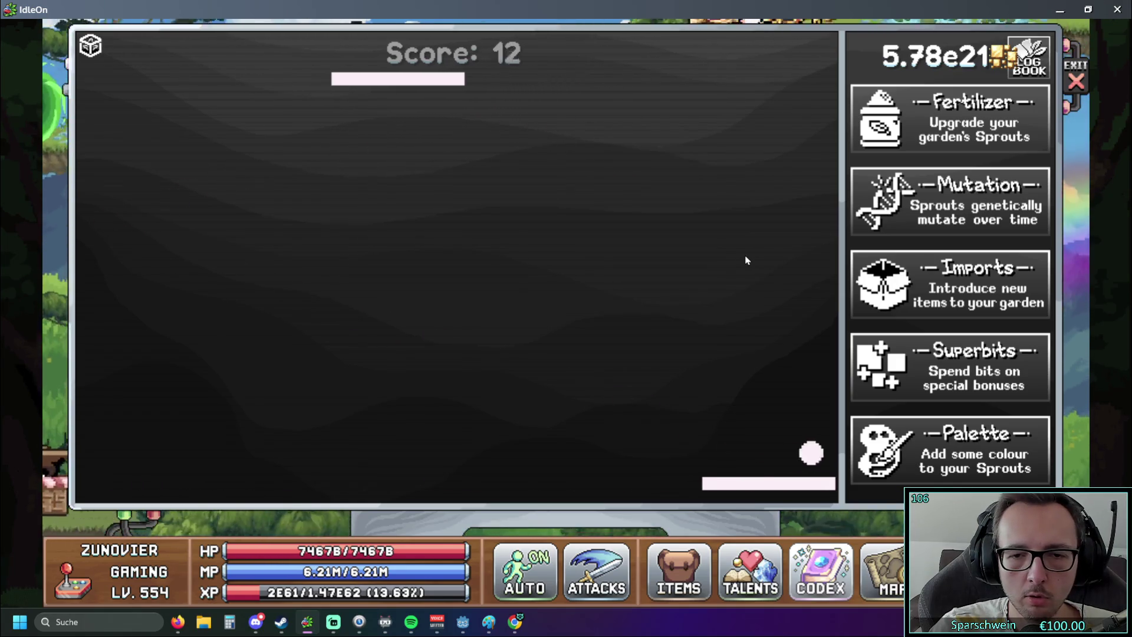
key(Left)
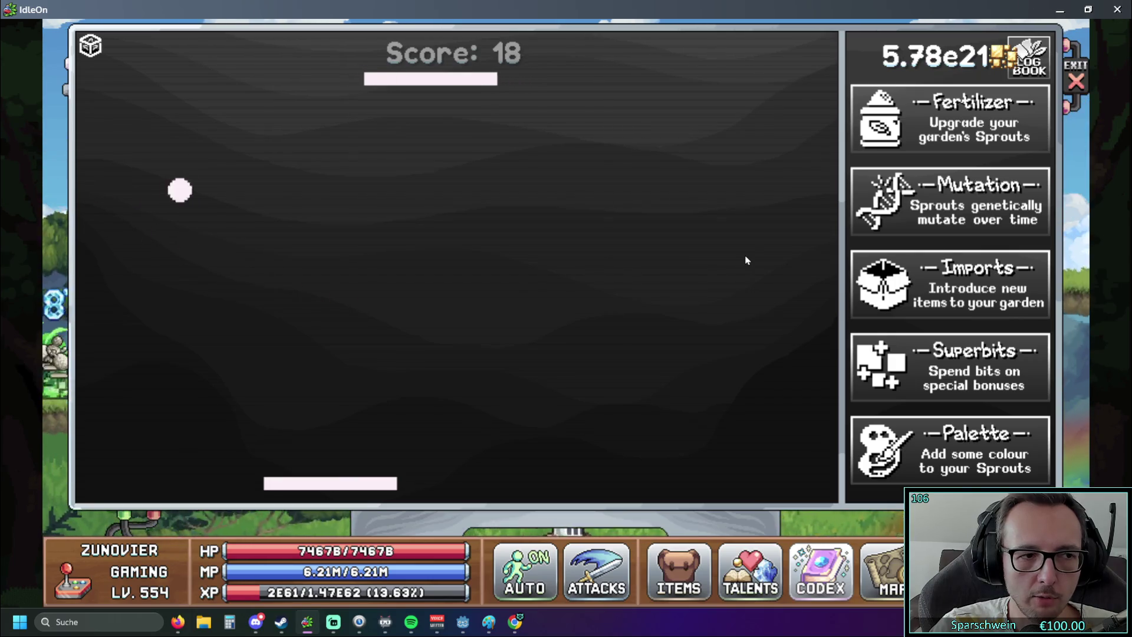
key(Right)
key(Left)
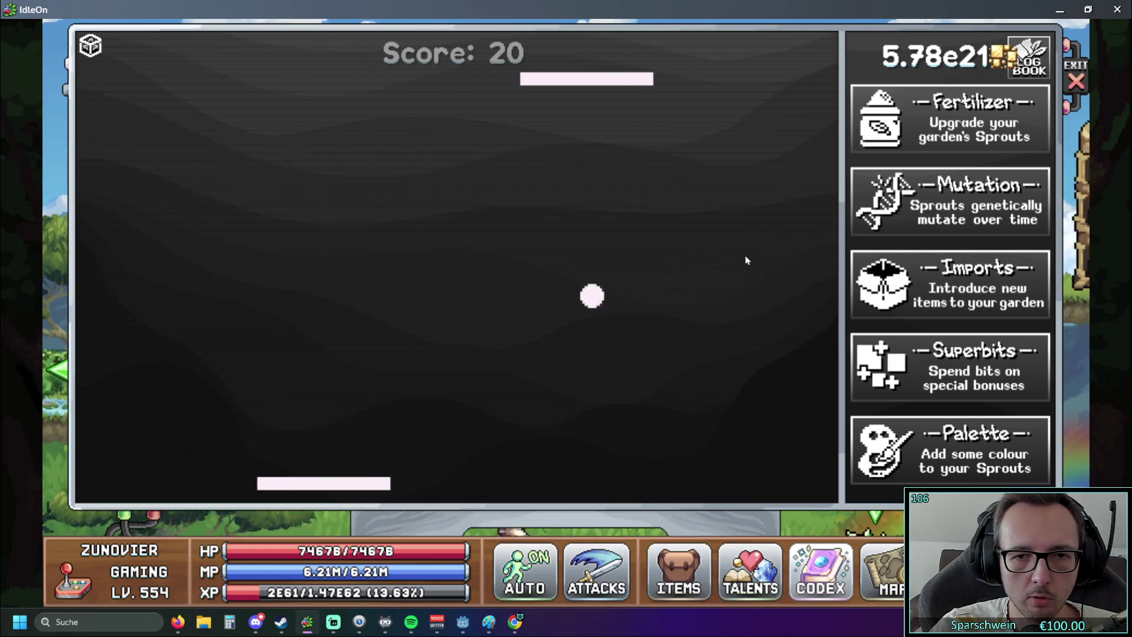
key(Left)
key(Right)
key(Right)
key(Right)
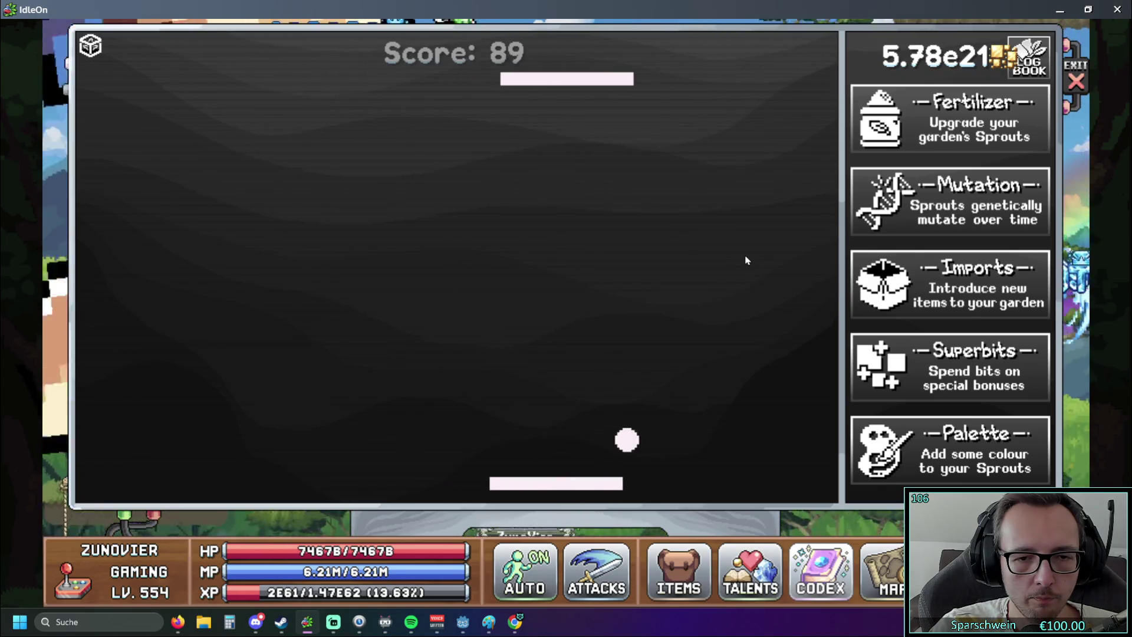
key(Left)
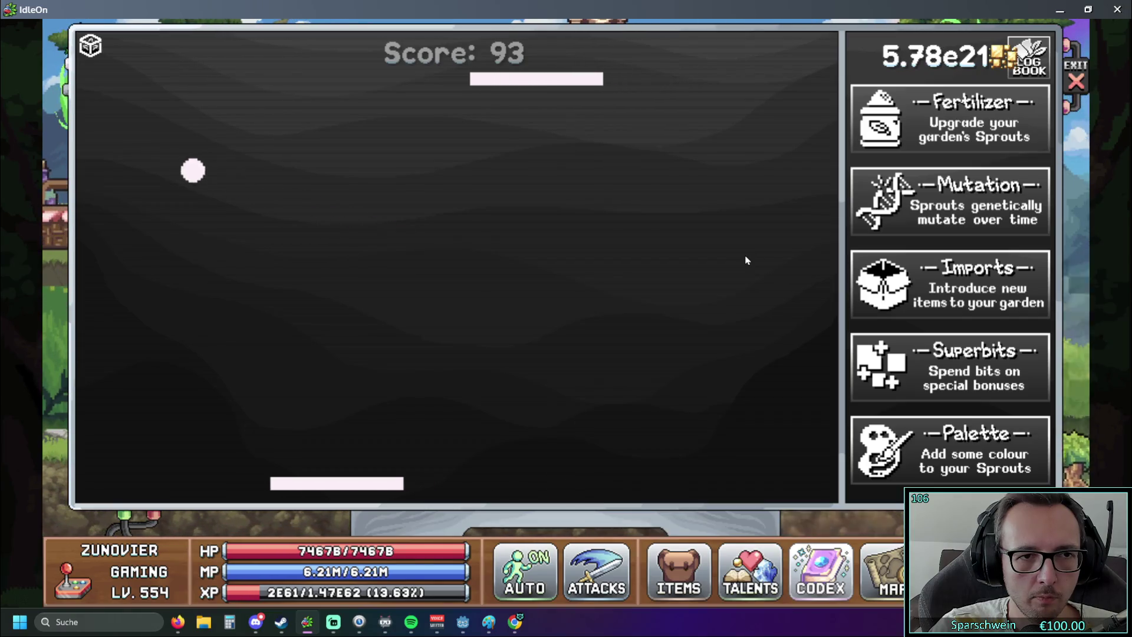
key(Right)
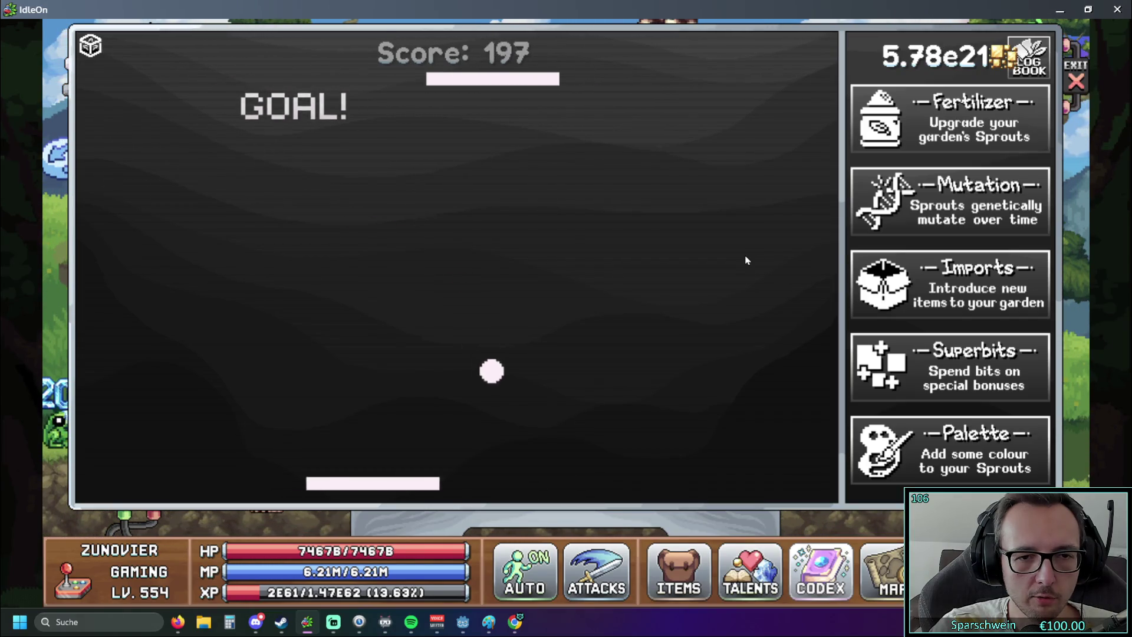
key(Right)
key(Left)
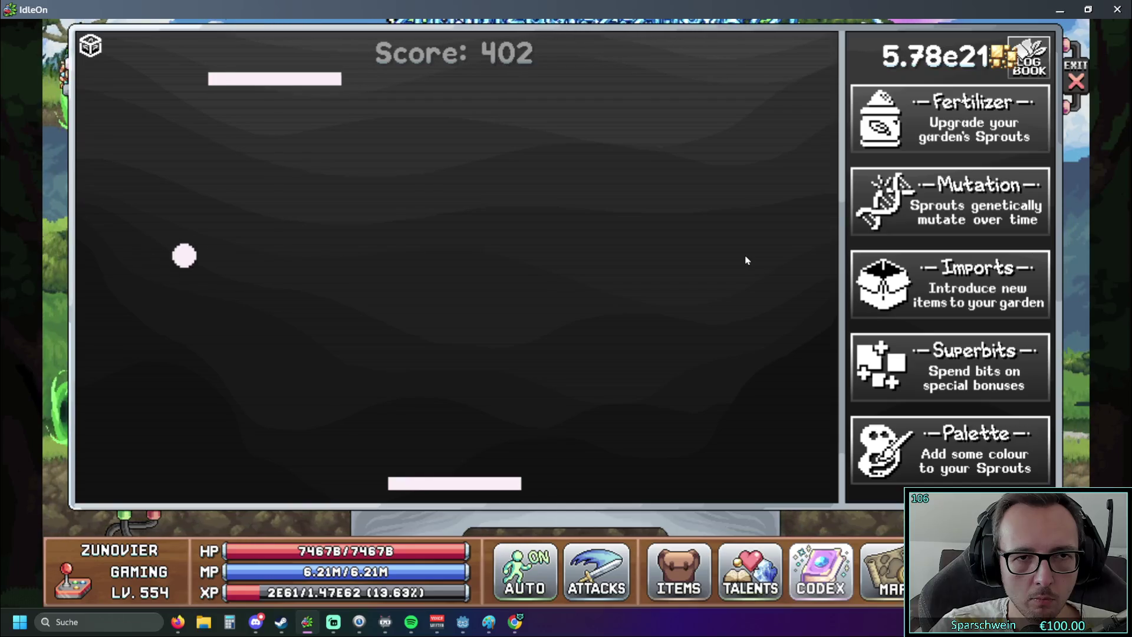
key(Right)
key(Left)
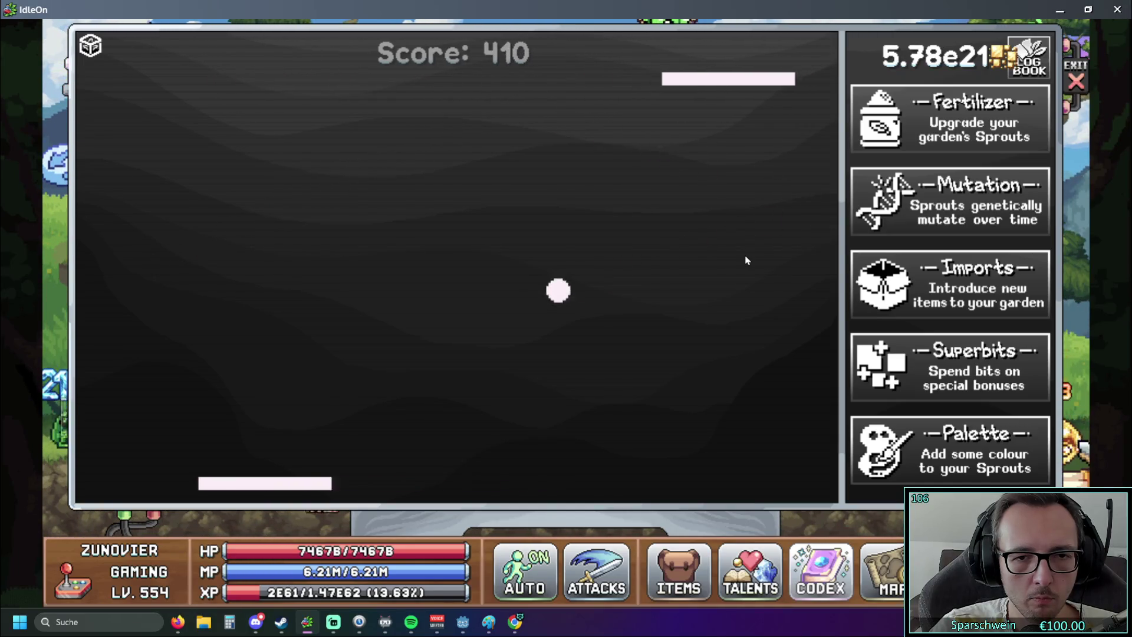
key(Left)
key(Right)
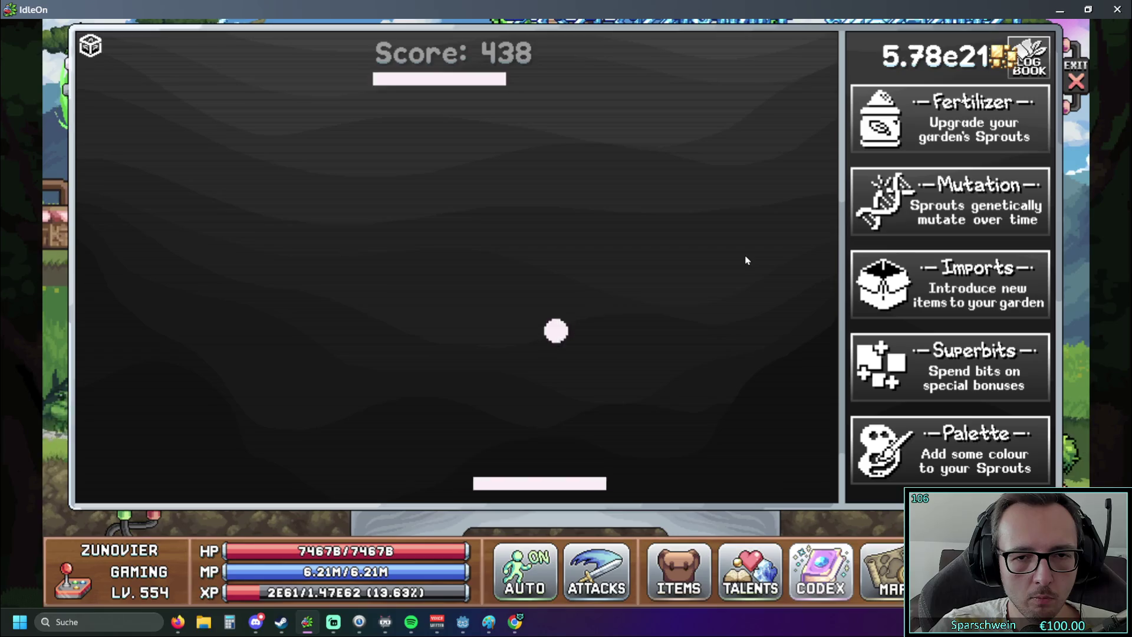
key(Left)
key(Right)
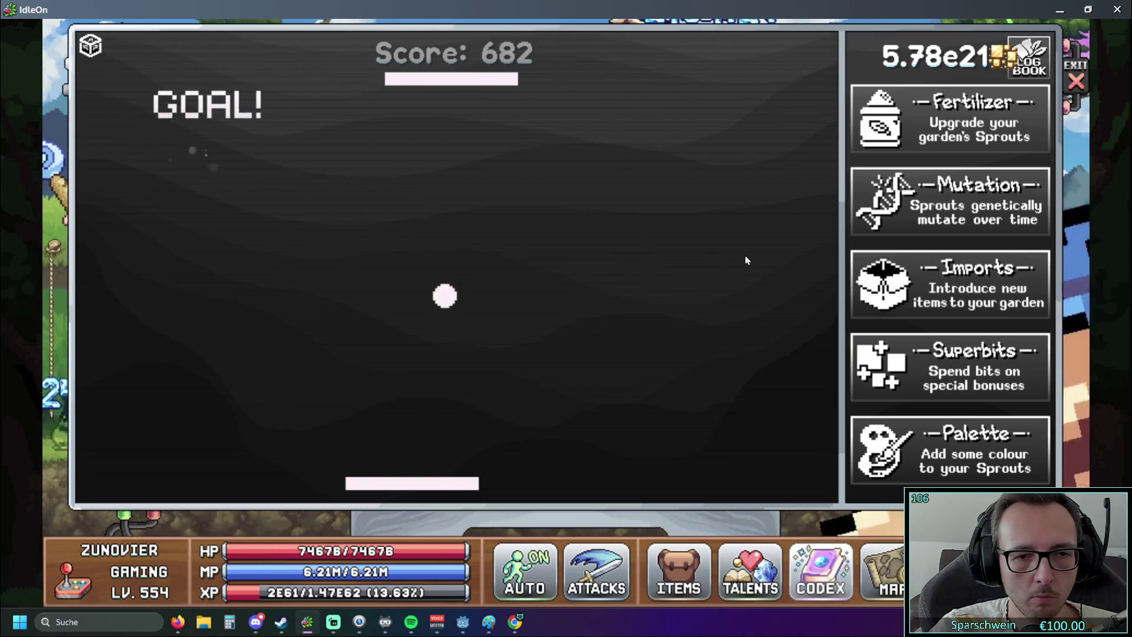
key(Left)
key(Right)
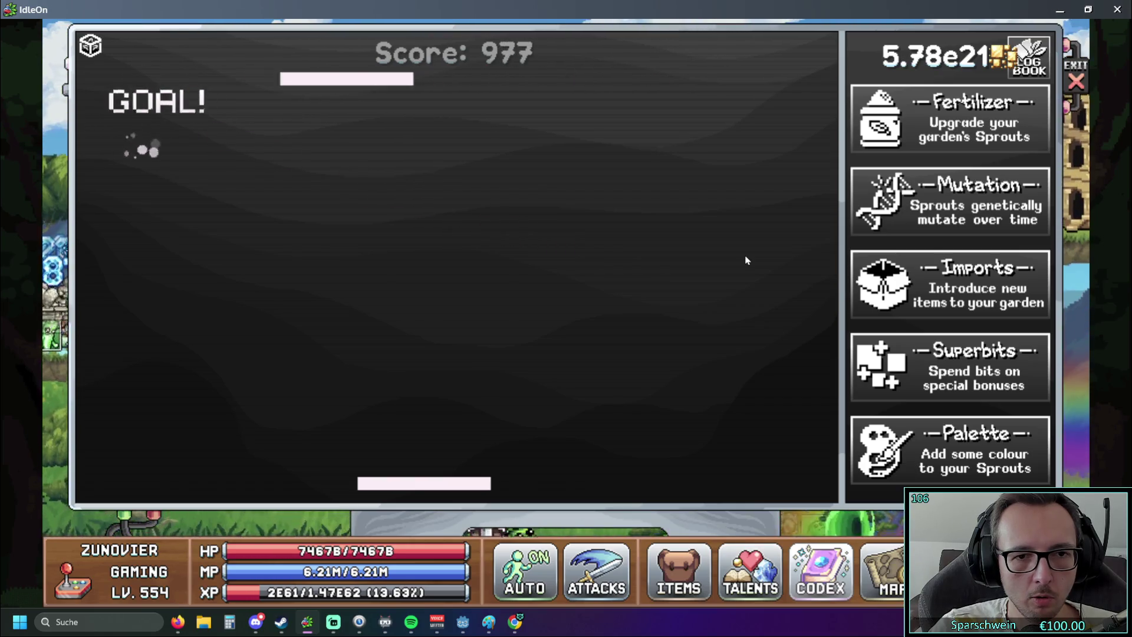
key(Left)
key(Right)
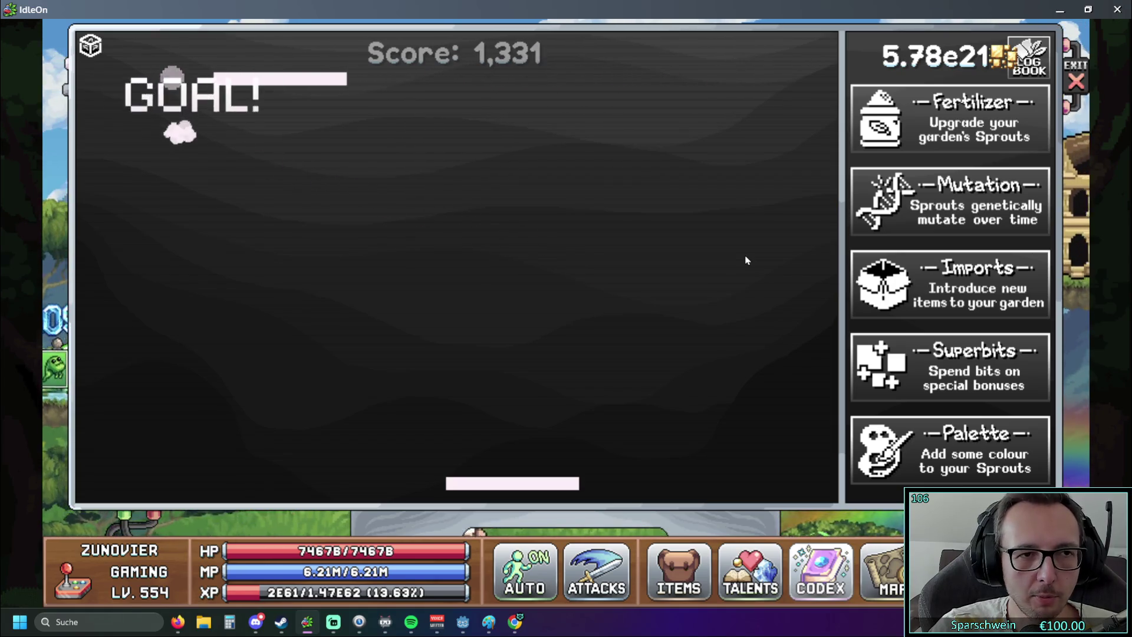
key(Left)
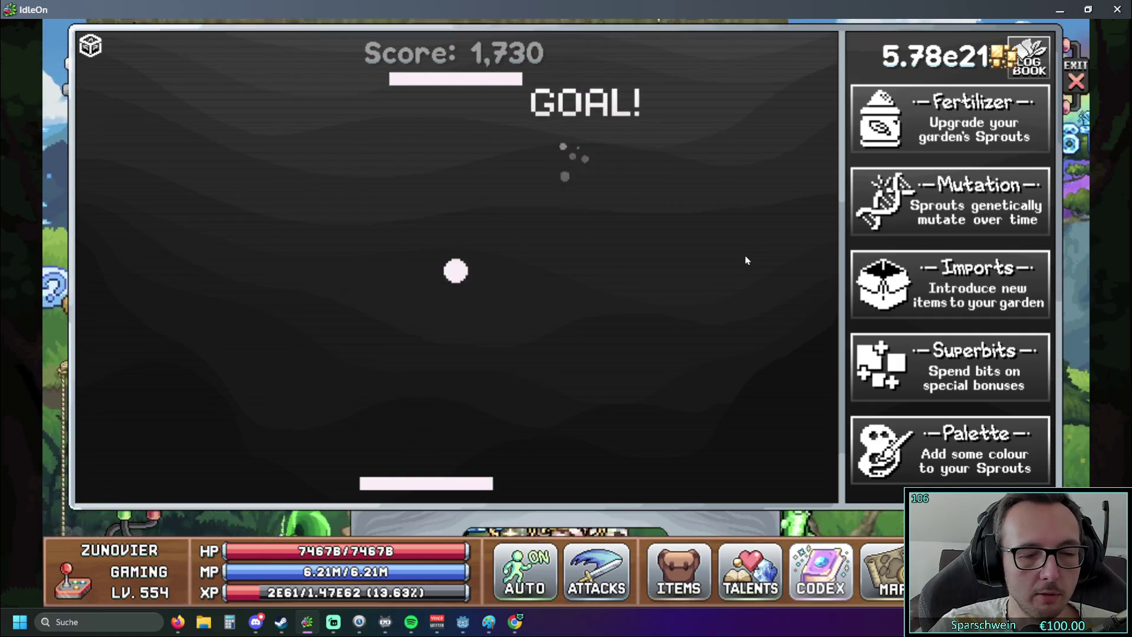
key(Left)
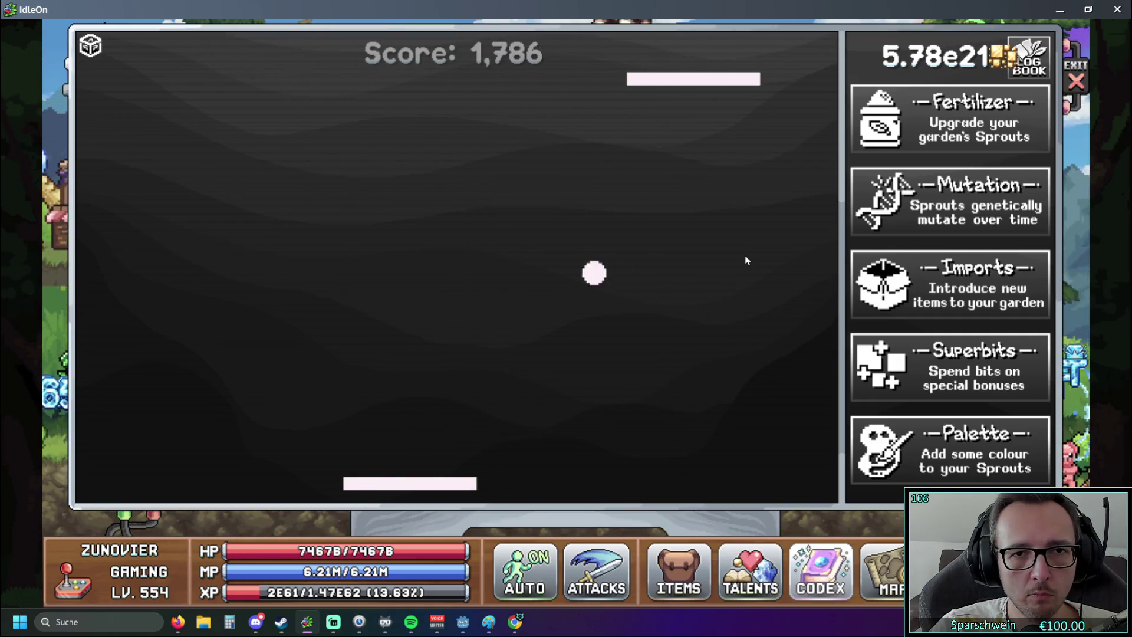
key(Left)
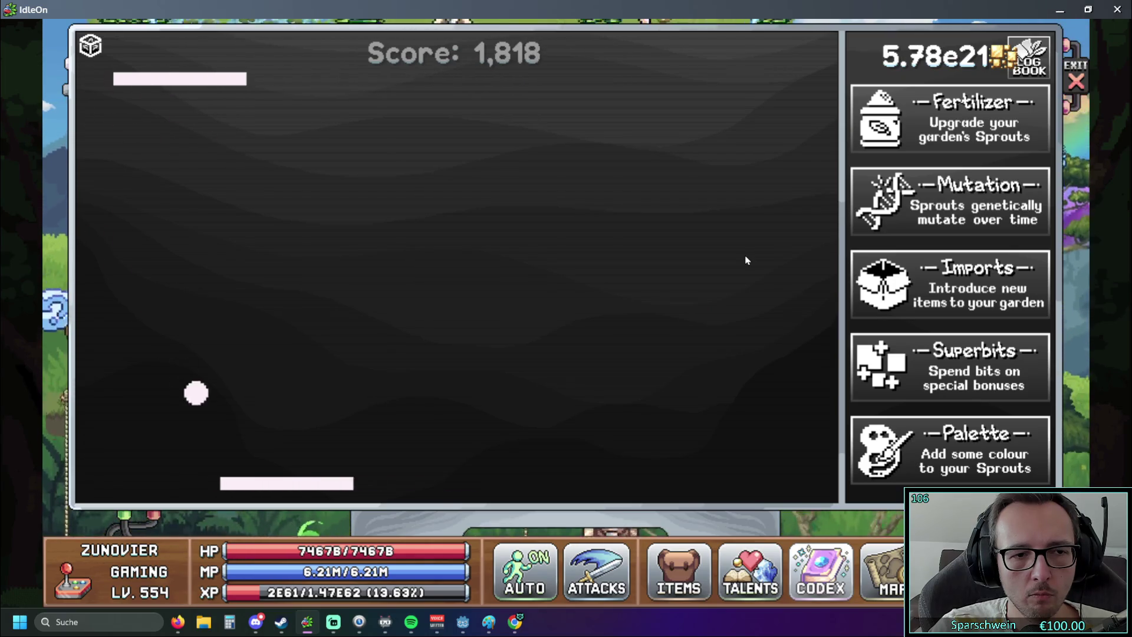
key(Right)
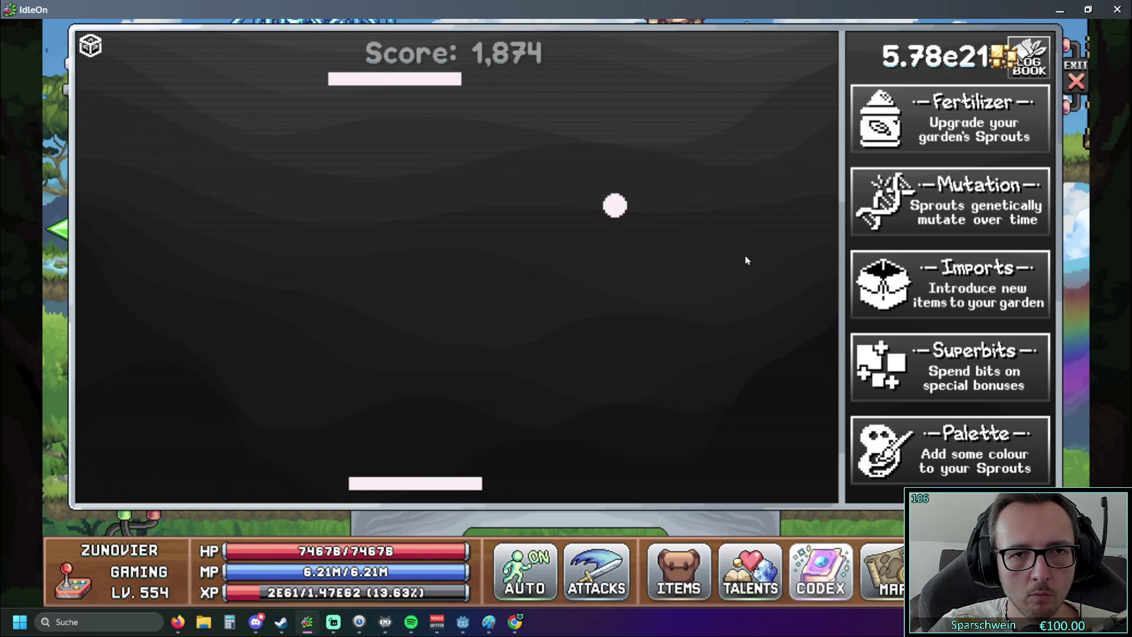
key(Left)
key(Right)
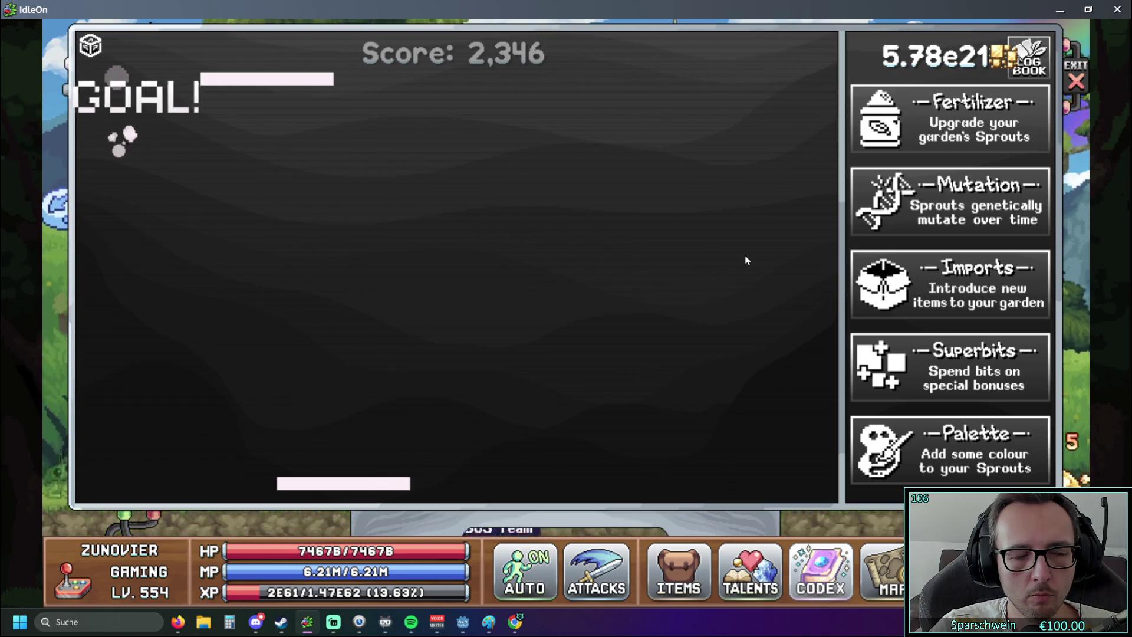
key(Left)
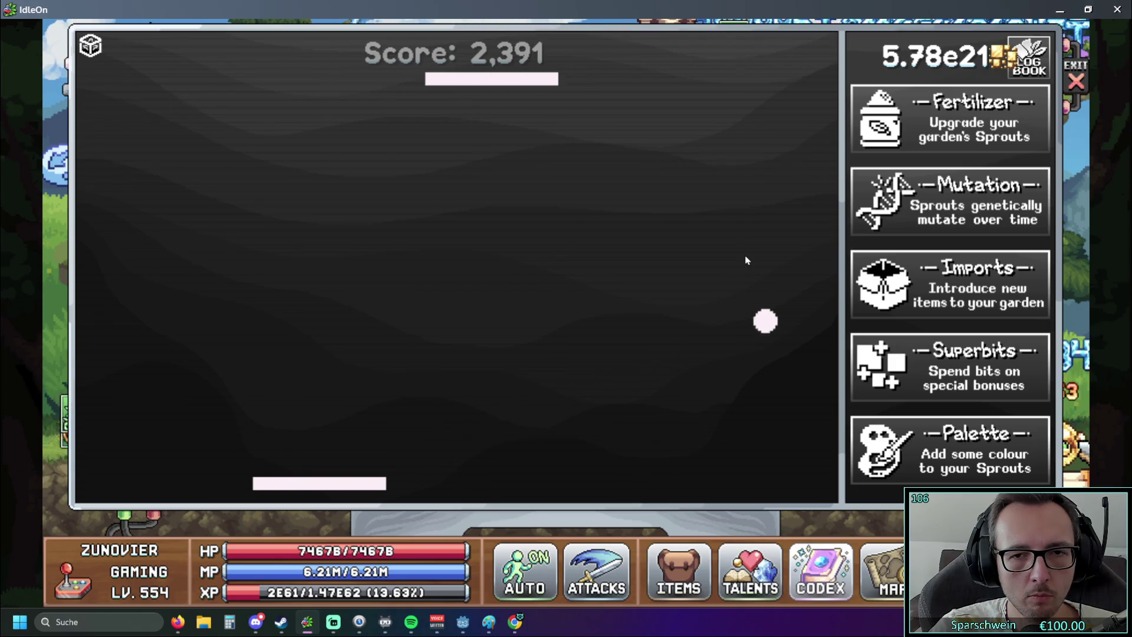
key(Right)
key(Left)
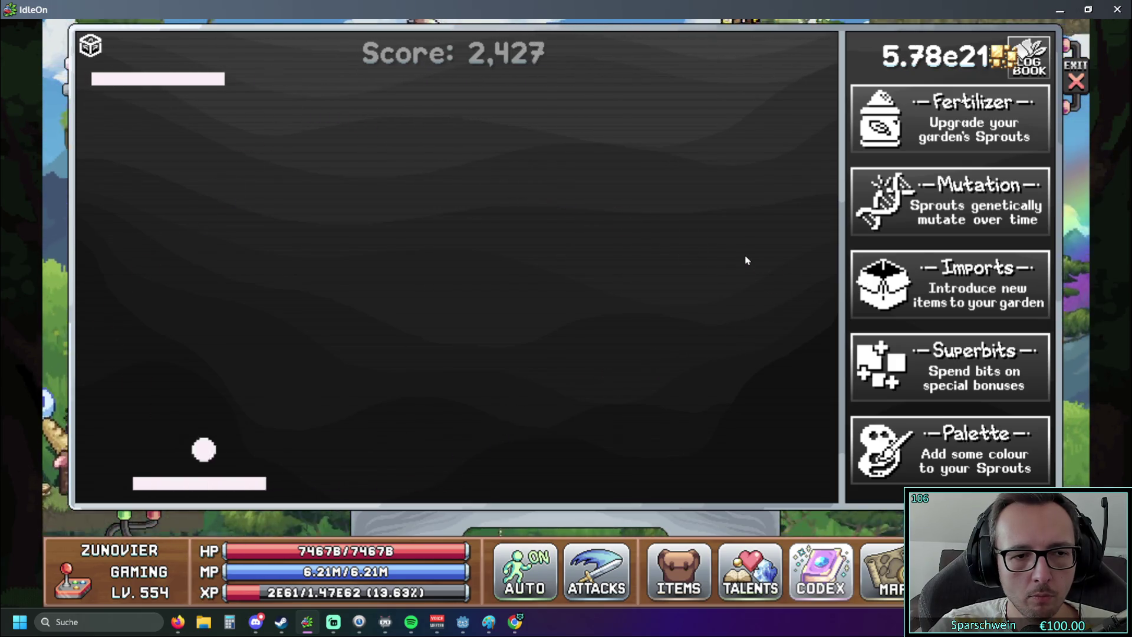
key(Right)
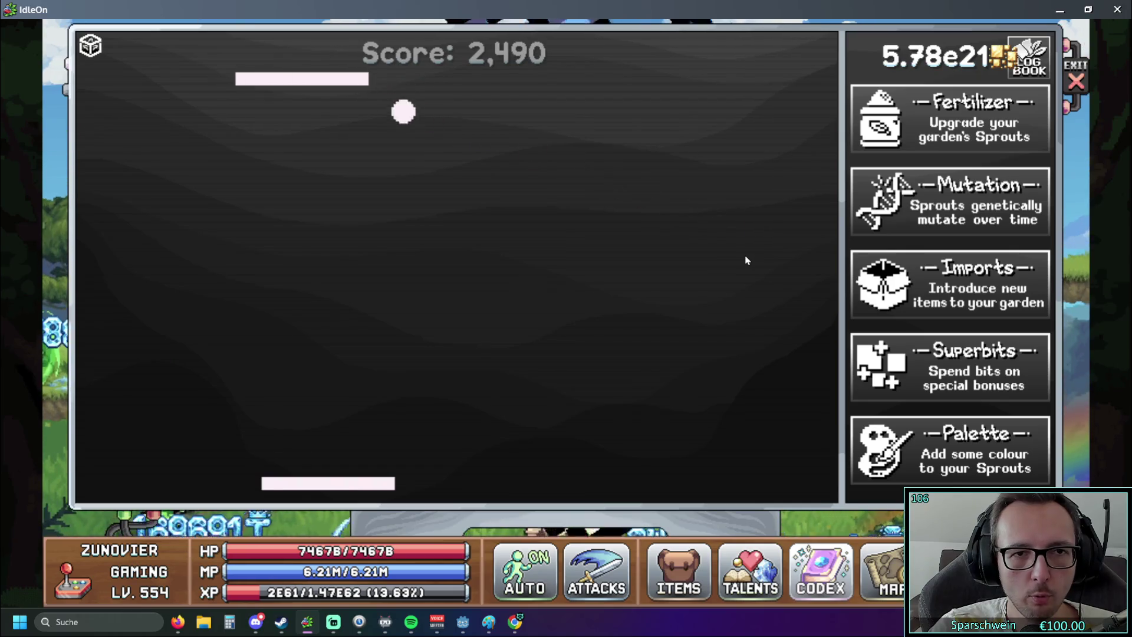
key(Right)
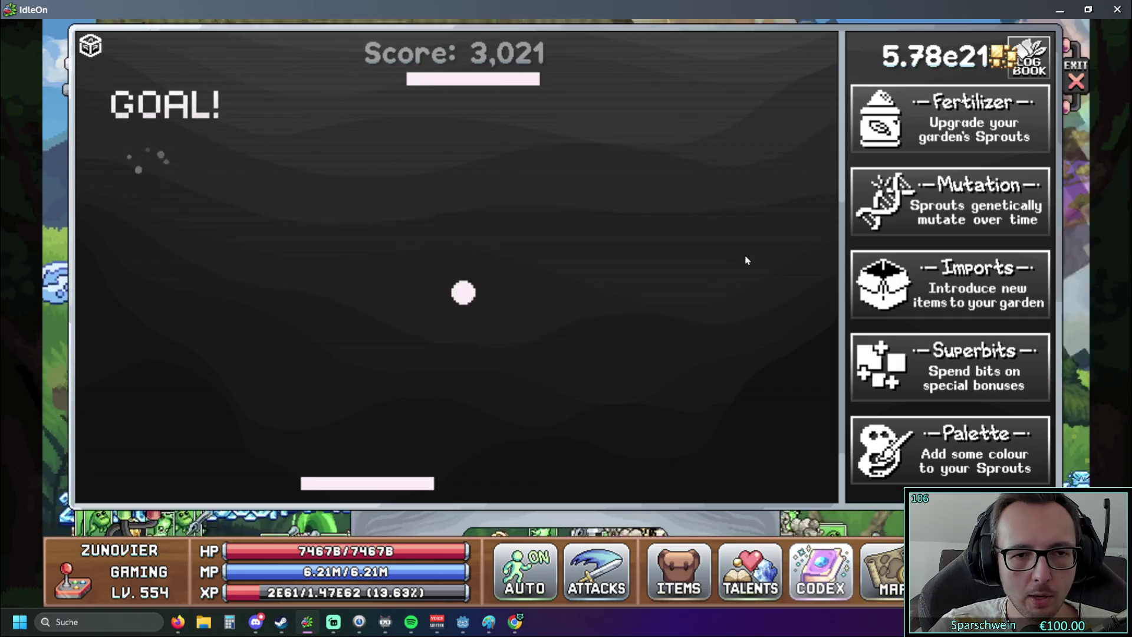
Keep rallying after the restart until the score passes 4,000, then exit Poing.
key(Right)
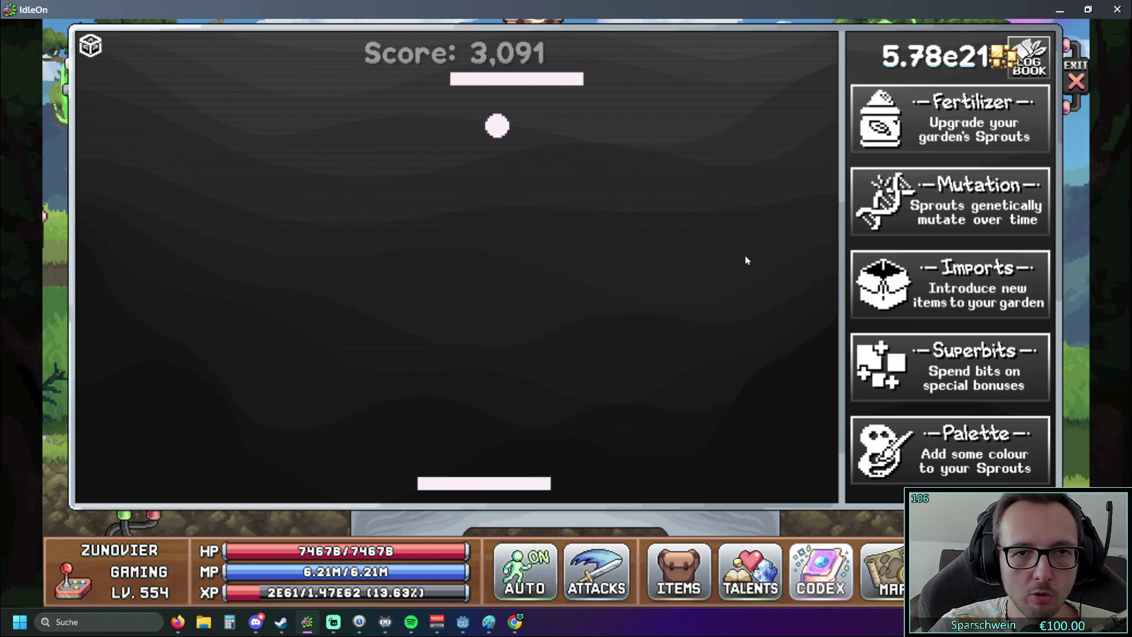
key(Right)
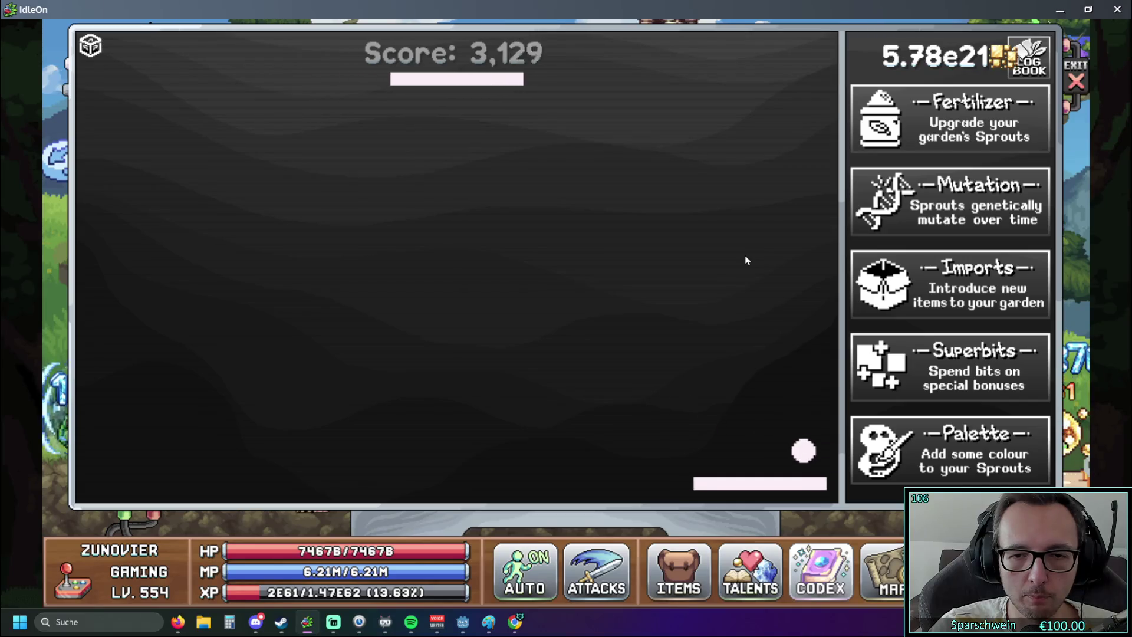
key(Left)
key(Right)
key(Left)
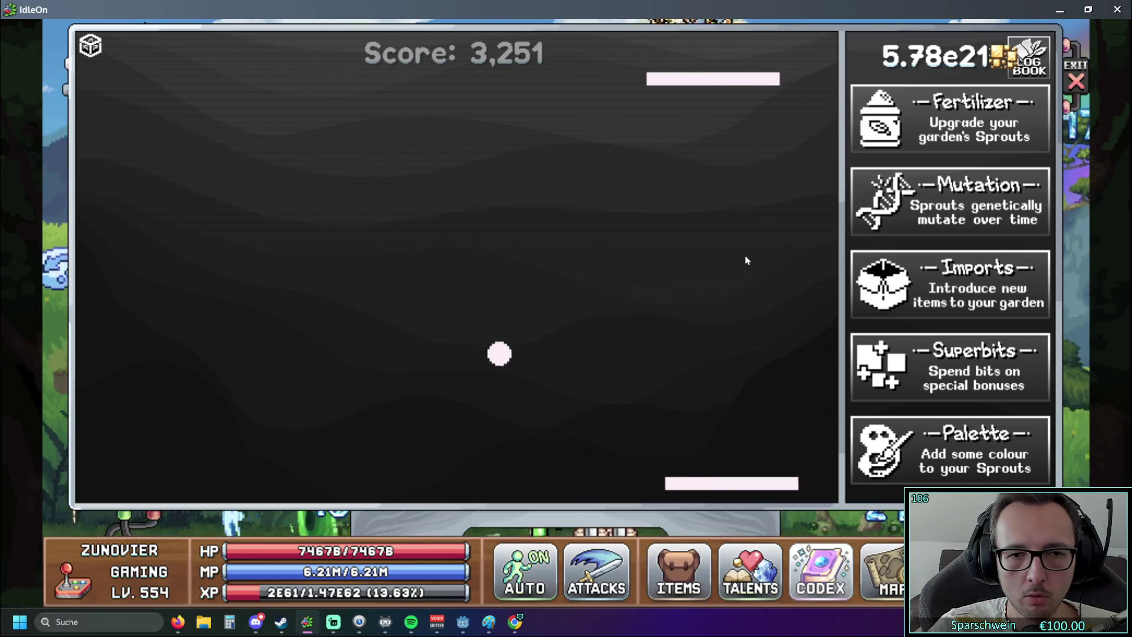
key(Right)
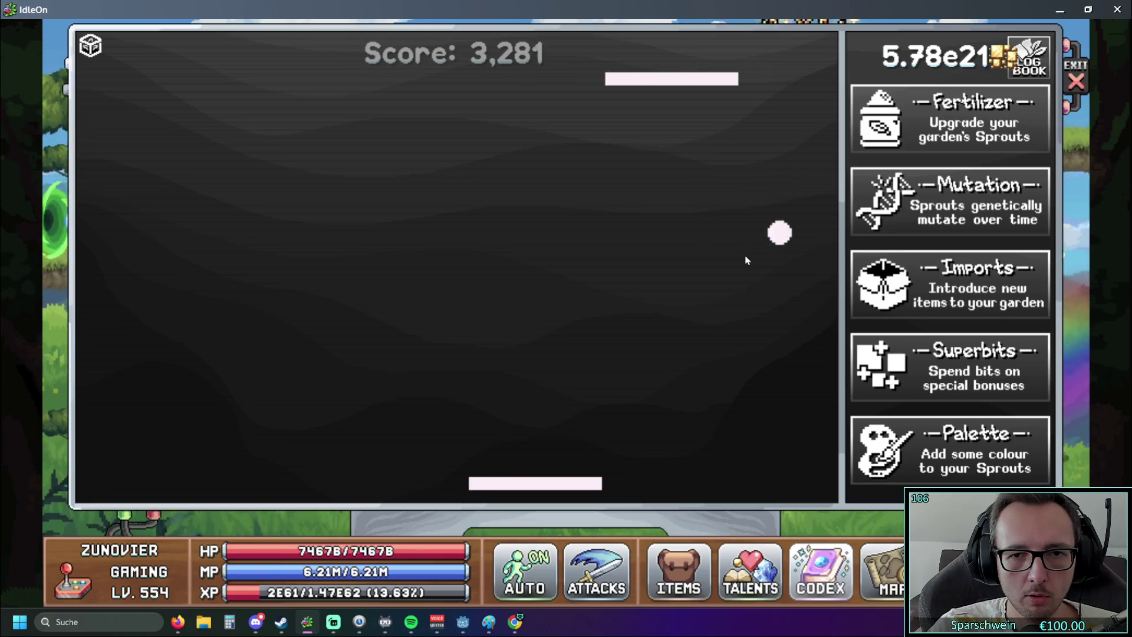
key(Left)
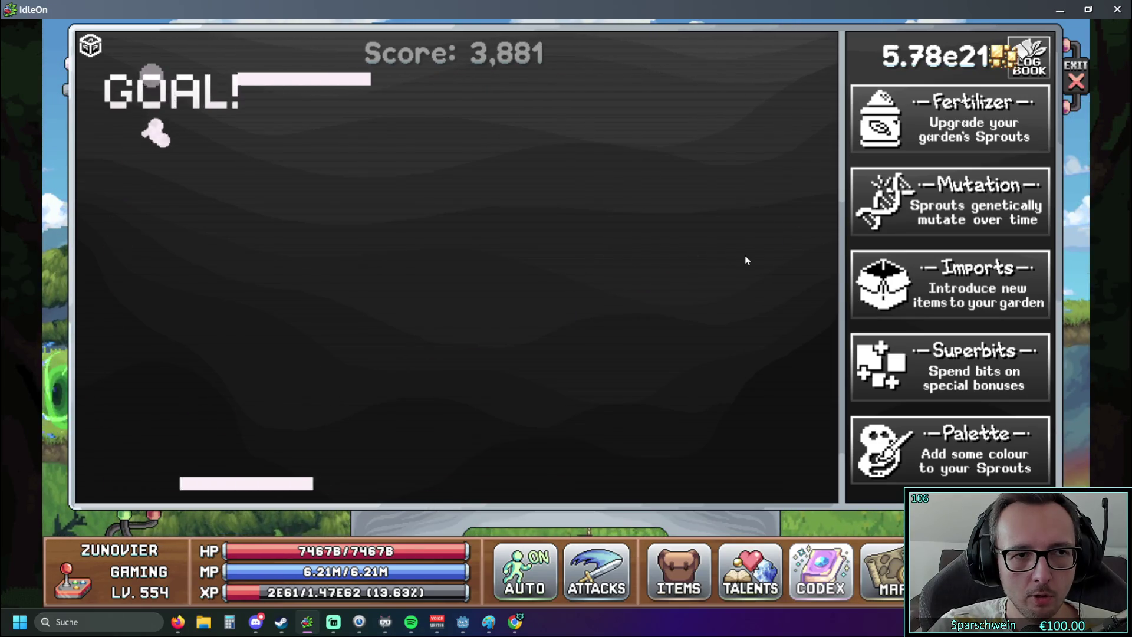
key(Right)
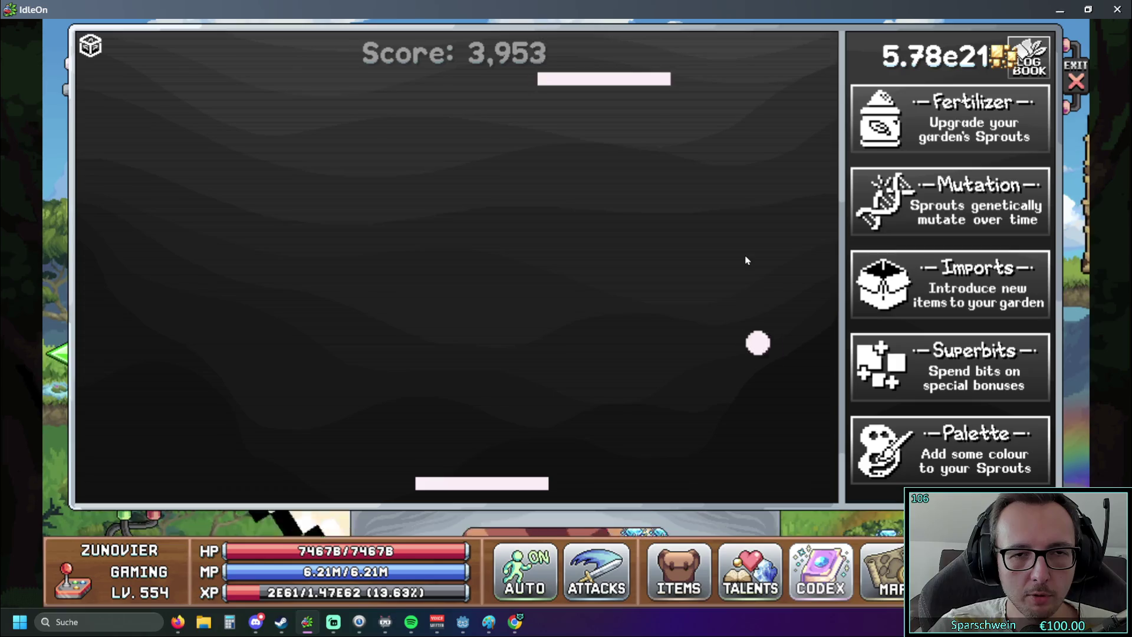
key(Left)
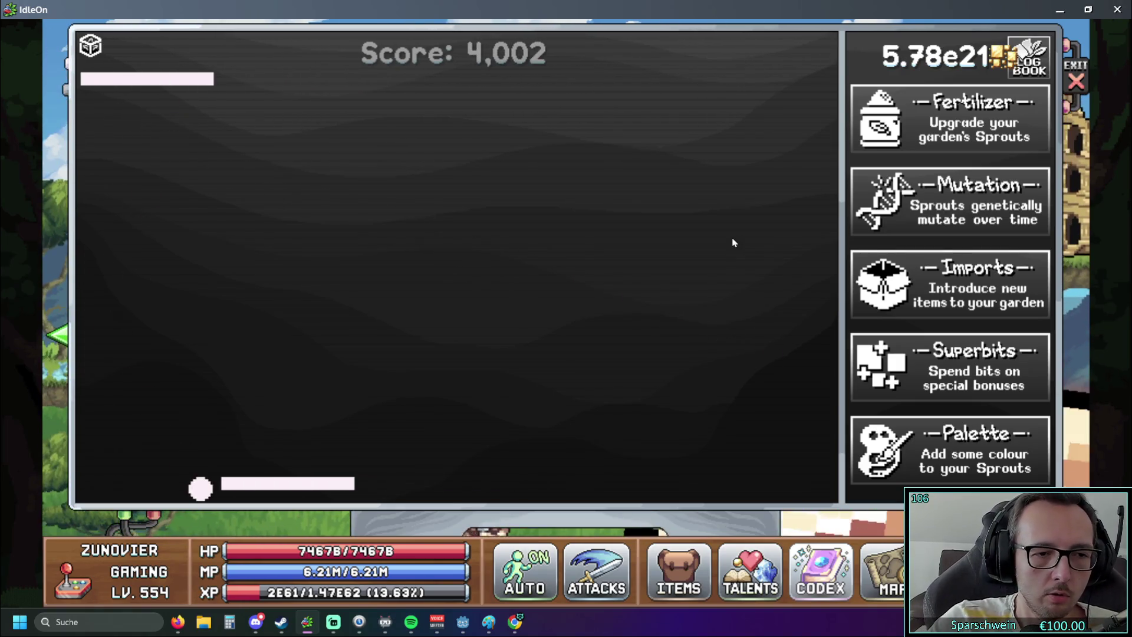
click(1077, 81)
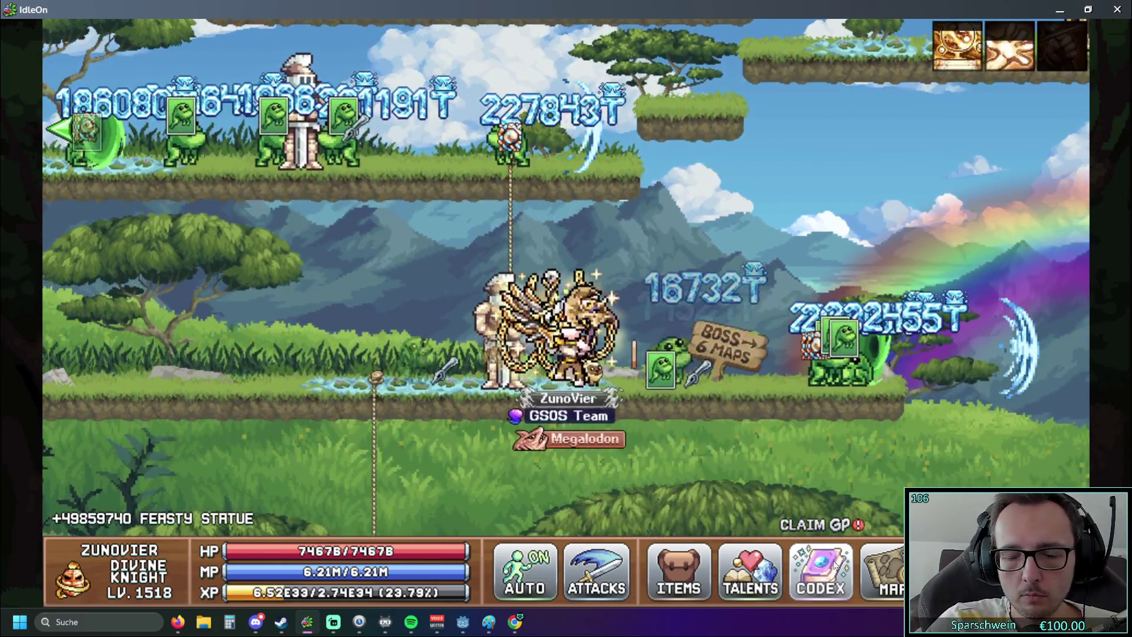
click(821, 572)
Return to the Godot editor and move the running game window aside.
click(617, 380)
key(alt+Tab)
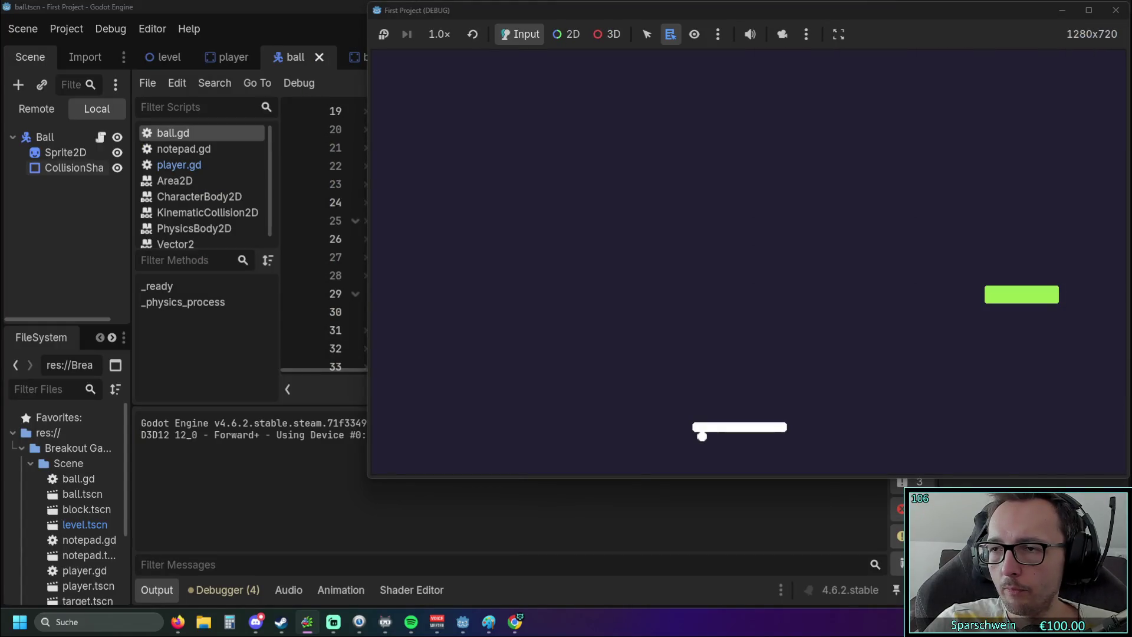
mouse_move(821, 12)
mouse_down()
mouse_move(654, 88)
mouse_move(663, 52)
mouse_move(824, 13)
mouse_up()
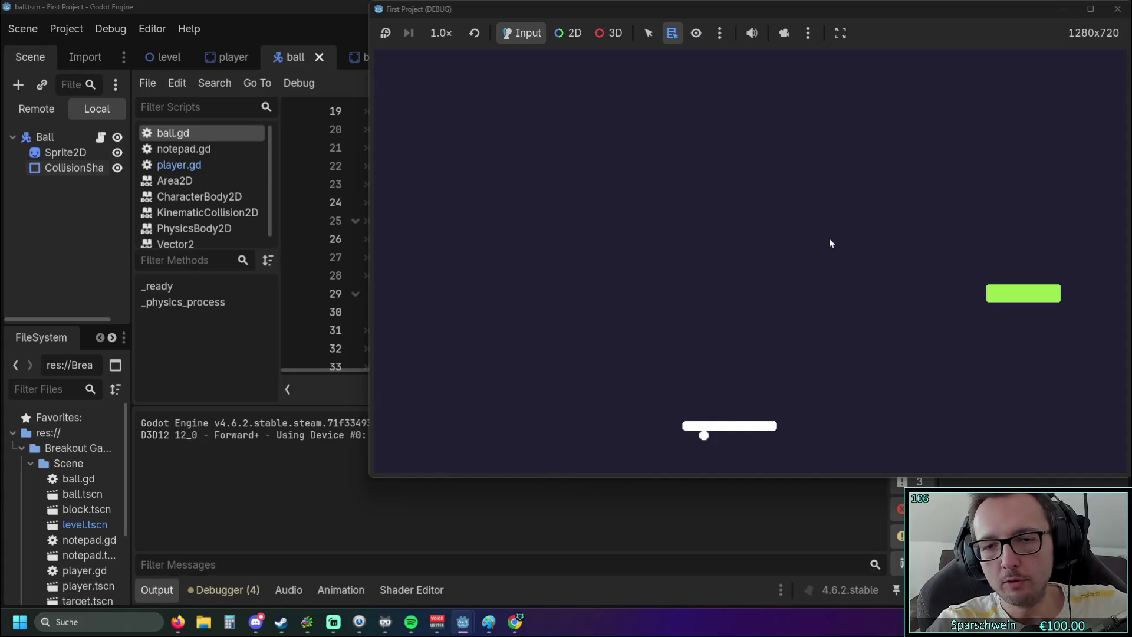
Steer the paddle with the arrow keys to bounce the ball off different parts of it.
key(Left)
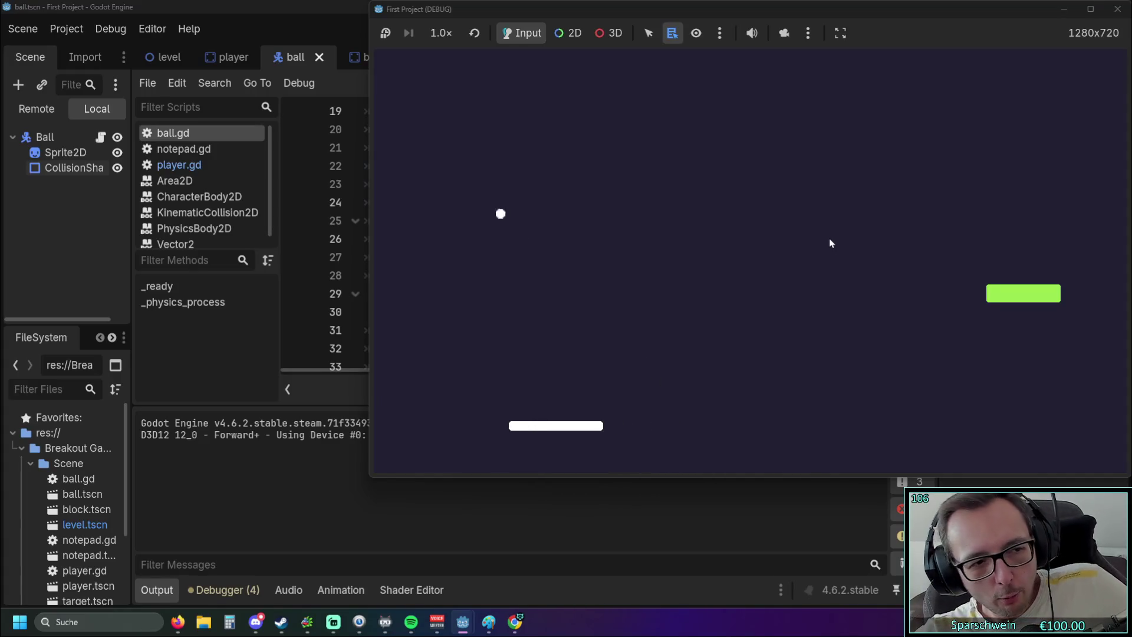
key(Left)
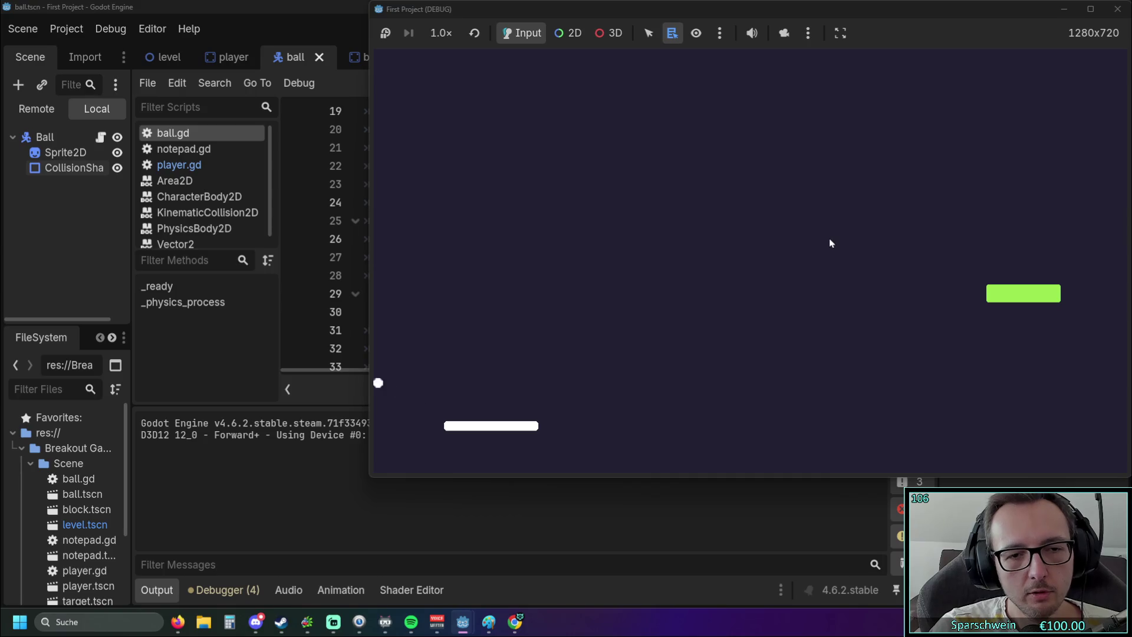
key(Right)
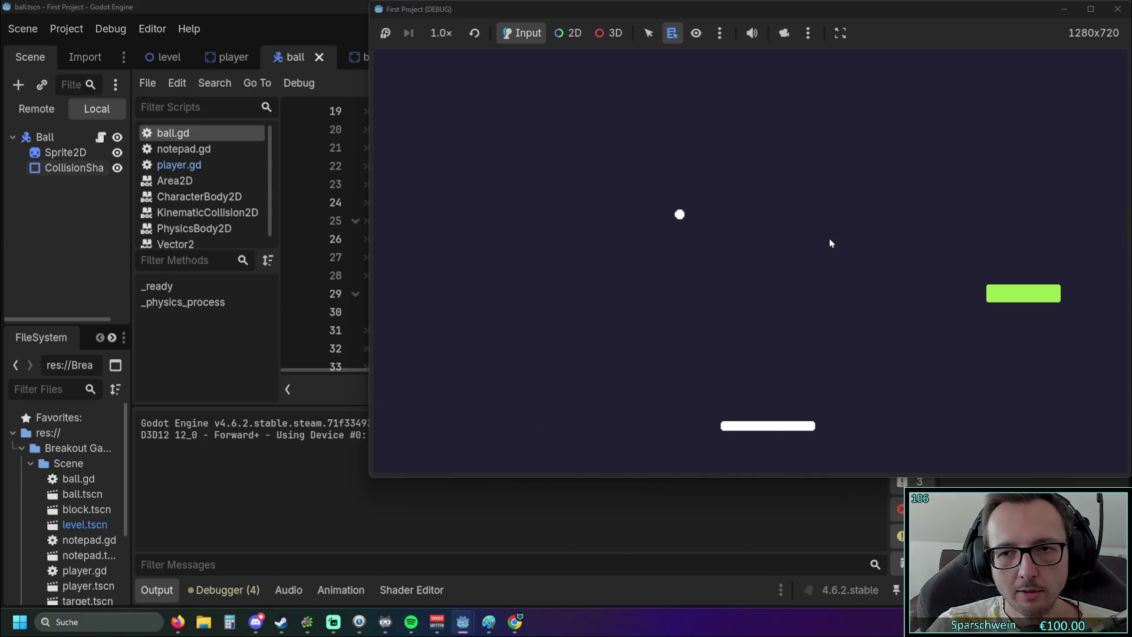
key(Right)
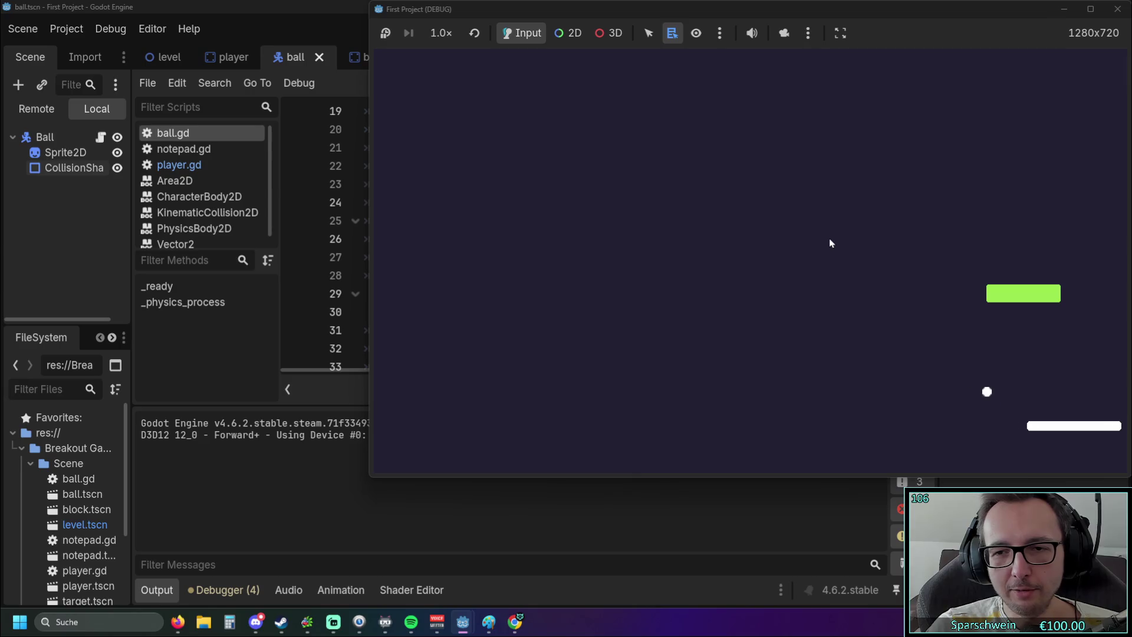
key(Left)
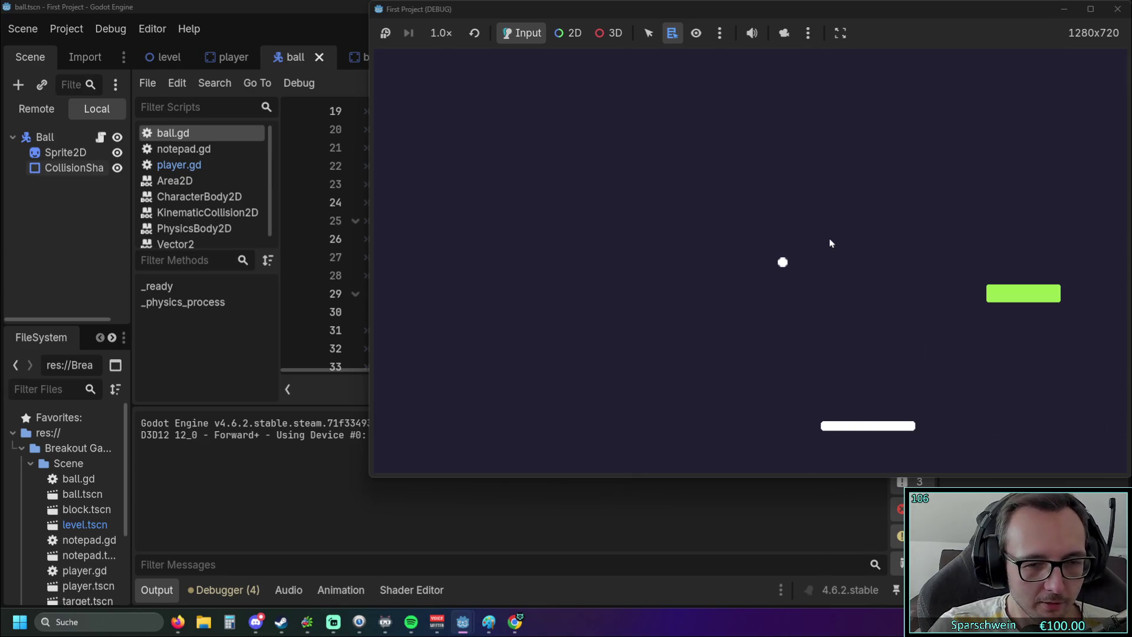
key(Left)
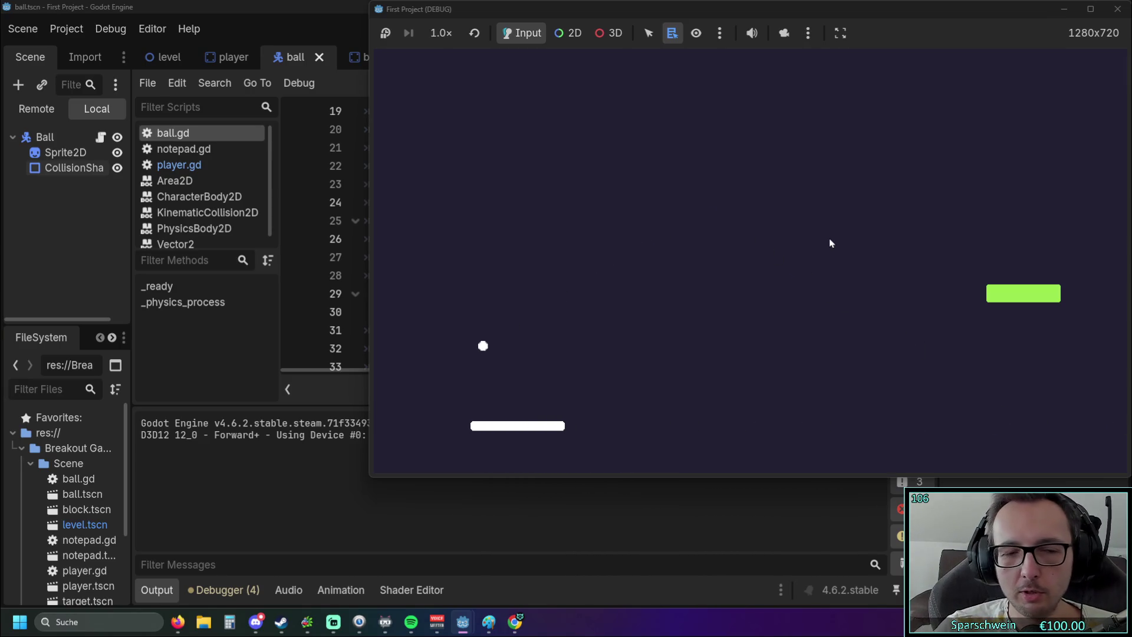
key(Right)
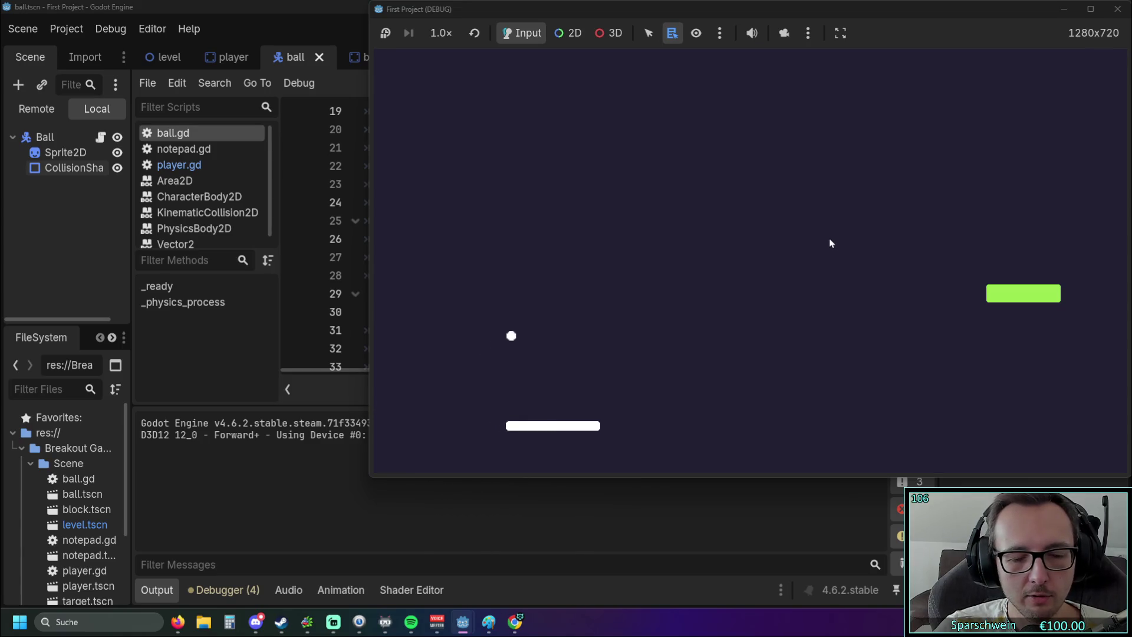
key(Right)
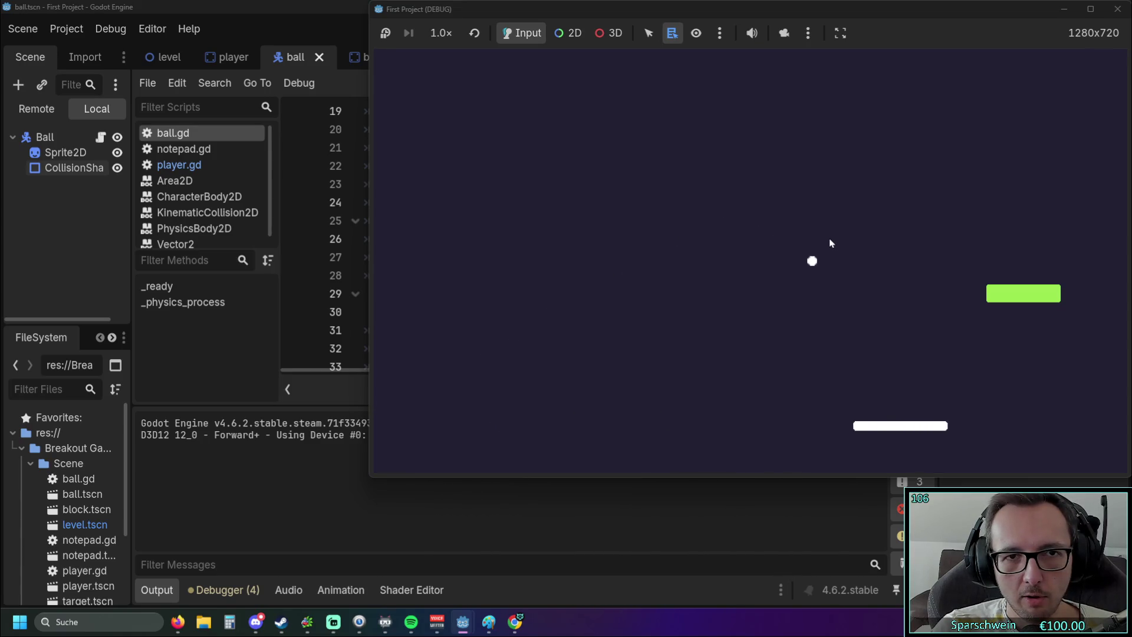
key(Right)
key(Left)
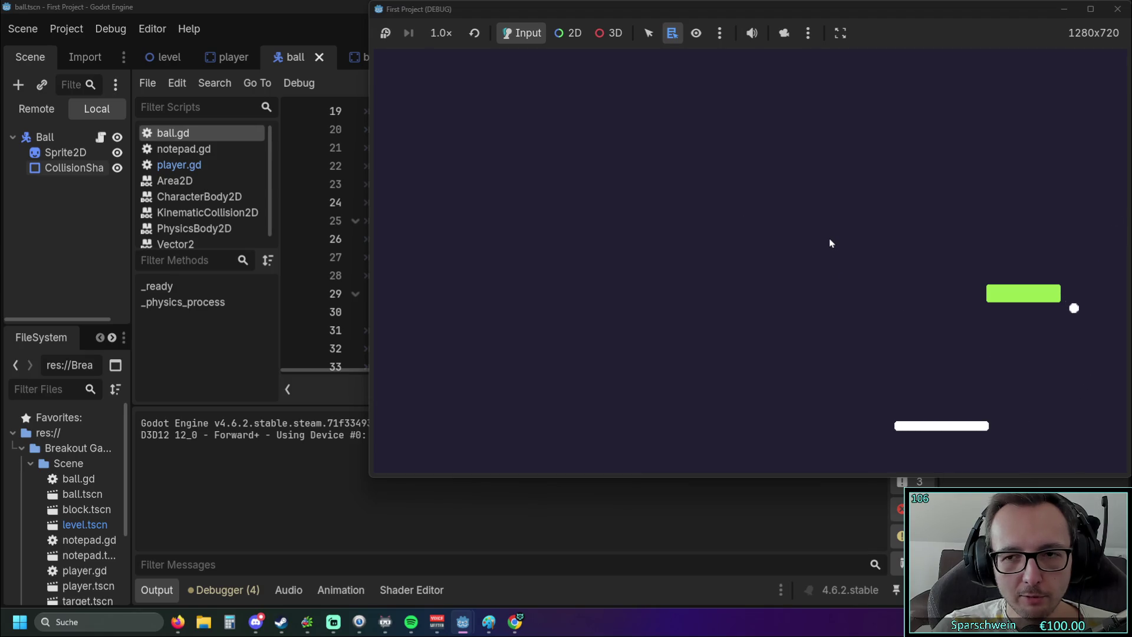
key(Left)
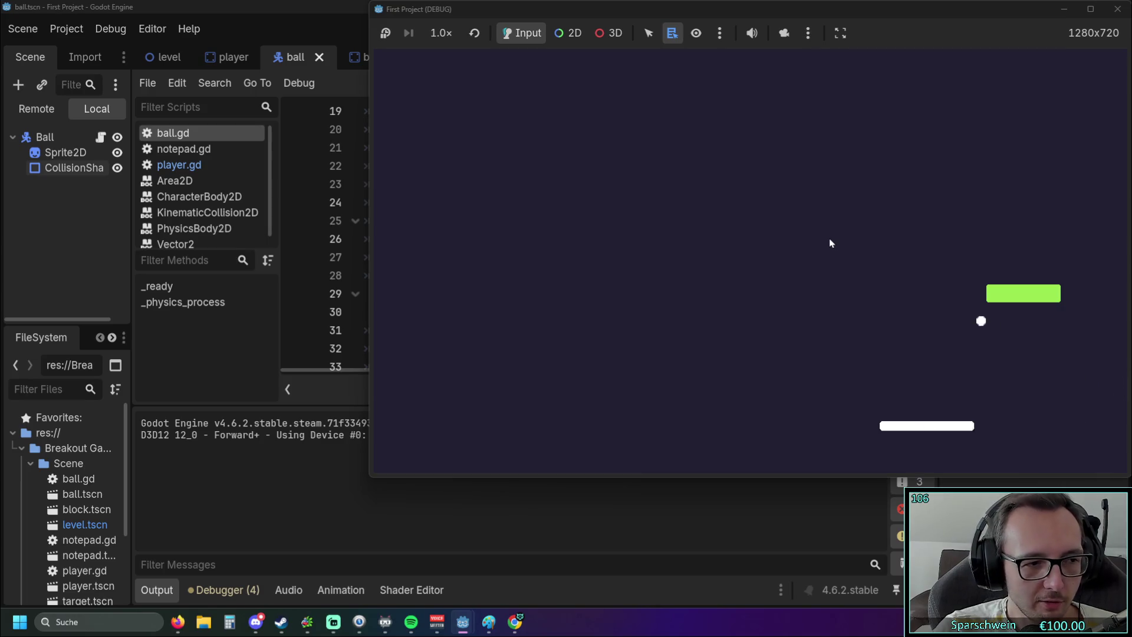
key(Left)
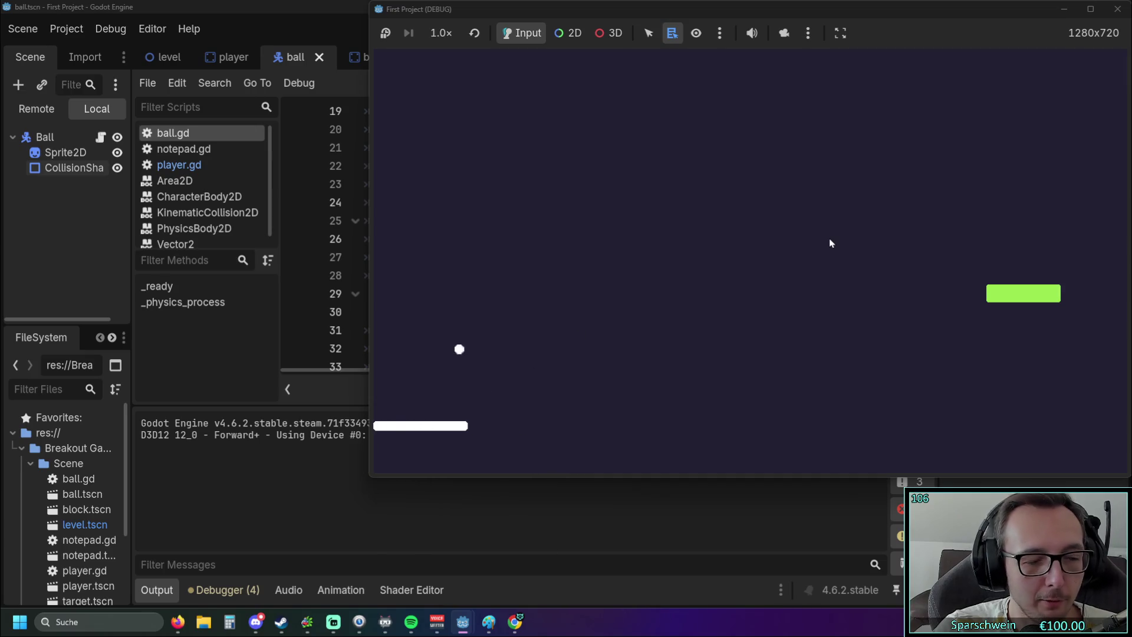
key(Right)
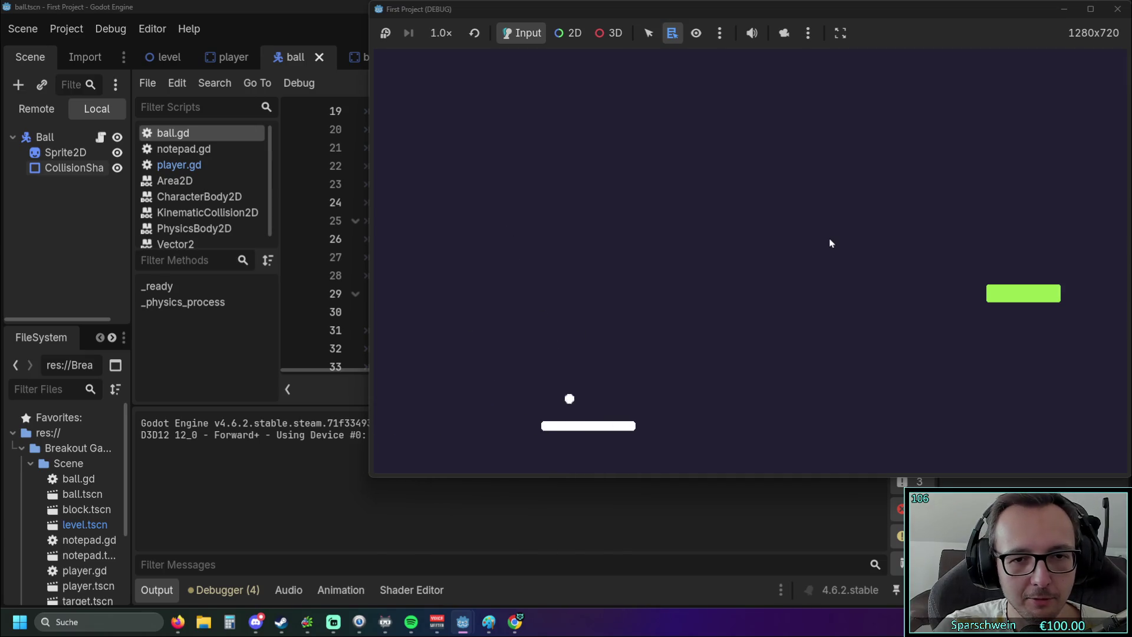
key(Left)
key(Left)
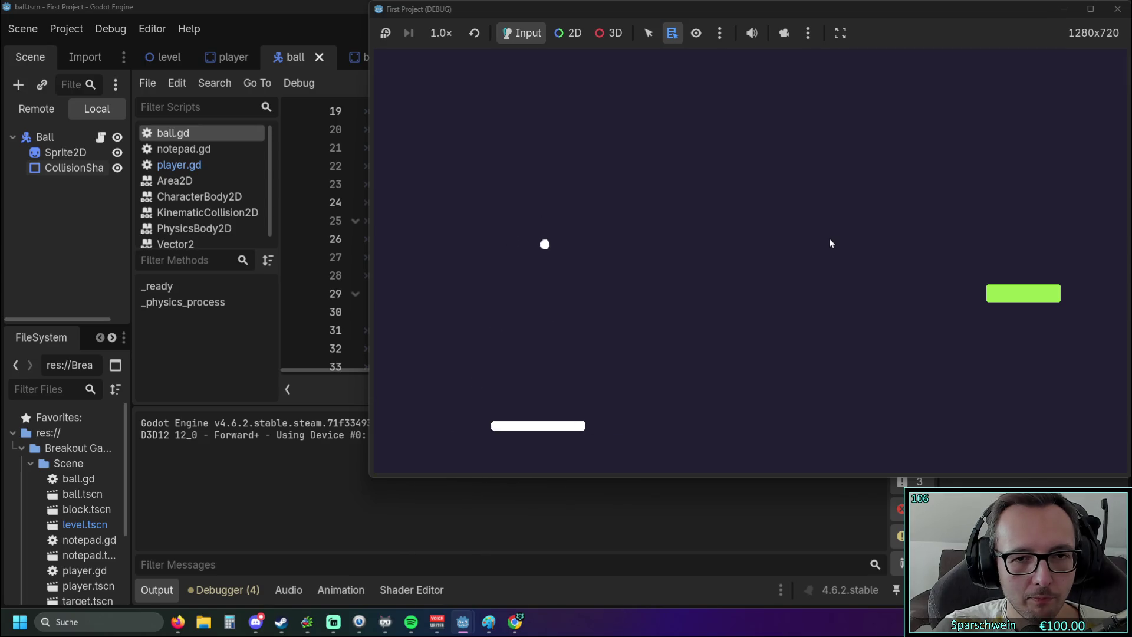
key(Right)
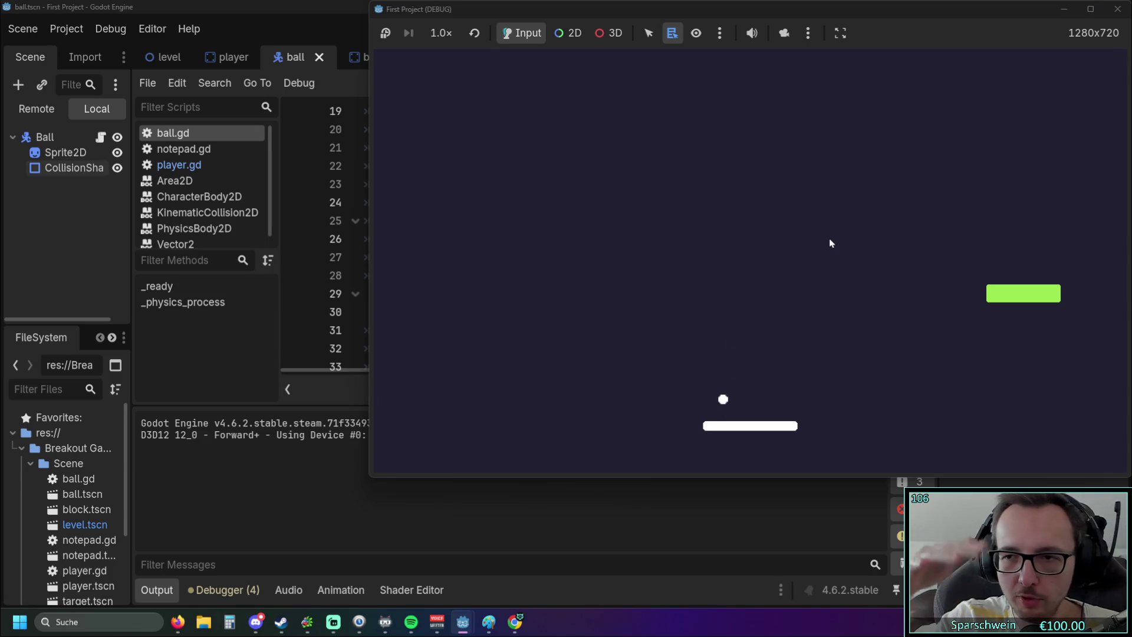
key(Left)
key(Left)
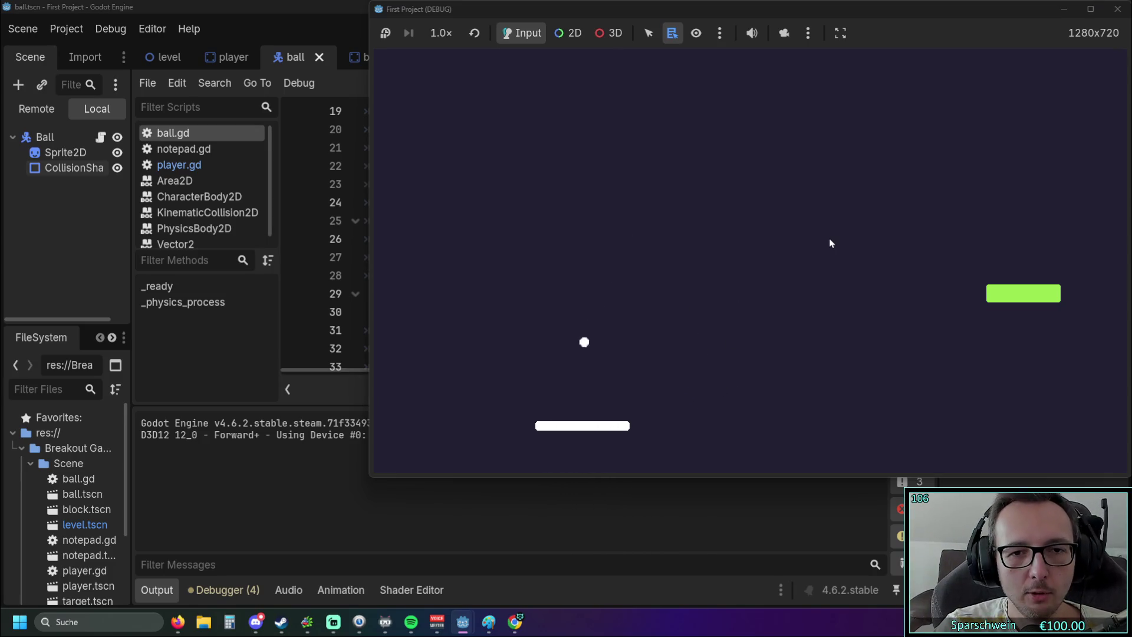
key(Right)
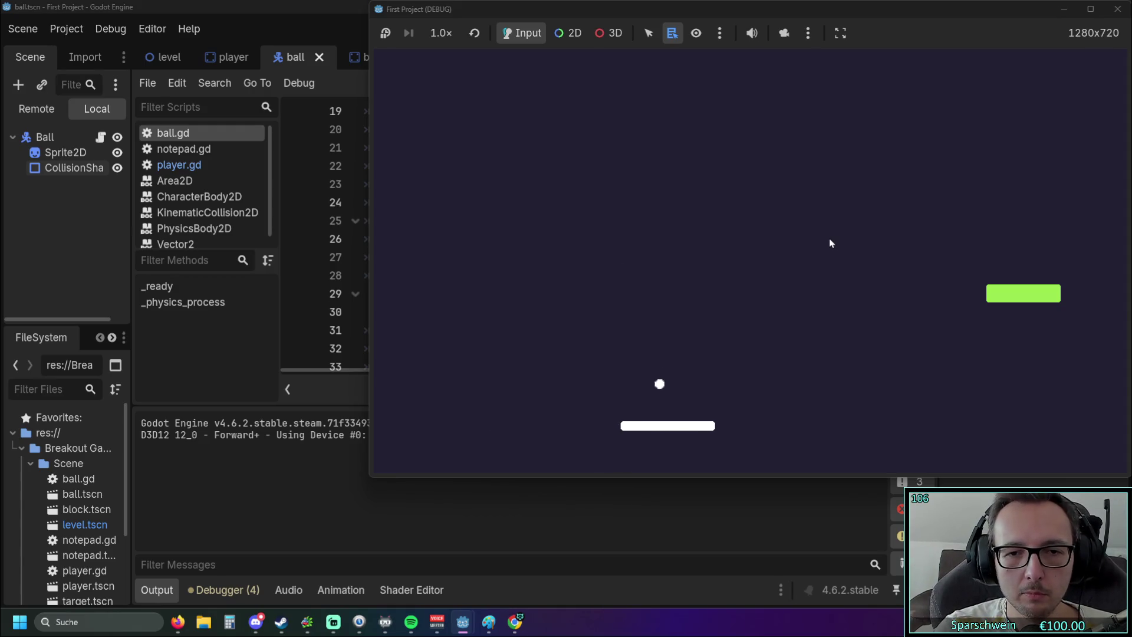
key(Right)
key(Left)
key(Left)
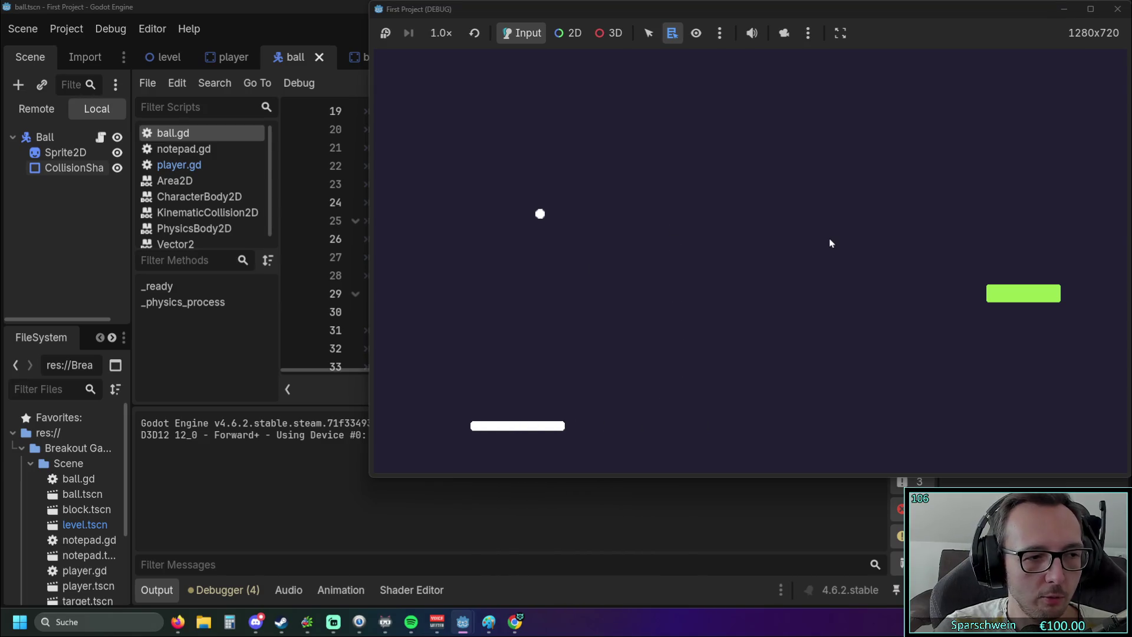
key(Left)
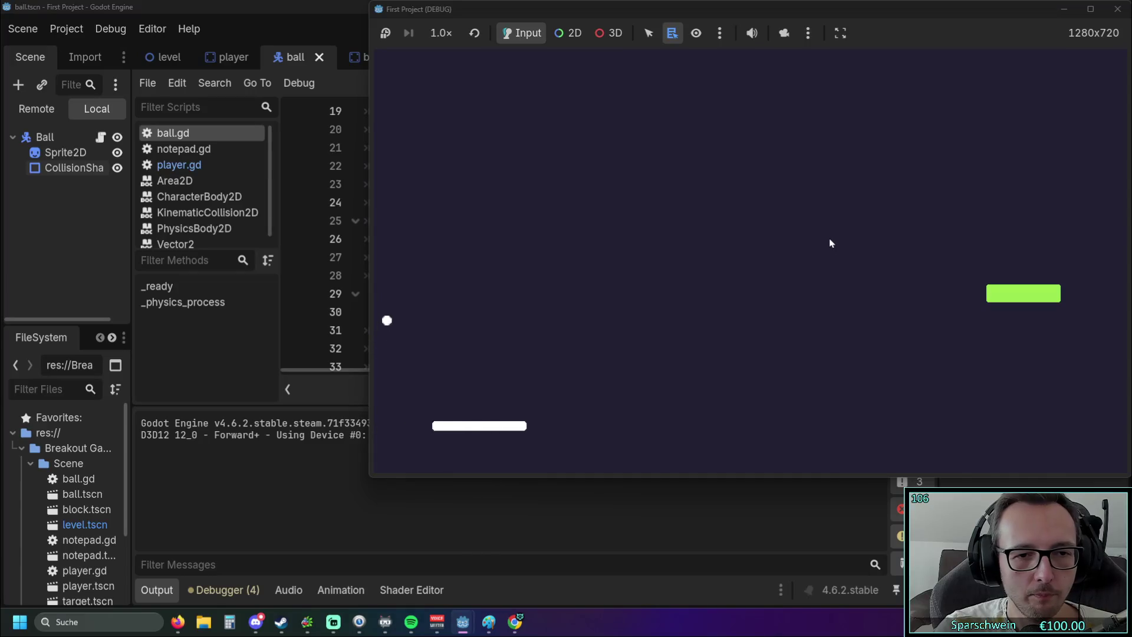
key(Right)
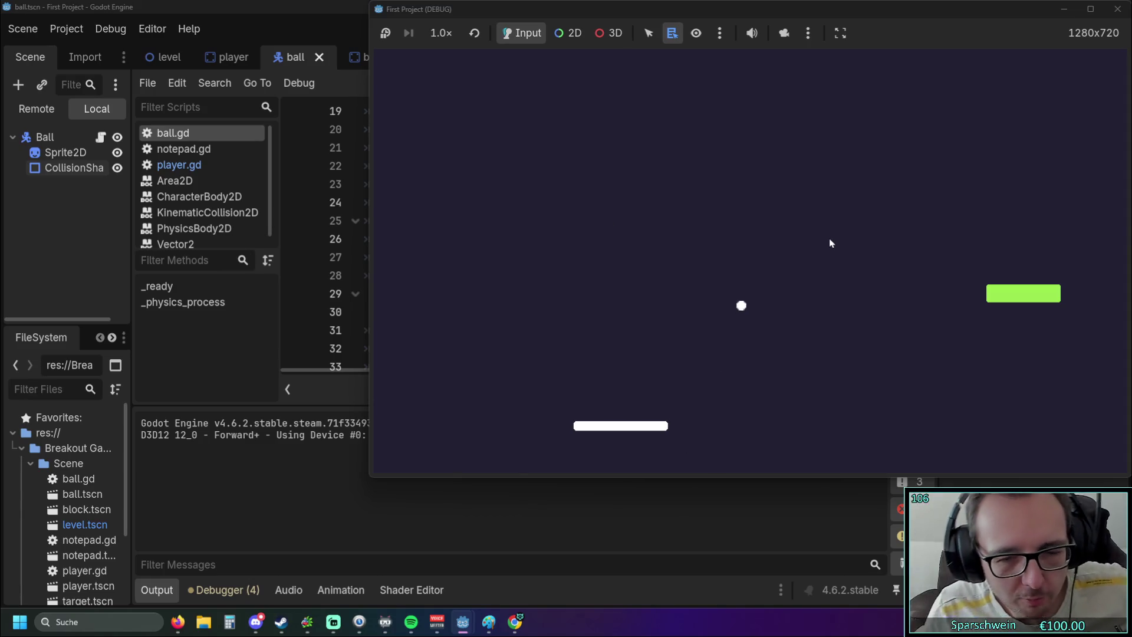
key(Right)
key(Right)
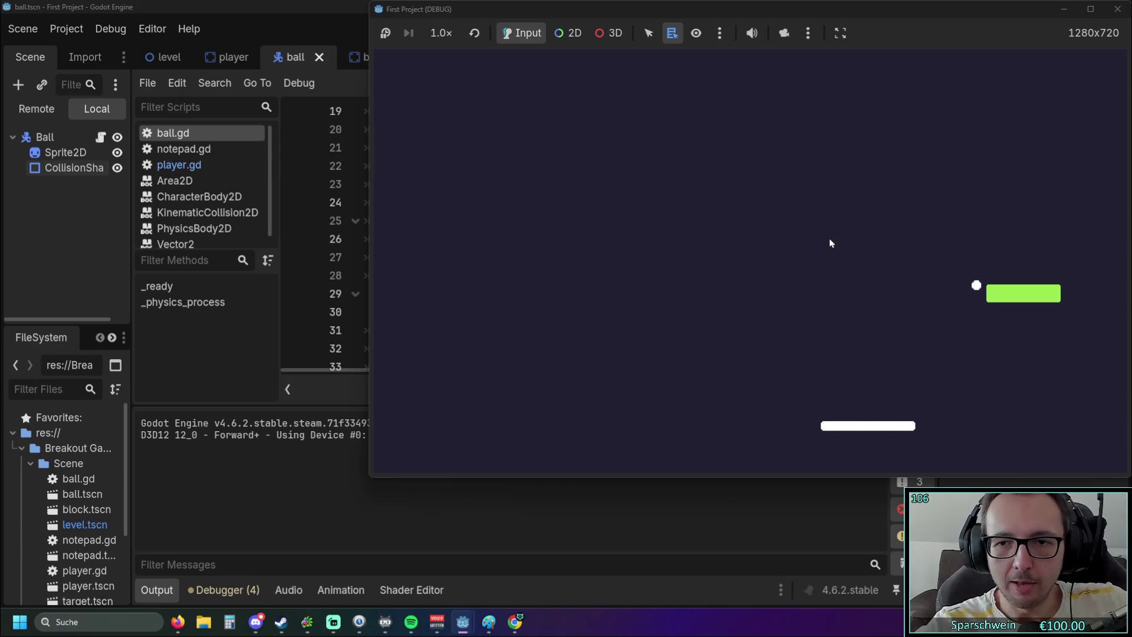
key(Right)
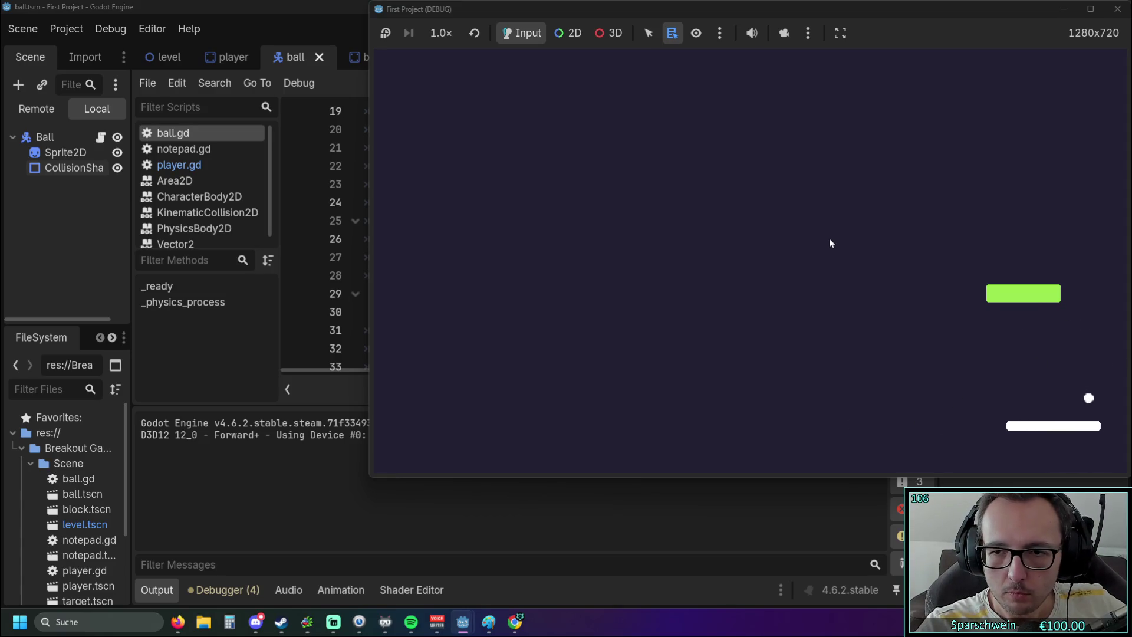
key(Left)
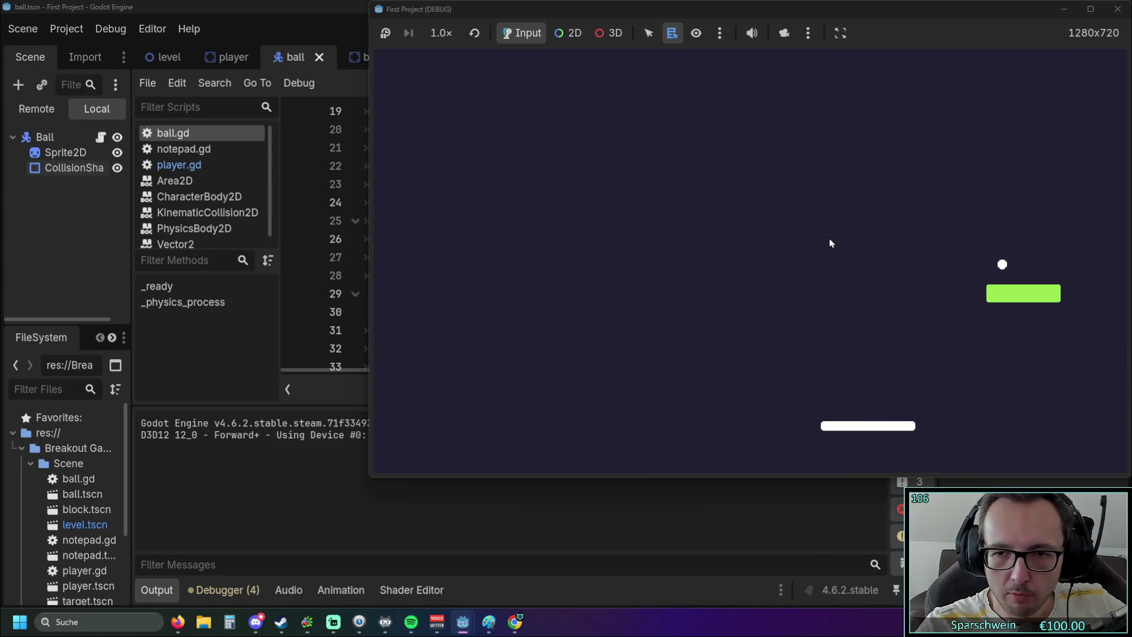
key(Left)
key(Left)
key(Right)
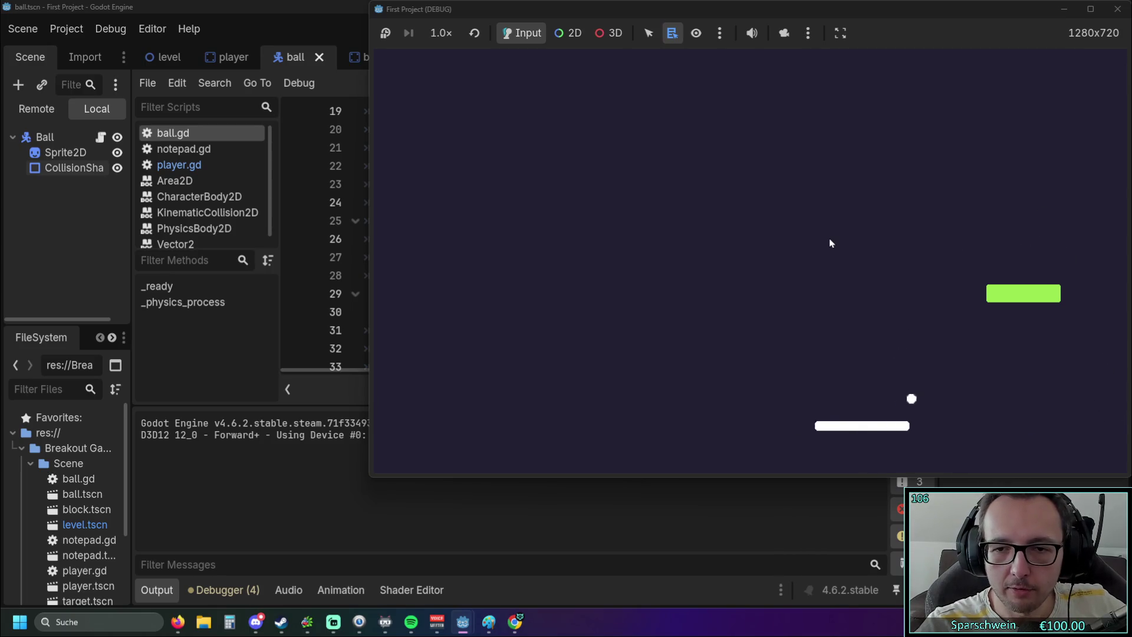
key(Left)
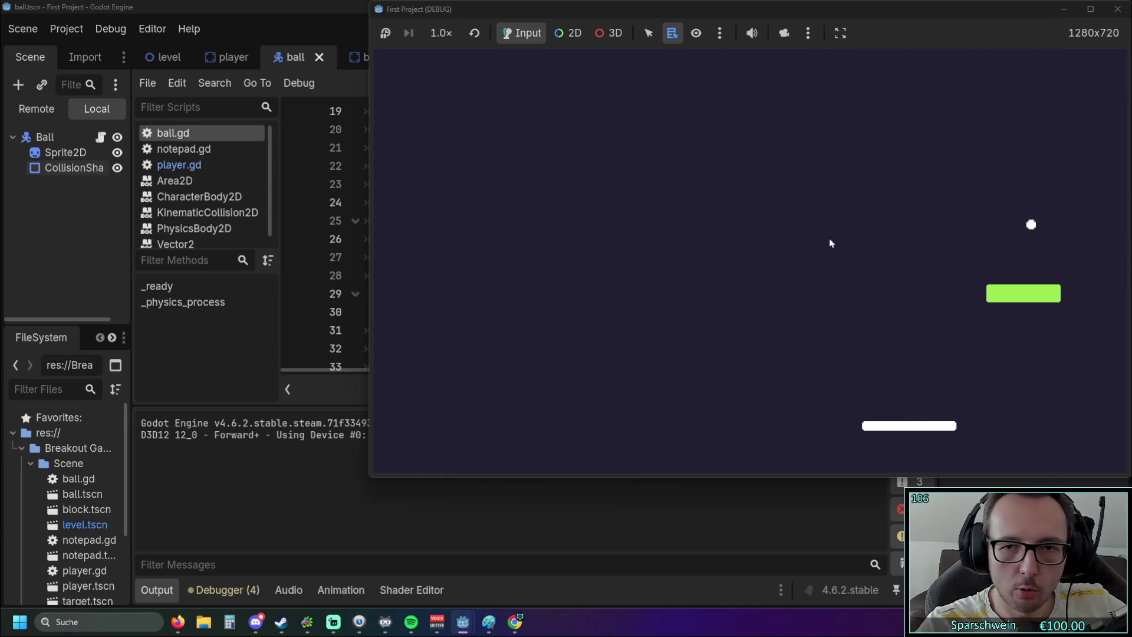
key(Left)
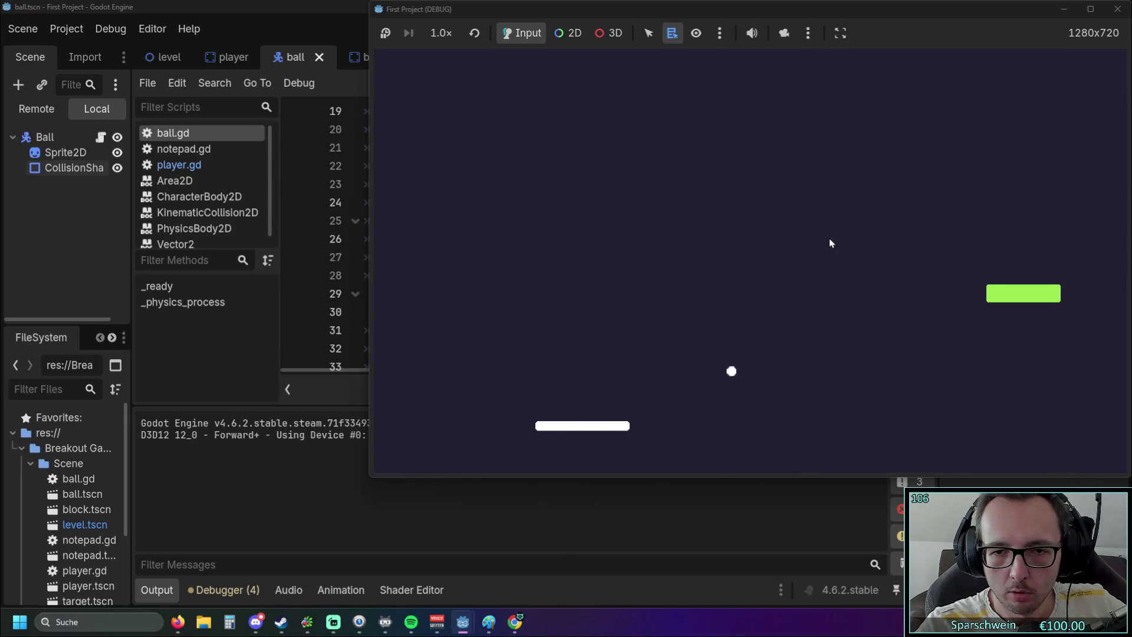
key(Right)
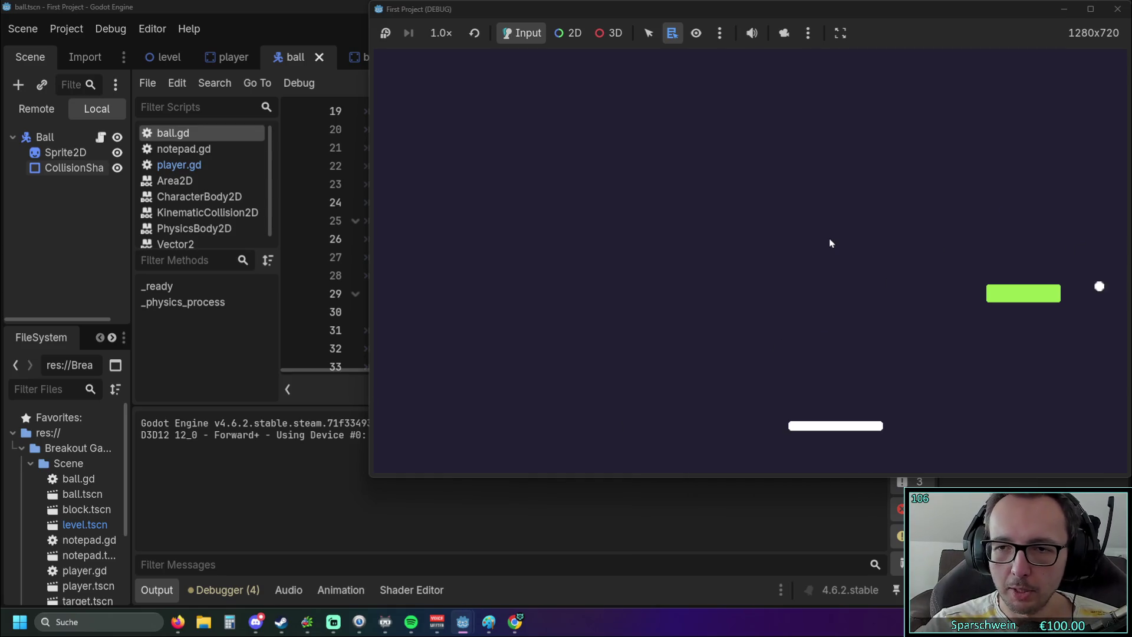
key(Right)
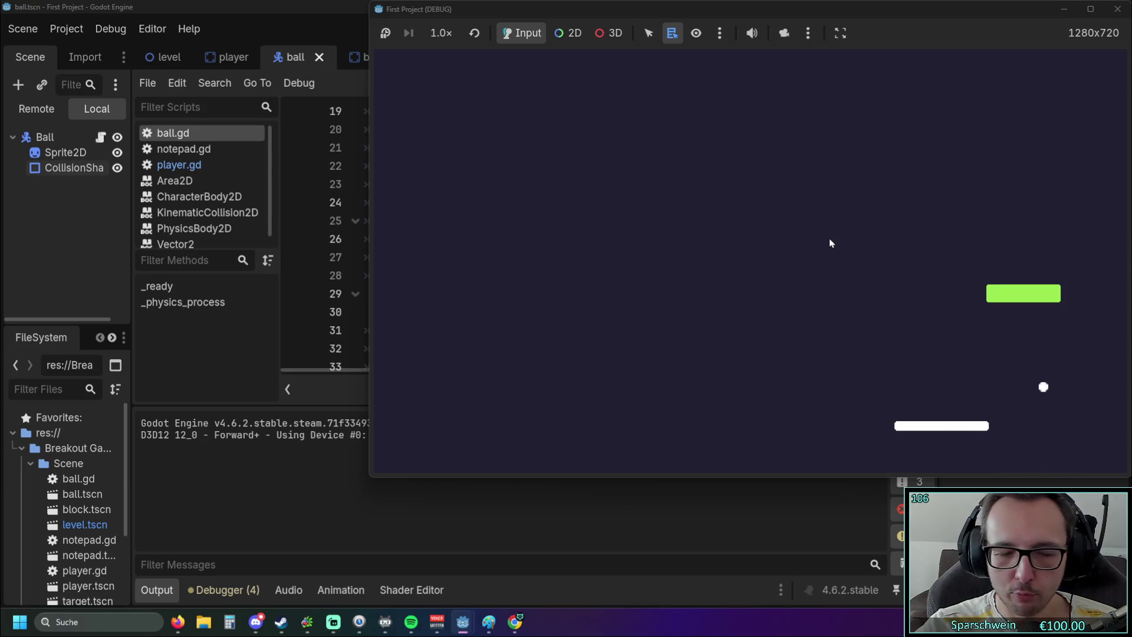
key(Left)
key(Right)
key(Right)
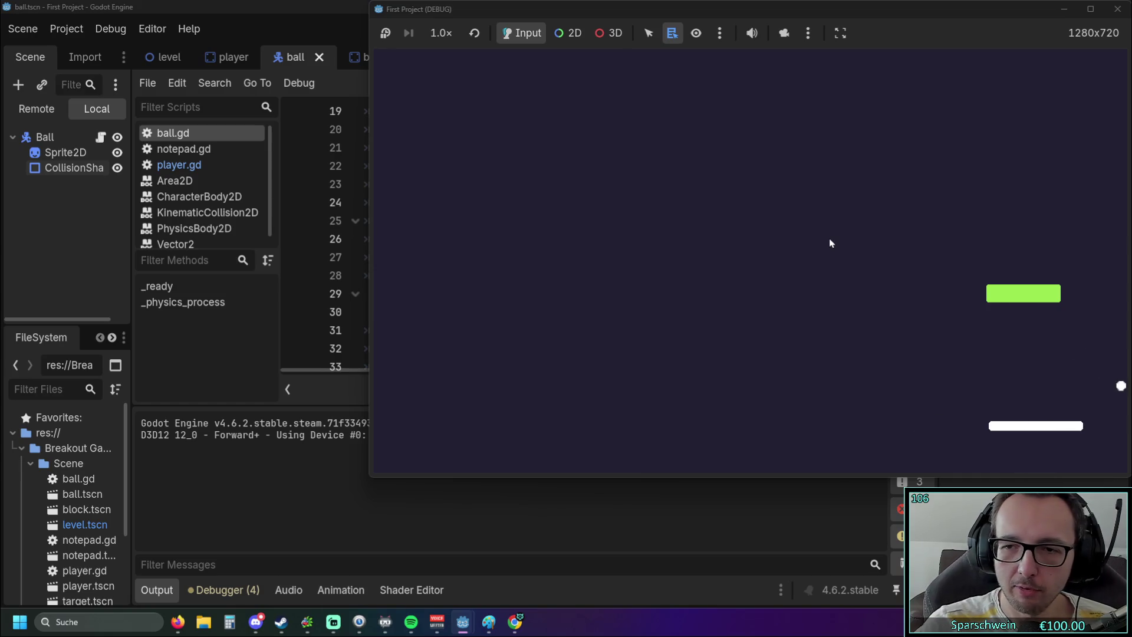
key(Left)
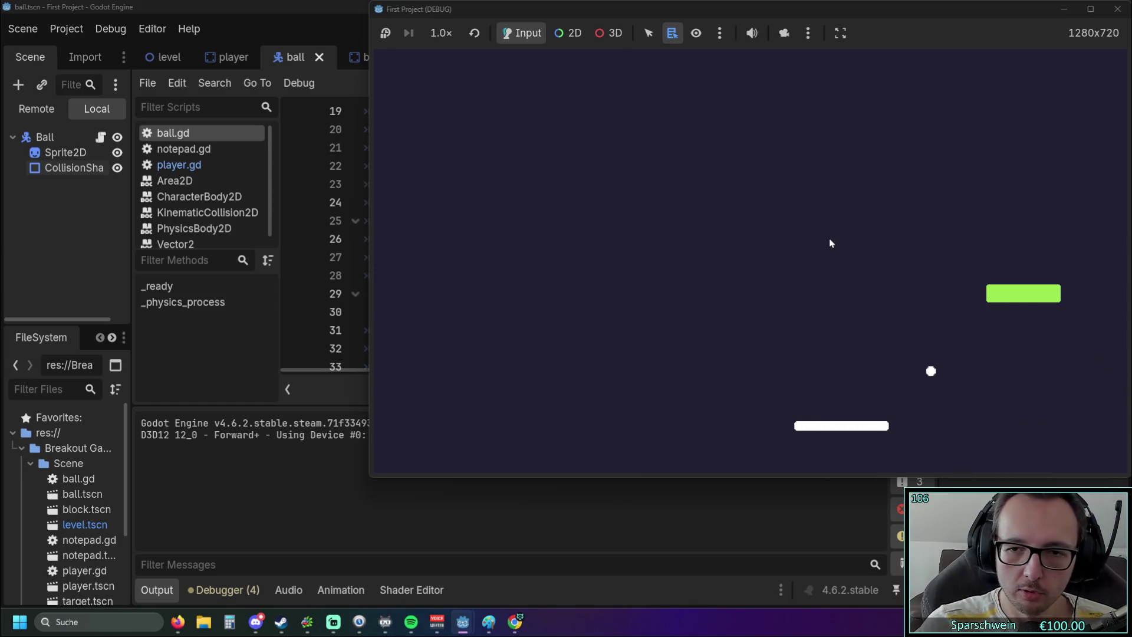
key(Right)
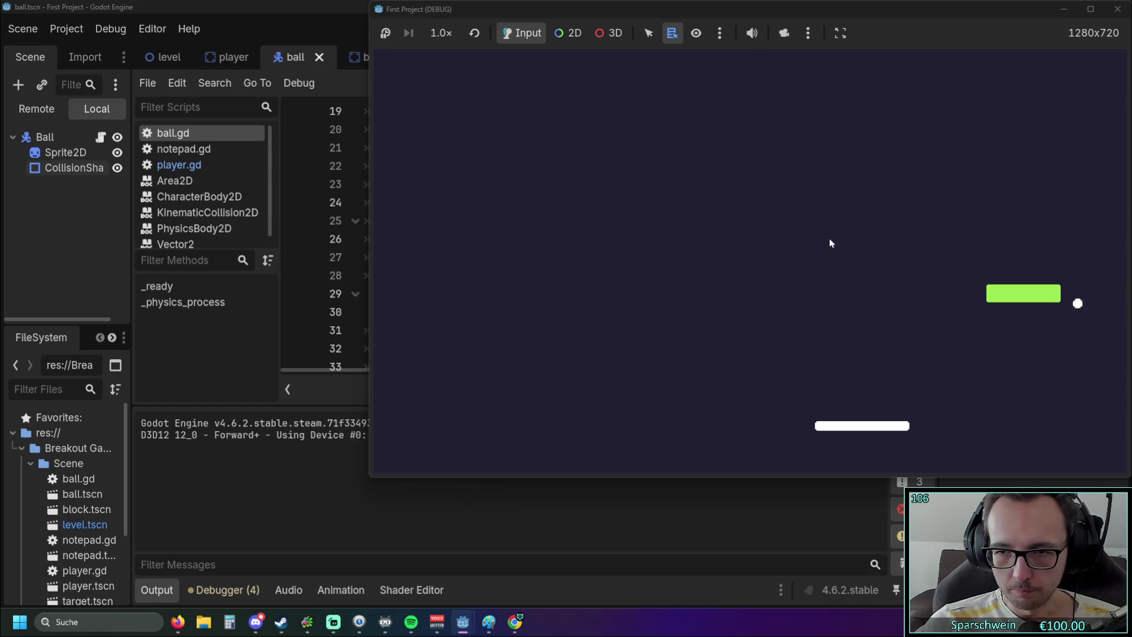
key(Left)
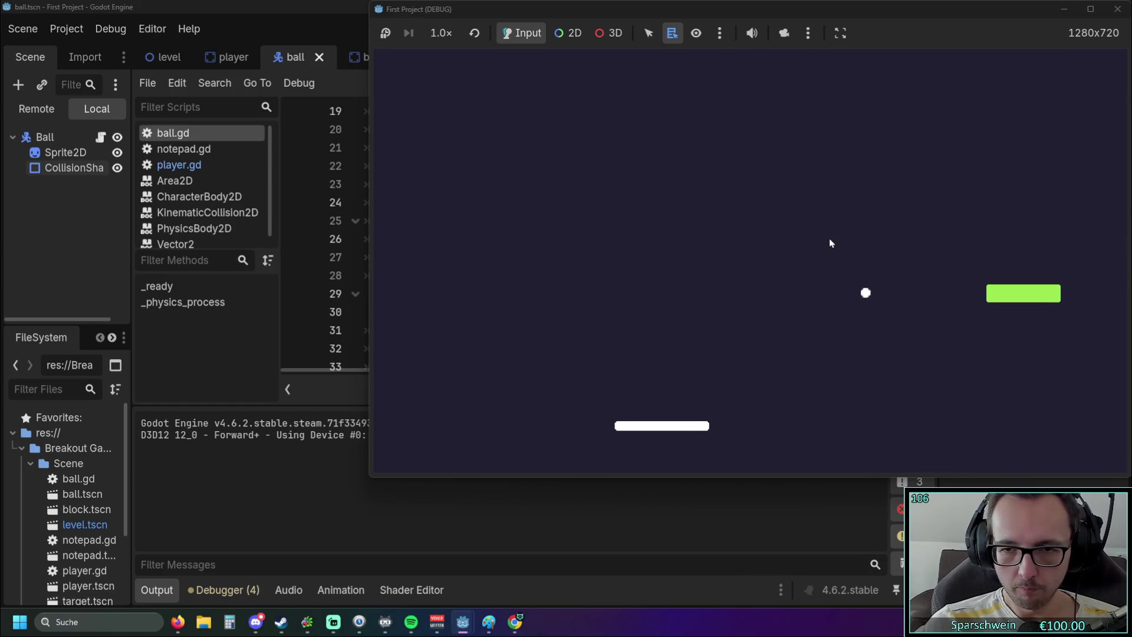
key(Left)
key(Right)
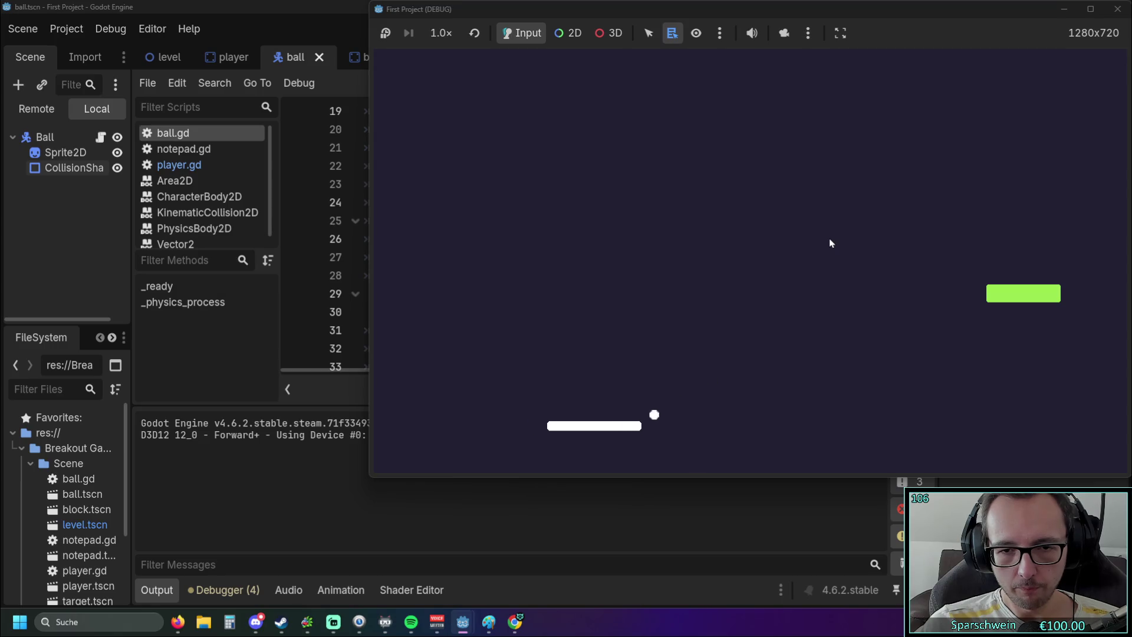
Keep returning the ball at varied paddle offsets, then stop the run with F8.
key(Right)
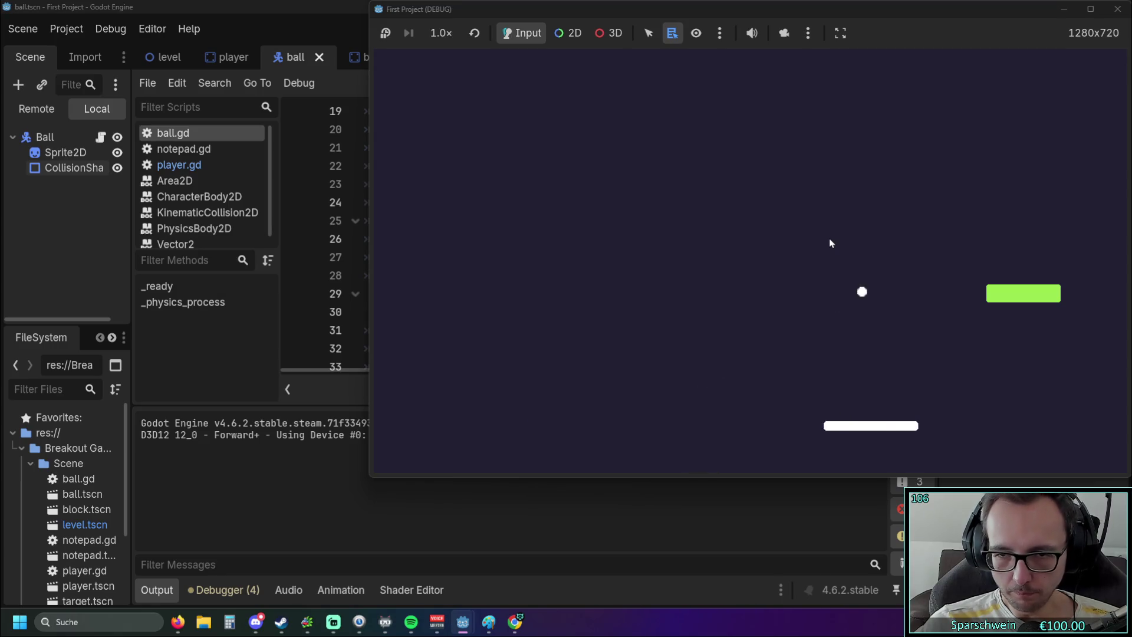
key(Left)
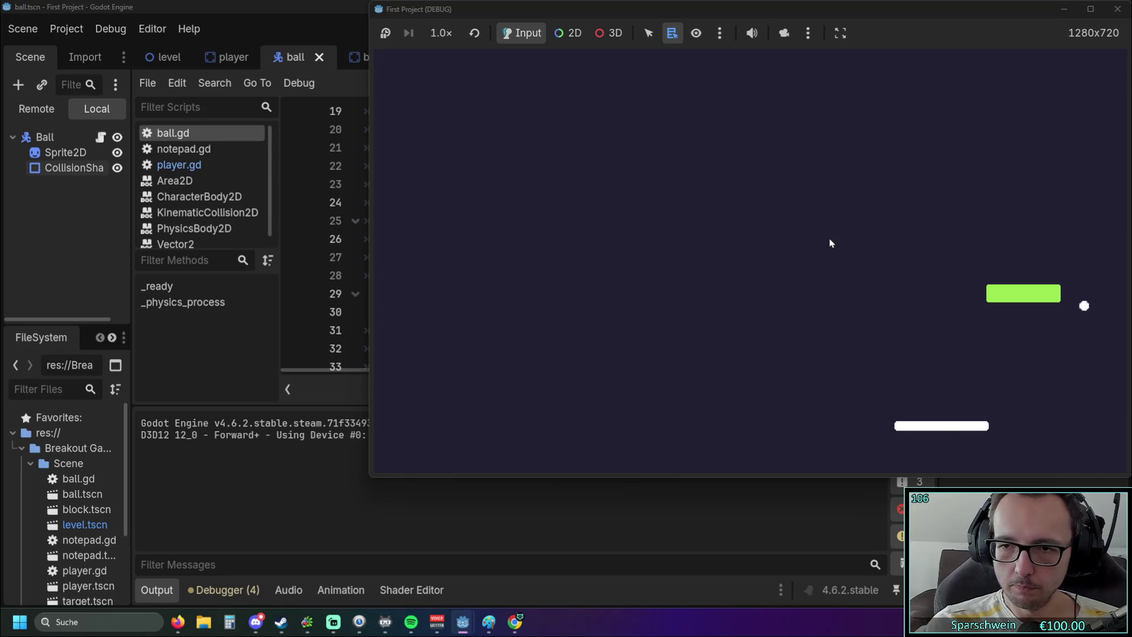
key(Right)
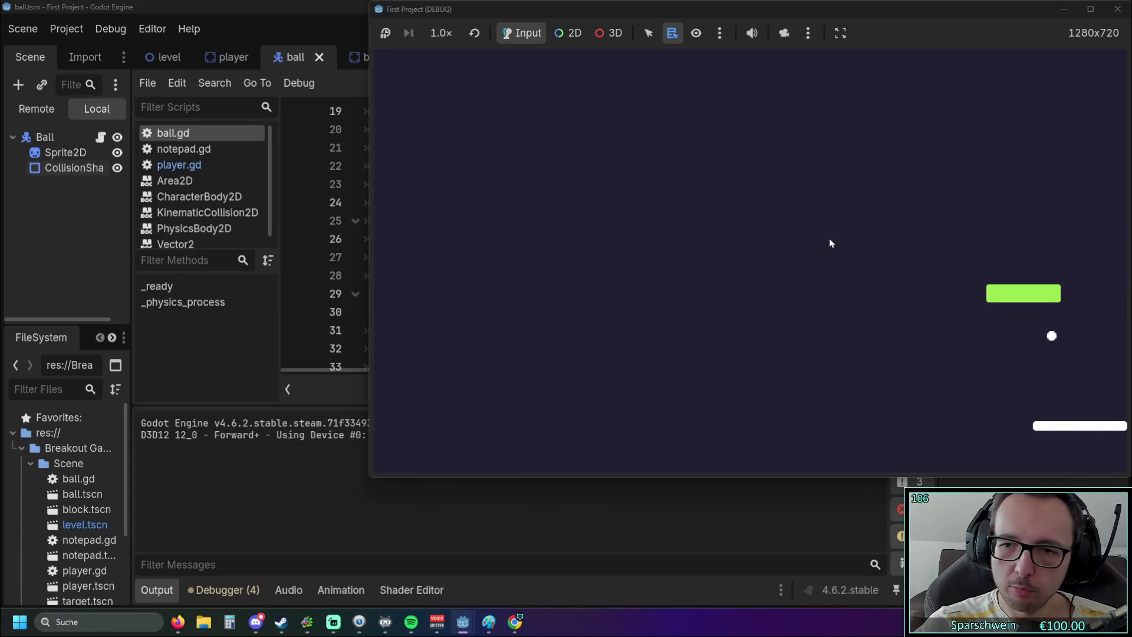
key(Left)
key(Right)
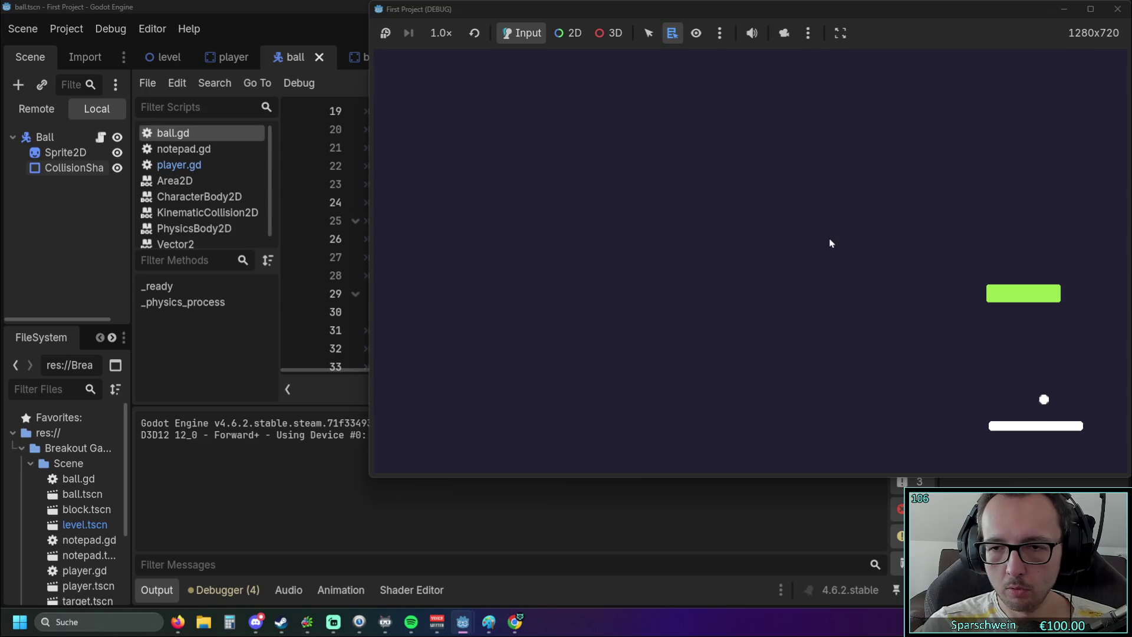
key(Right)
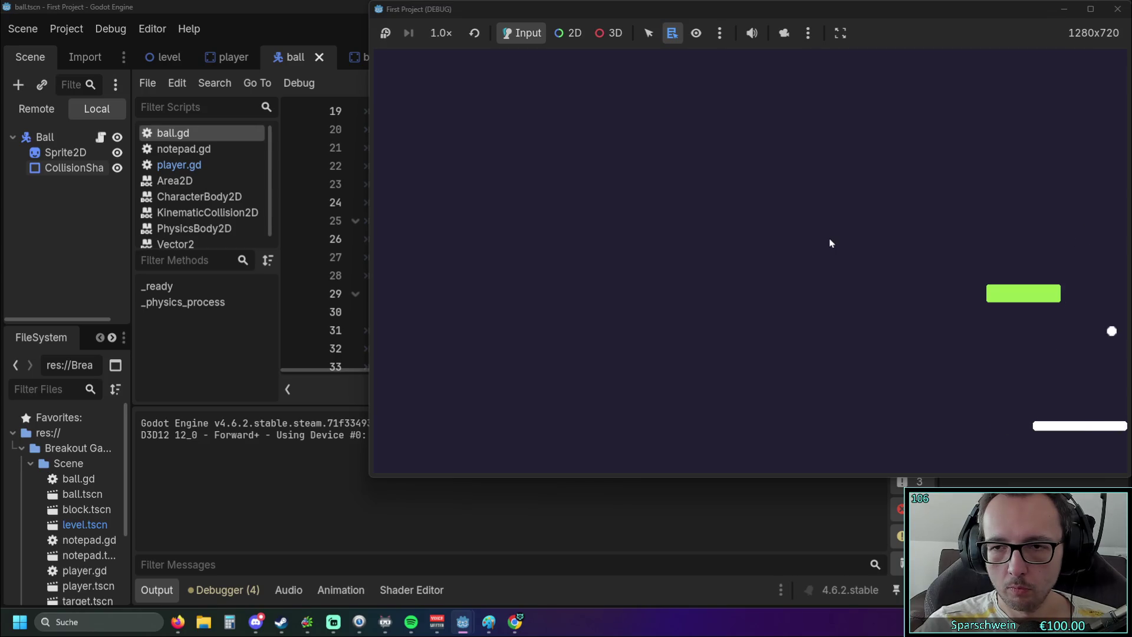
key(Left)
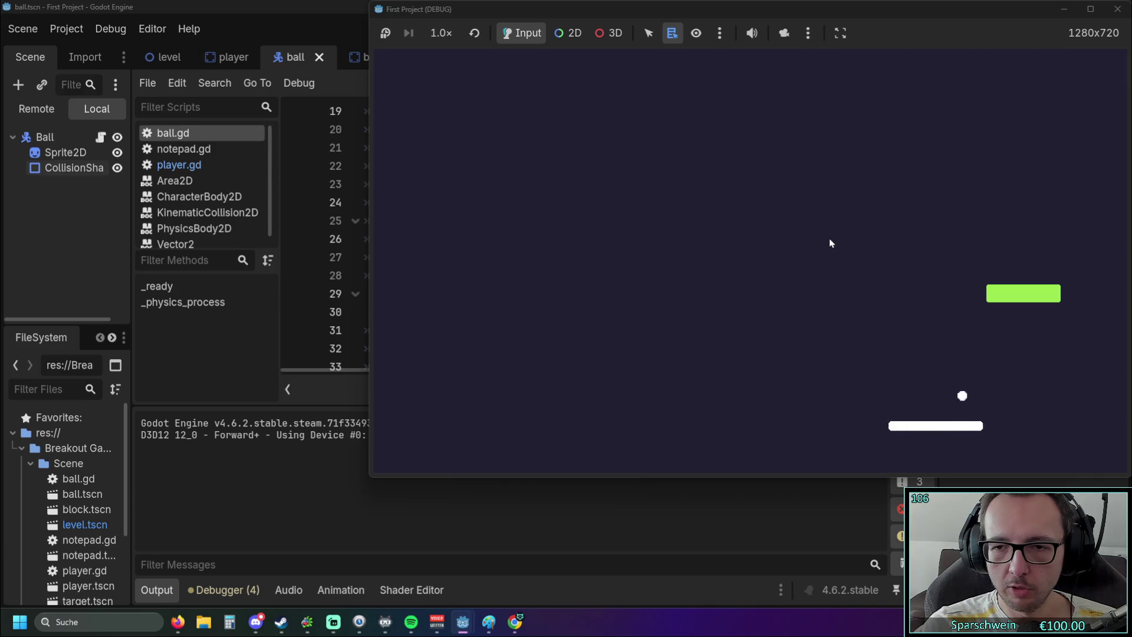
key(Right)
key(Right)
key(Left)
key(Left)
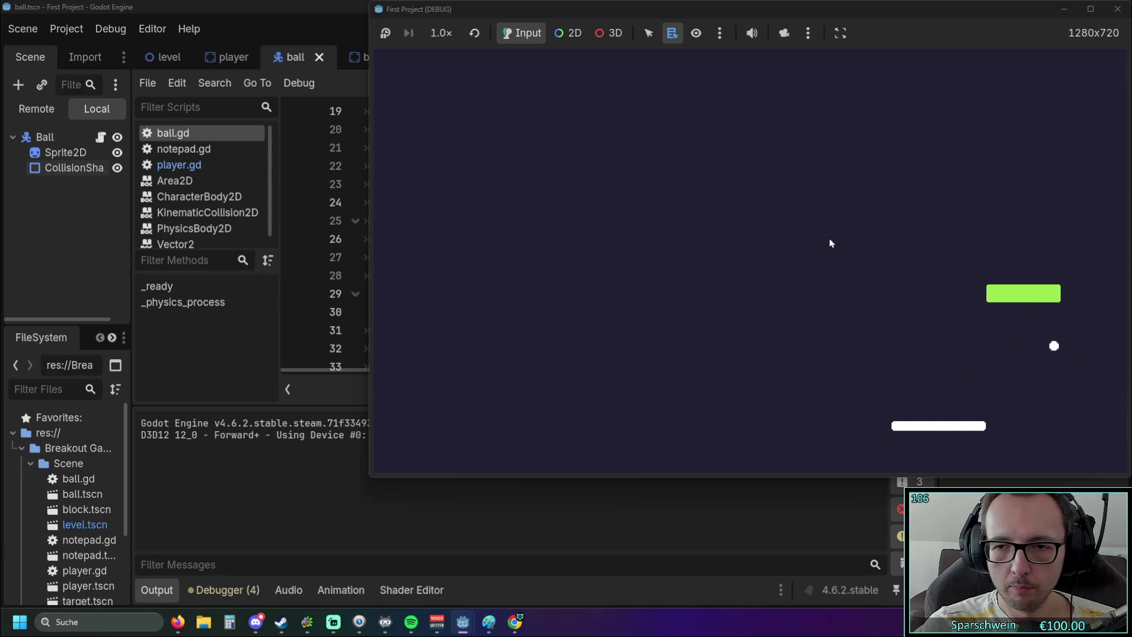
key(Left)
key(Right)
key(Right)
key(Left)
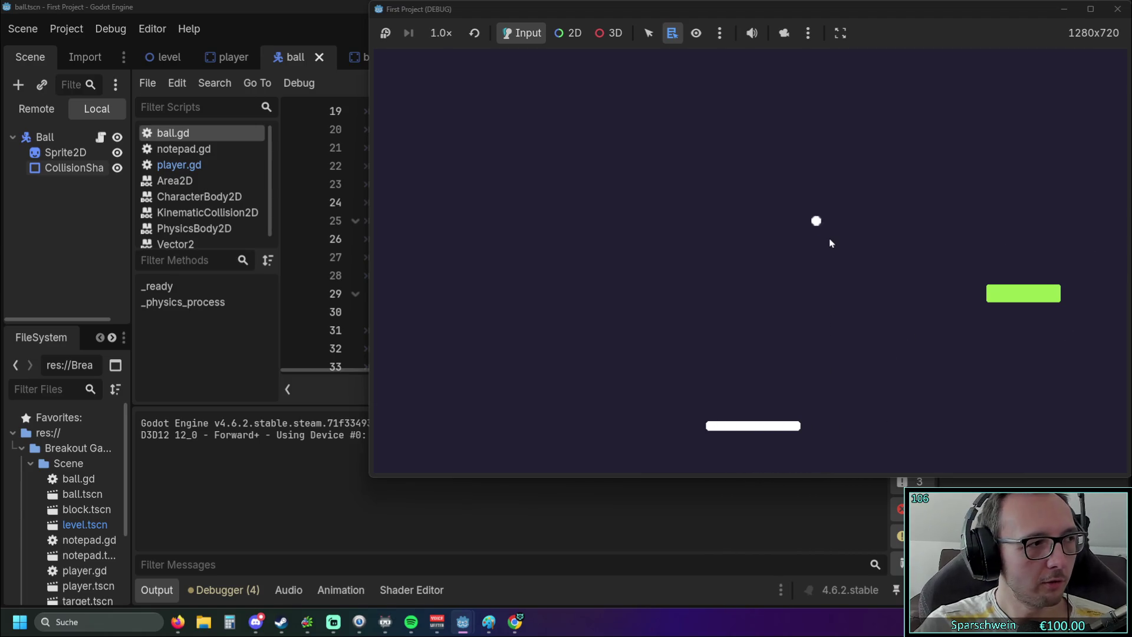
key(Right)
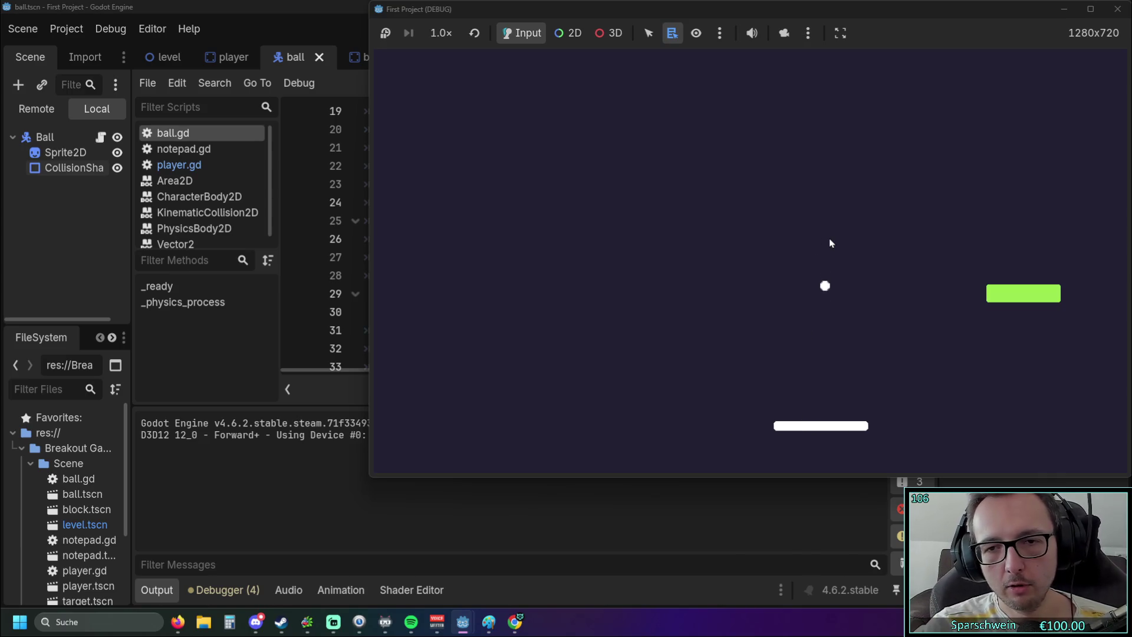
key(Right)
key(Right)
key(Left)
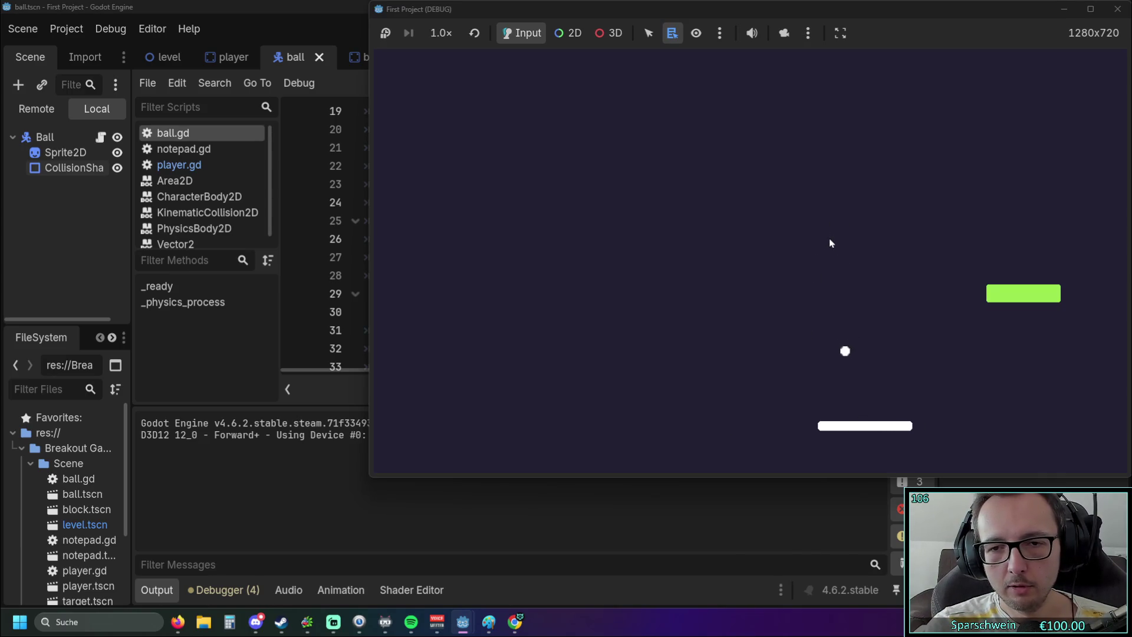
key(Left)
key(Left)
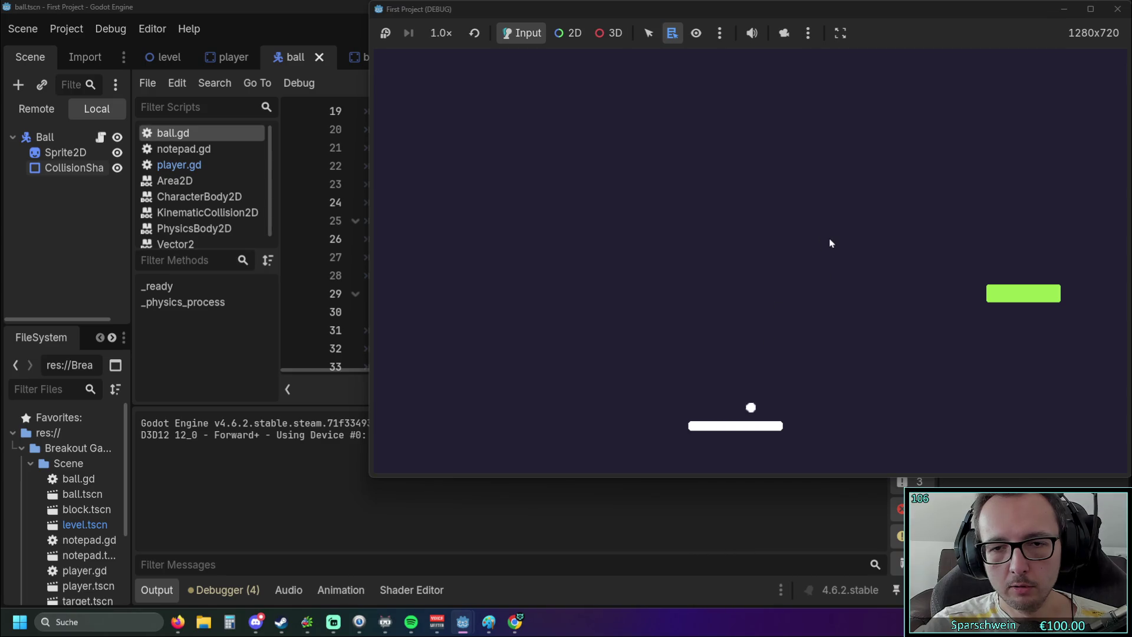
key(Right)
key(Right)
key(Left)
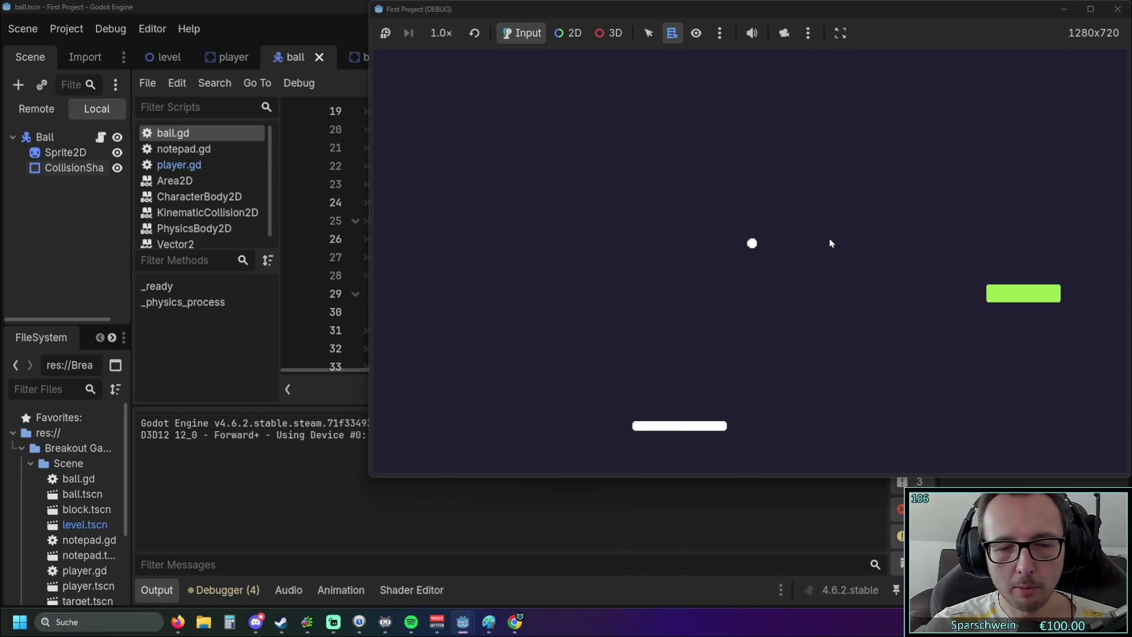
key(Left)
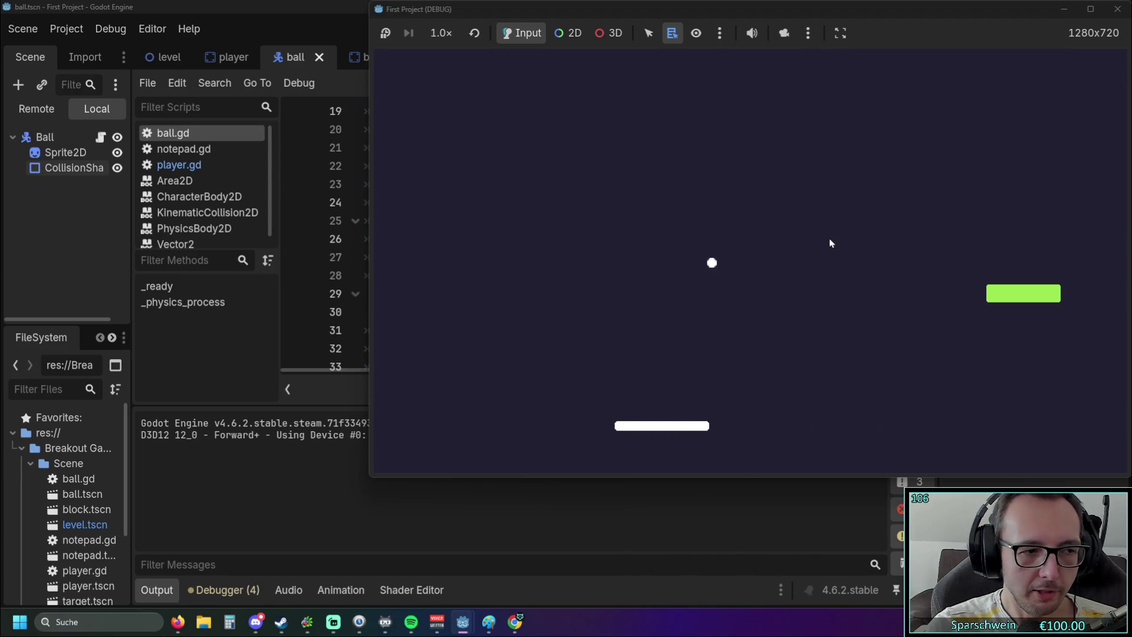
key(Right)
key(Left)
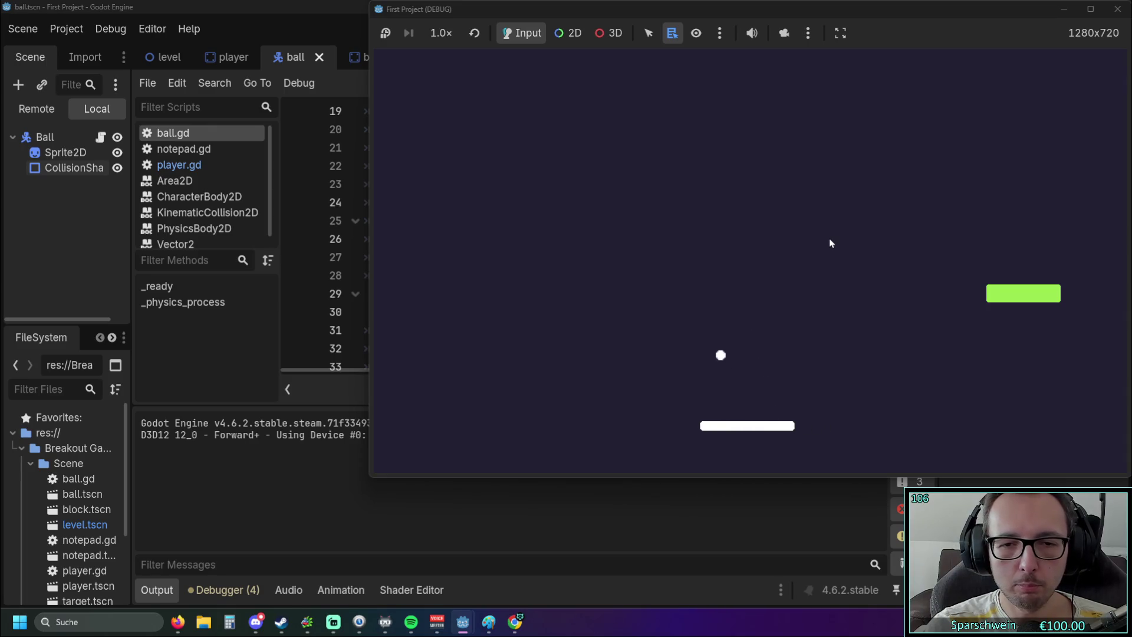
key(Left)
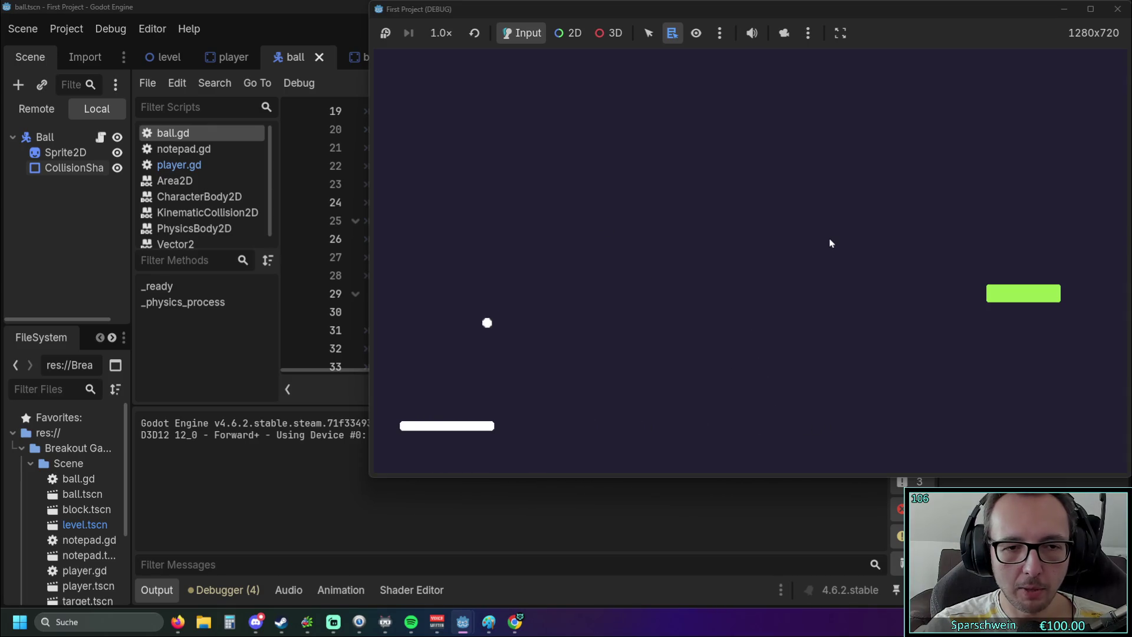
key(Right)
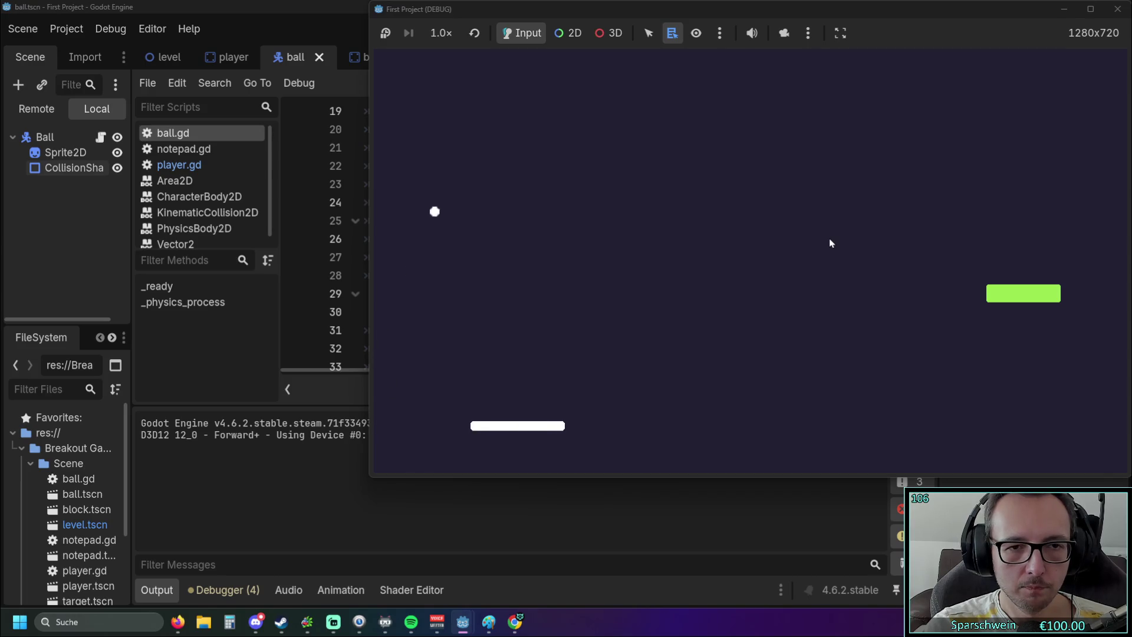
key(Right)
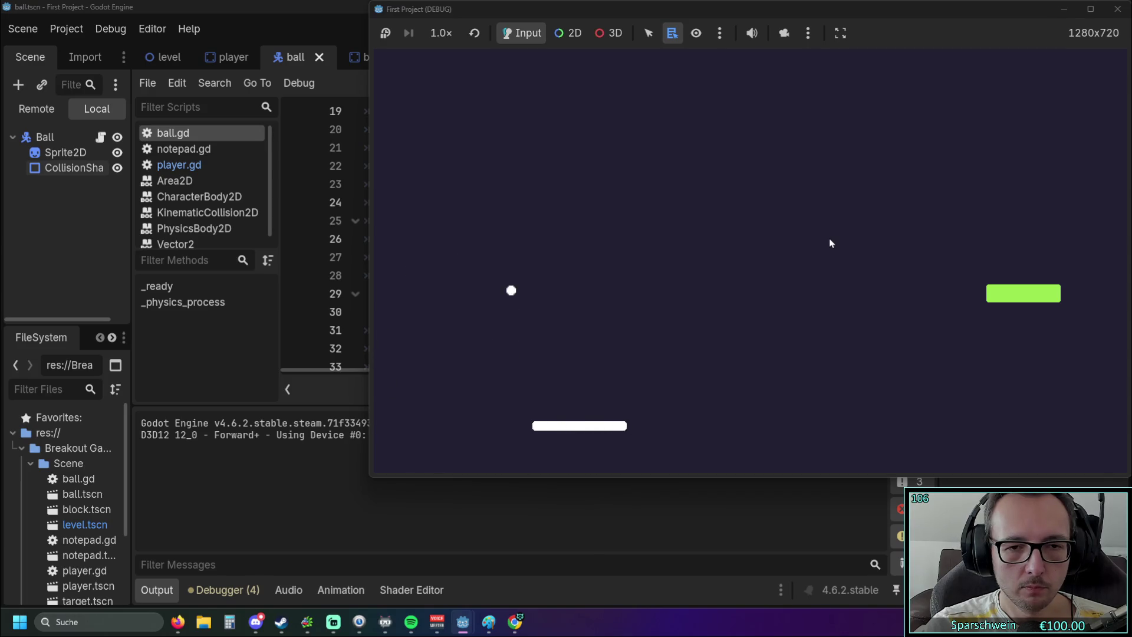
key(Left)
key(Left)
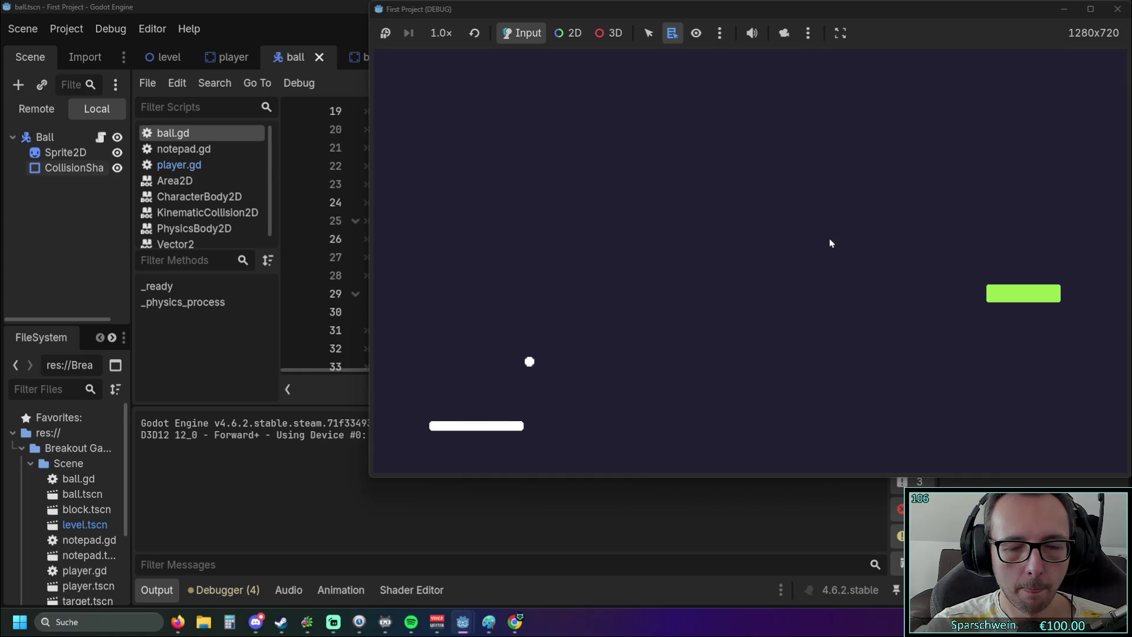
key(Right)
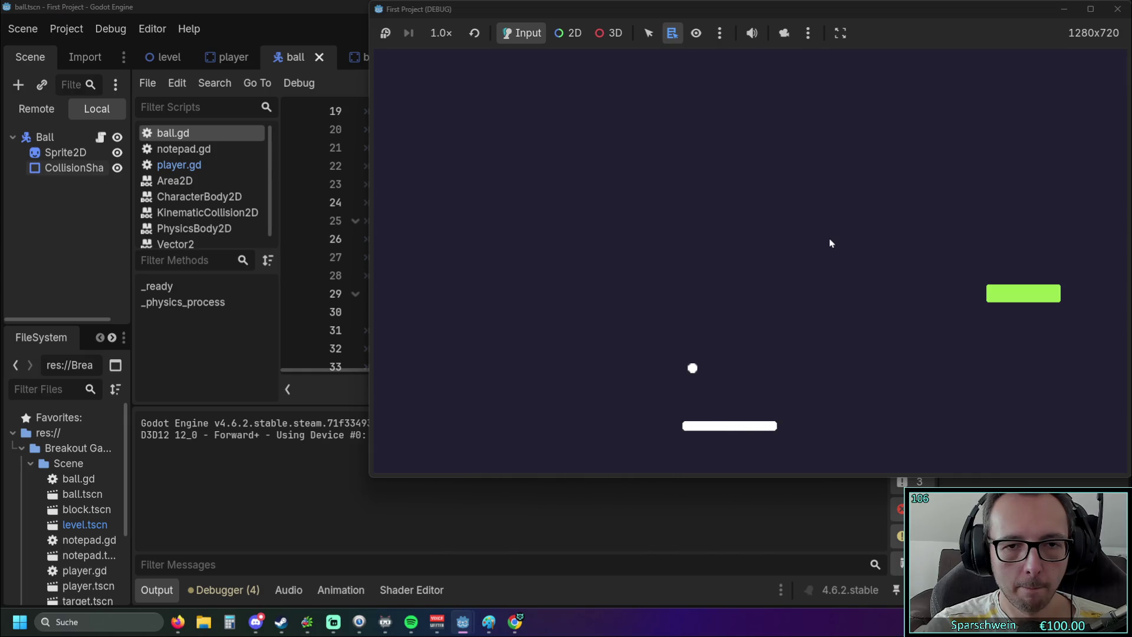
key(Left)
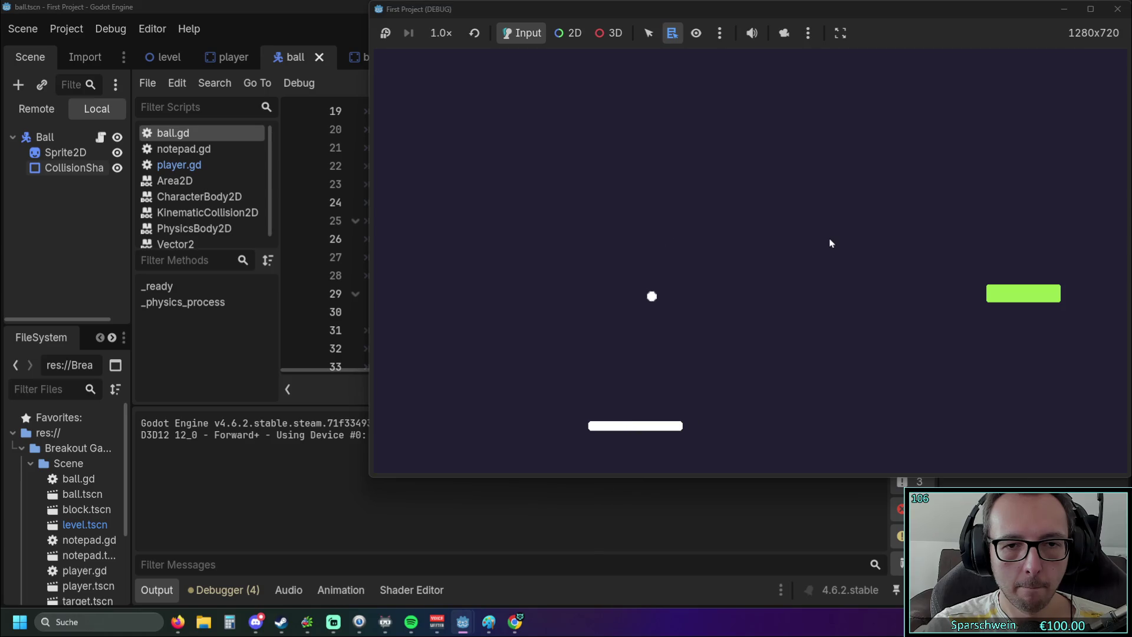
key(Left)
key(Right)
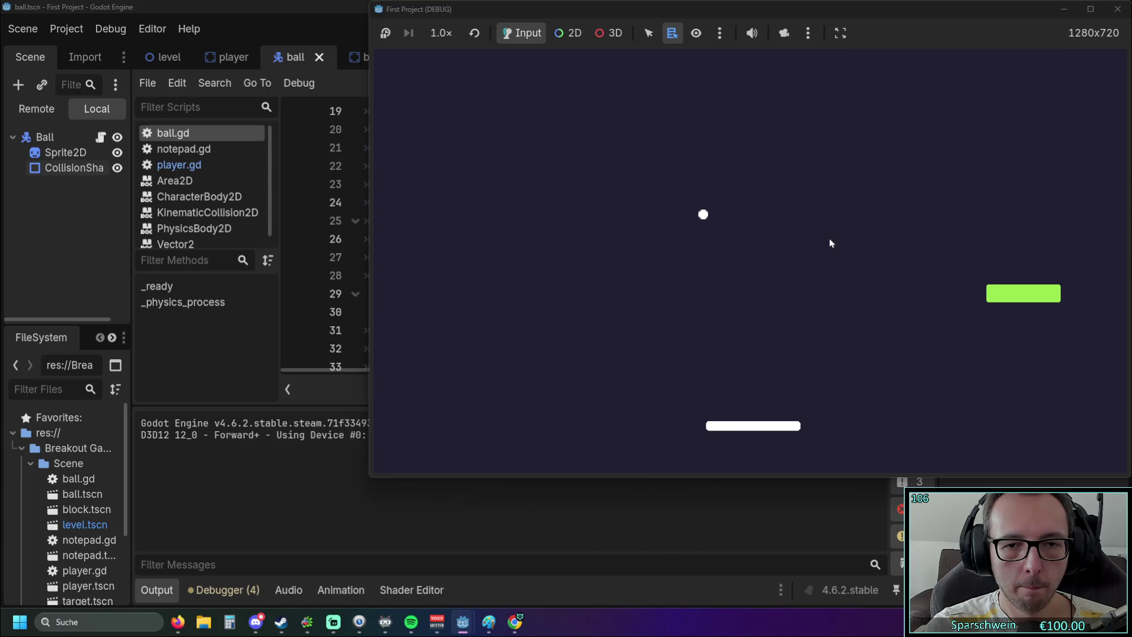
key(Left)
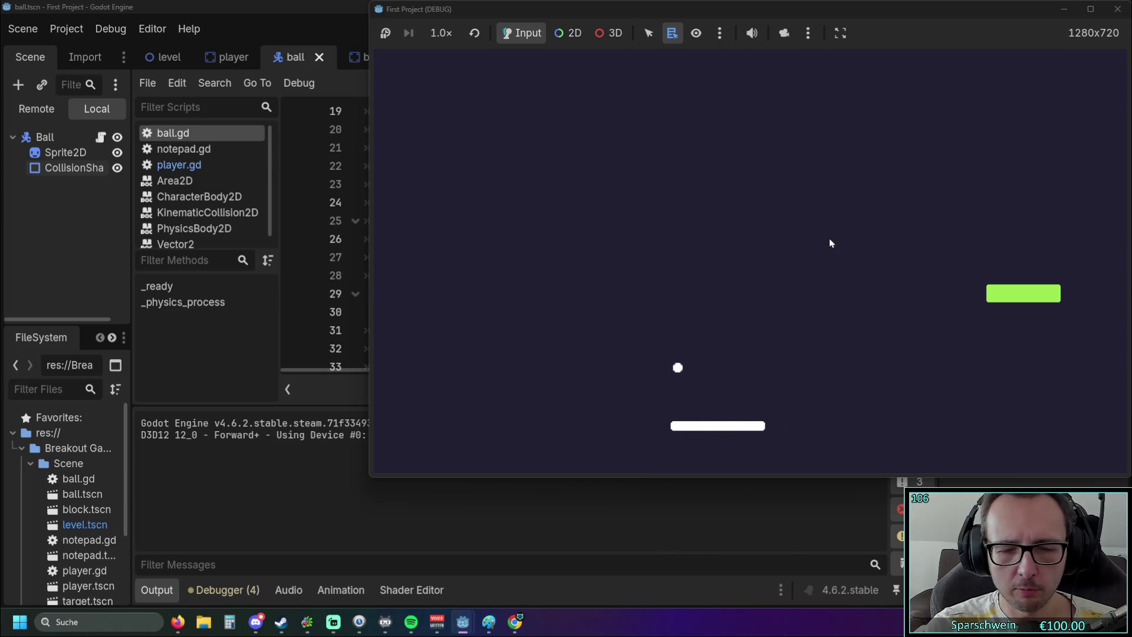
key(Right)
key(Right)
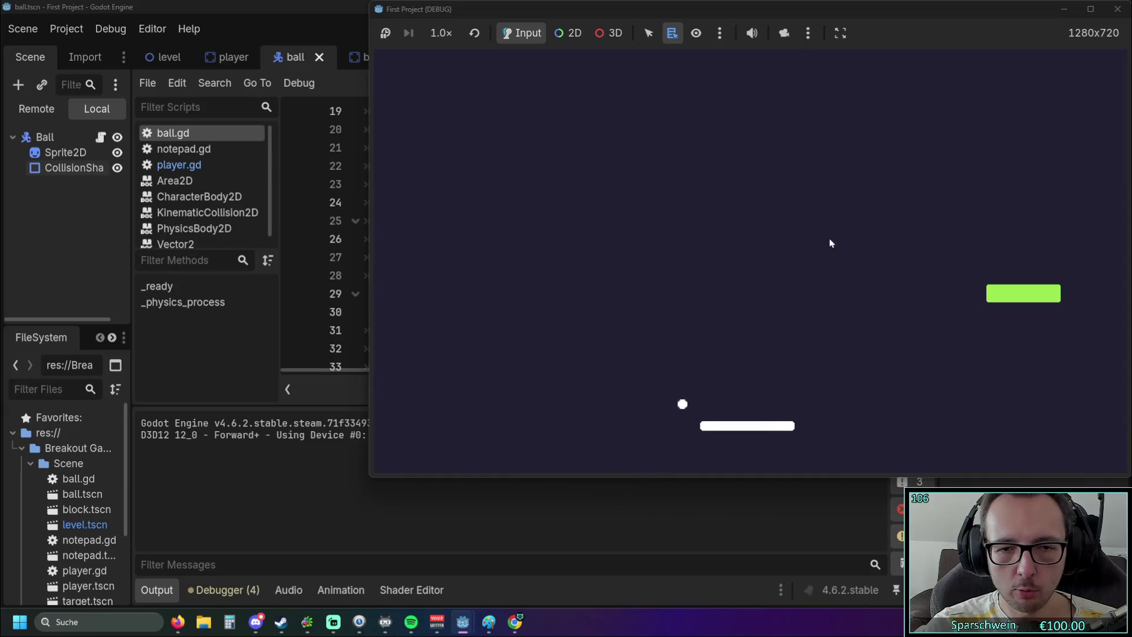
key(Left)
key(Left)
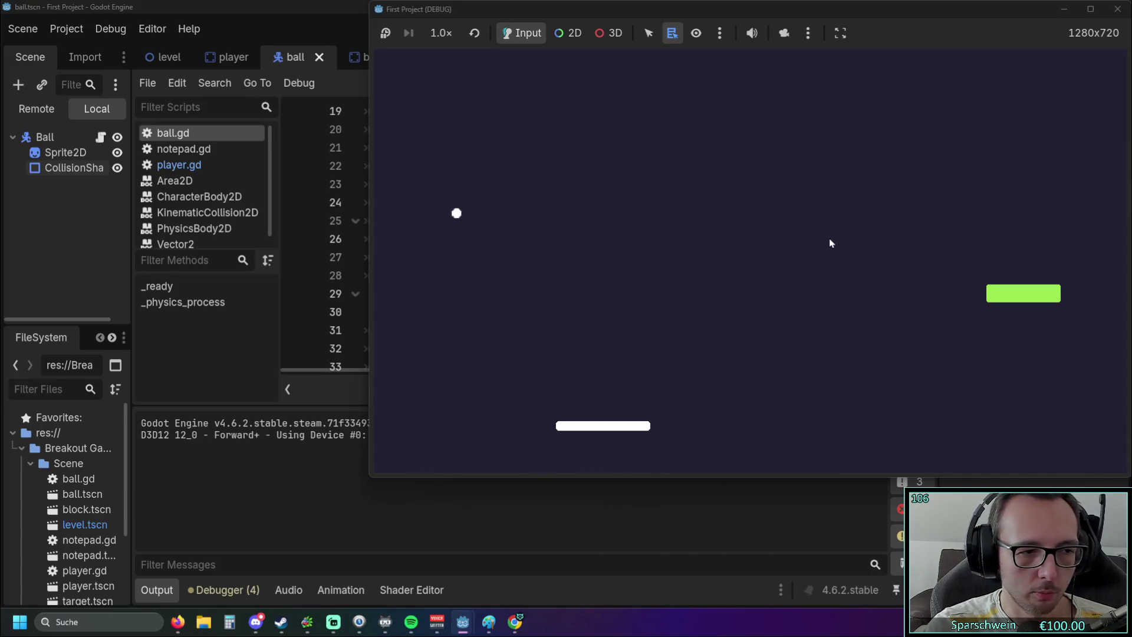
key(Left)
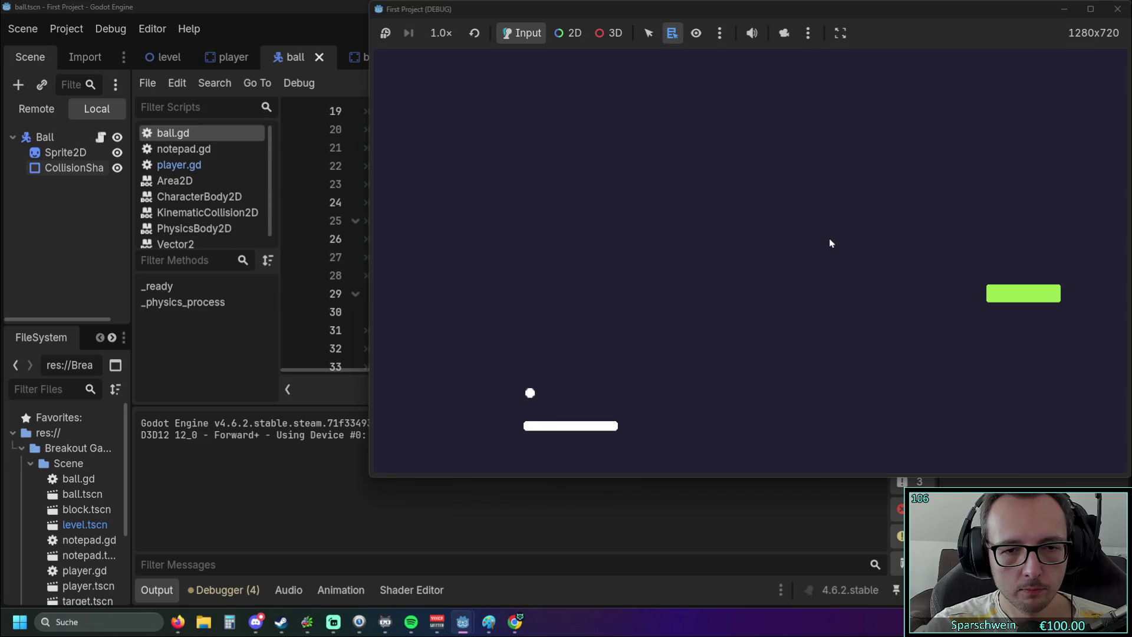
key(Left)
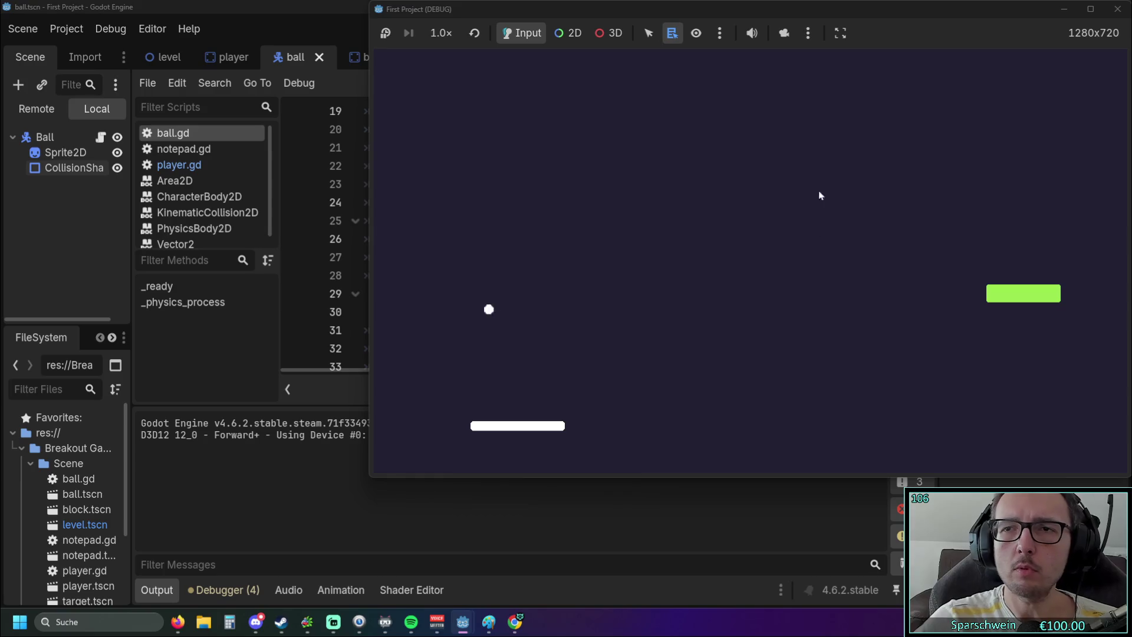
key(F8)
click(597, 275)
scroll(597, 260, down, 6)
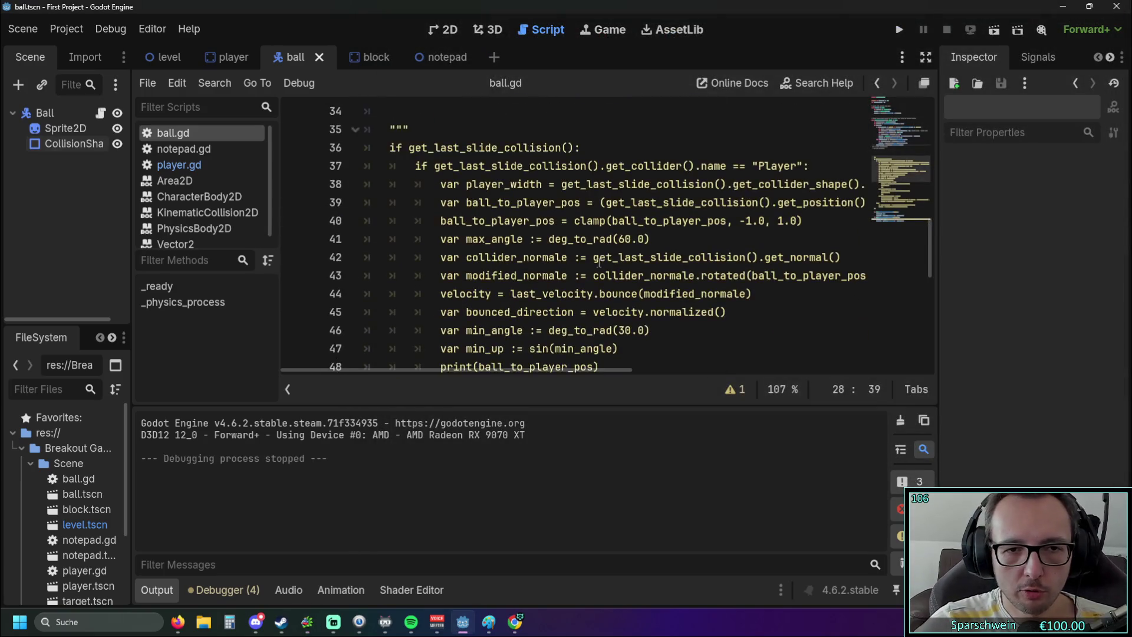
scroll(594, 258, up, 1)
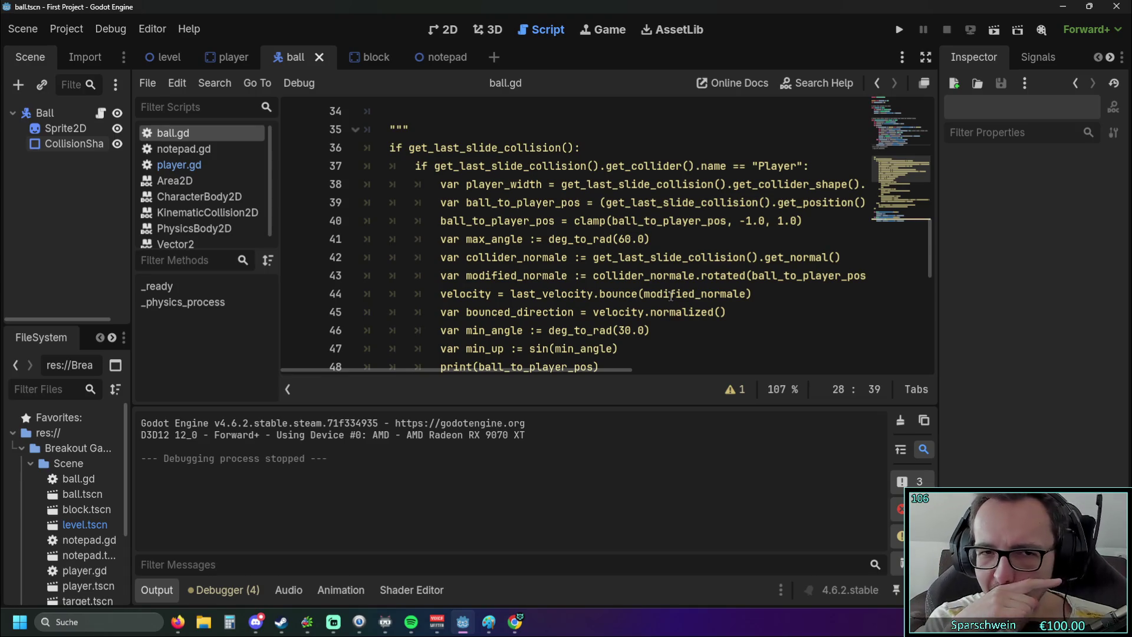
scroll(430, 193, down, 1)
mouse_move(442, 186)
mouse_down()
mouse_move(651, 239)
mouse_move(678, 294)
mouse_move(672, 245)
mouse_up()
scroll(678, 270, up, 1)
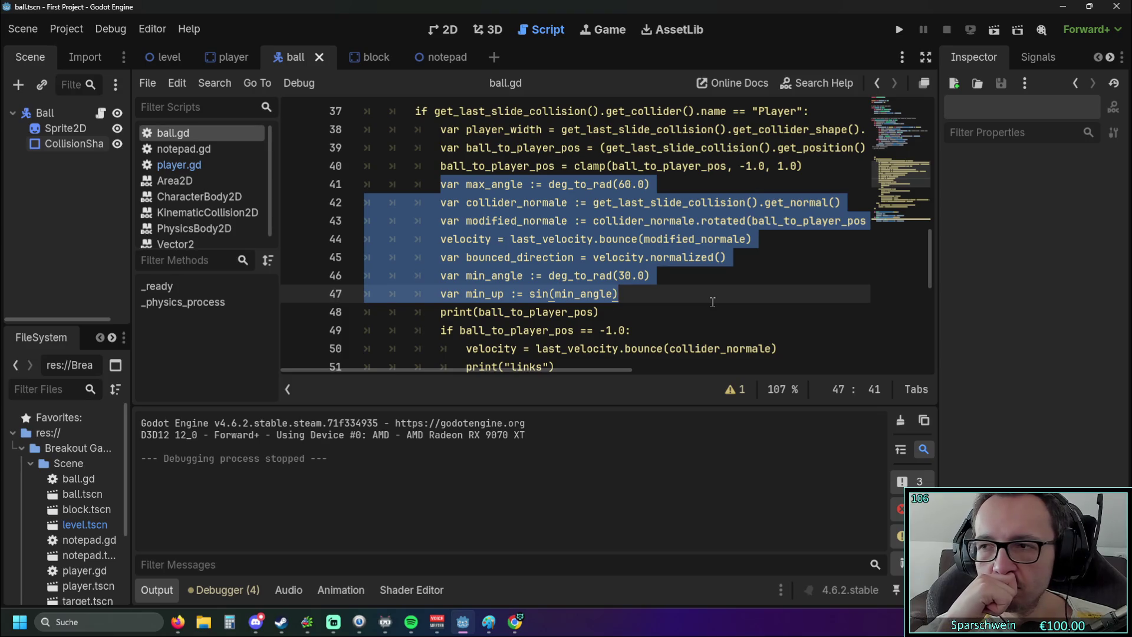
key(alt+Tab)
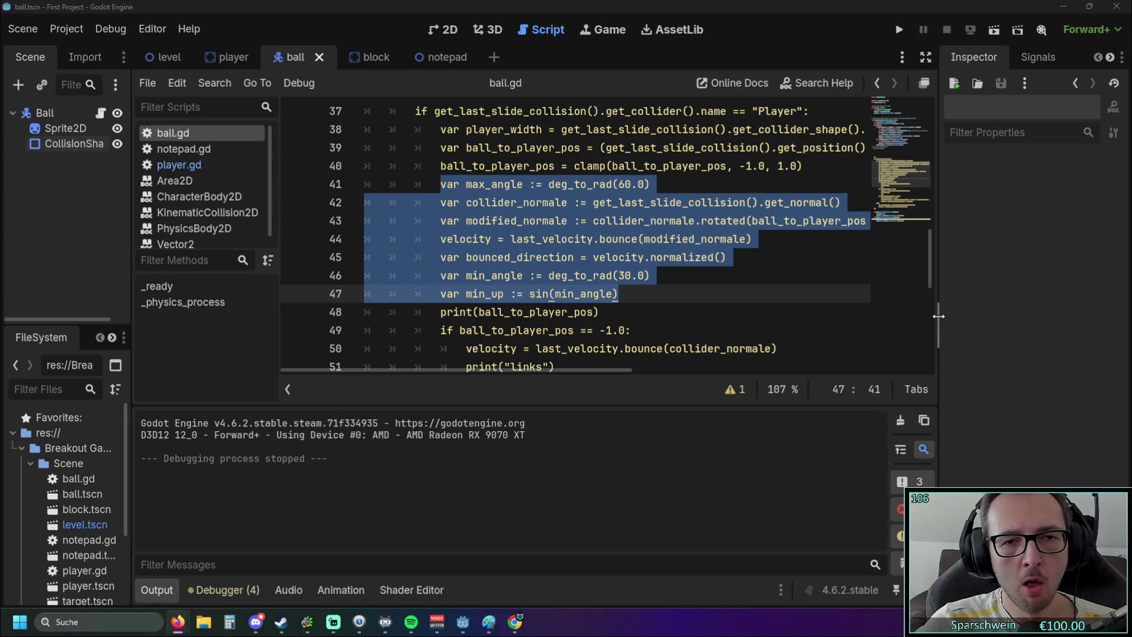
scroll(610, 277, down, 6)
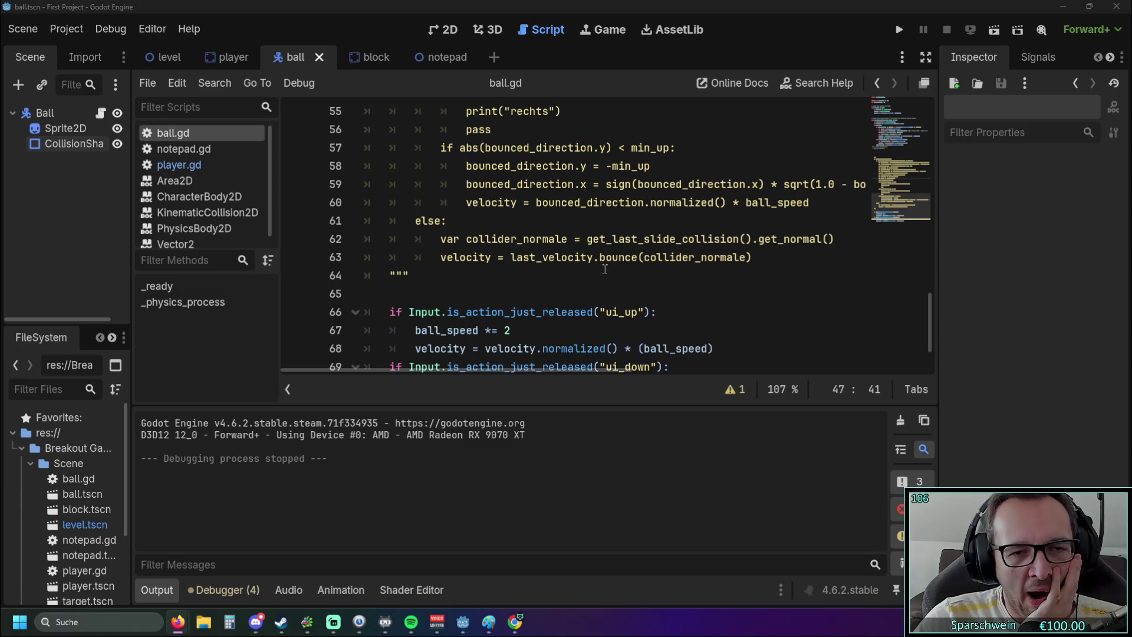
scroll(605, 269, down, 1)
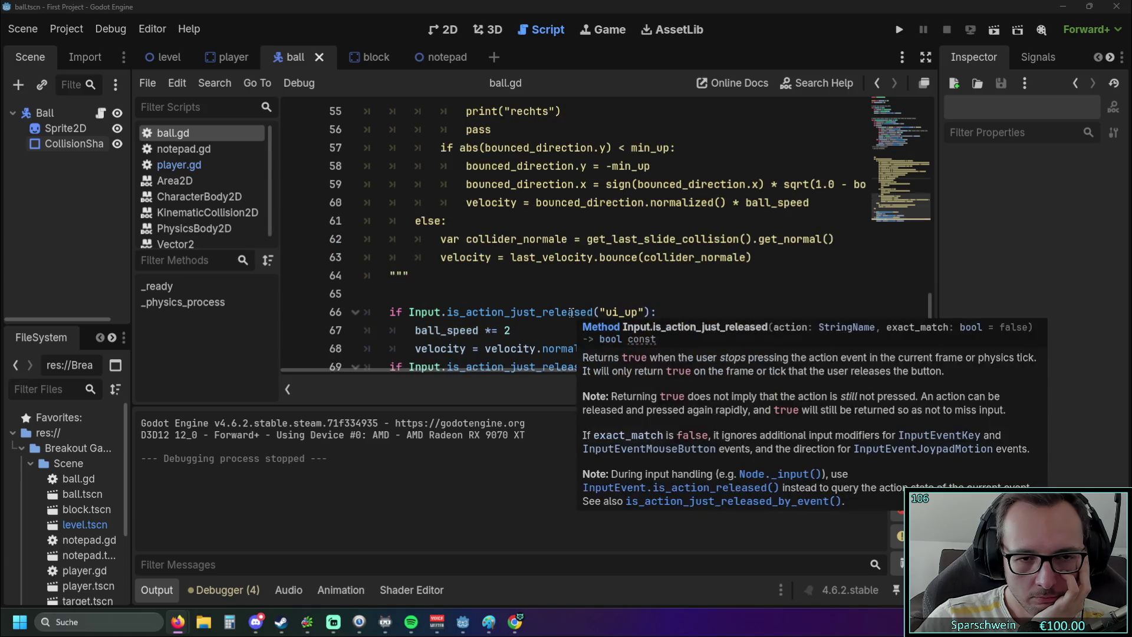
scroll(691, 313, down, 1)
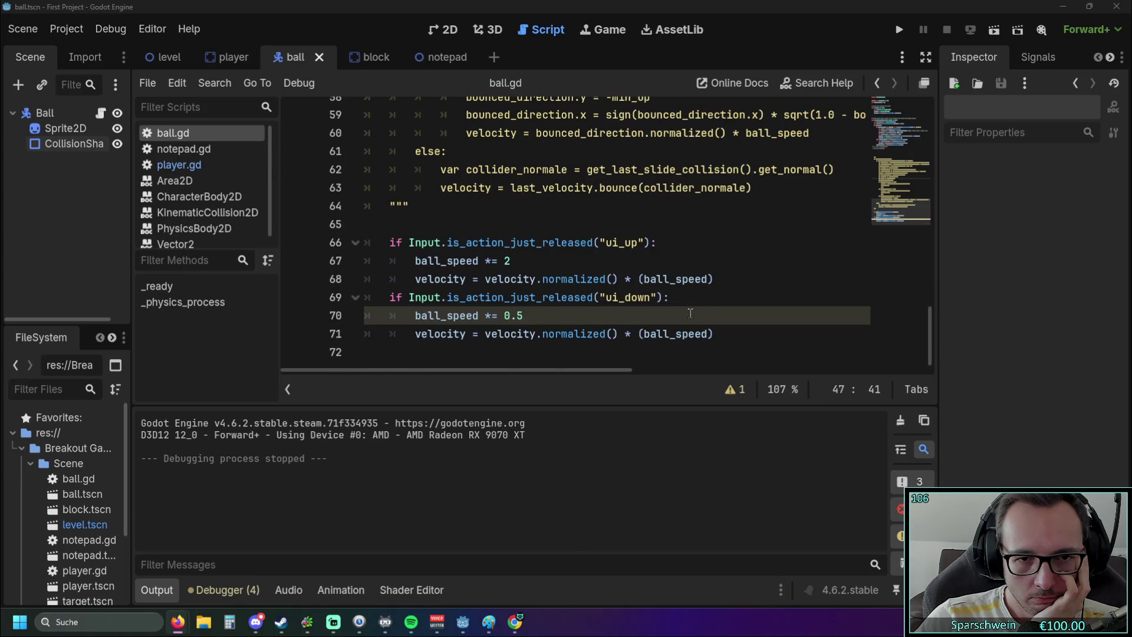
scroll(690, 313, up, 2)
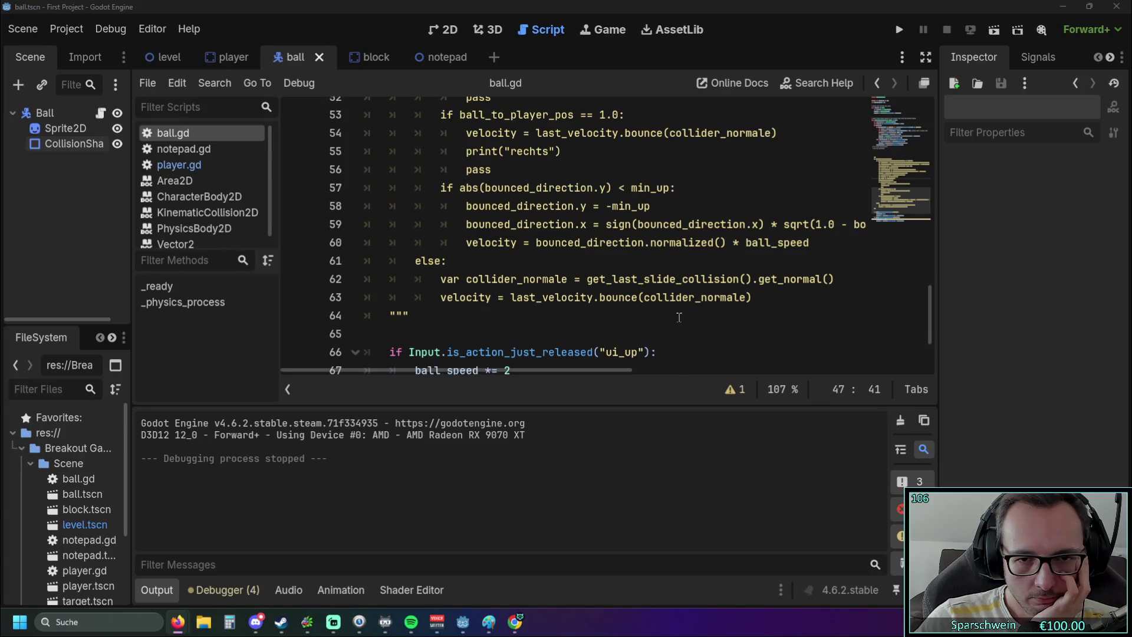
scroll(669, 317, up, 2)
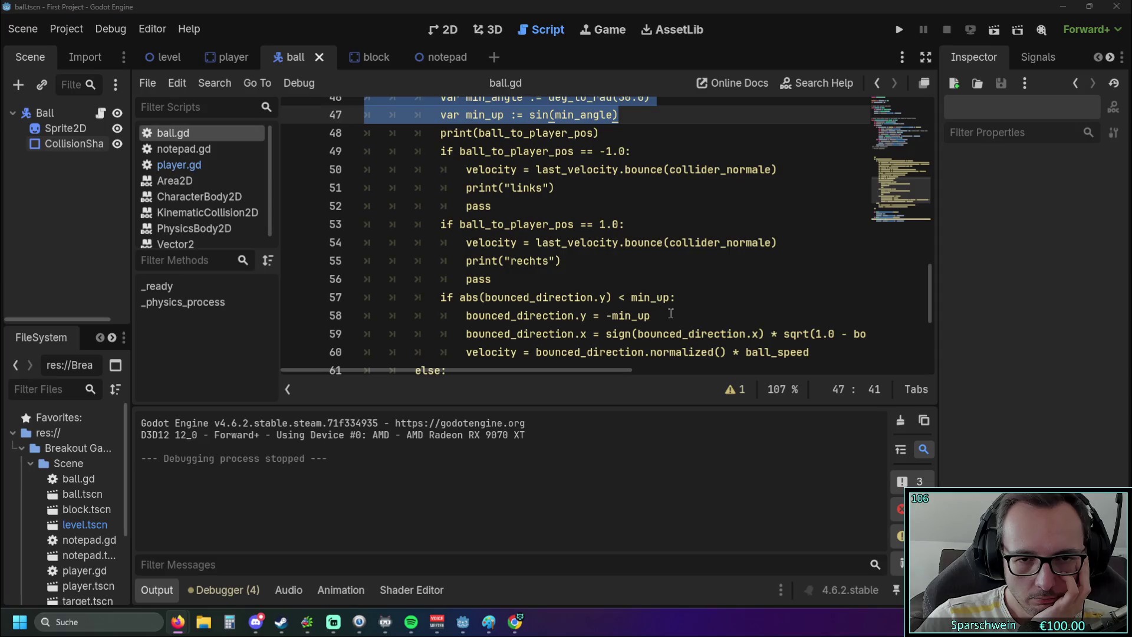
scroll(669, 313, up, 1)
scroll(670, 313, up, 3)
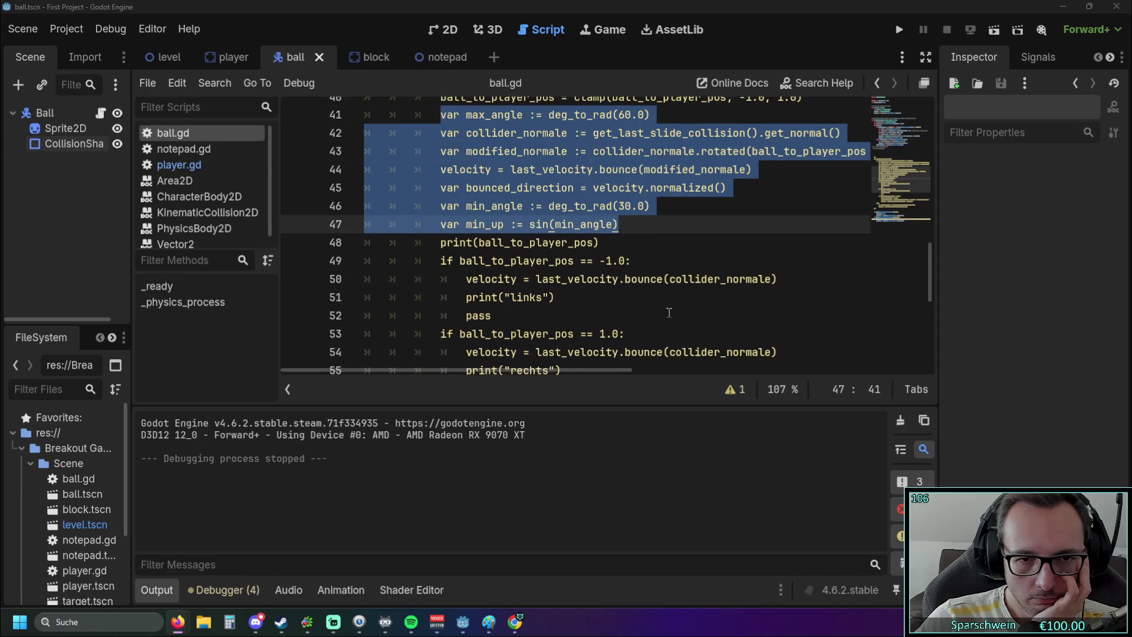
scroll(668, 313, down, 1)
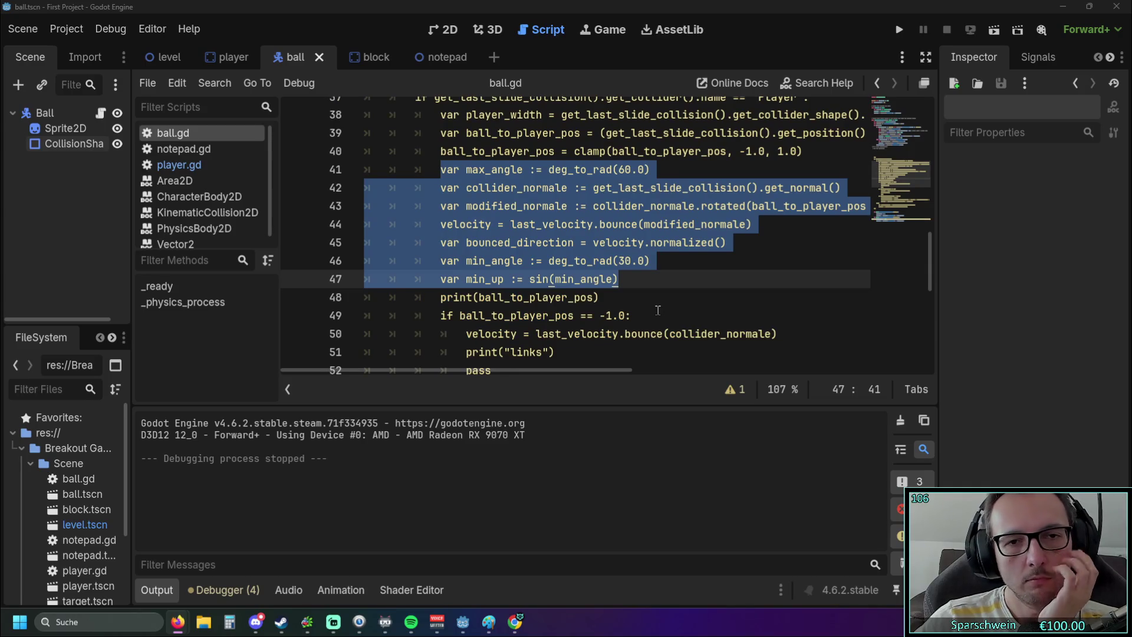
scroll(658, 310, up, 8)
scroll(657, 311, down, 1)
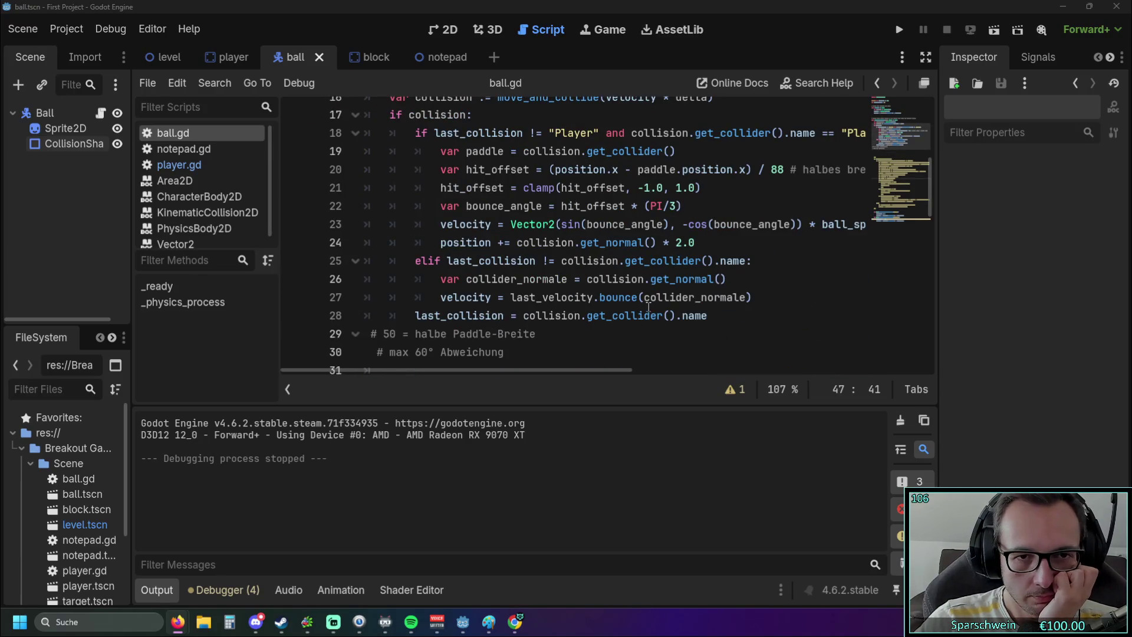
scroll(648, 310, up, 1)
scroll(649, 310, down, 1)
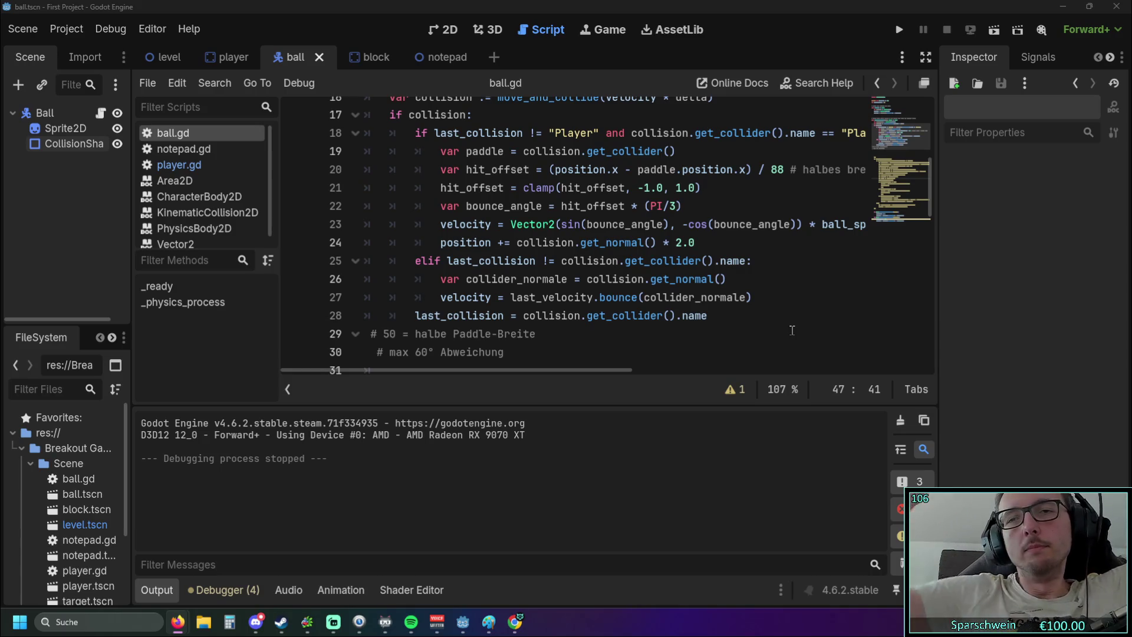
click(896, 30)
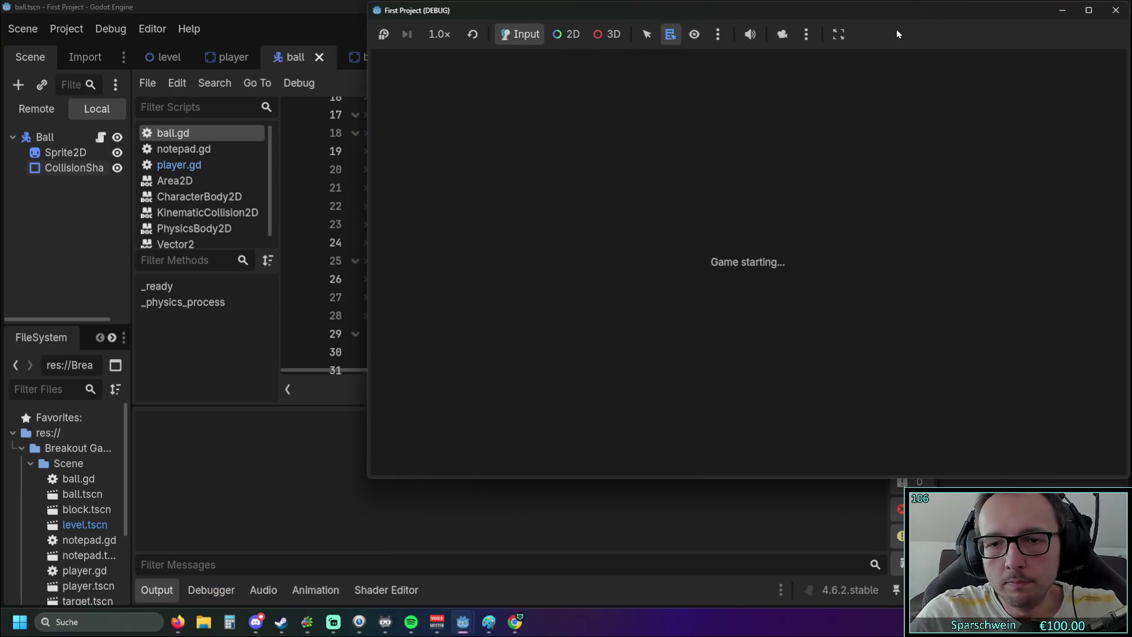
key(Right)
key(Left)
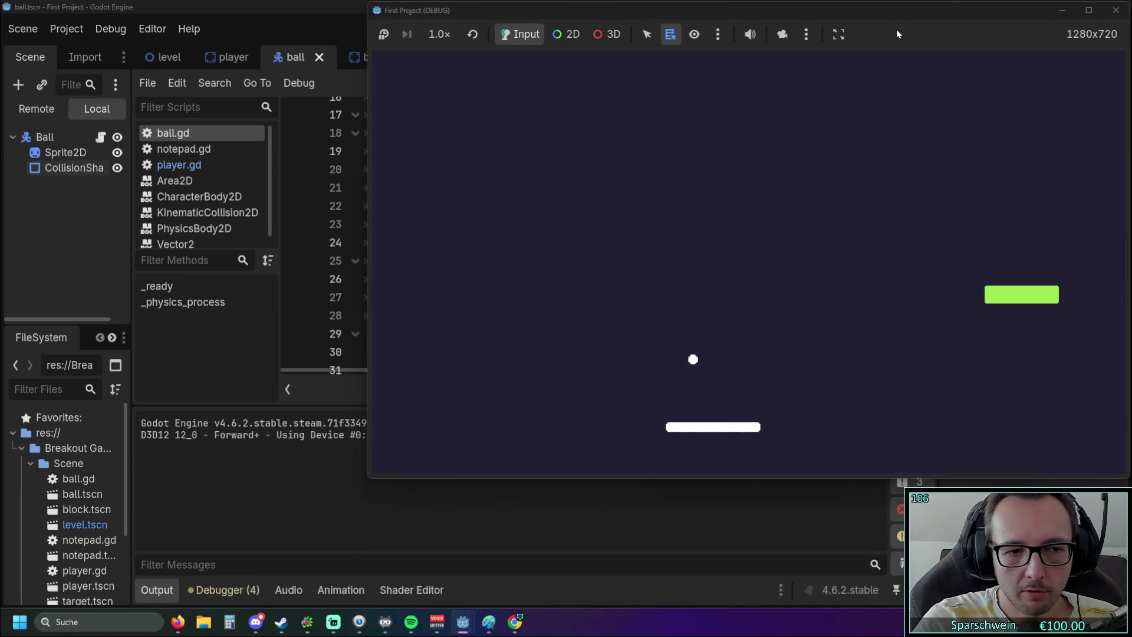
click(1116, 10)
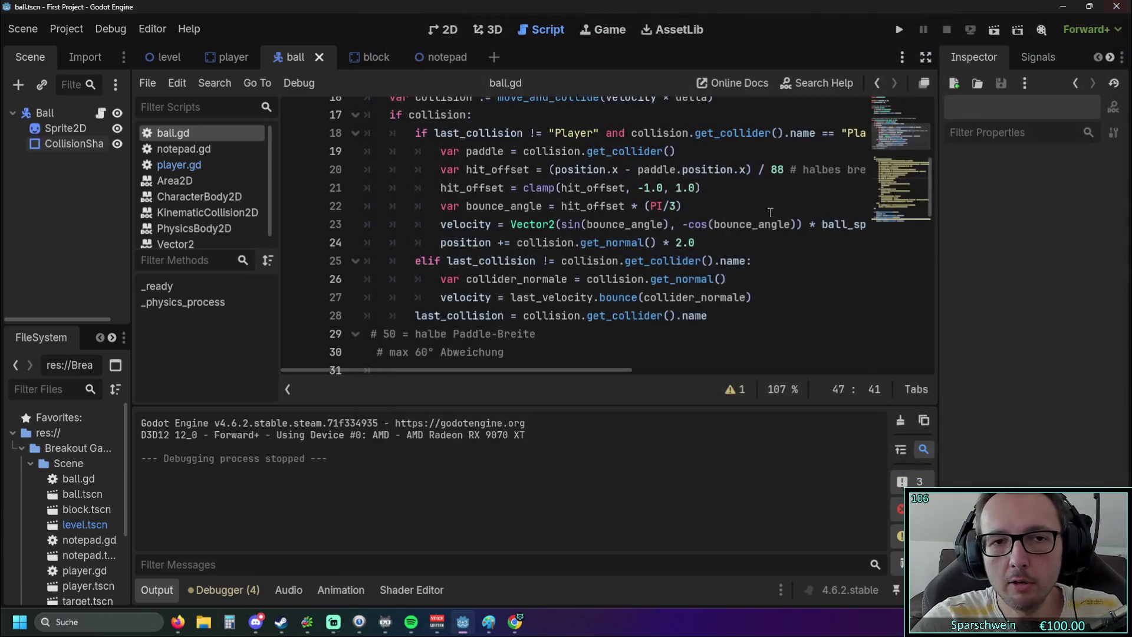
Add print(bounce_angle) on a new line after line 22 of ball.gd and run the project.
click(691, 207)
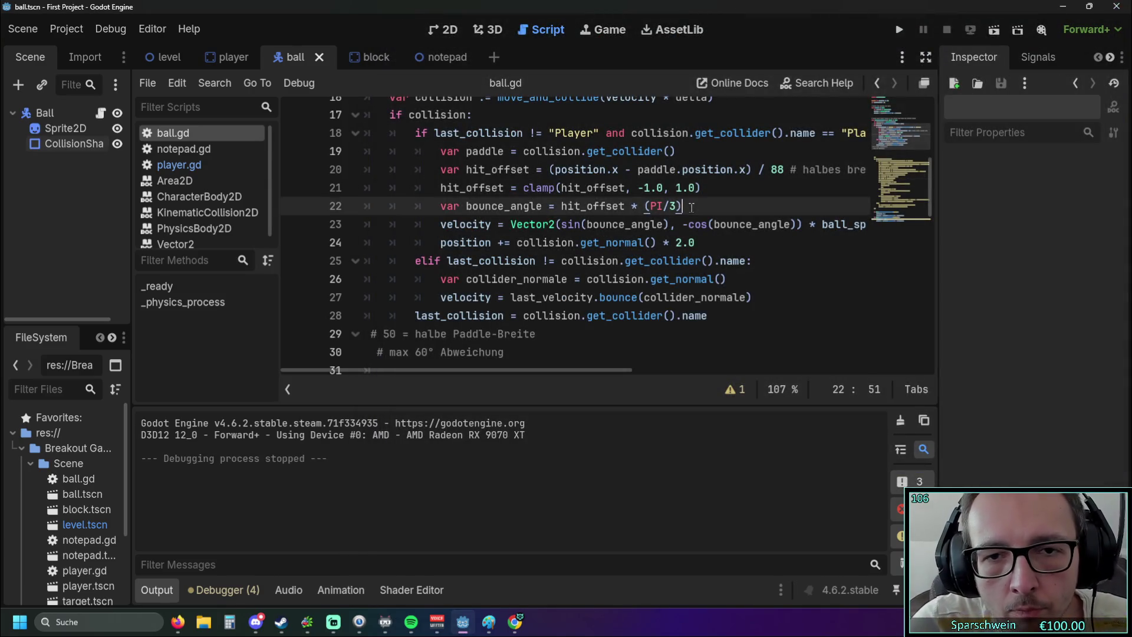
key(Return)
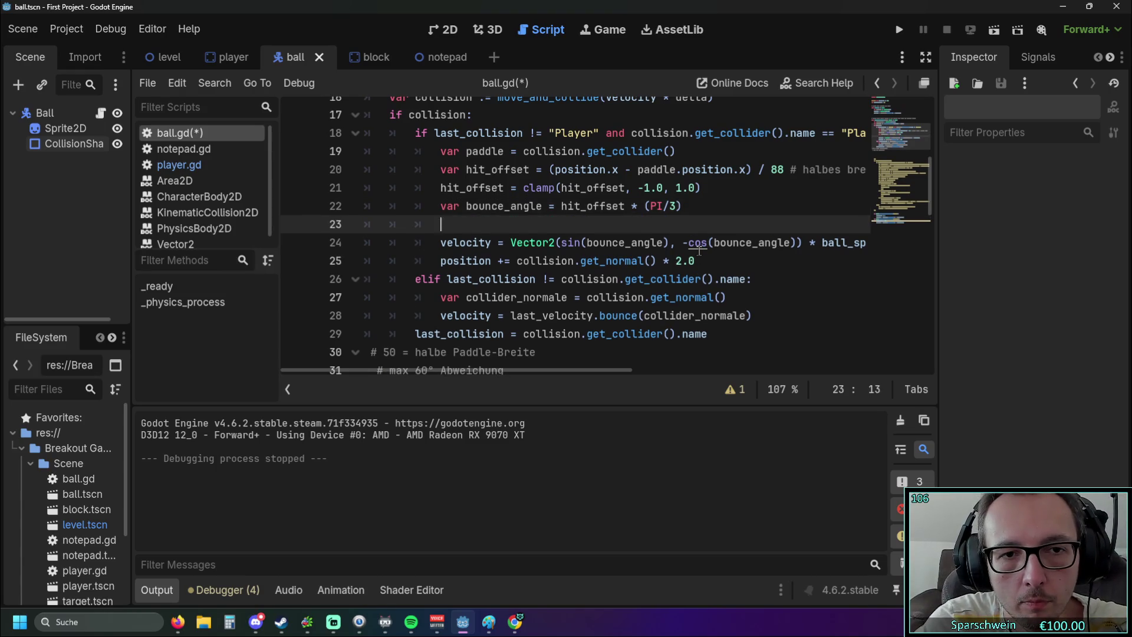
key(ctrl+r)
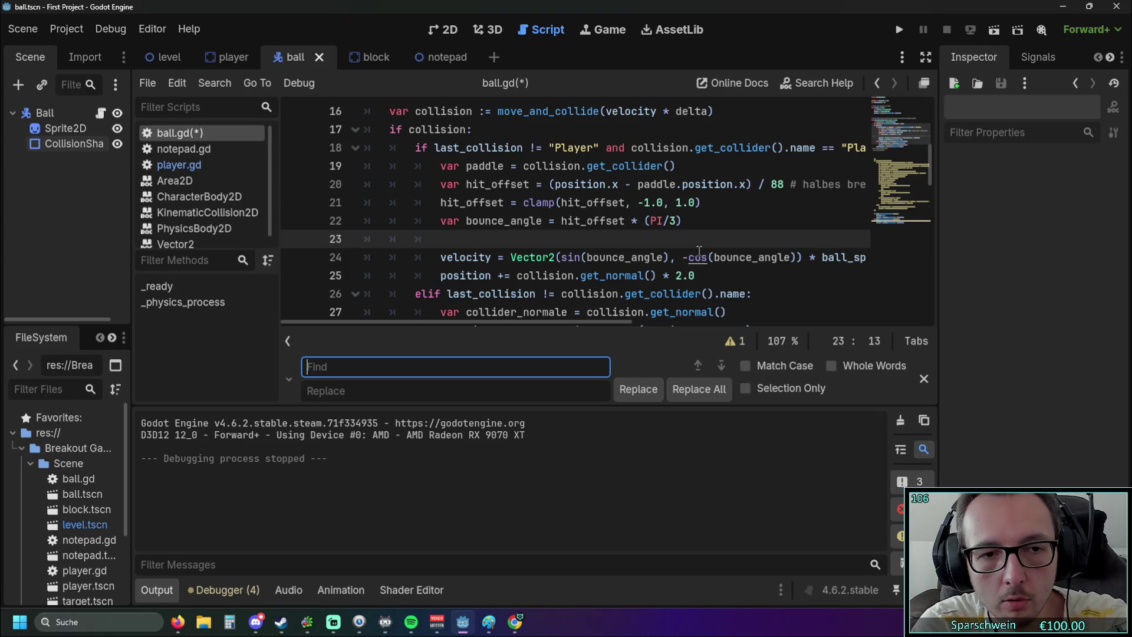
key(Escape)
key(BackSpace)
key(BackSpace)
key(BackSpace)
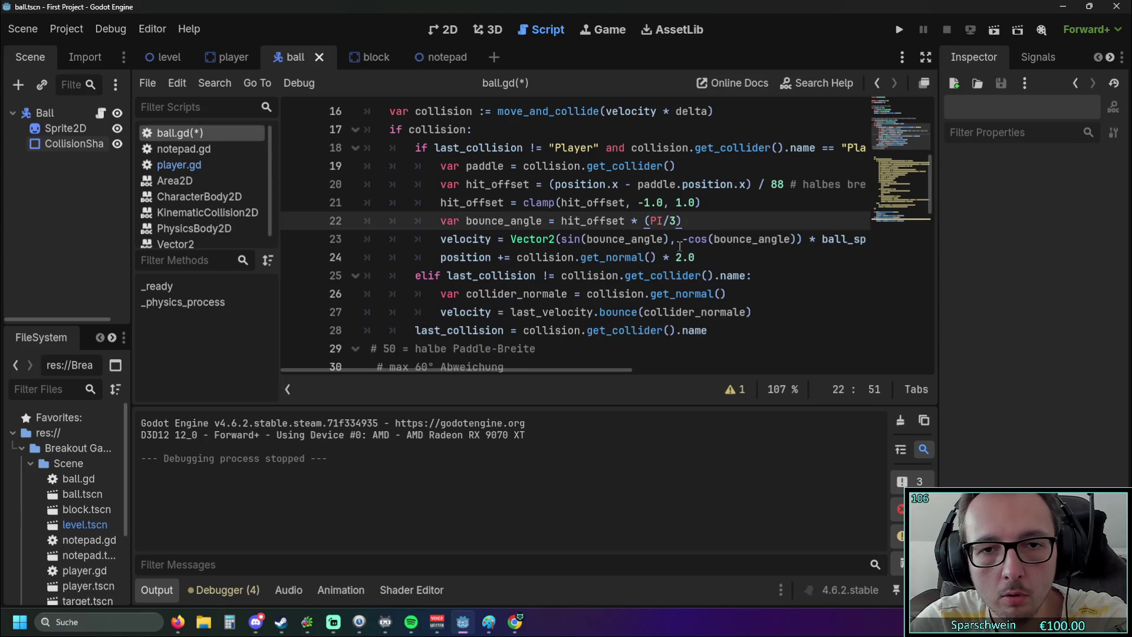
key(ctrl+z)
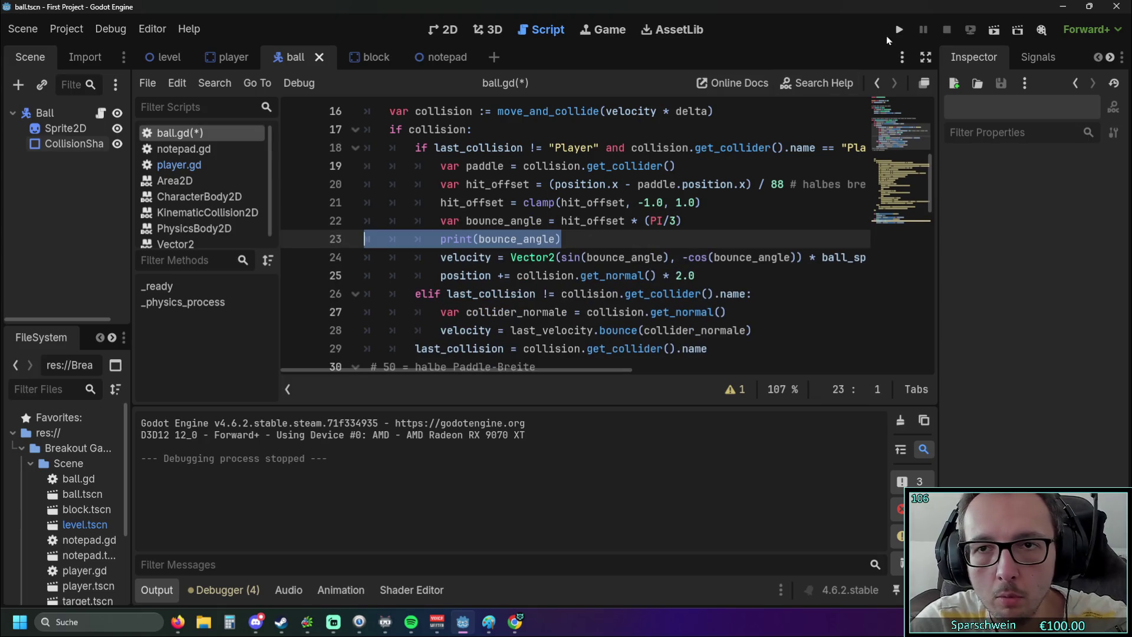
click(898, 30)
Bounce the ball off the paddle repeatedly to print angles from -0.575 to 1.047, then stop the game.
key(Right)
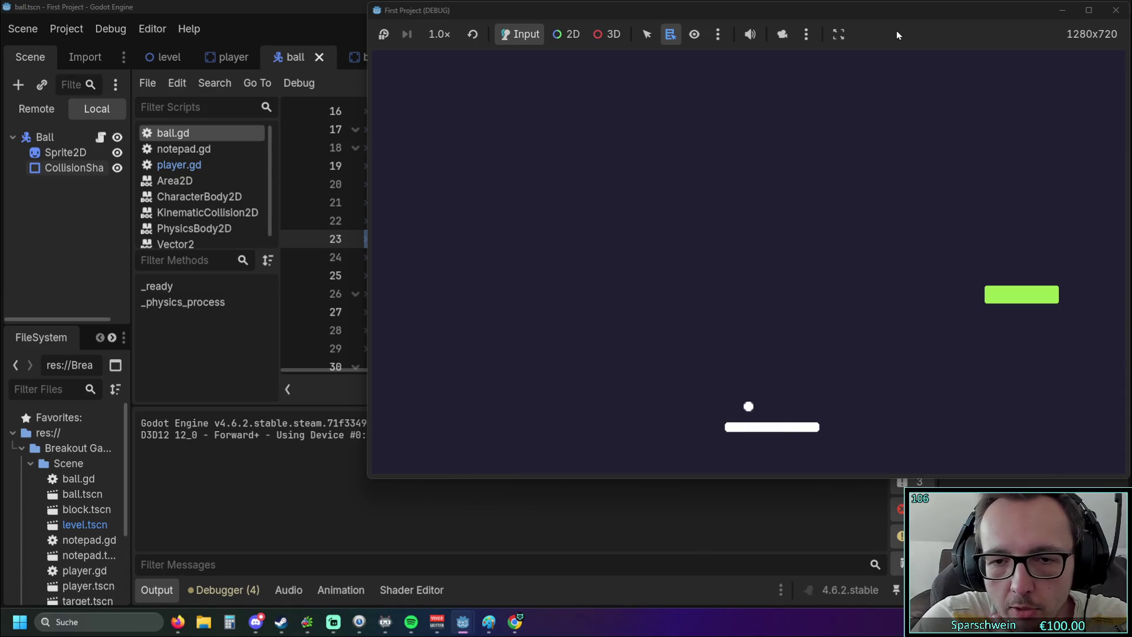
key(Left)
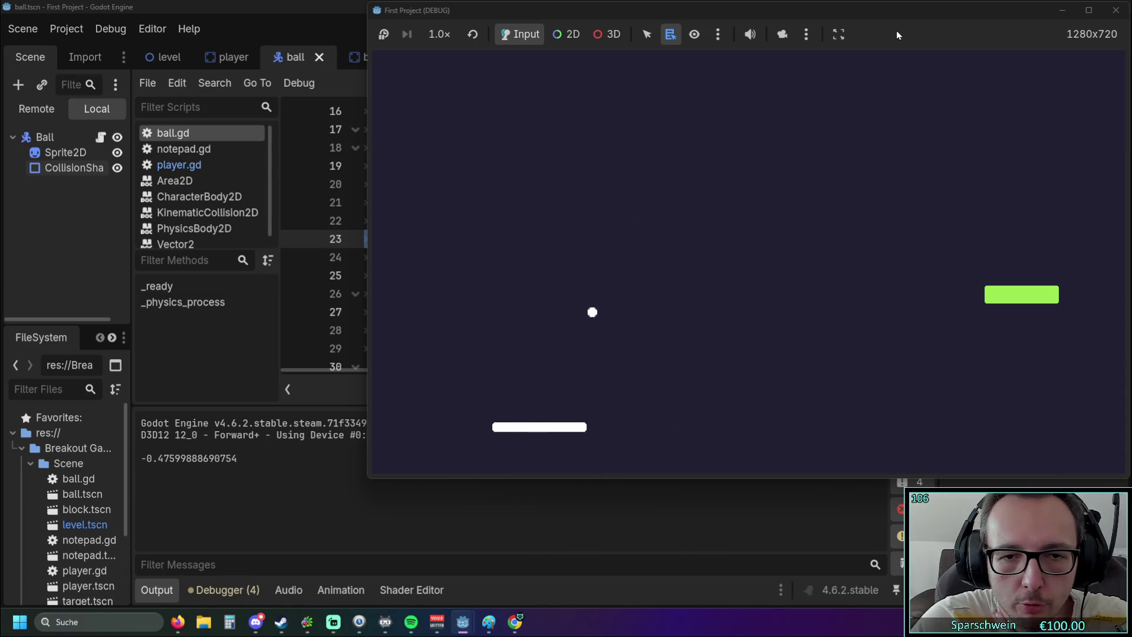
key(Left)
key(Right)
key(Right)
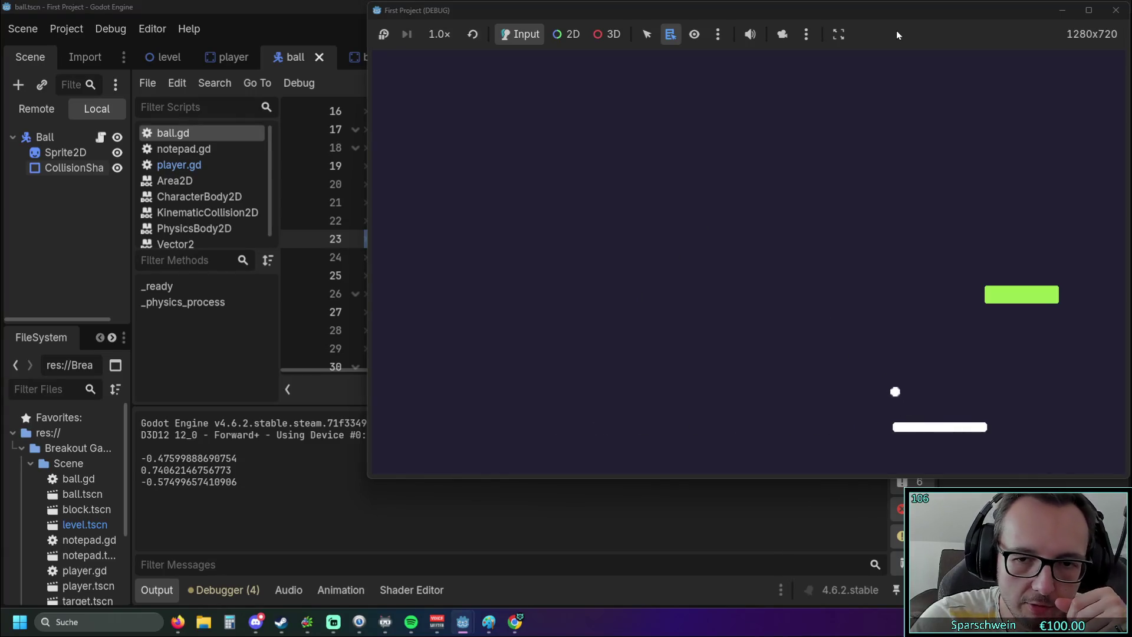
key(Left)
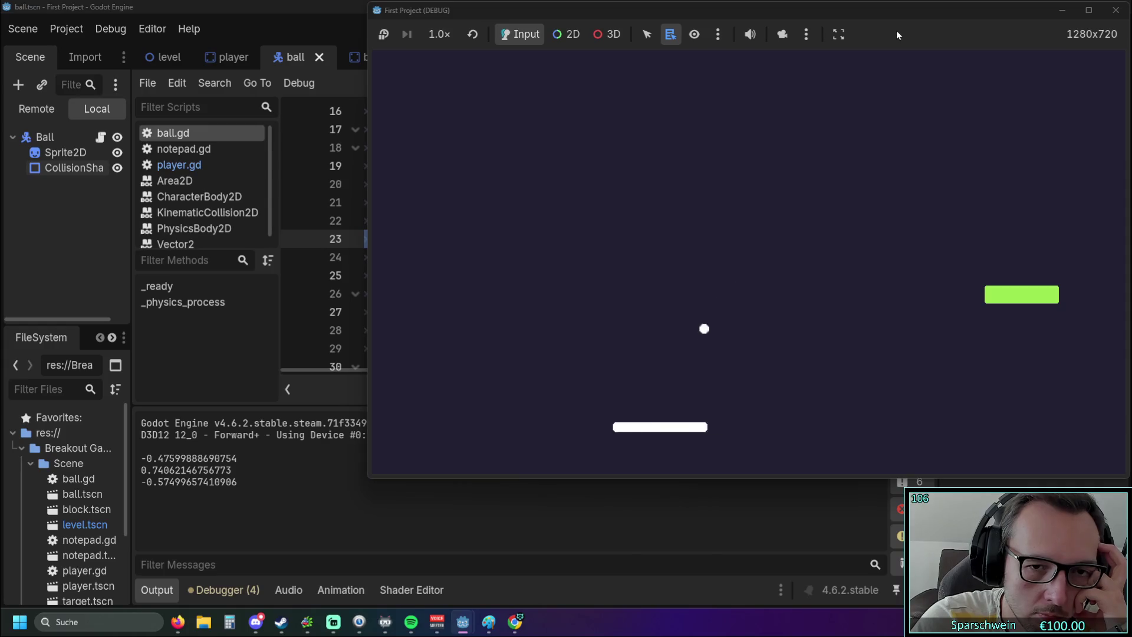
key(Right)
key(Right)
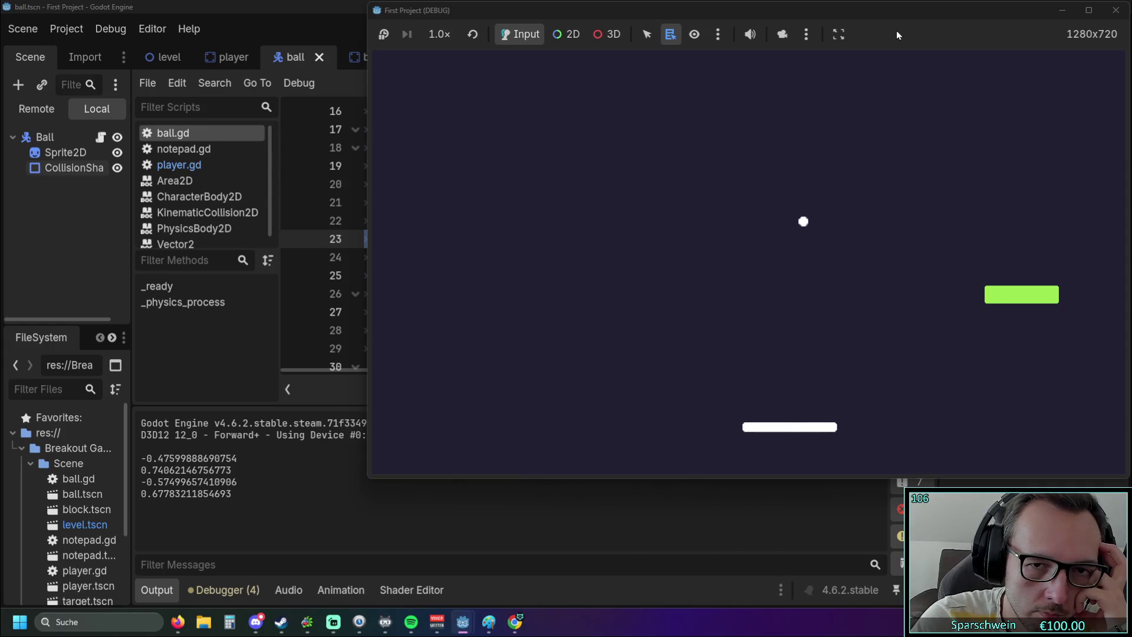
key(Left)
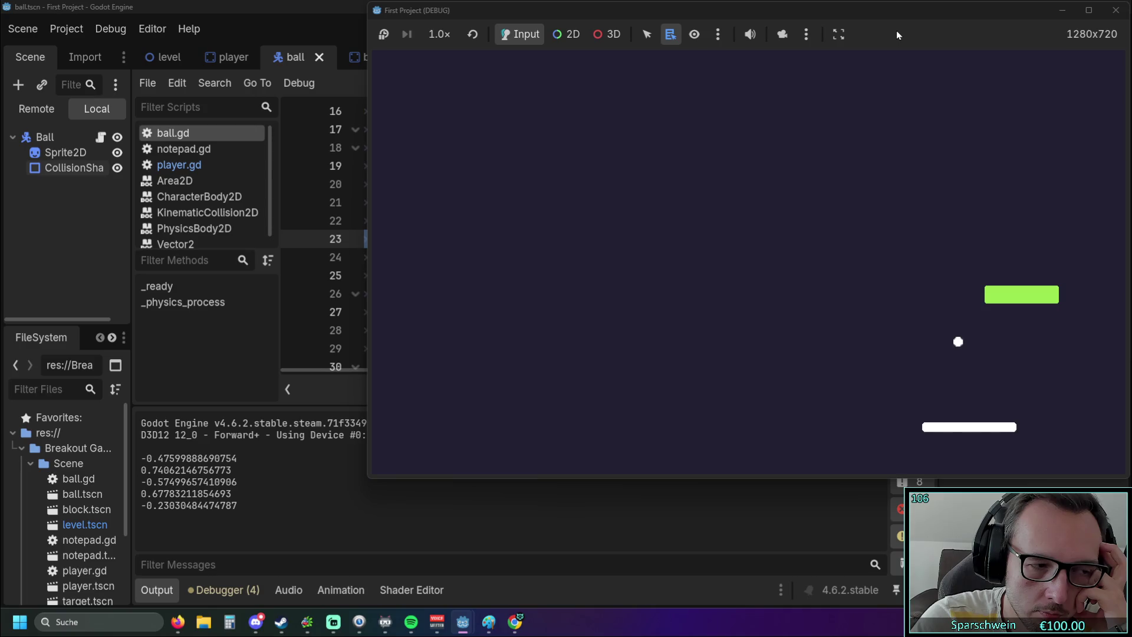
key(Left)
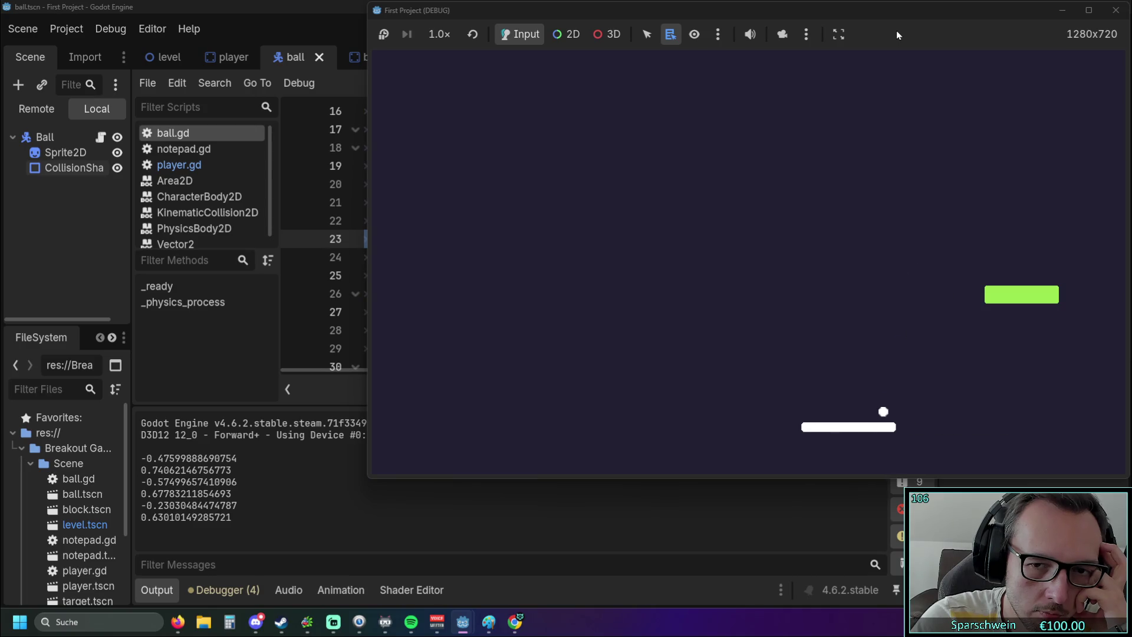
key(Right)
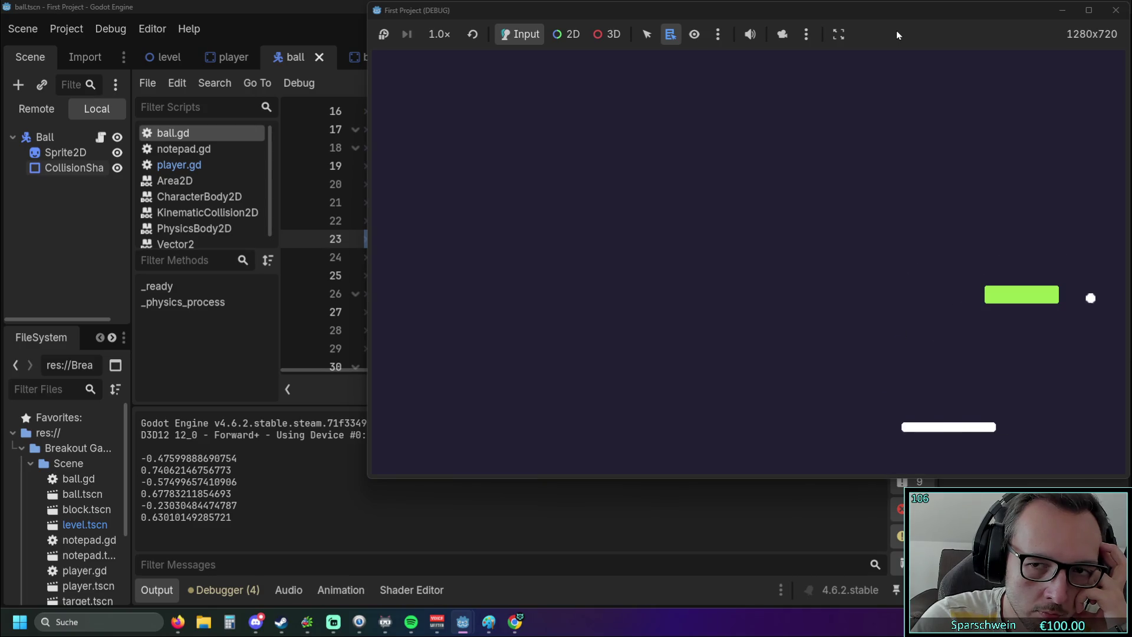
key(Left)
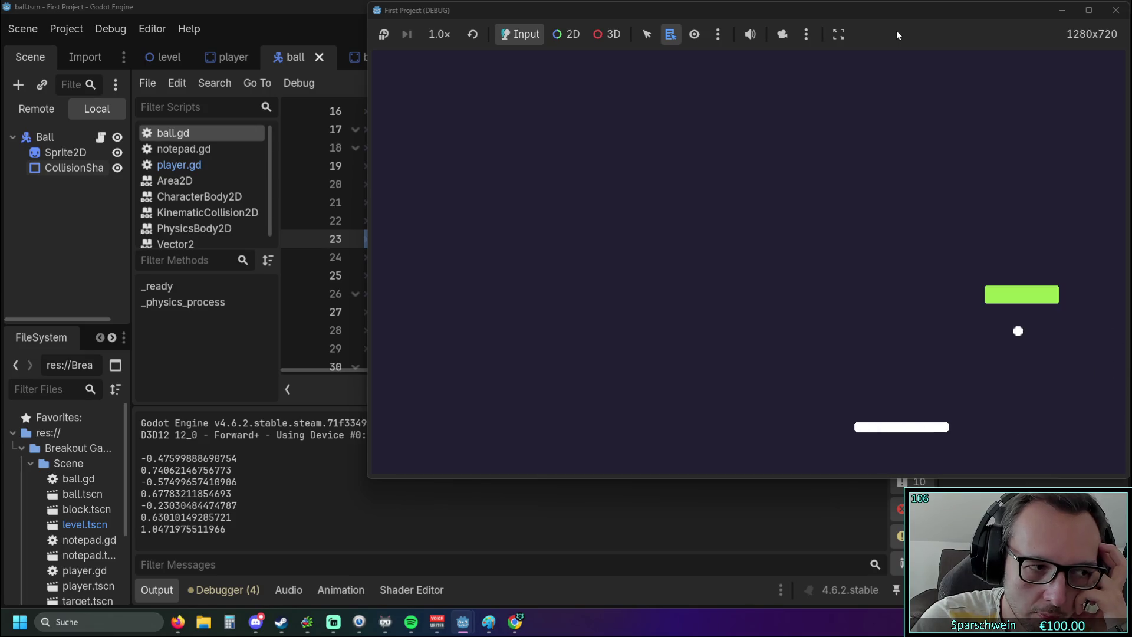
key(Left)
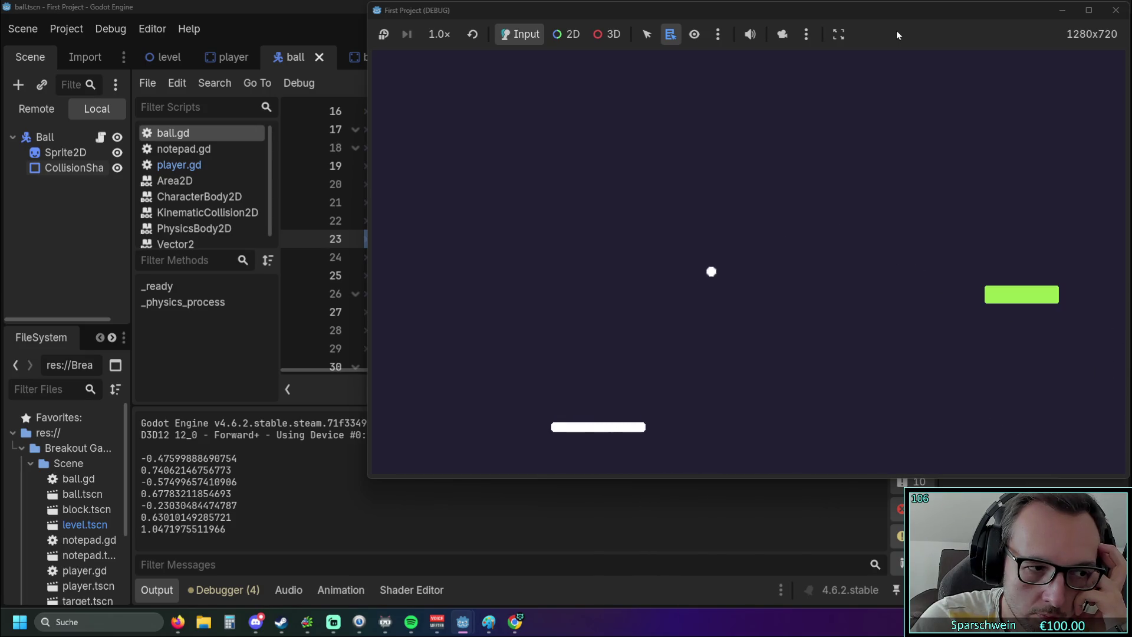
key(Left)
key(Left)
key(Right)
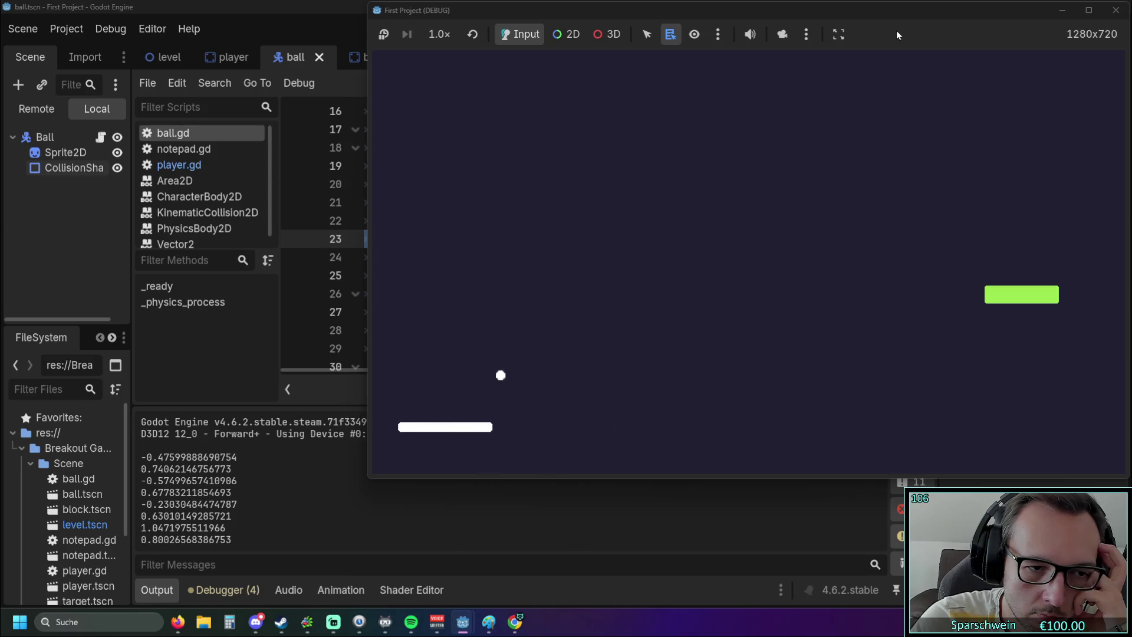
key(Right)
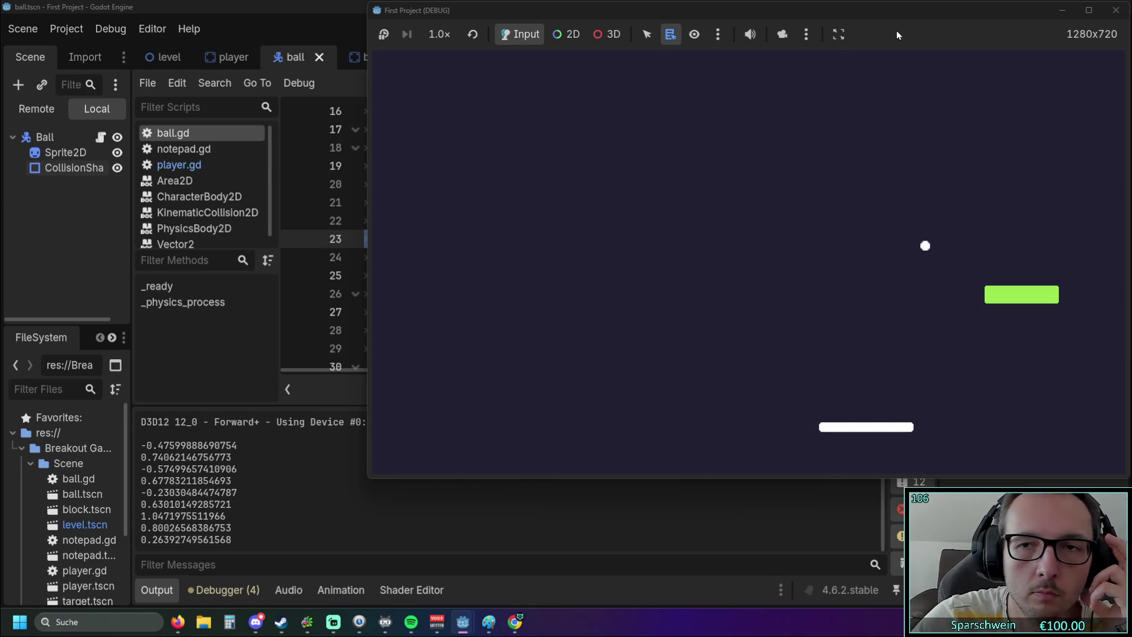
click(1117, 10)
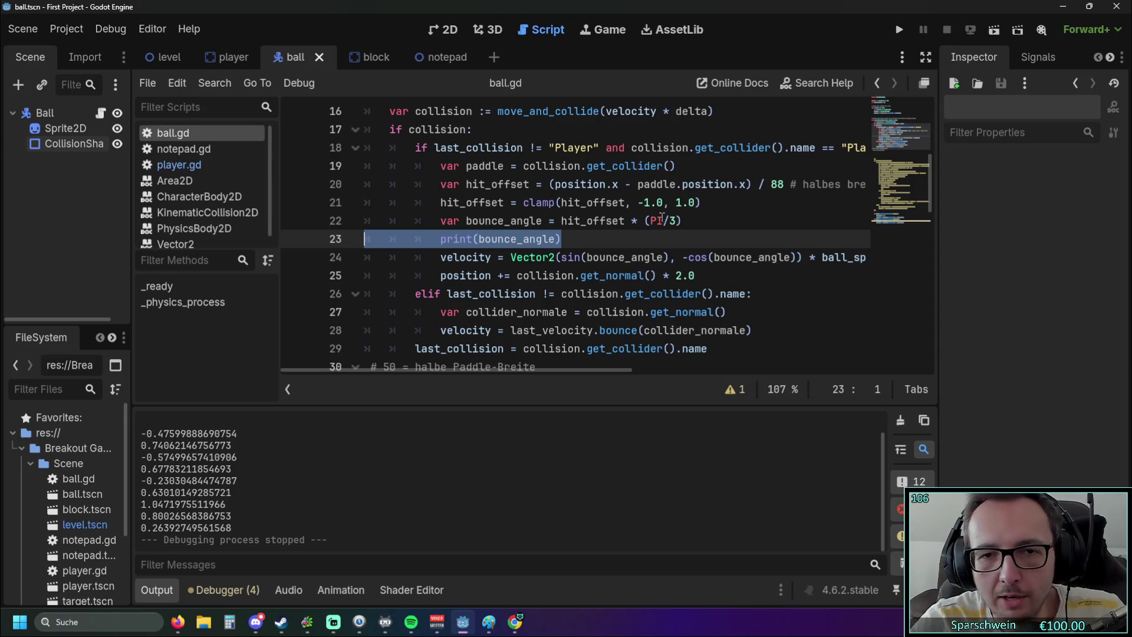
Scroll the code editor right to reveal the hit_offset comment and place the cursor at the end of line 20.
mouse_move(530, 371)
mouse_down()
mouse_move(567, 368)
mouse_move(525, 370)
mouse_up()
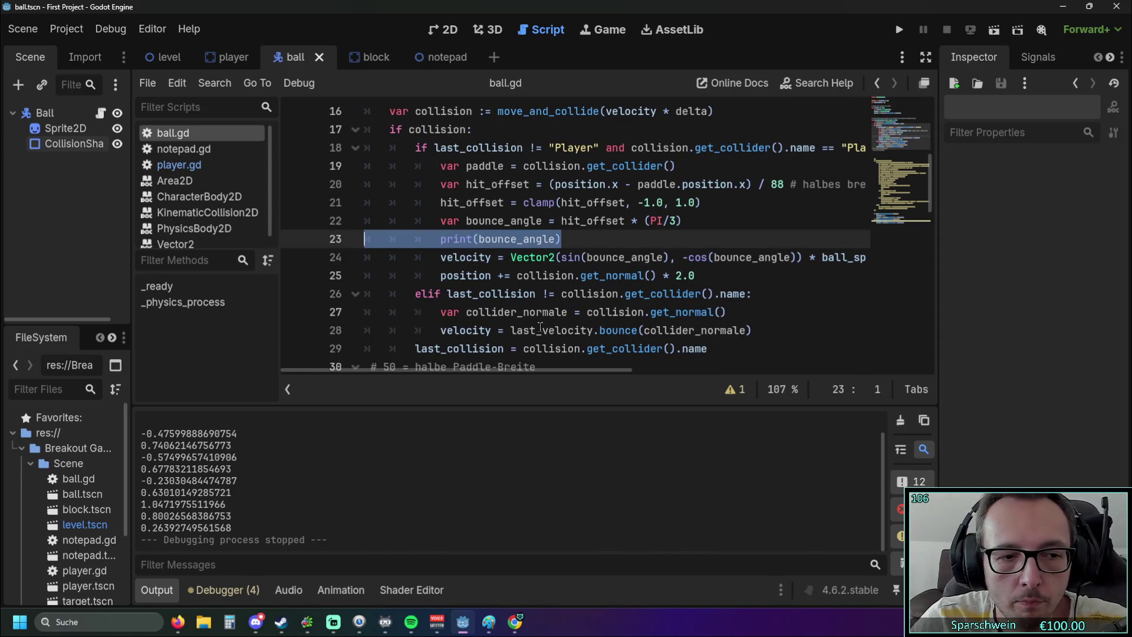
mouse_move(479, 370)
mouse_down()
mouse_move(588, 368)
mouse_move(461, 366)
mouse_move(588, 365)
mouse_up()
click(762, 184)
Paste a print line below line 20, change it to print(hit_offset), and run the game.
key(Return)
text(print(bounce_angle))
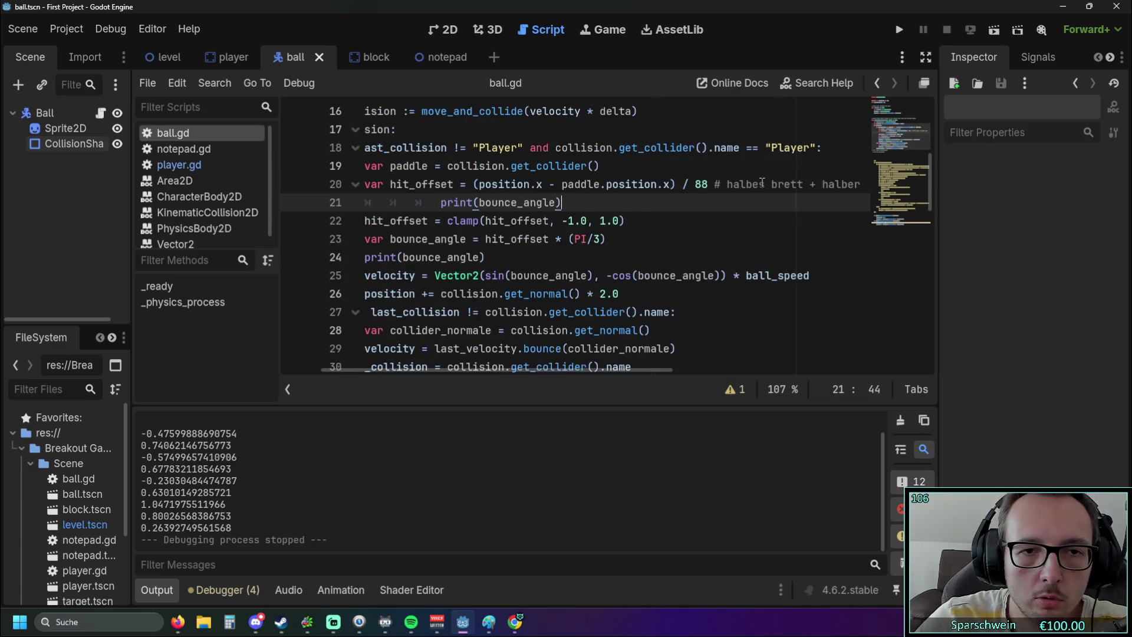
click(516, 202)
key(BackSpace)
key(BackSpace)
key(BackSpace)
double_click(478, 184)
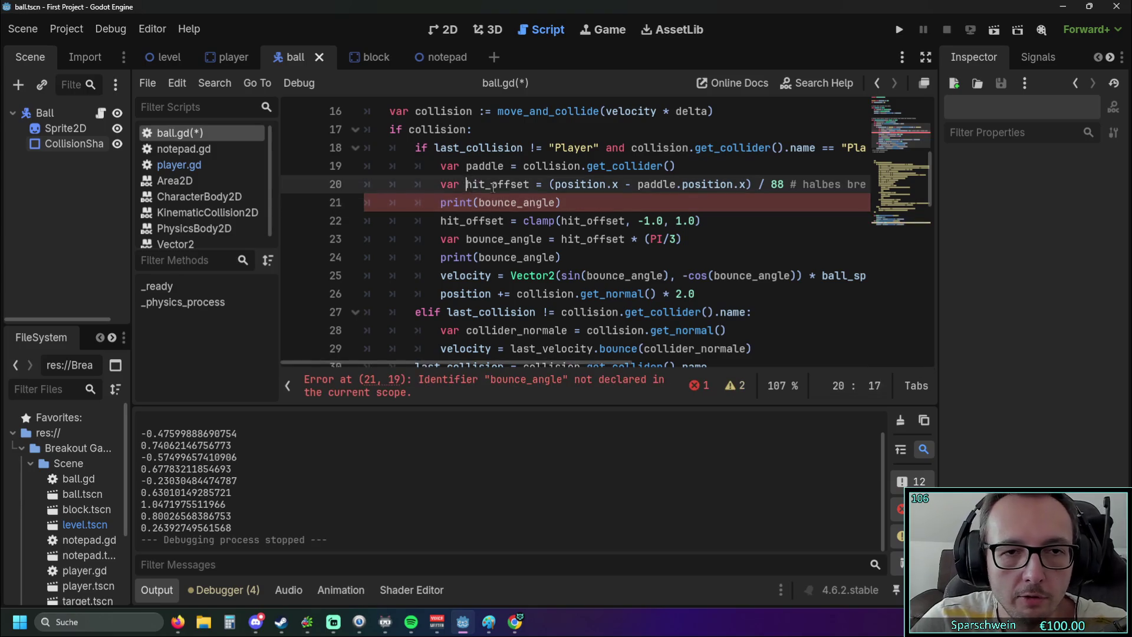
key(ctrl+c)
double_click(507, 202)
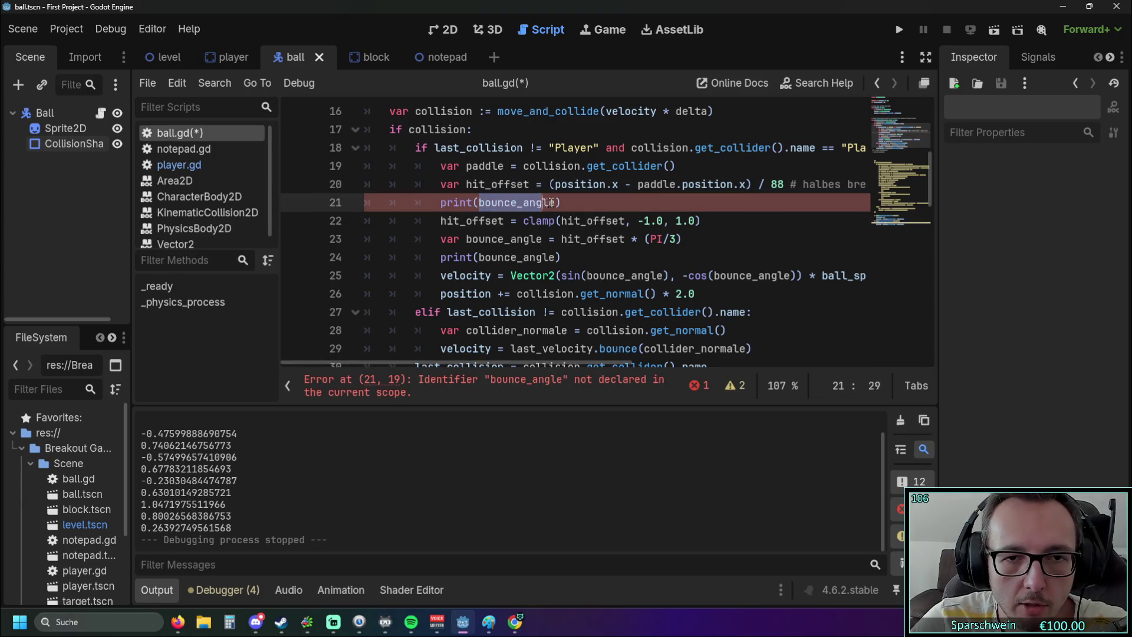
key(ctrl+v)
click(899, 30)
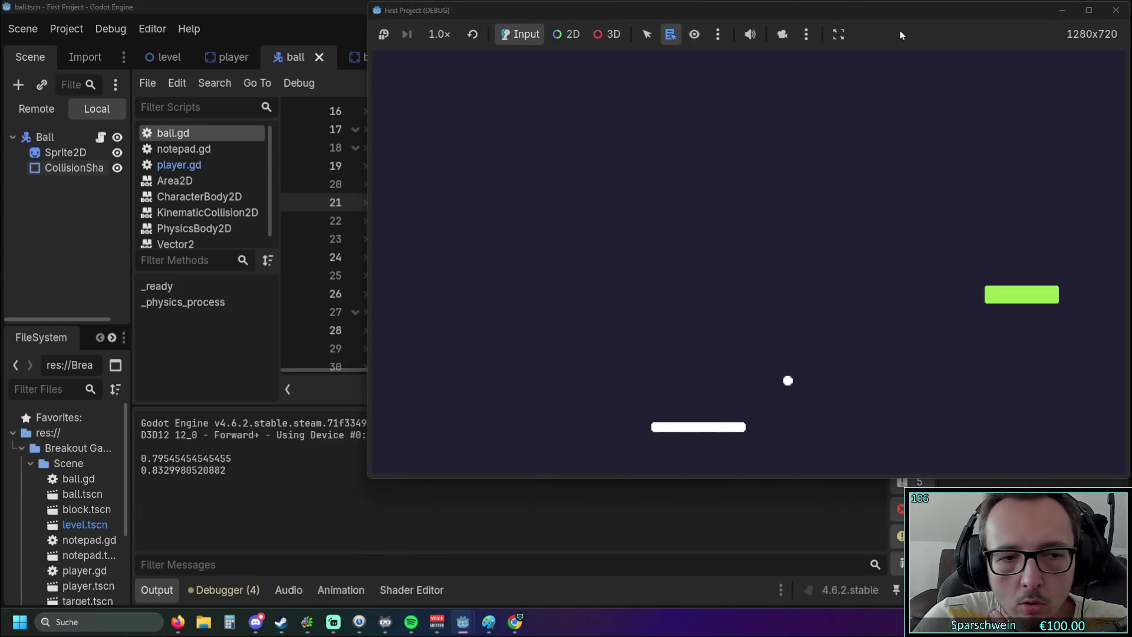
Steer the paddle to hit the ball at varied offsets while hit_offset and bounce_angle values print.
key(Right)
key(Left)
key(Left)
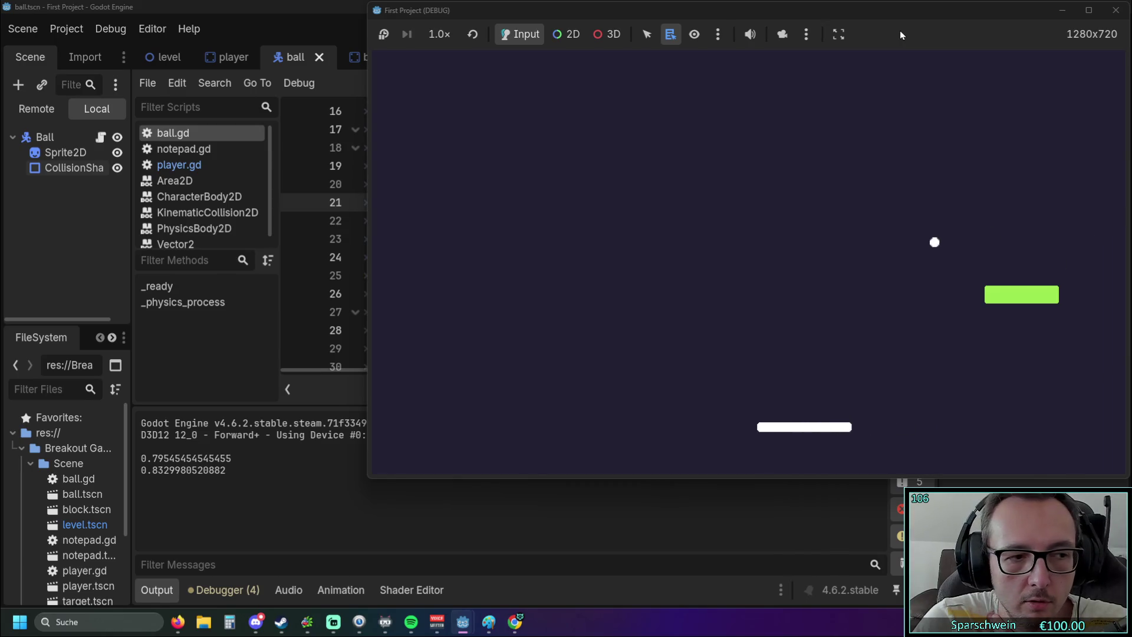
key(Right)
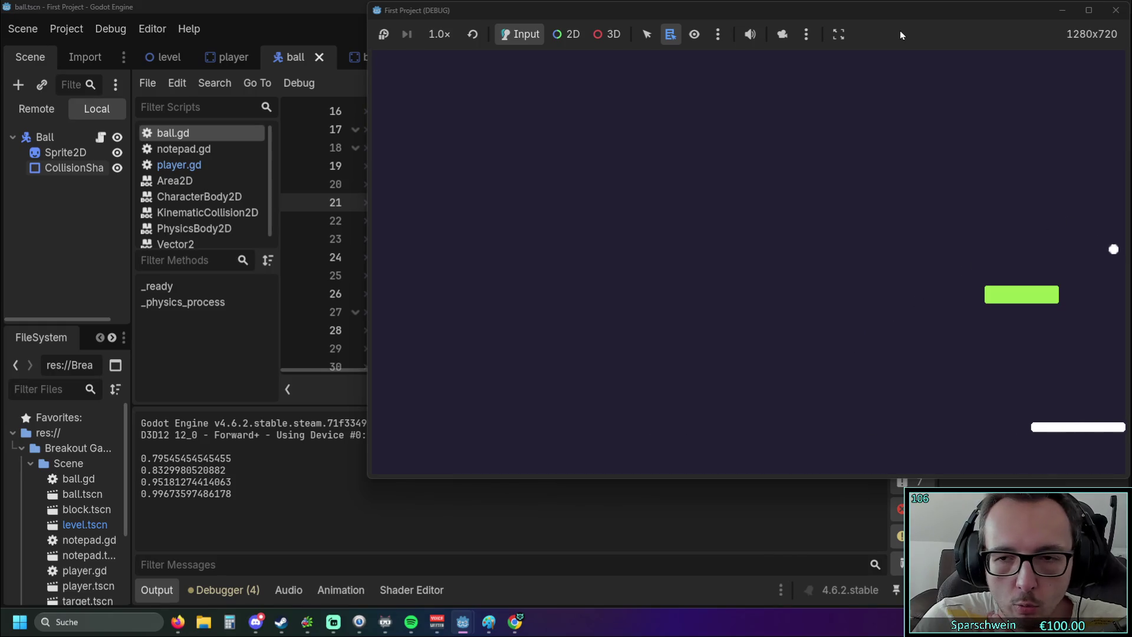
key(Left)
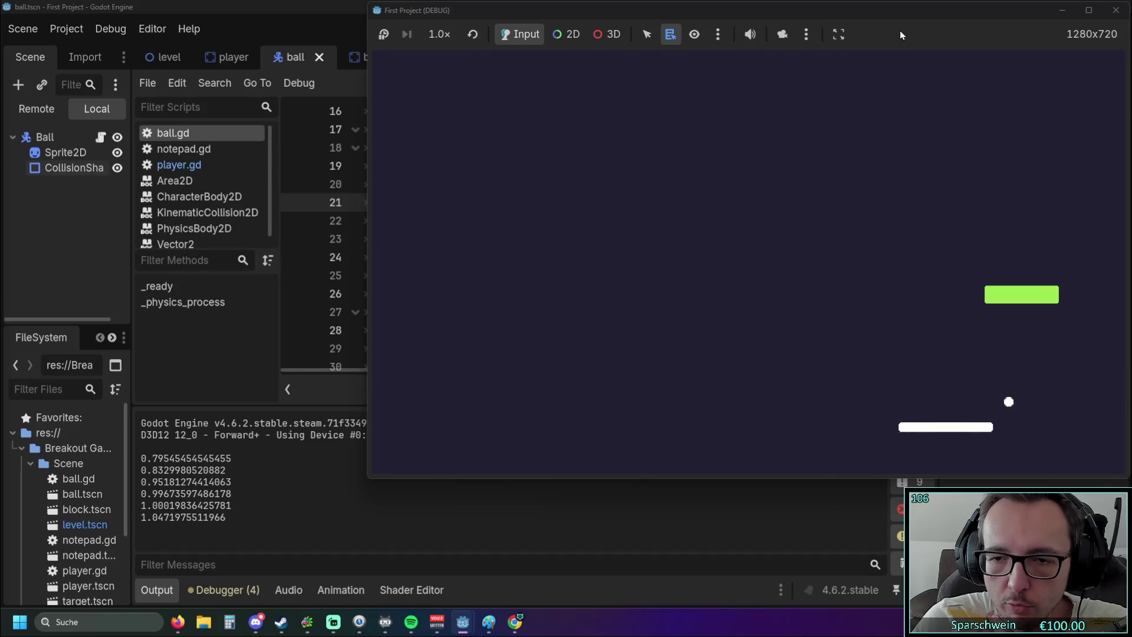
key(Right)
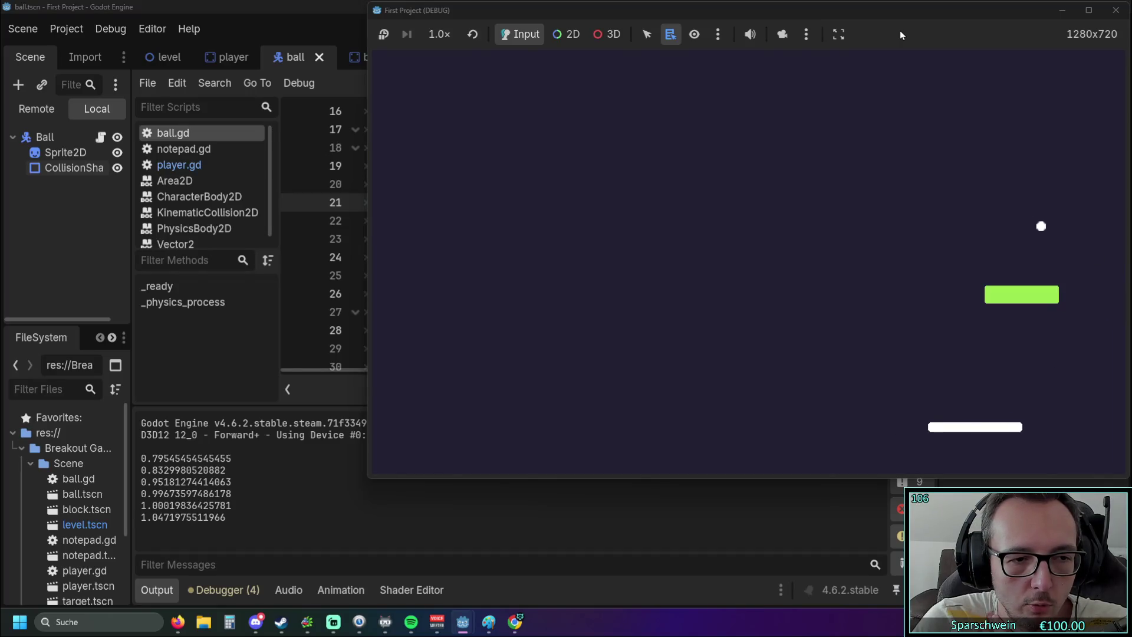
key(Left)
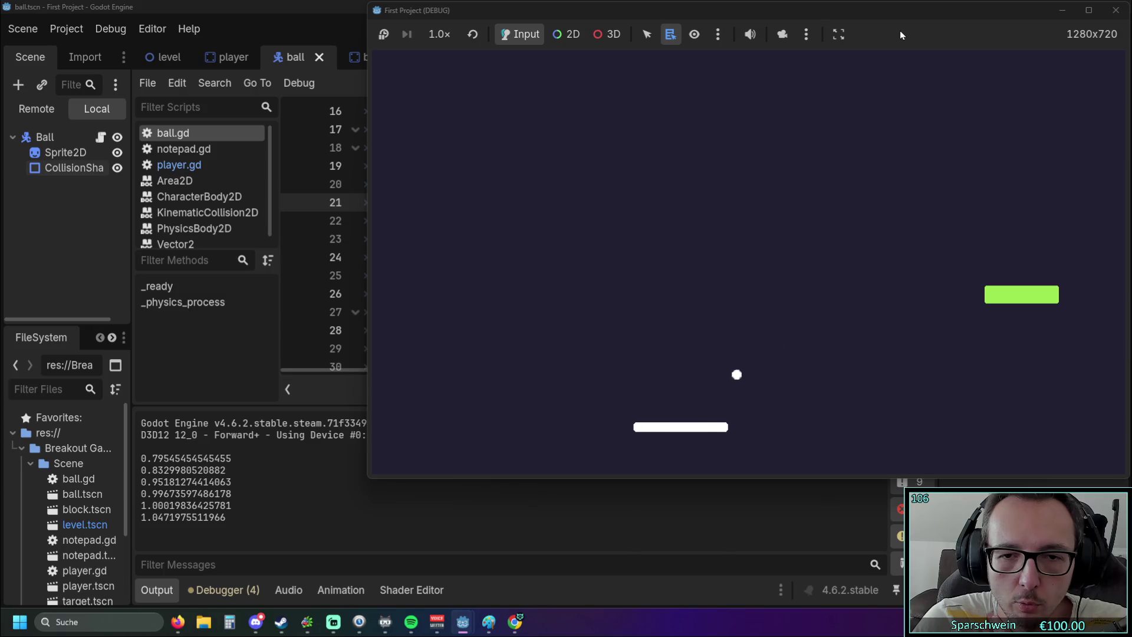
key(Right)
key(Right)
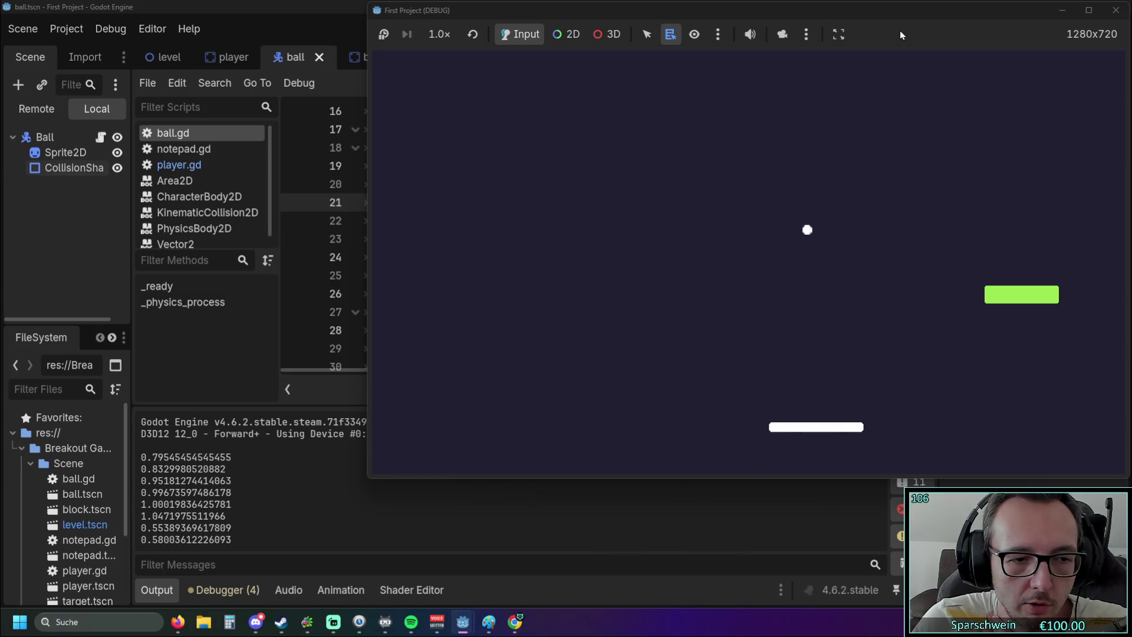
key(Left)
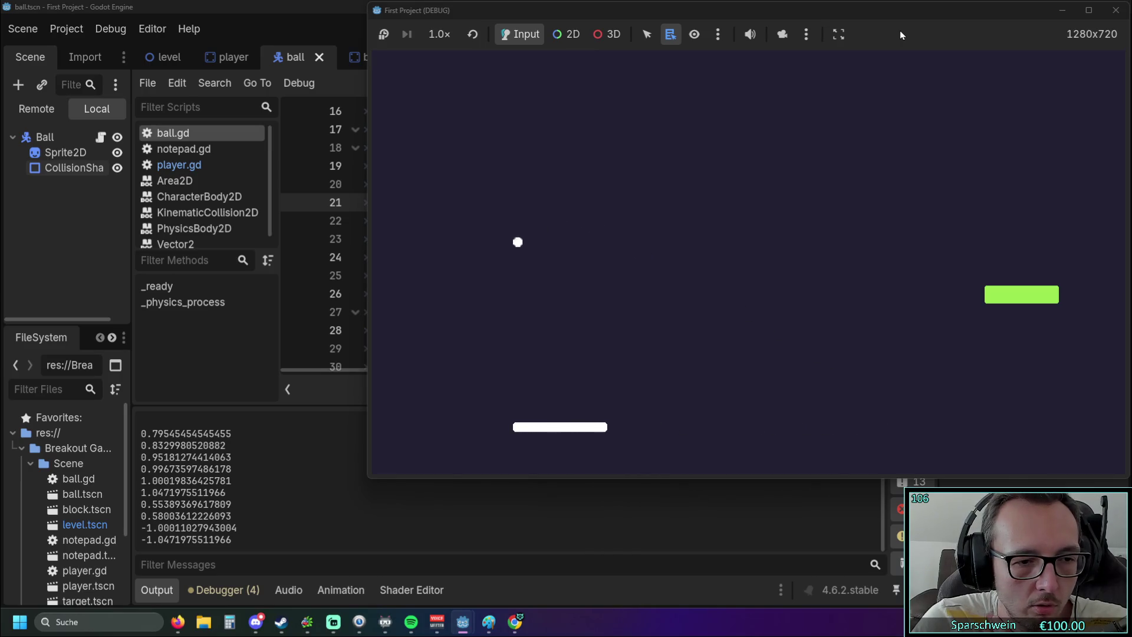
key(Right)
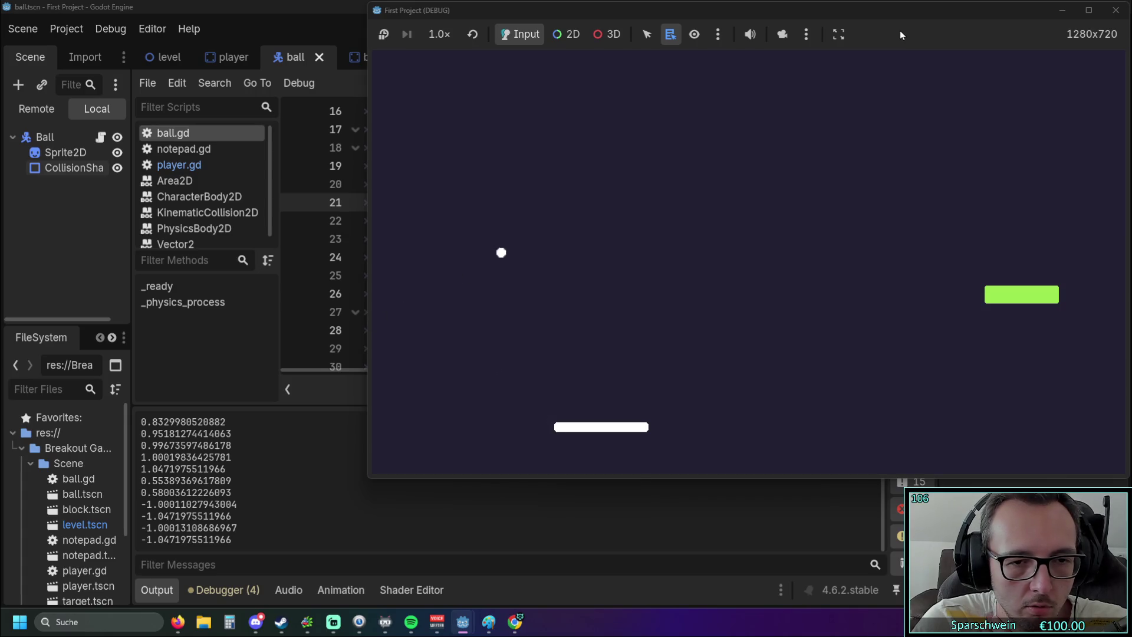
key(Right)
key(Right)
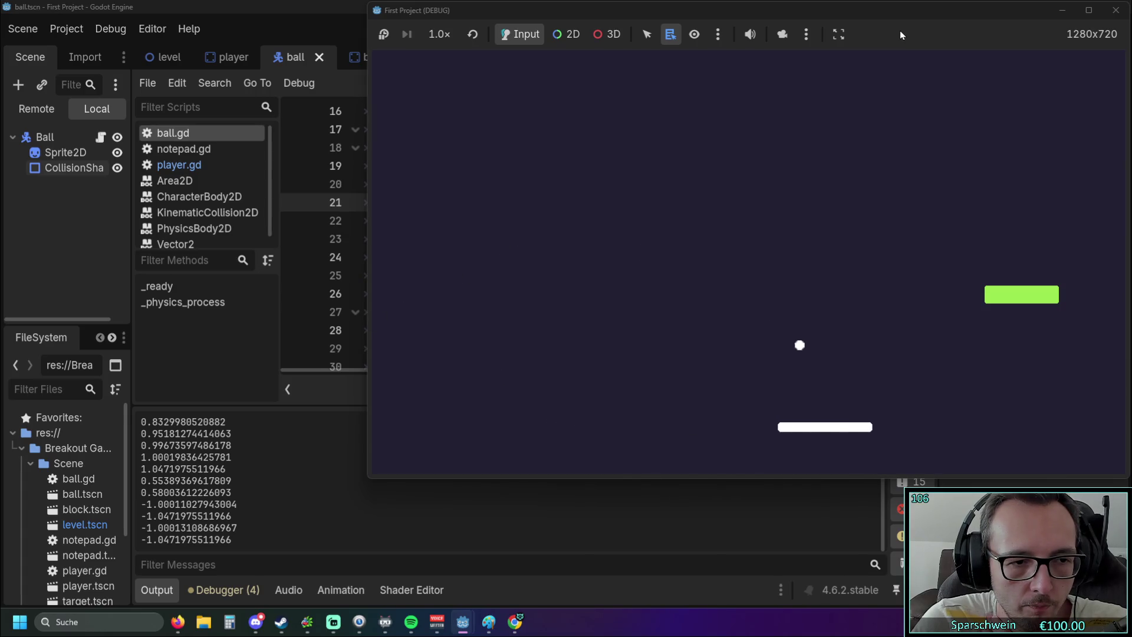
key(Right)
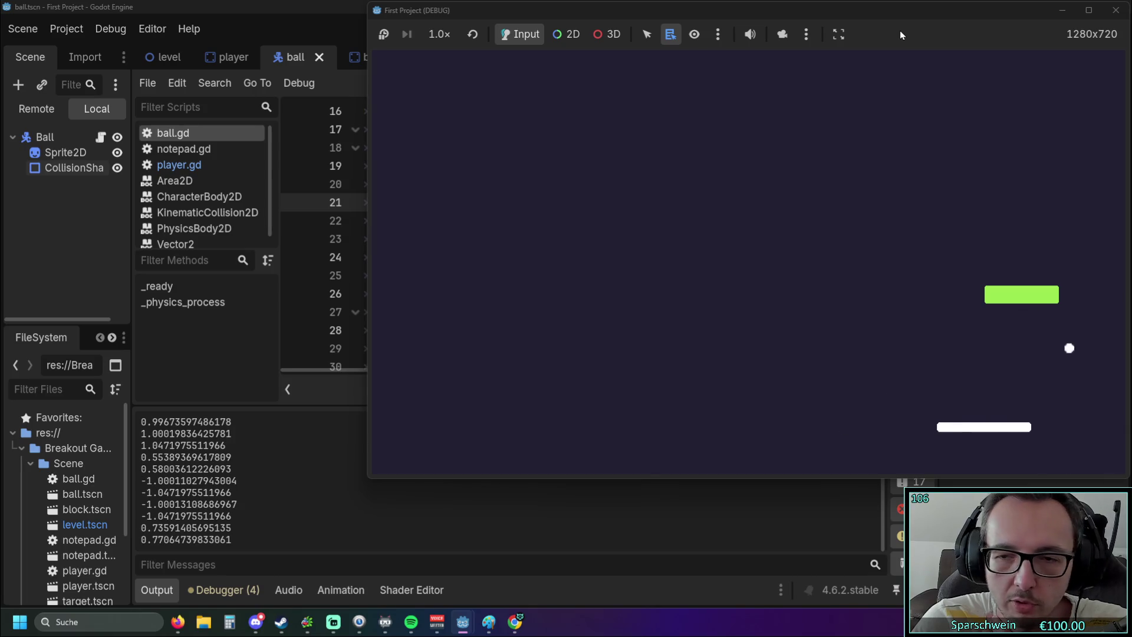
Continue hitting the ball at different paddle spots until -0.08645347215058 prints, then stop the game.
key(Left)
key(Left)
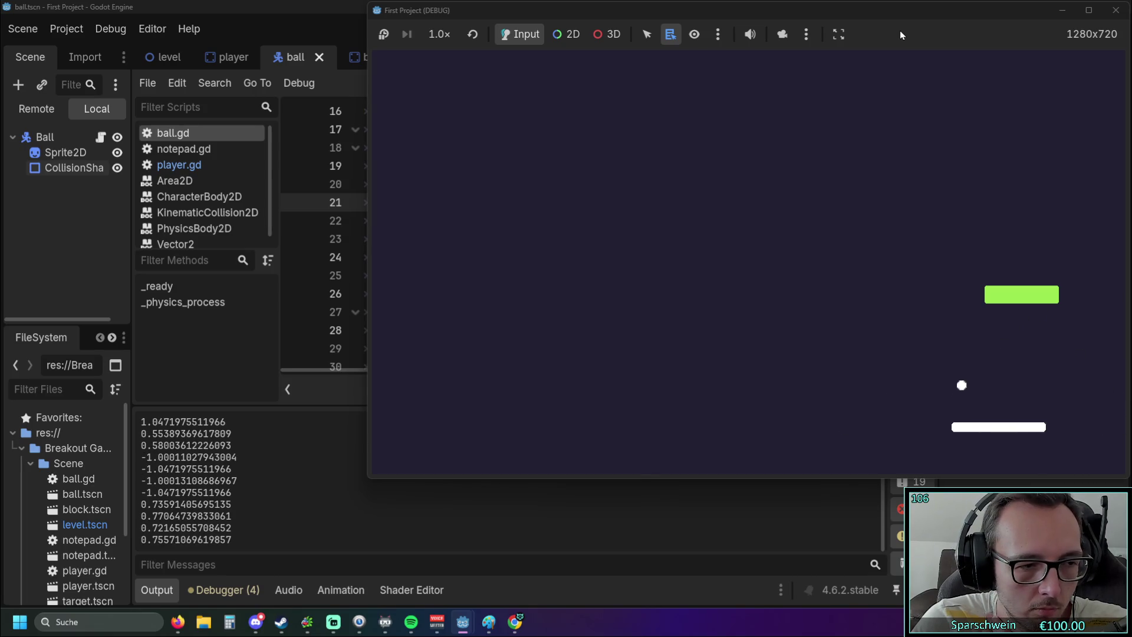
key(Left)
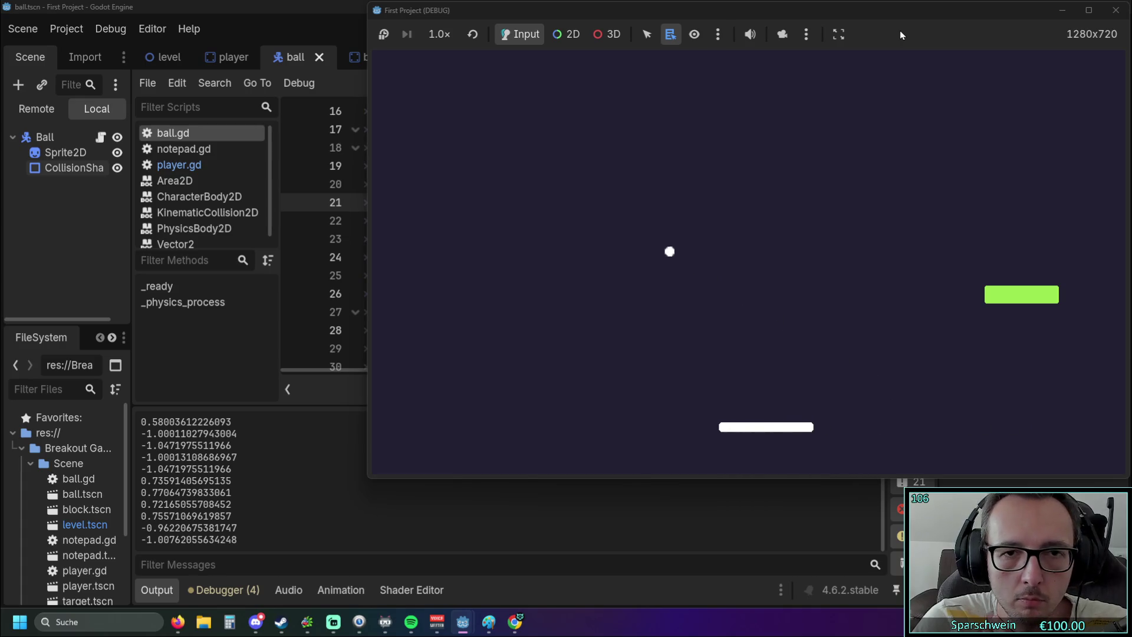
key(Left)
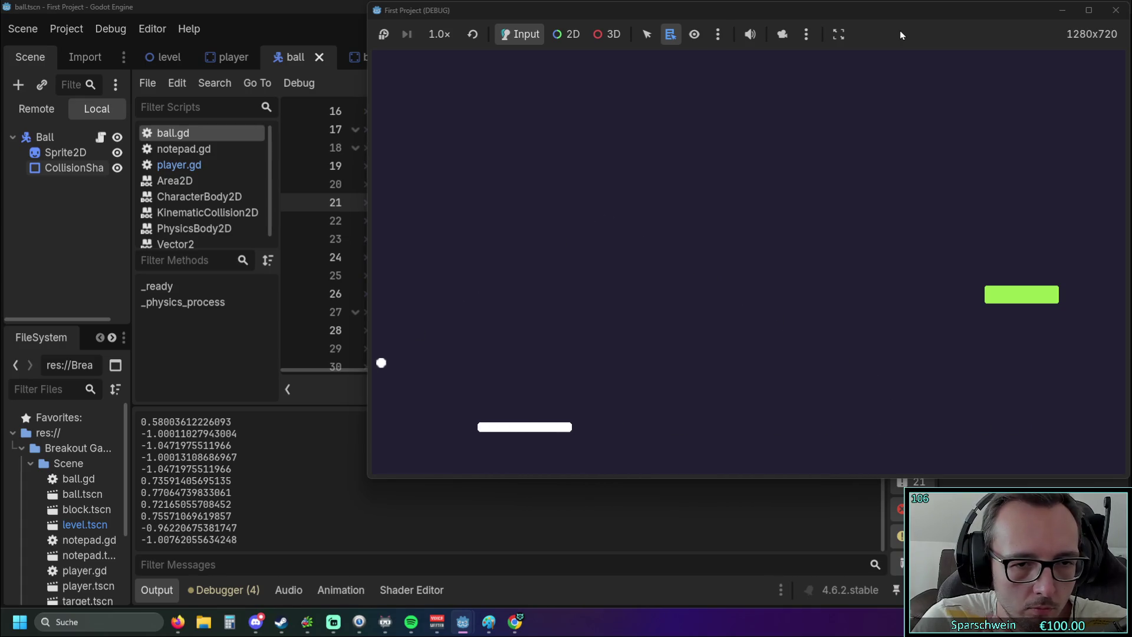
key(Left)
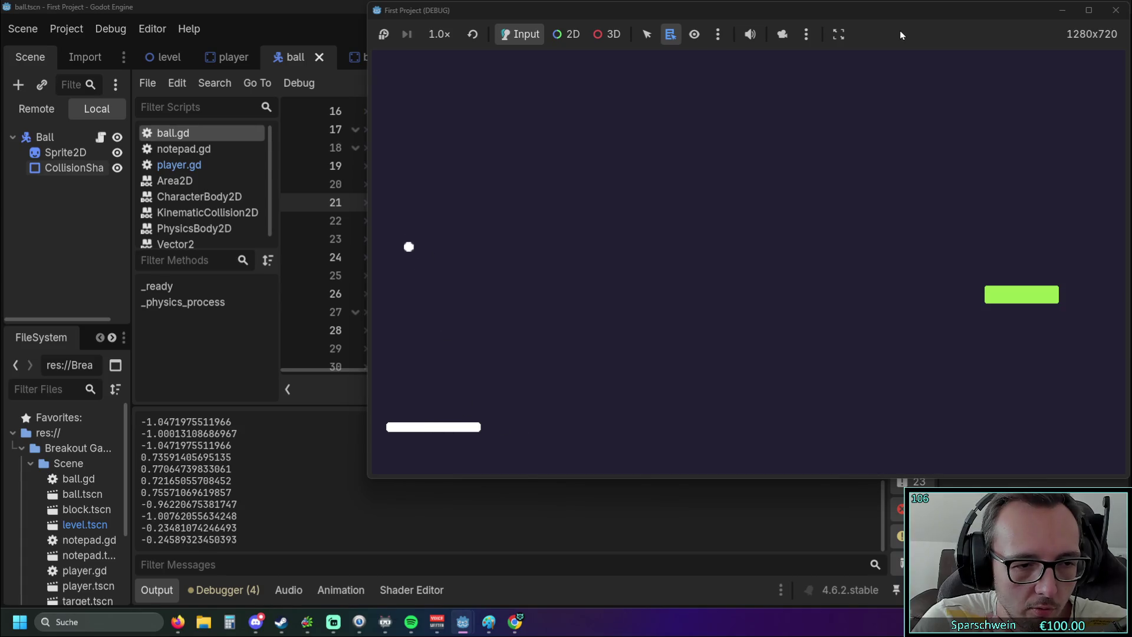
key(Left)
key(Right)
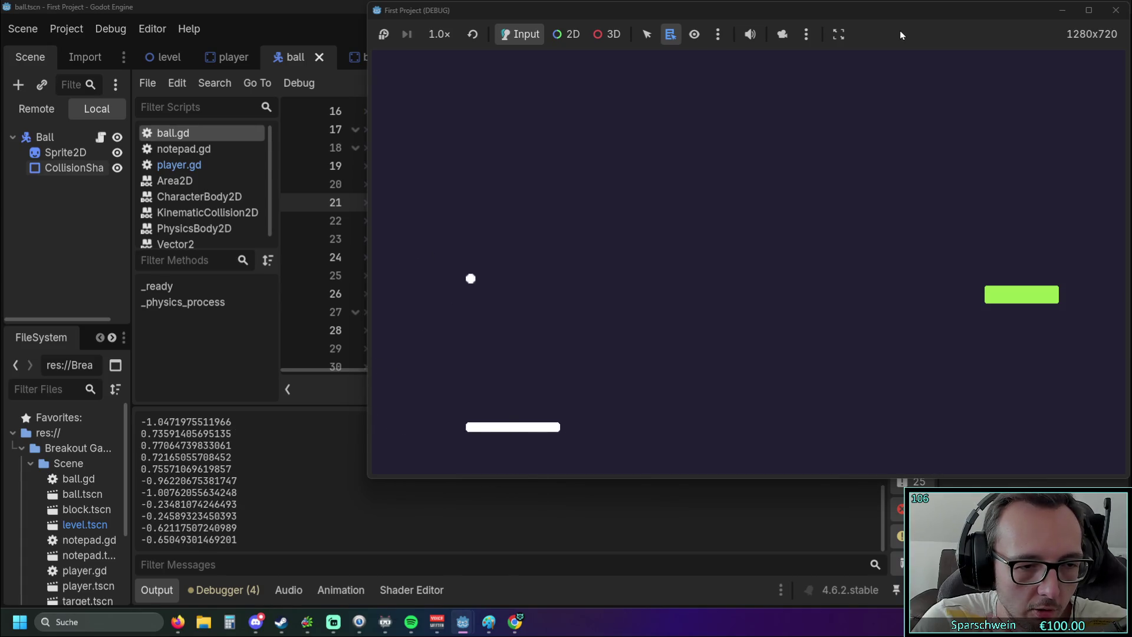
key(Left)
key(Left)
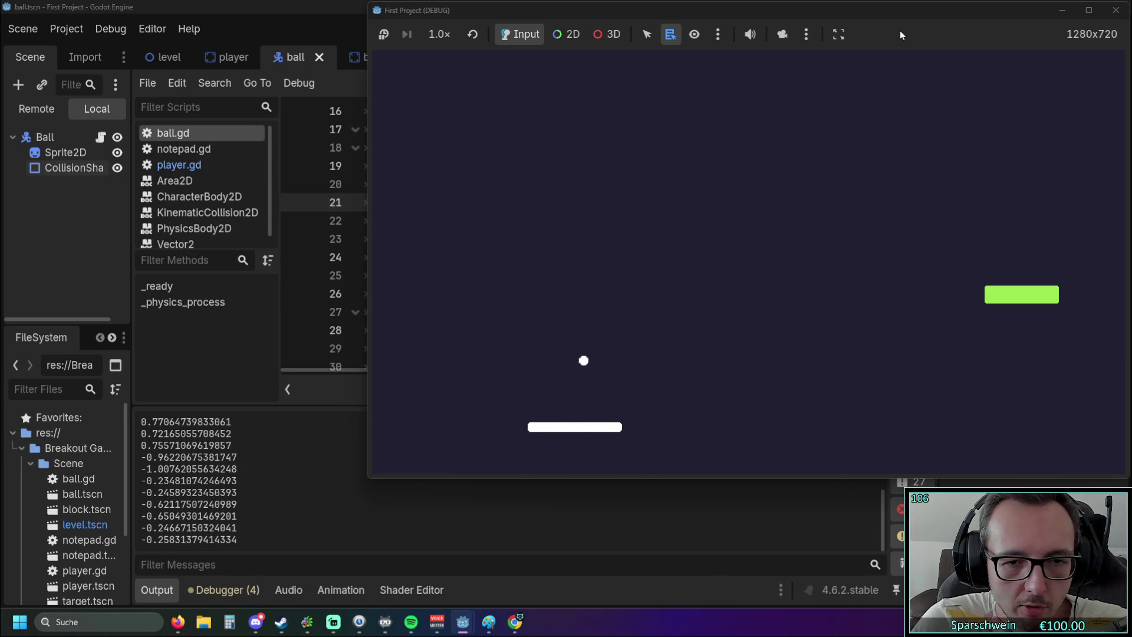
key(Right)
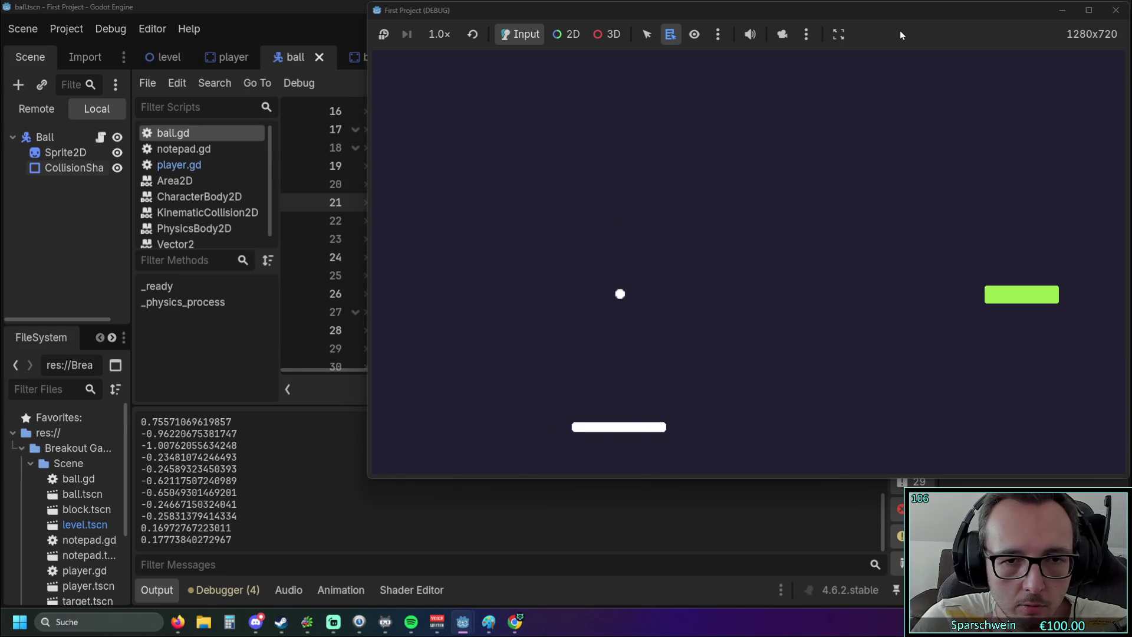
key(Right)
key(Left)
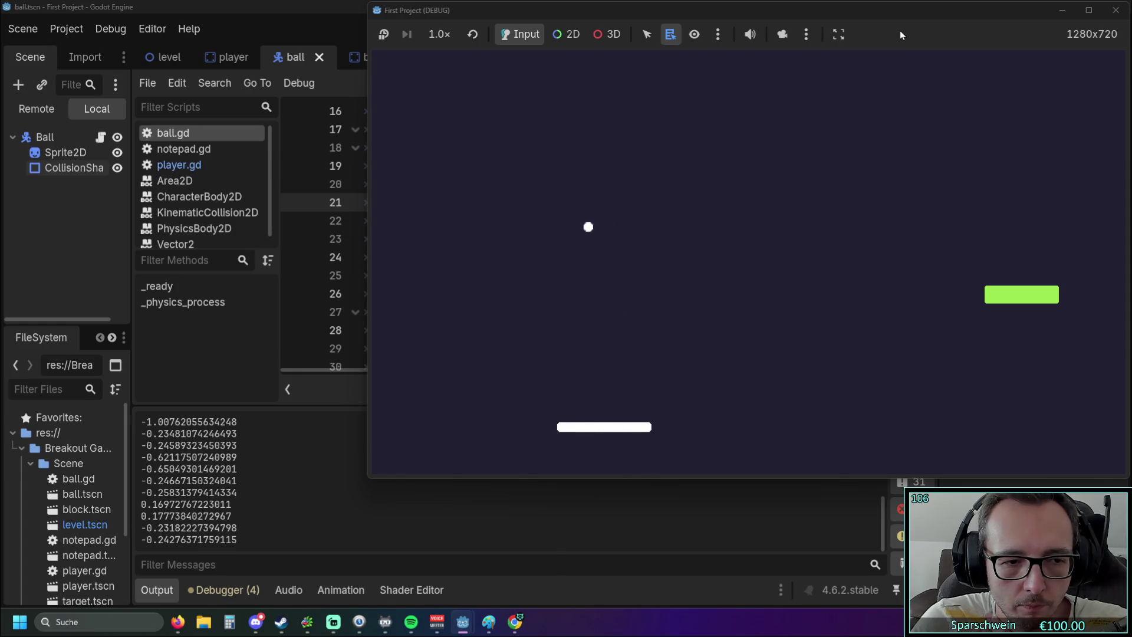
key(Left)
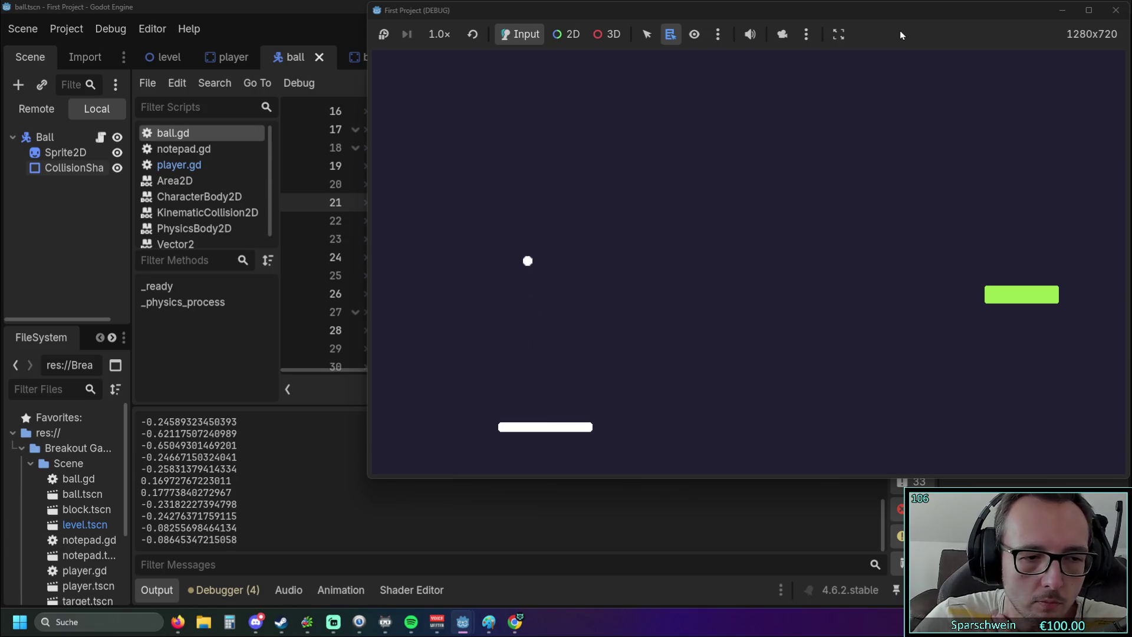
click(1116, 10)
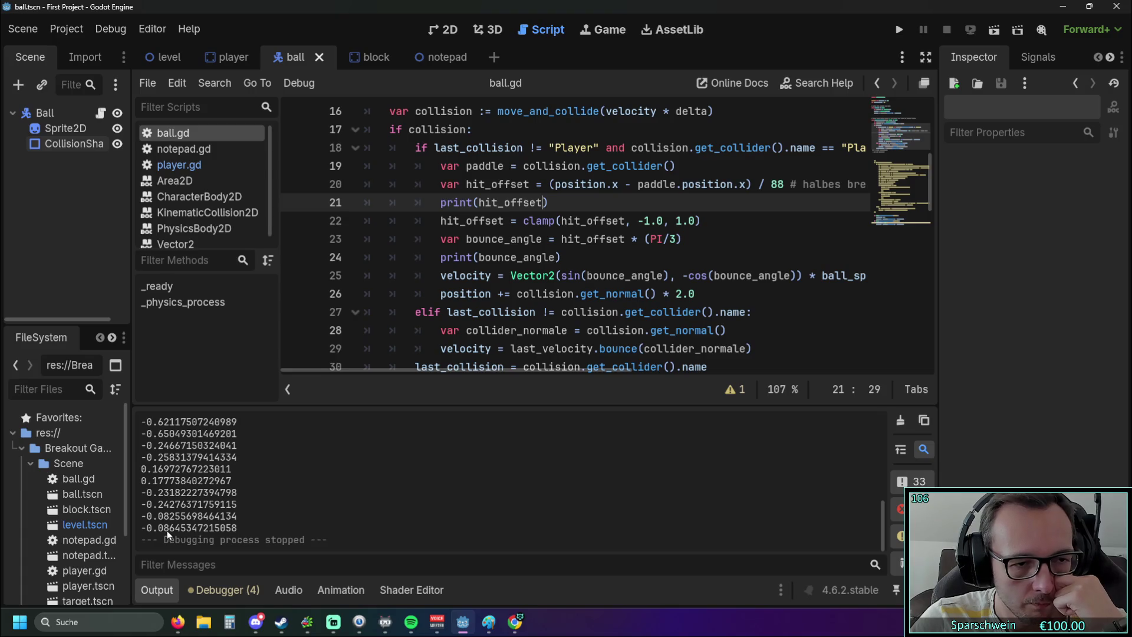
scroll(634, 264, up, 1)
scroll(634, 264, down, 1)
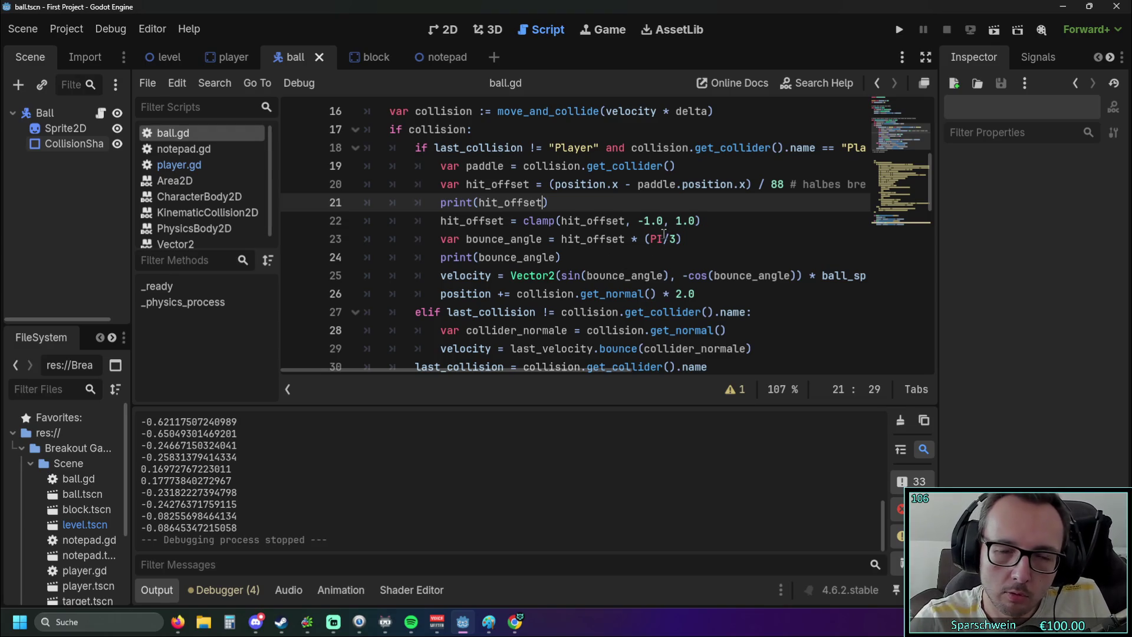
mouse_move(659, 238)
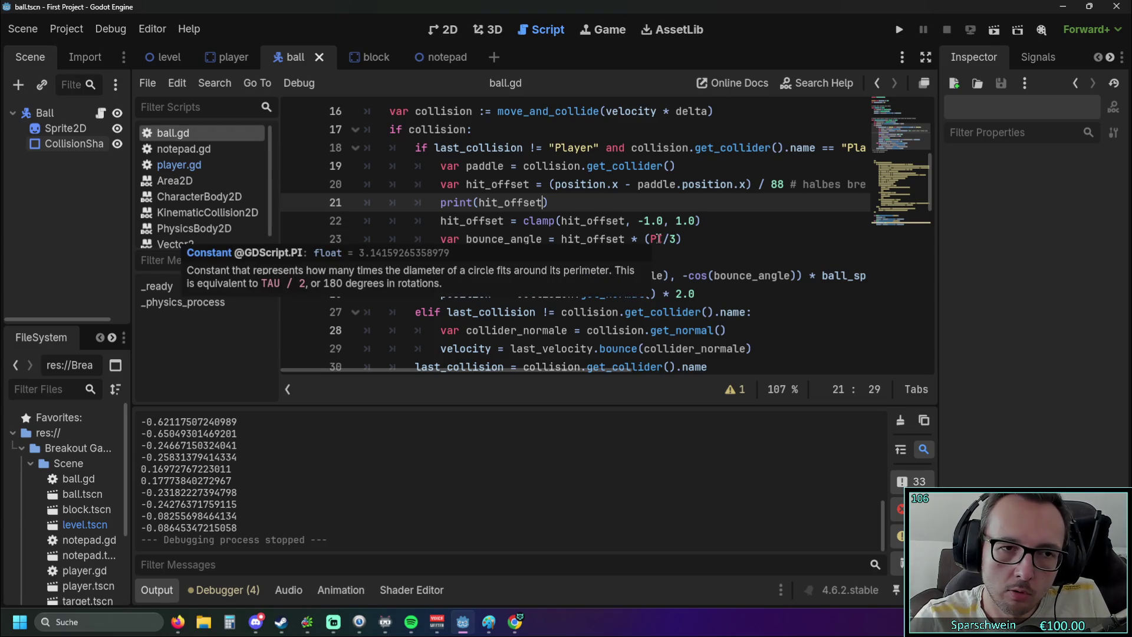